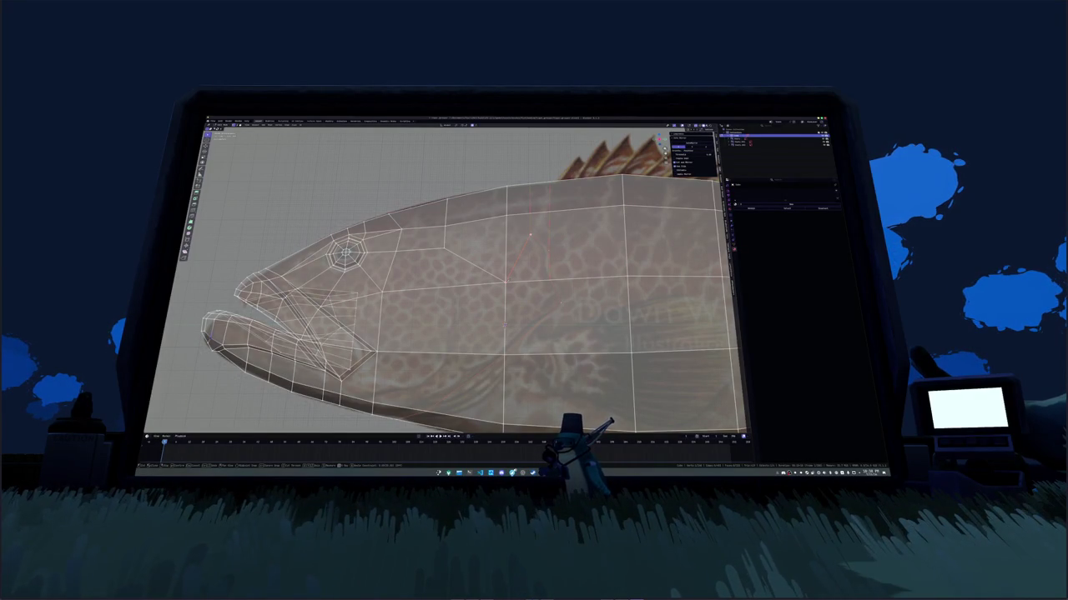
Frame the fish's head and select the diagonal strip of faces behind it.
middle_click_drag(504, 324, 442, 307)
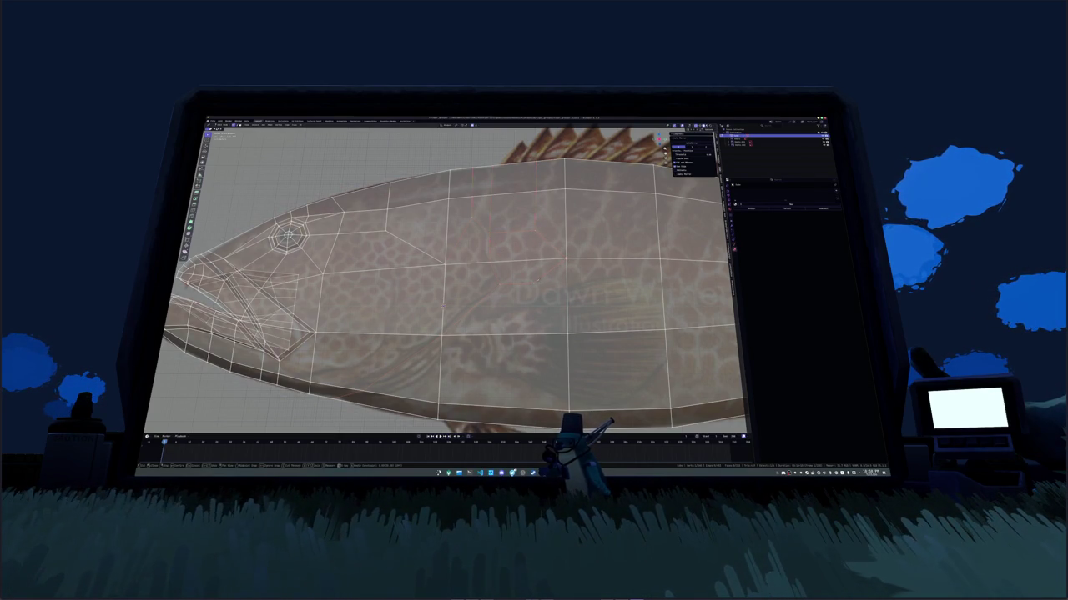
middle_click_drag(533, 283, 528, 191, "shift")
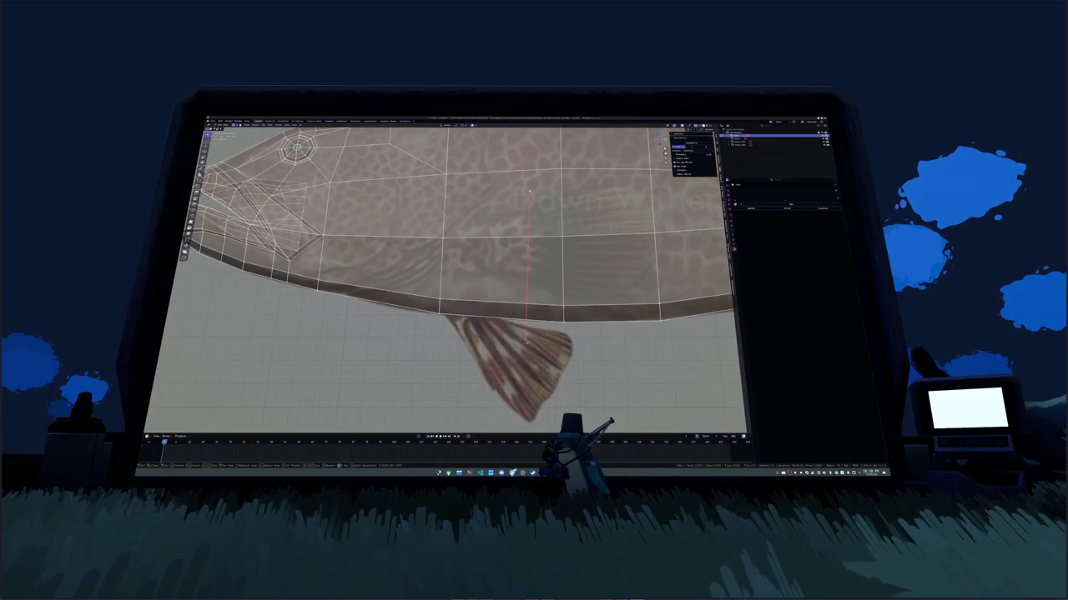
scroll(463, 279, "down", 3)
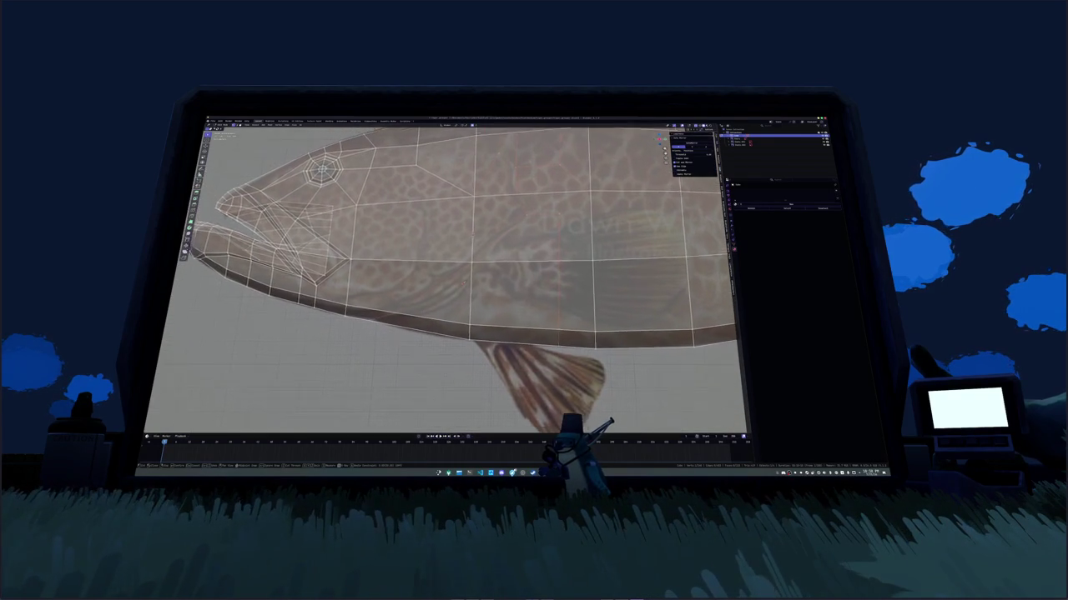
scroll(463, 279, "up", 2)
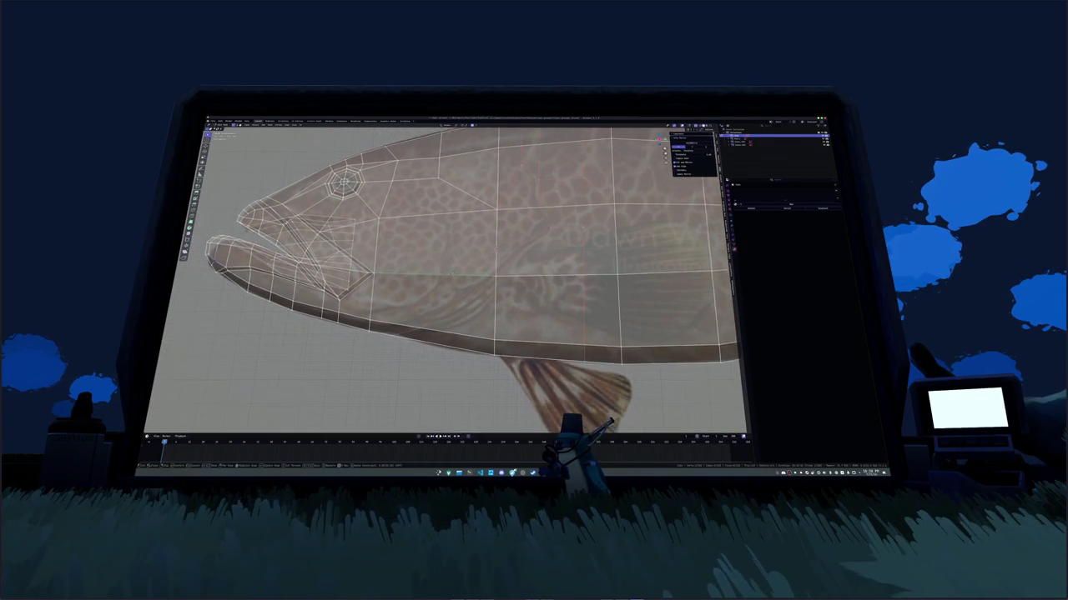
middle_click_drag(467, 275, 517, 254, "shift")
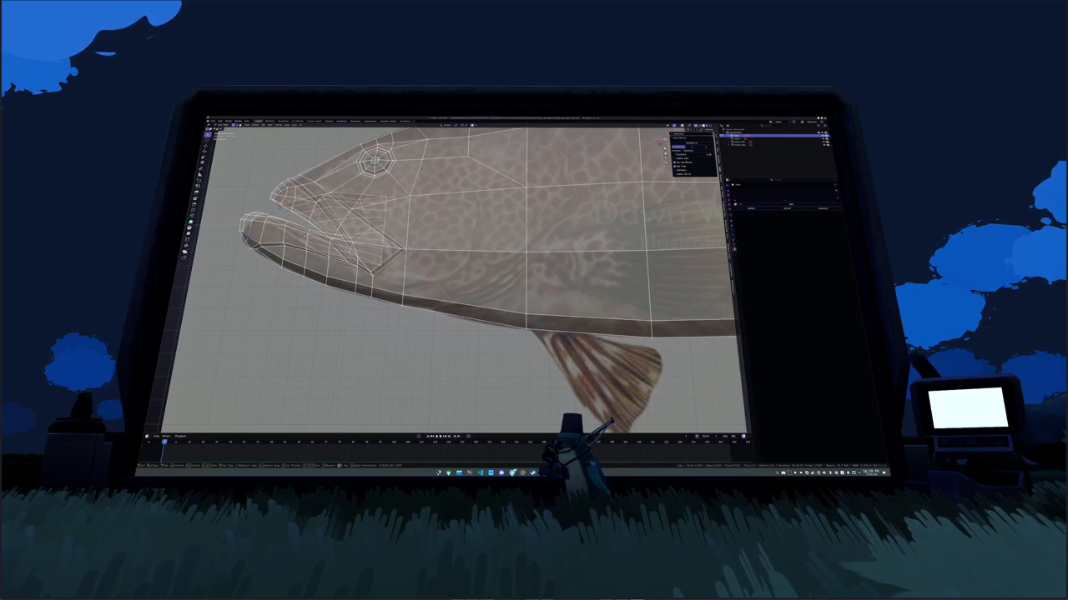
left_click(451, 271, "alt")
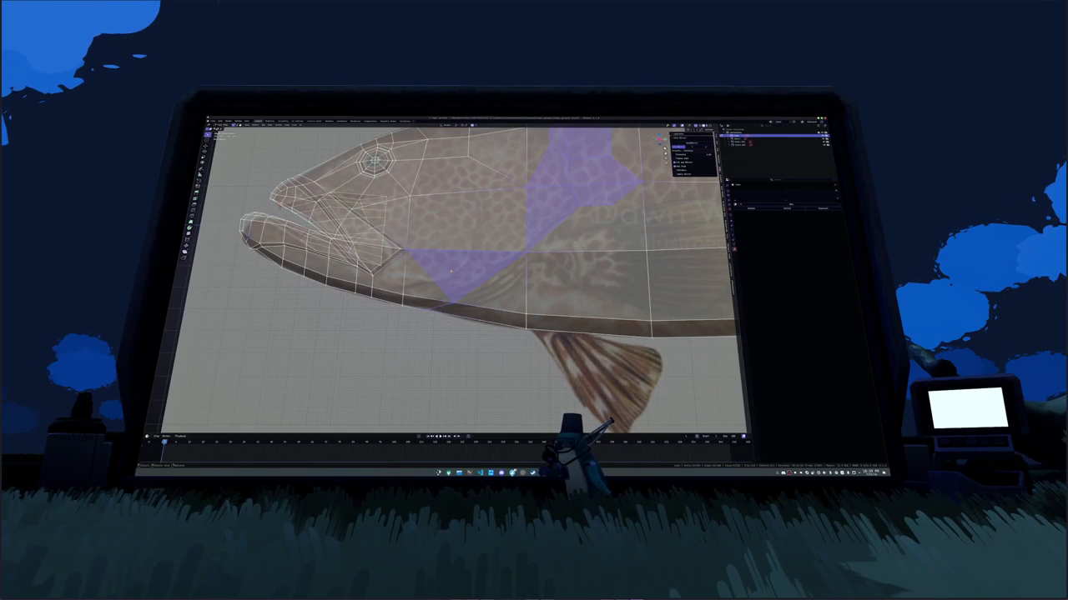
Loop-cut a new edge loop across the strip, deselect, and turn X-ray off.
middle_click_drag(542, 250, 451, 291)
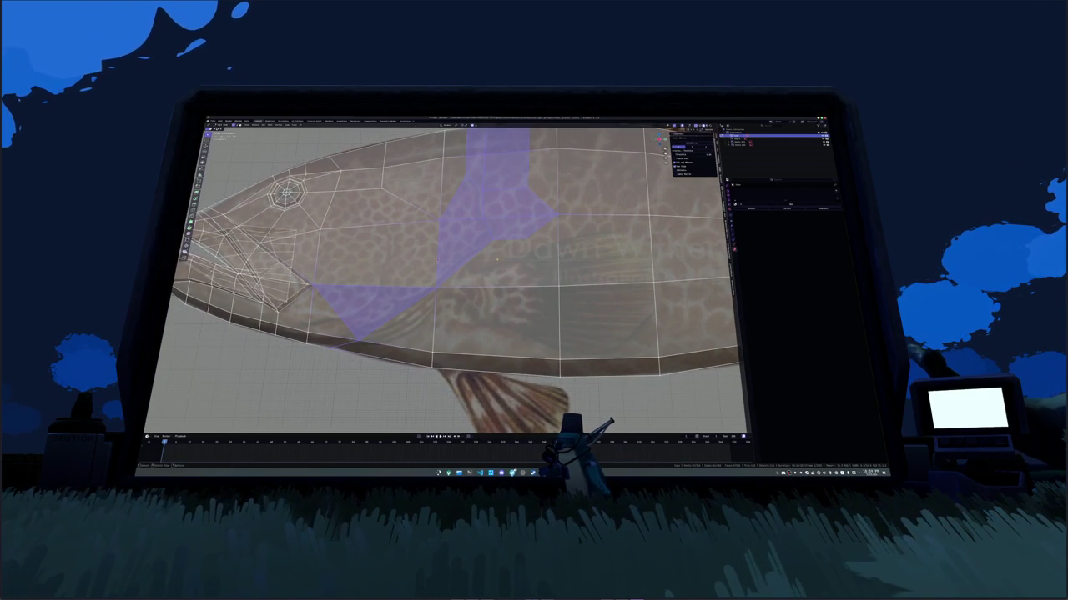
left_click(528, 404)
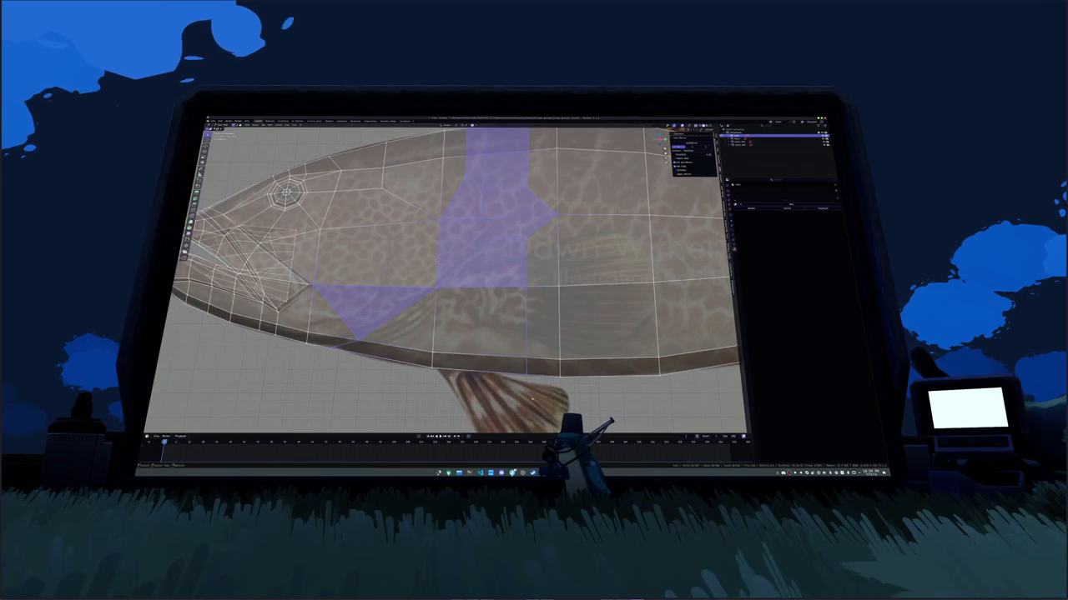
key("alt+a")
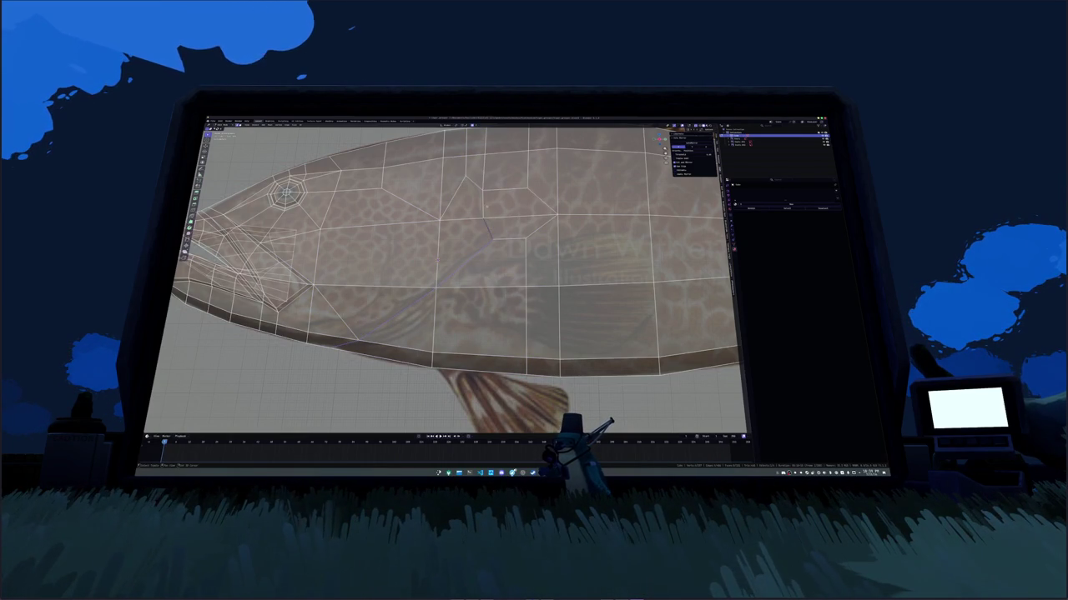
key("alt+z")
mouse_move(473, 179)
middle_mouse_down()
mouse_move(461, 248)
mouse_move(422, 259)
middle_mouse_up()
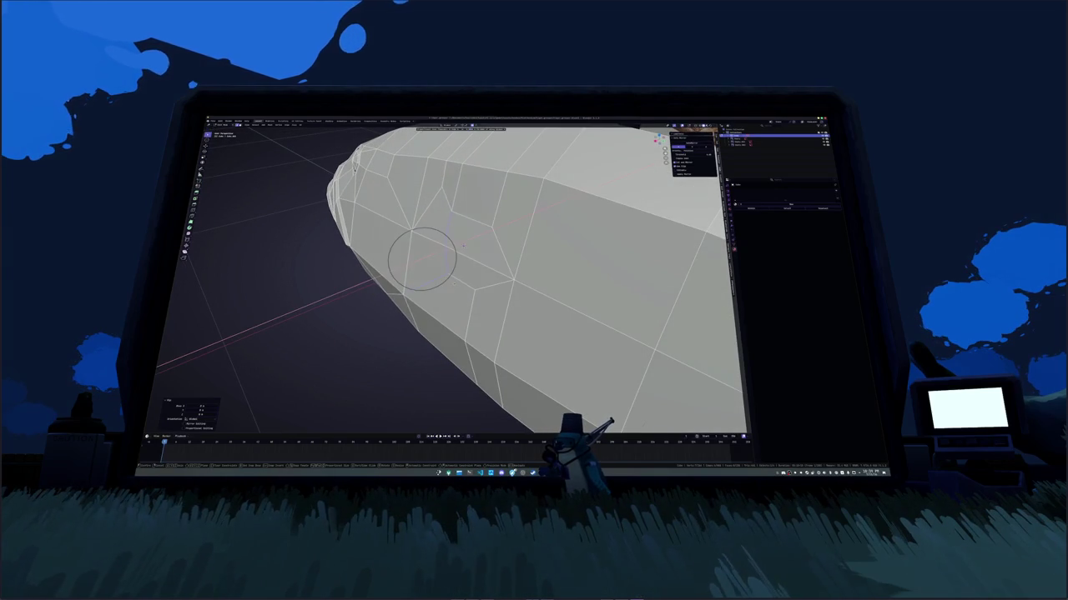
Knife-cut a new edge line across the flank faces behind the head and select its loop.
key("Escape")
key("k")
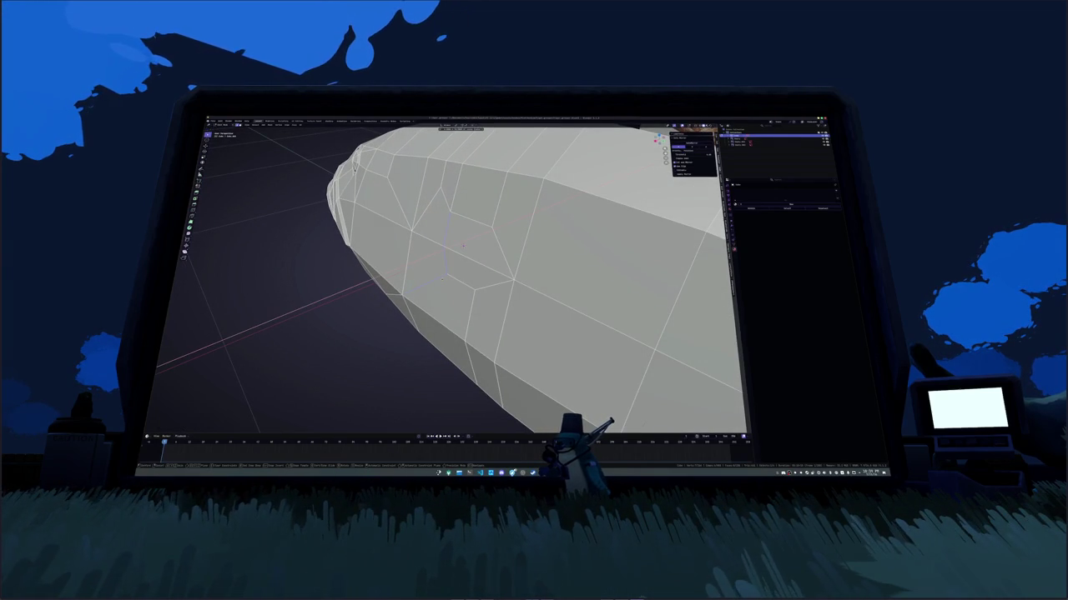
left_click_drag(443, 189, 447, 269)
key("Return")
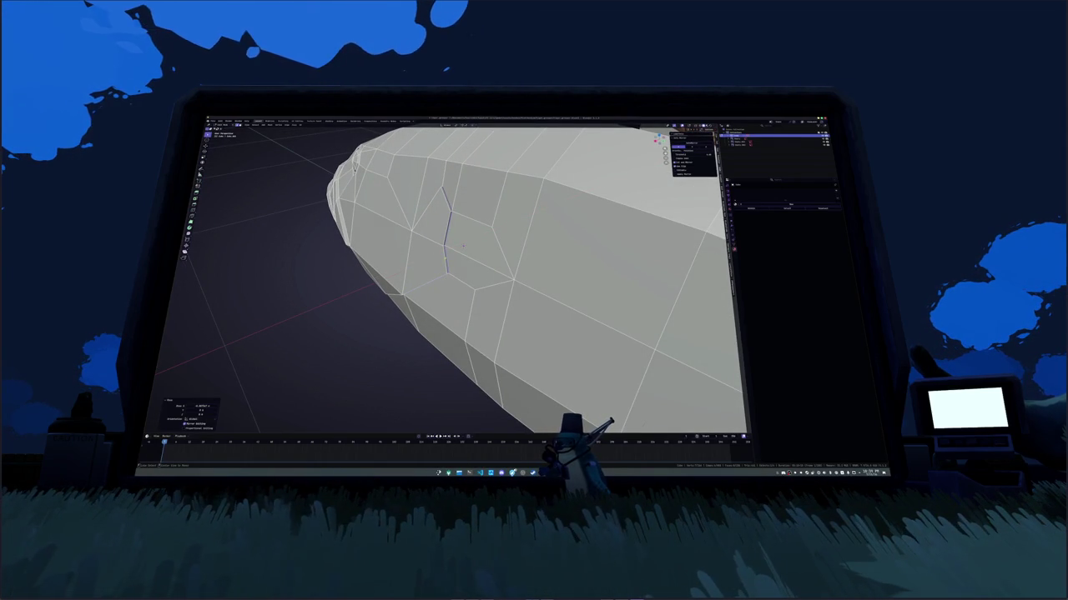
left_click(462, 245, "alt")
mouse_move(462, 245)
middle_mouse_down()
mouse_move(465, 274)
mouse_move(500, 260)
mouse_move(505, 242)
middle_mouse_up()
scroll(501, 260, "up", 3)
Extrude the cut edge loop along X to form the narrow gill groove.
key("e")
key("x")
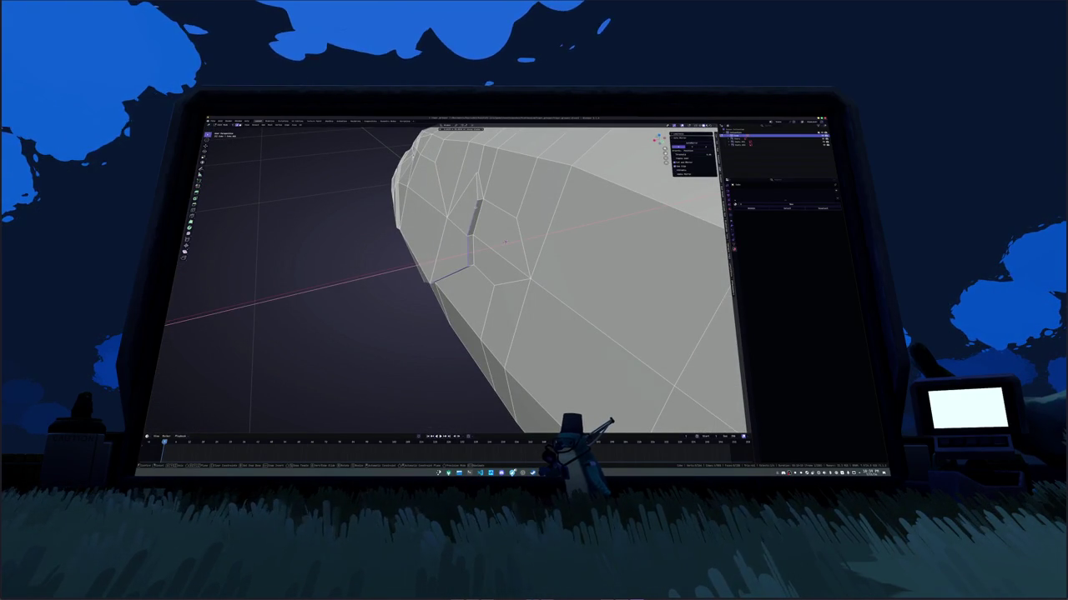
left_click(504, 242)
middle_click_drag(504, 241, 505, 246)
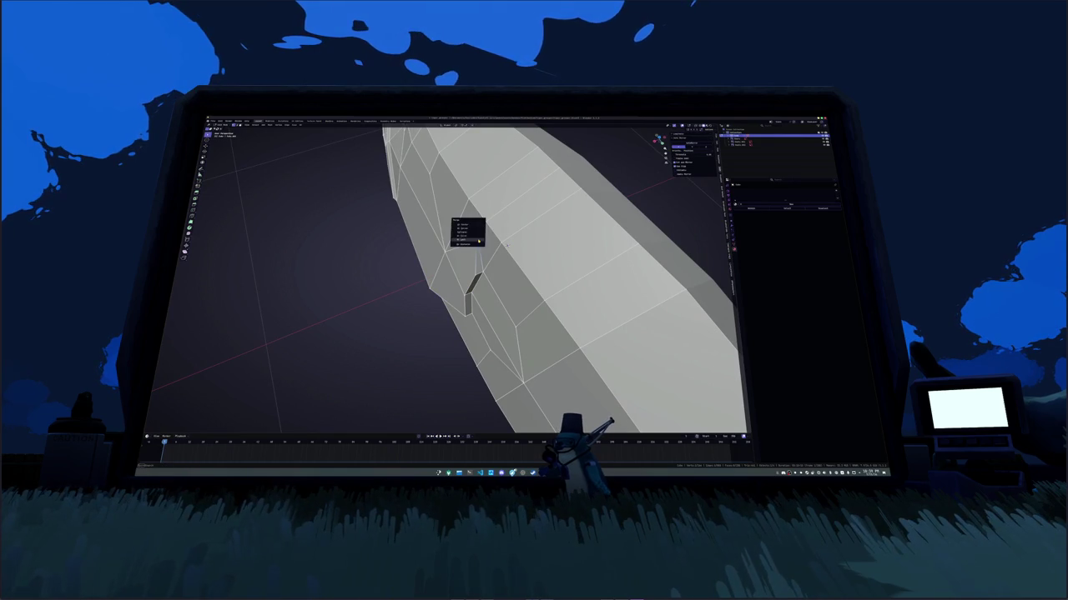
mouse_move(505, 244)
middle_mouse_down()
mouse_move(489, 282)
mouse_move(499, 246)
middle_mouse_up()
key("k")
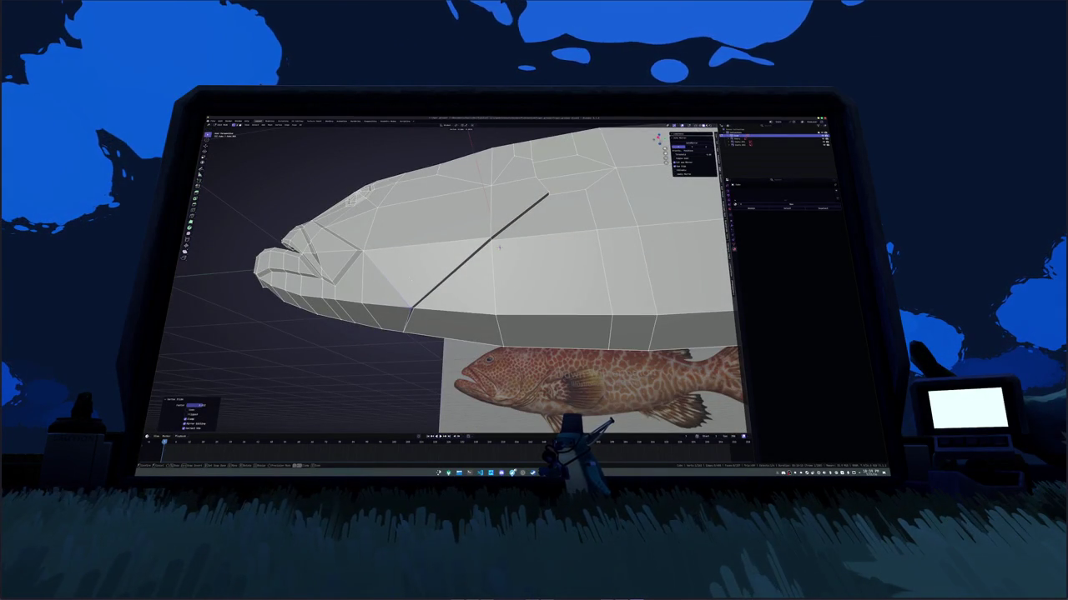
middle_click_drag(498, 246, 497, 276)
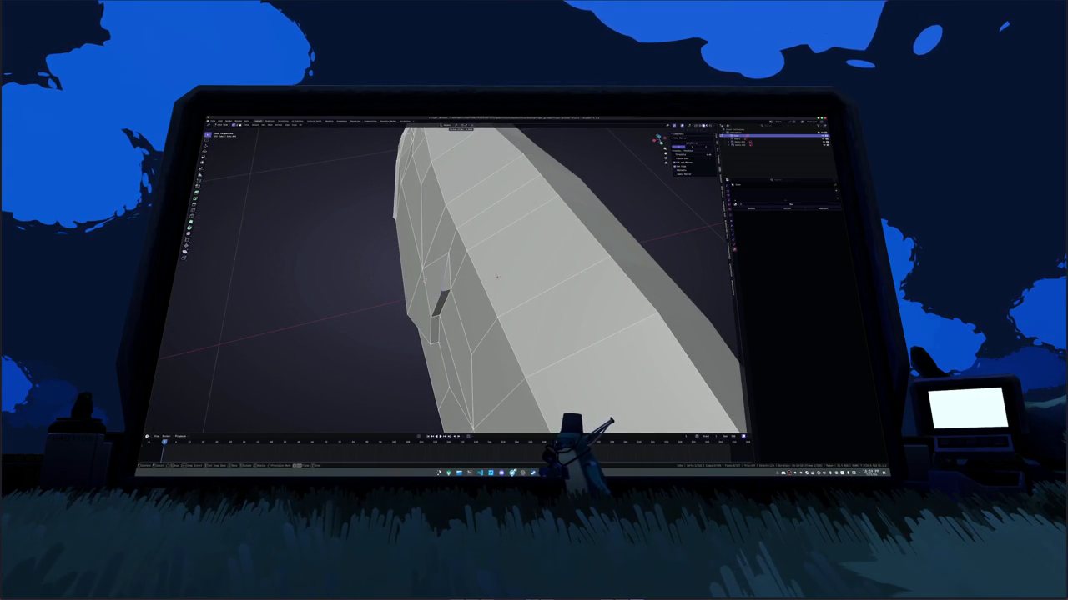
mouse_move(496, 277)
middle_mouse_down()
mouse_move(507, 240)
mouse_move(494, 279)
mouse_move(480, 237)
mouse_move(485, 245)
middle_mouse_up()
Select the linked fish mesh and check it in orthographic side view with X-ray on.
key("Tab")
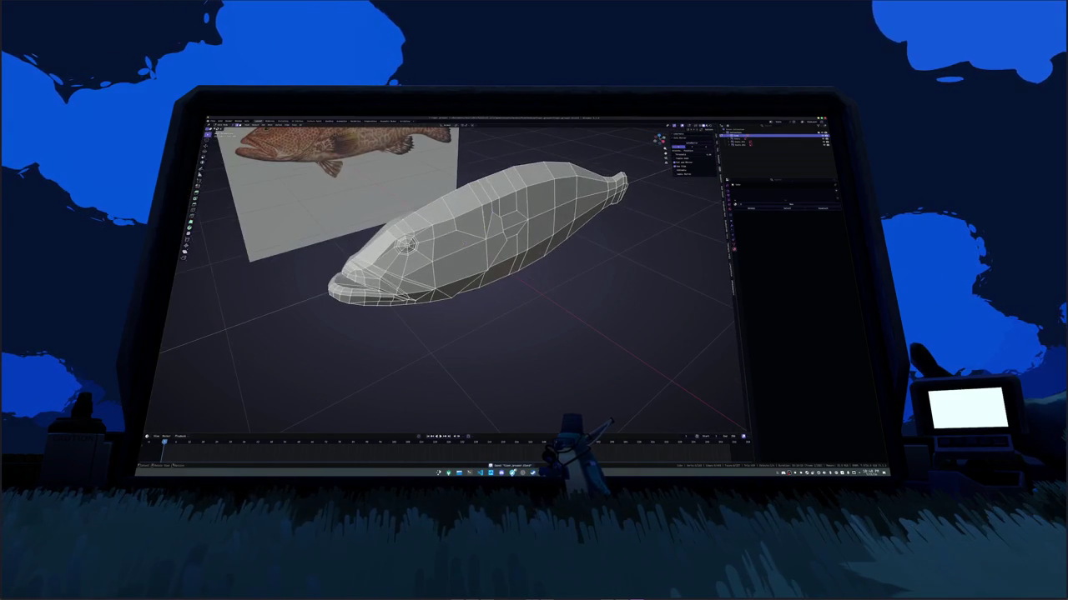
key("ctrl+l")
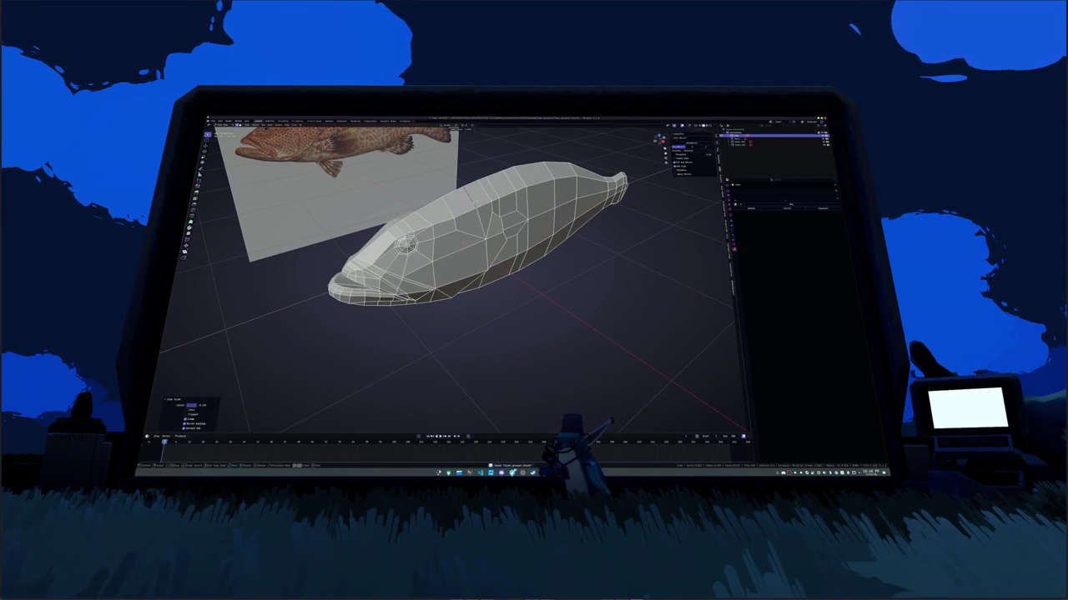
middle_click_drag(484, 251, 504, 237)
key("Tab")
key("KP_1")
key("alt+z")
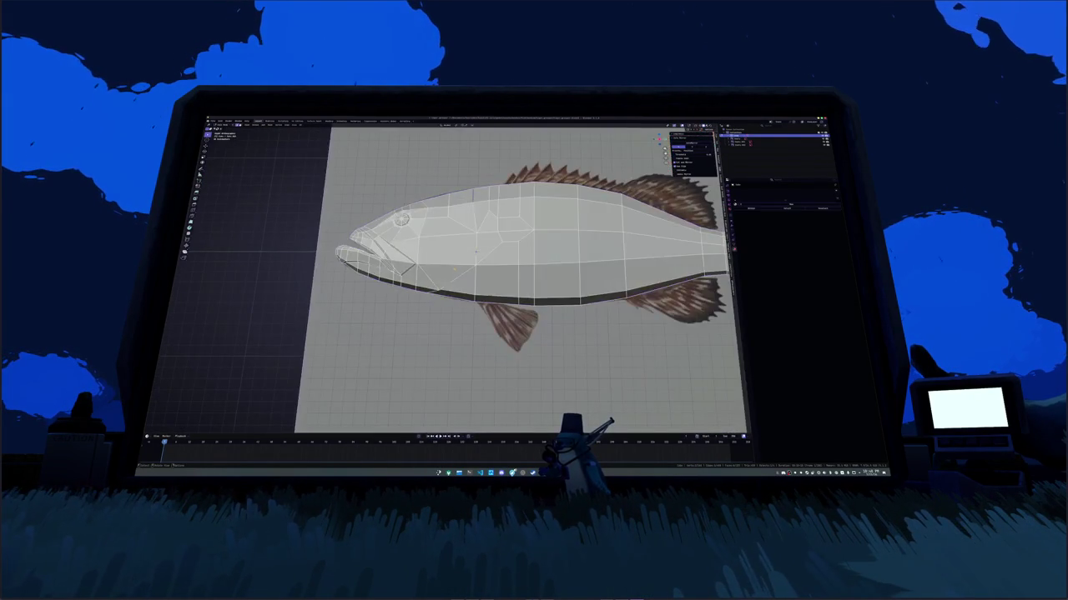
key("Tab")
middle_click_drag(501, 251, 375, 250, "shift")
scroll(488, 276, "up", 3)
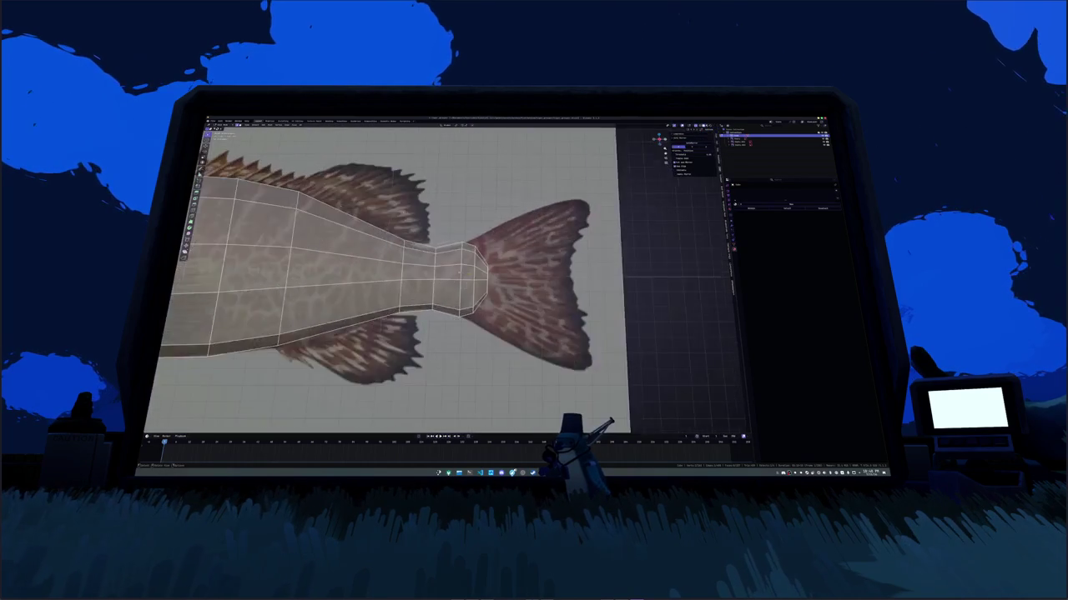
scroll(488, 275, "up", 2)
With X-ray off, rotate the fish mesh about the X axis.
key("Tab")
key("alt+z")
scroll(488, 275, "down", 3)
middle_click_drag(488, 275, 287, 405)
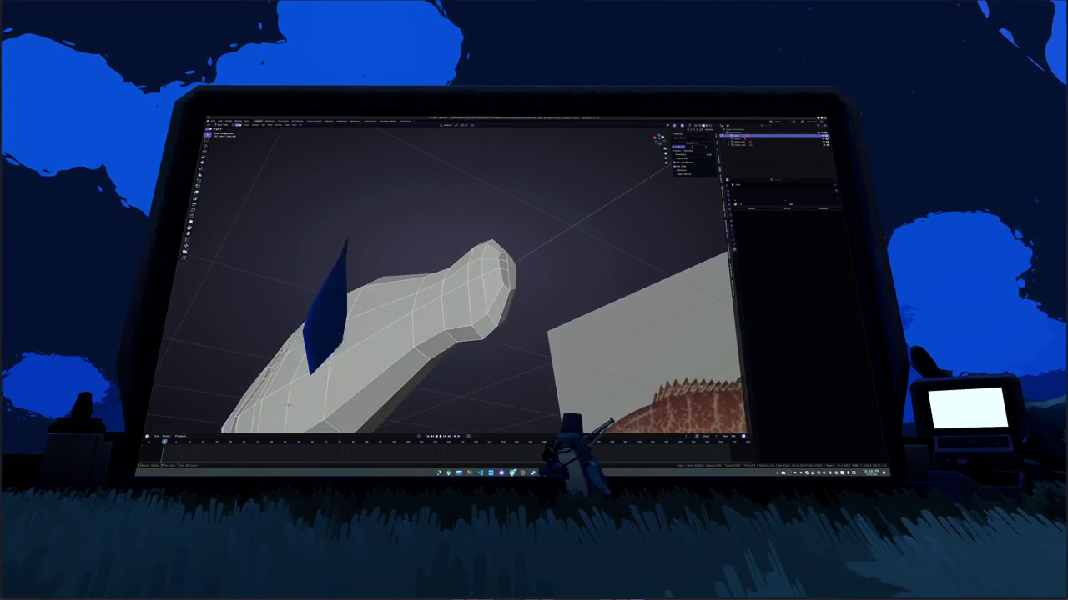
key("r")
key("x")
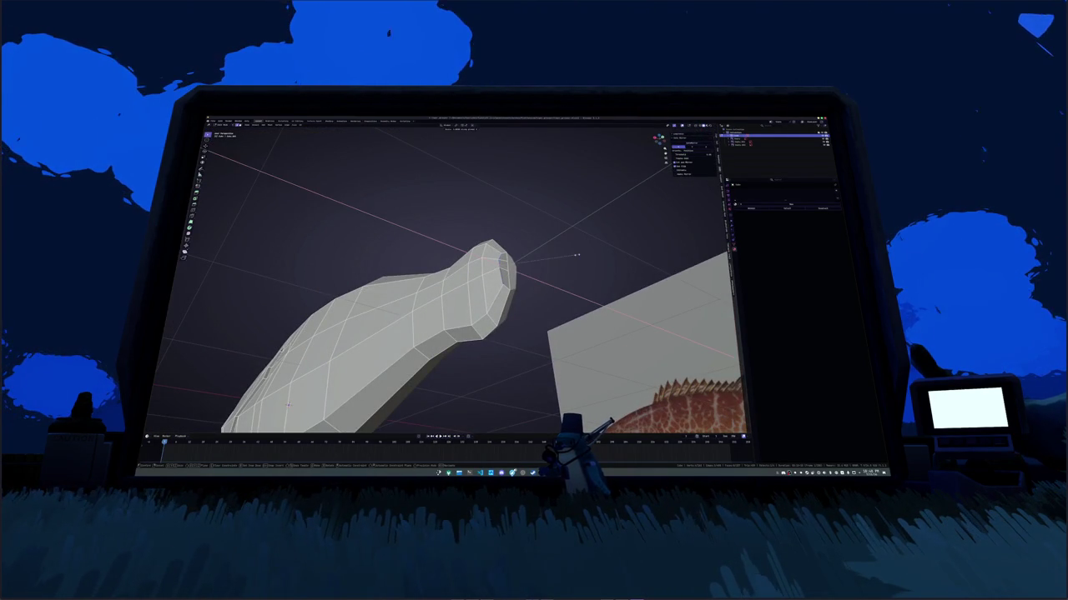
left_click(555, 259)
middle_click_drag(555, 258, 719, 200)
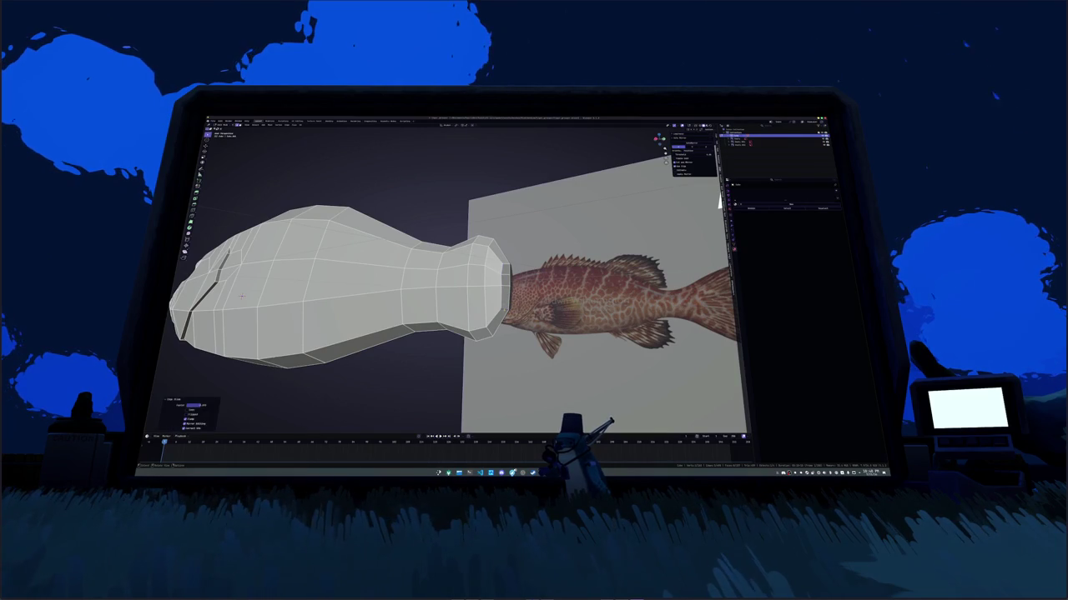
key("r")
key("Return")
key("r")
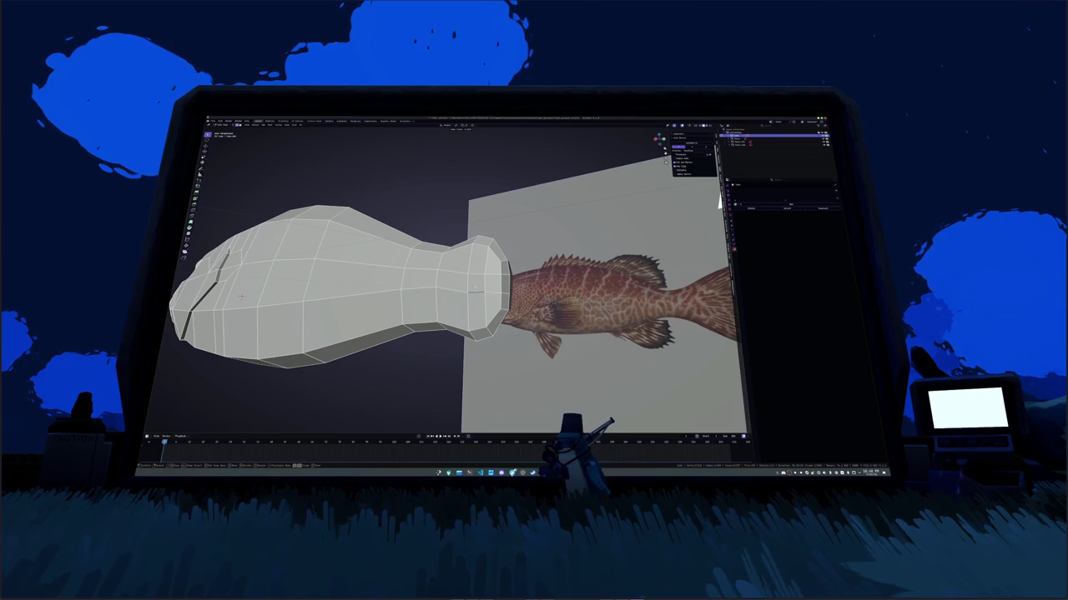
Slide the tail-base vertices along their edges to narrow the tail stalk.
middle_click_drag(719, 200, 634, 250)
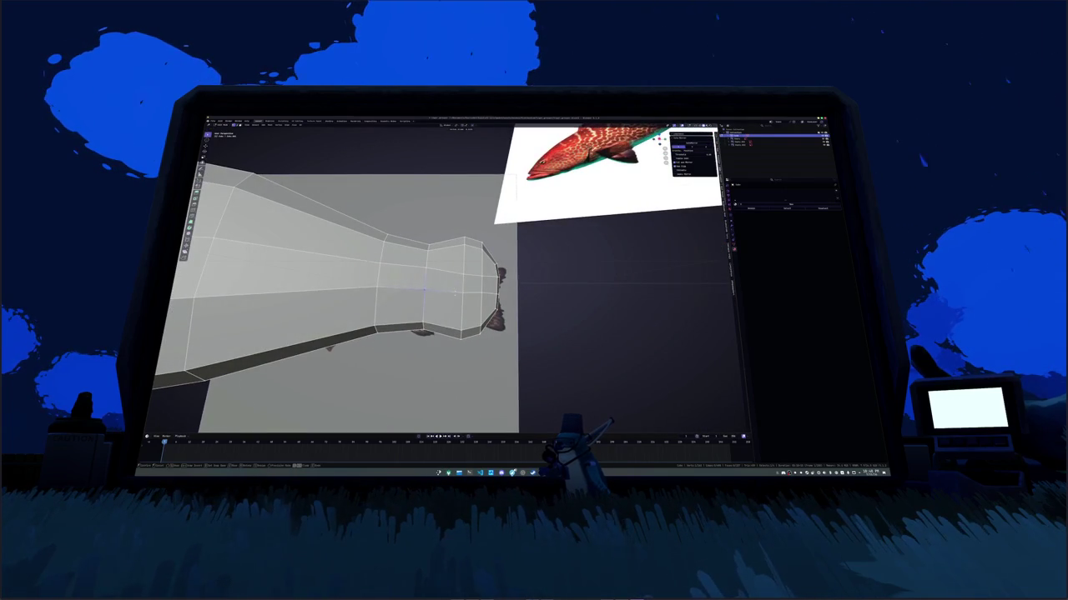
left_click(423, 294)
key("shift+v")
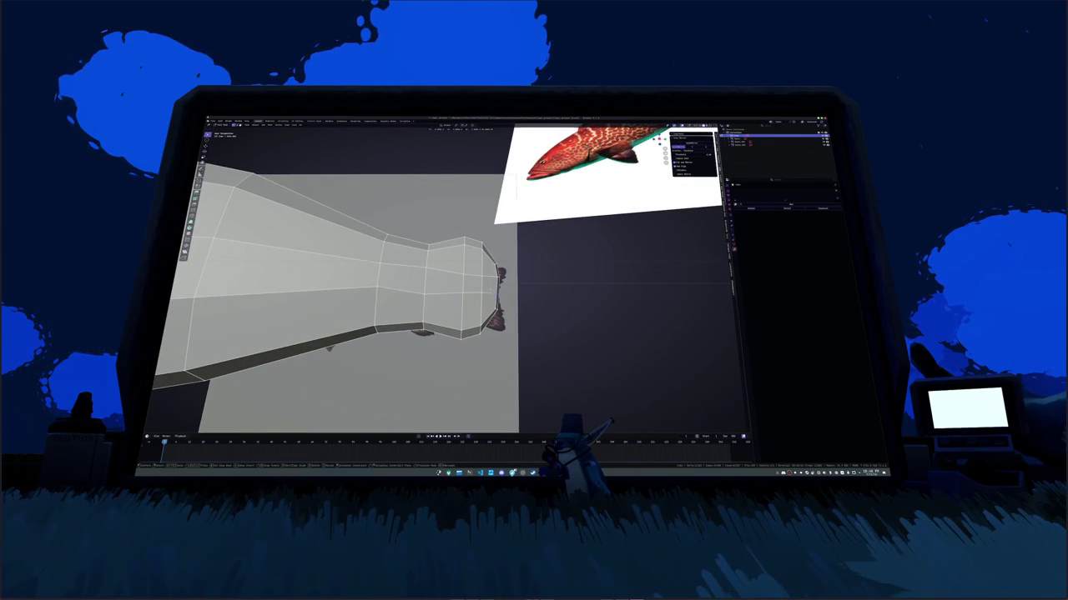
left_click(450, 292)
key("shift+v")
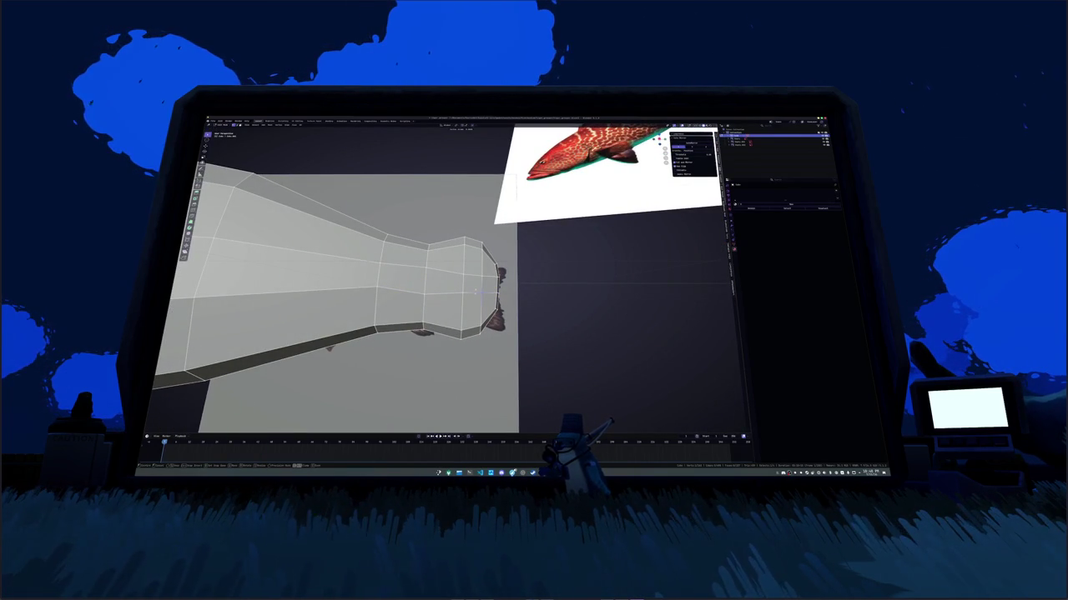
left_click(427, 295)
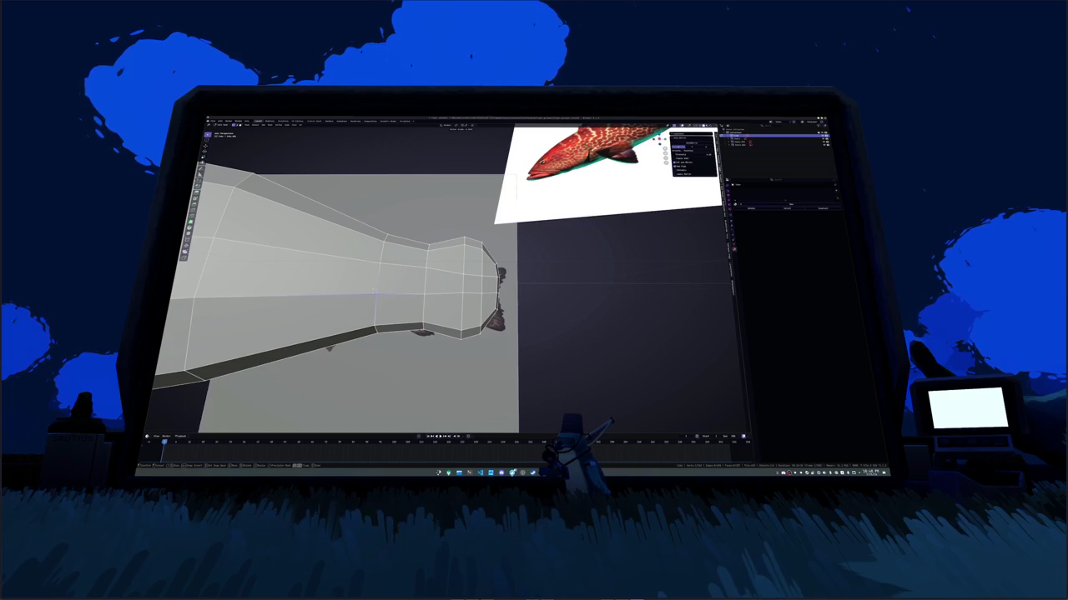
key("shift+v")
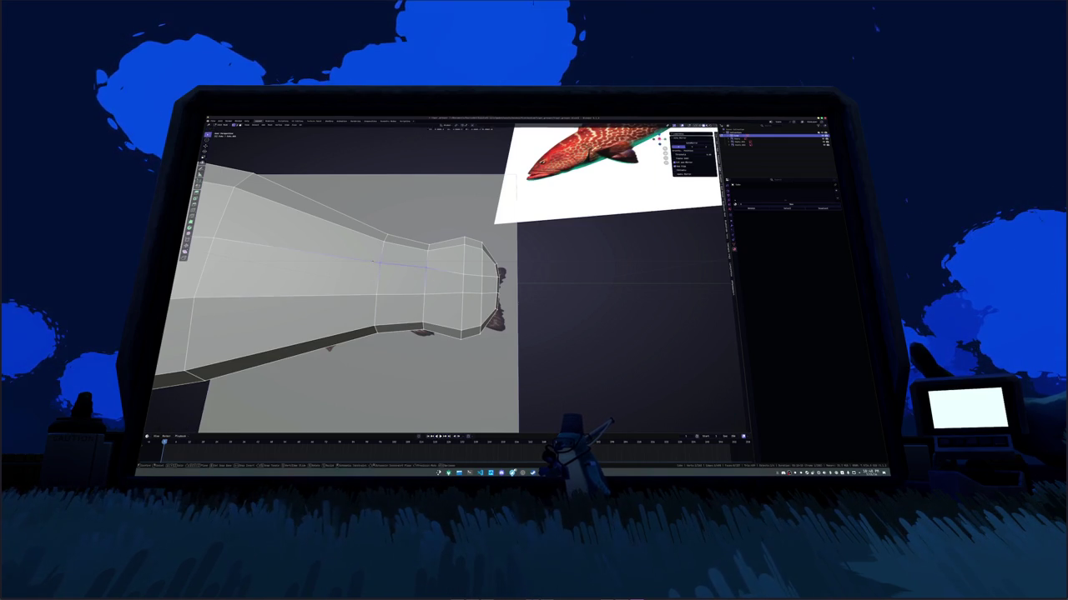
Back in Object Mode, compare the fish against the references in front and side views.
key("Tab")
scroll(384, 267, "down", 5)
mouse_move(426, 268)
middle_mouse_down()
mouse_move(484, 251)
mouse_move(467, 256)
middle_mouse_up()
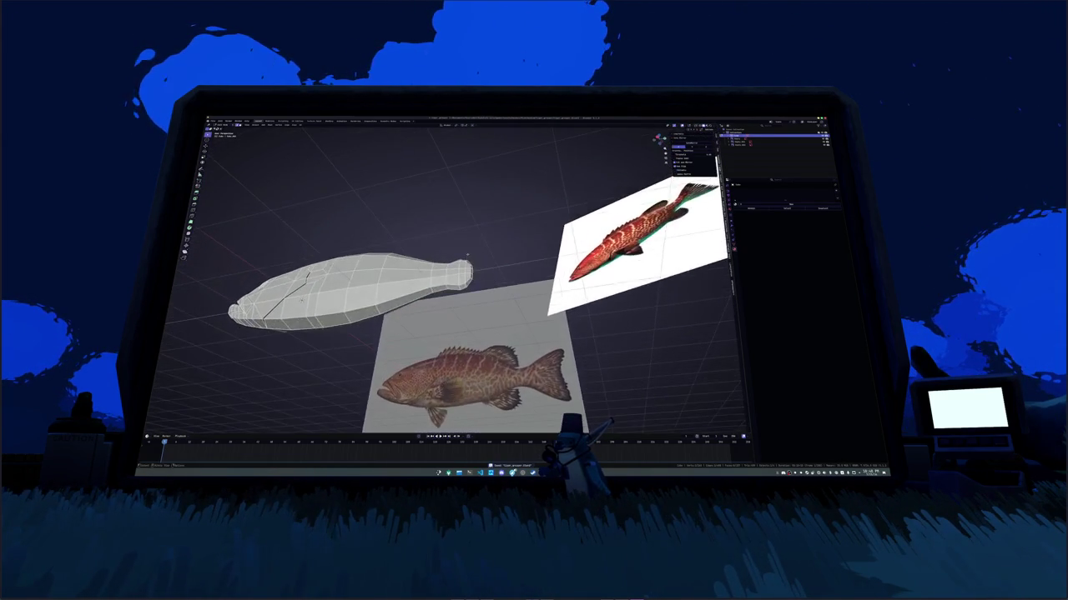
left_click(473, 283, "ctrl")
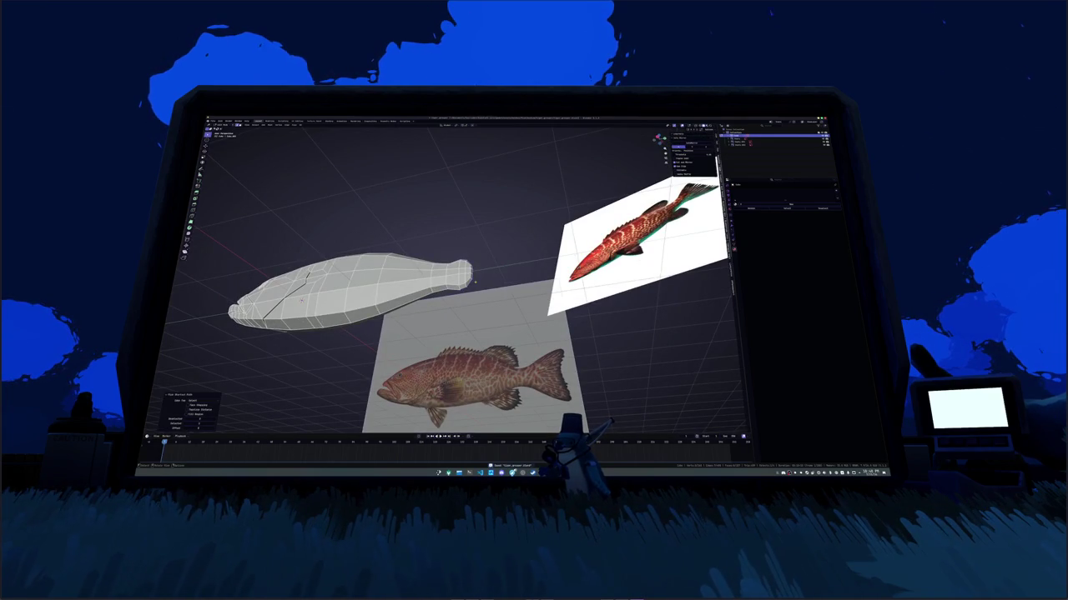
key("KP_1")
key("KP_3")
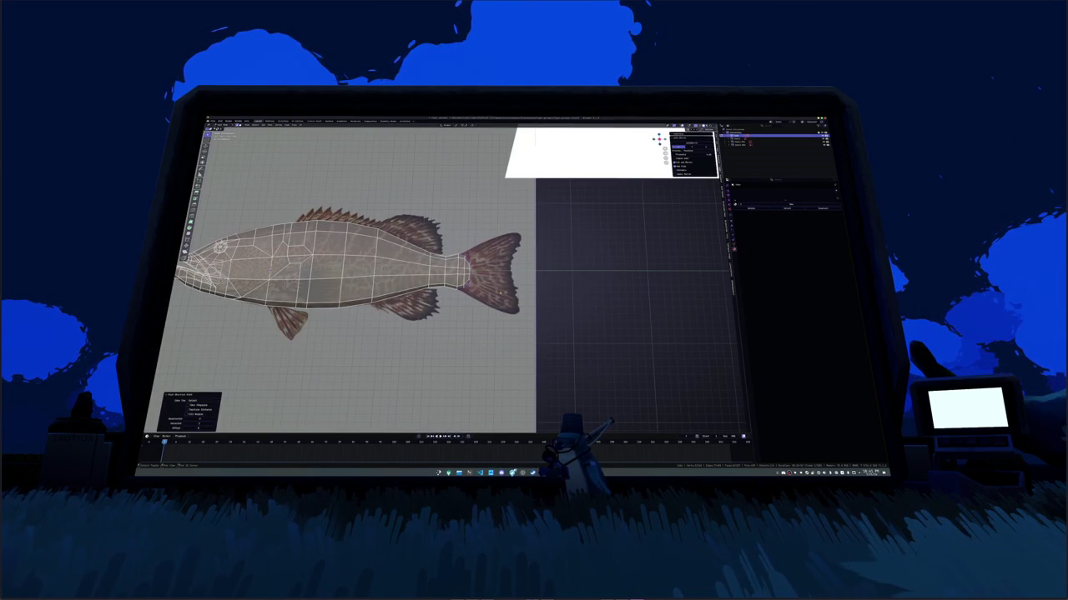
Zoom in on the tail junction and apply an option from the Ctrl+E Edge menu.
key("alt+Tab")
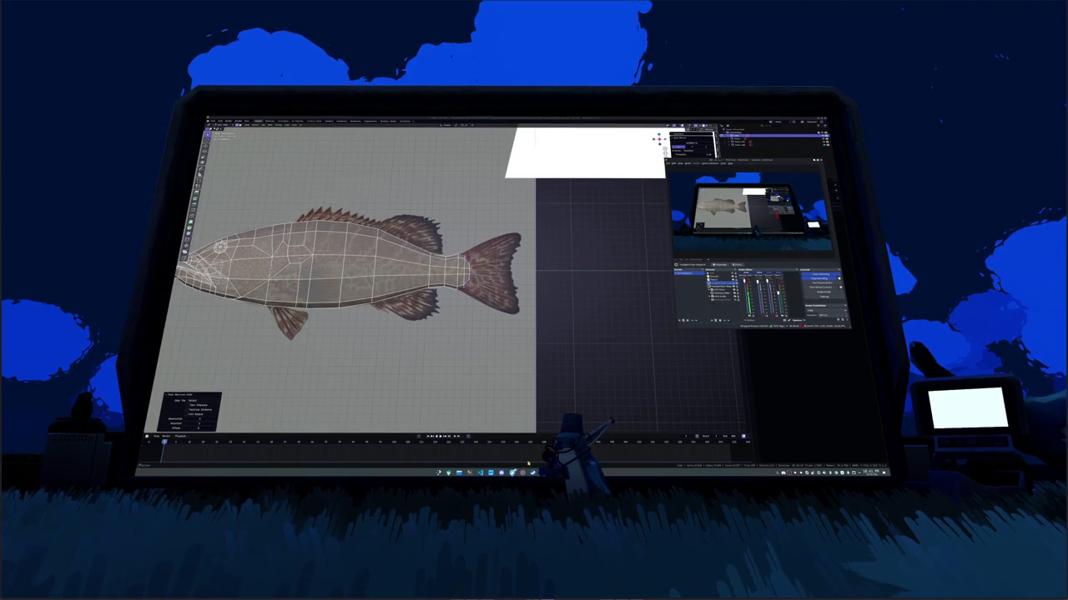
left_click(583, 393)
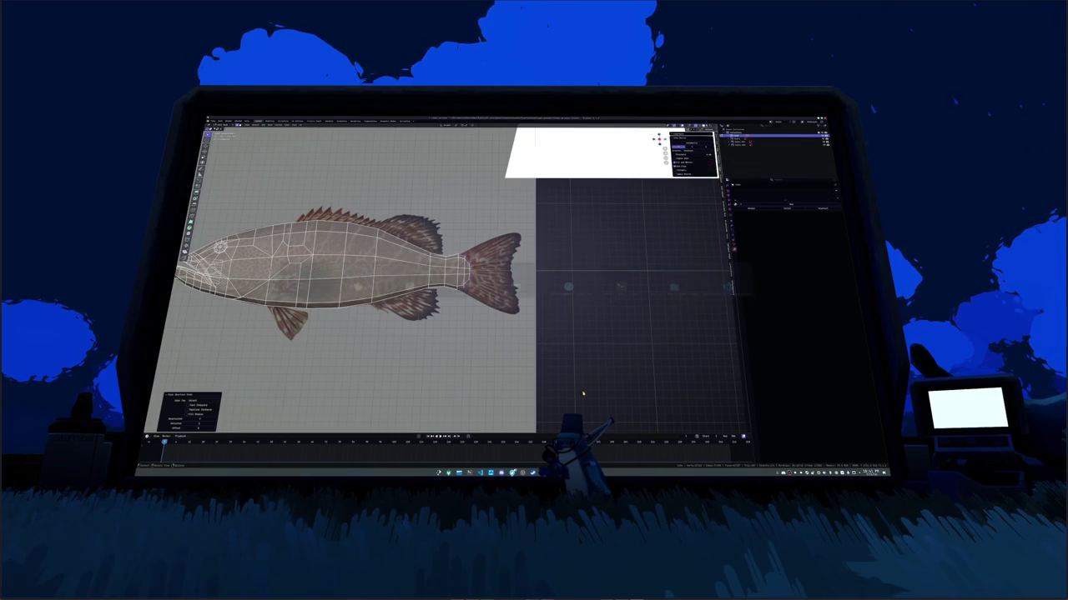
scroll(584, 384, "up", 2)
scroll(584, 384, "up", 3)
scroll(584, 384, "up", 3)
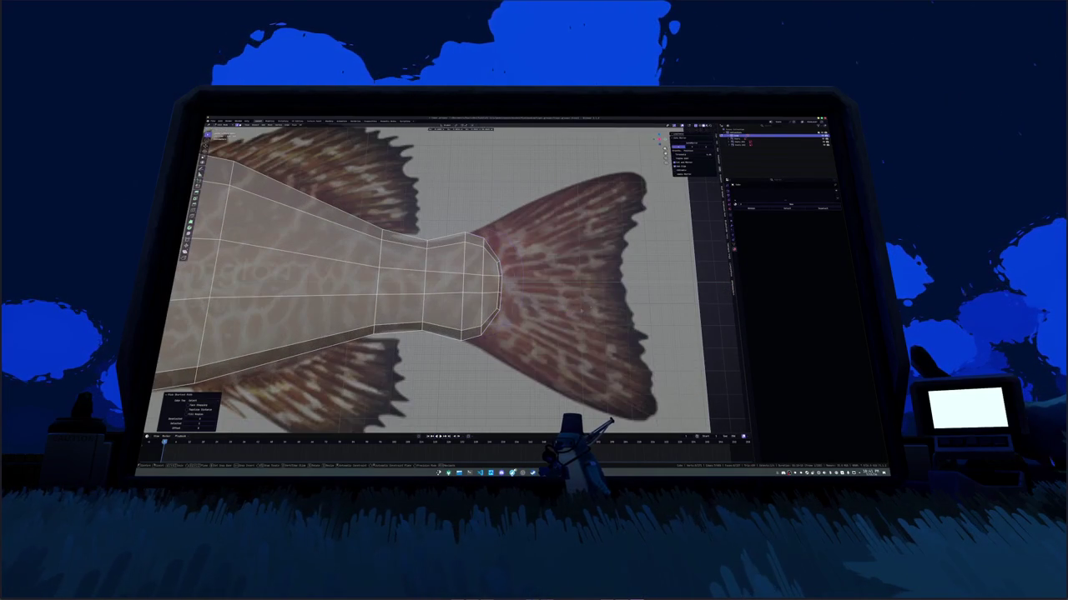
key("ctrl+e")
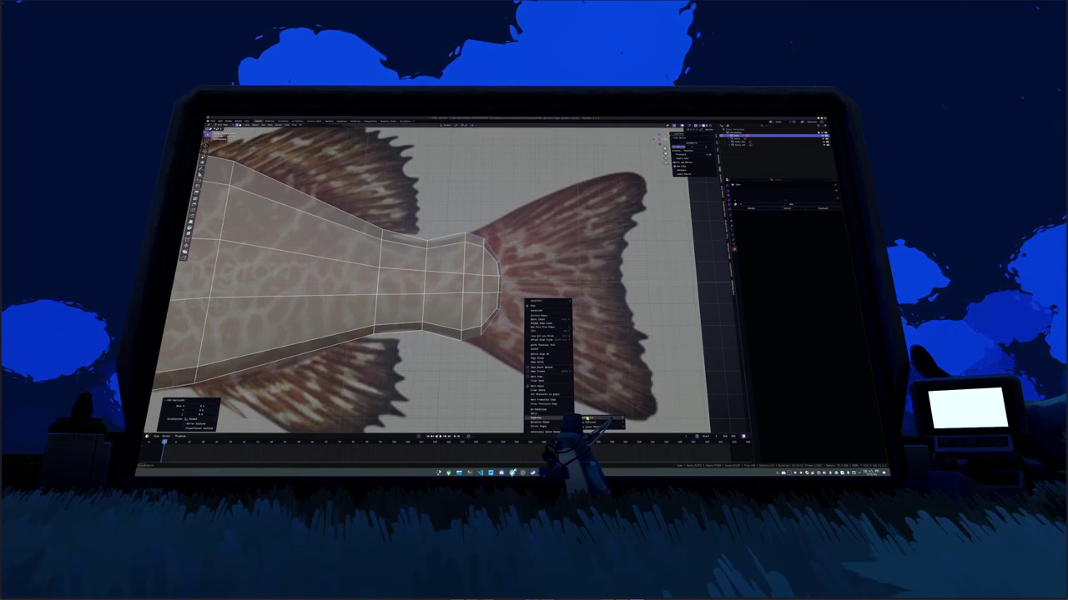
left_click(542, 417)
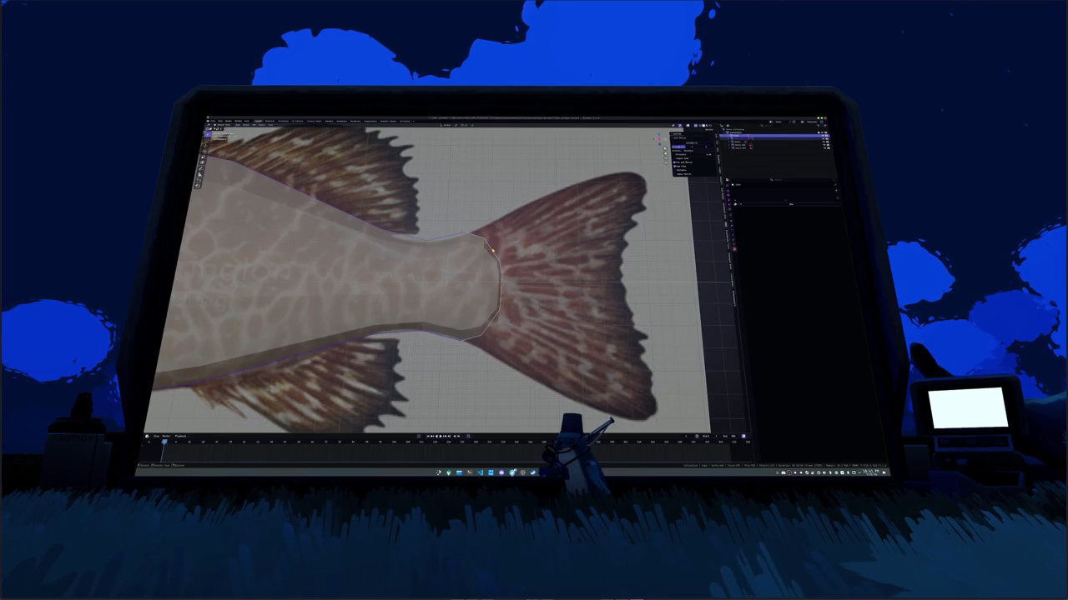
key("Tab")
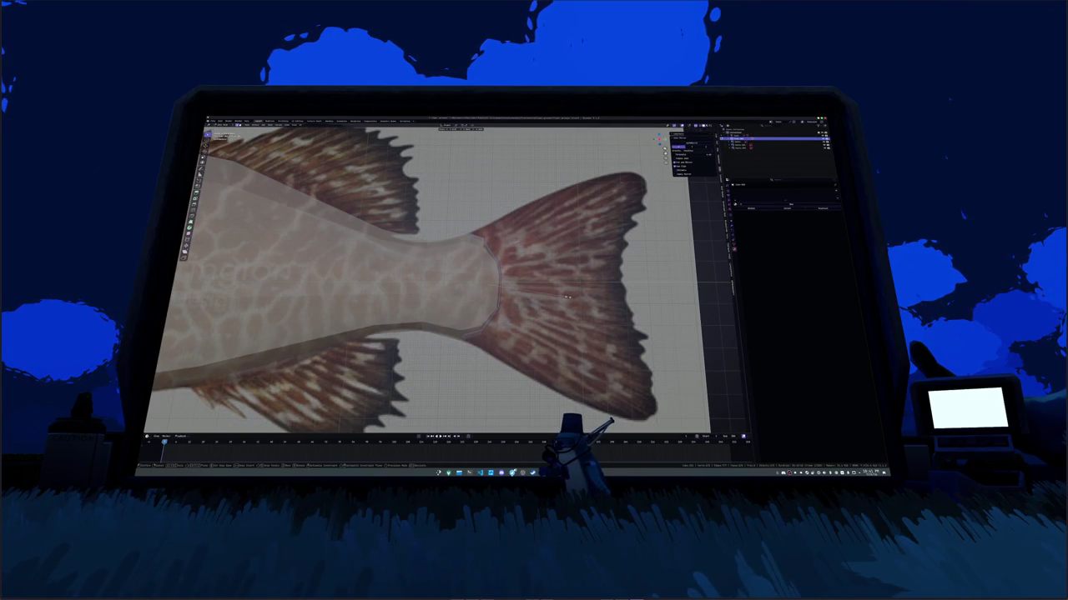
Extrude the tail junction edges into a fan and scale it back toward the junction.
left_click(567, 296)
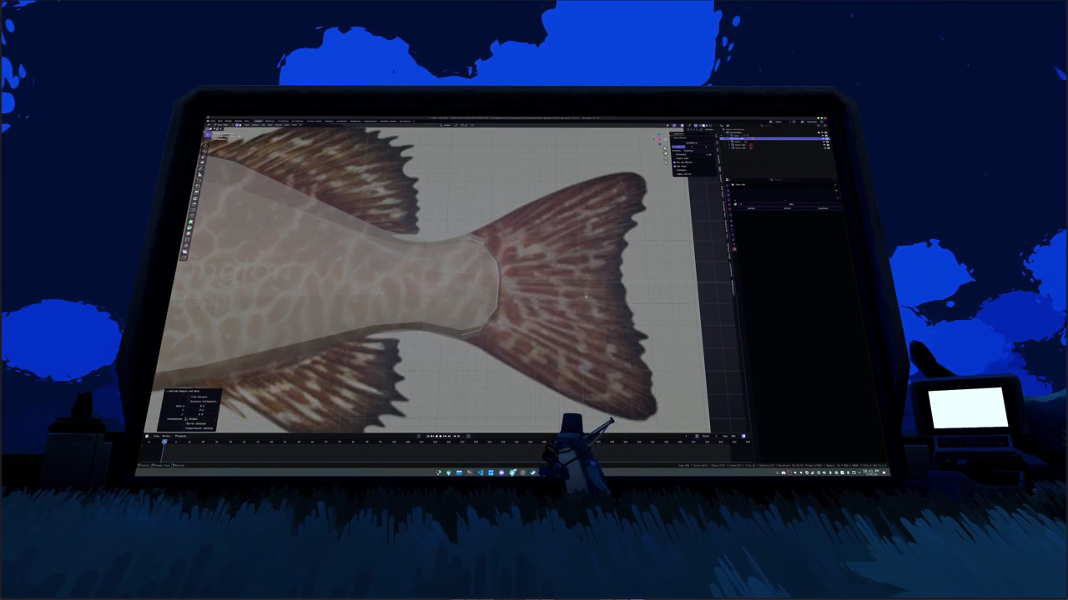
key("e")
left_click(645, 291)
key("s")
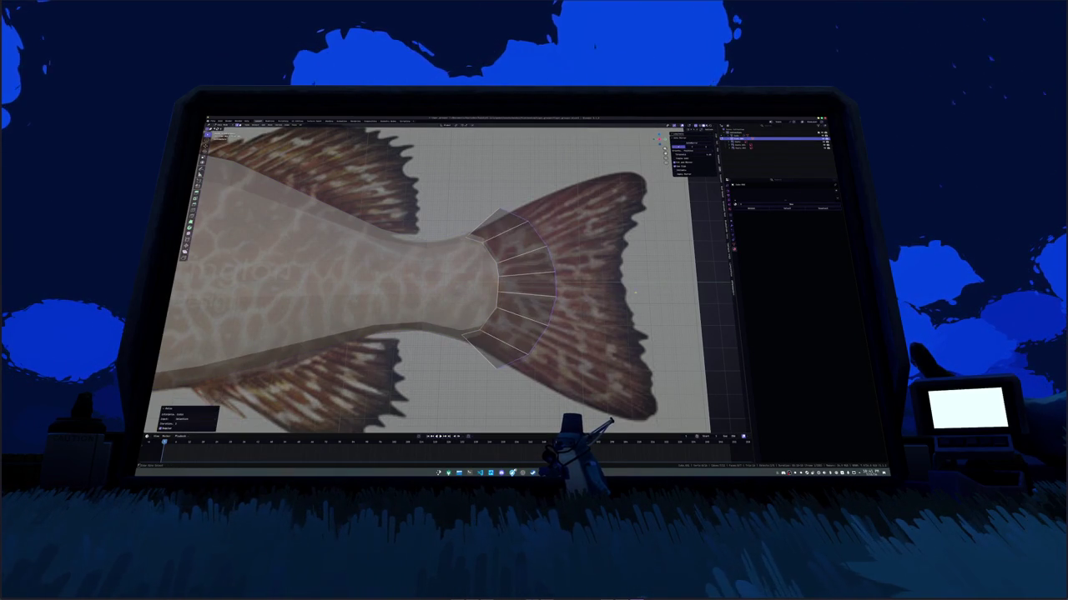
left_click(613, 291)
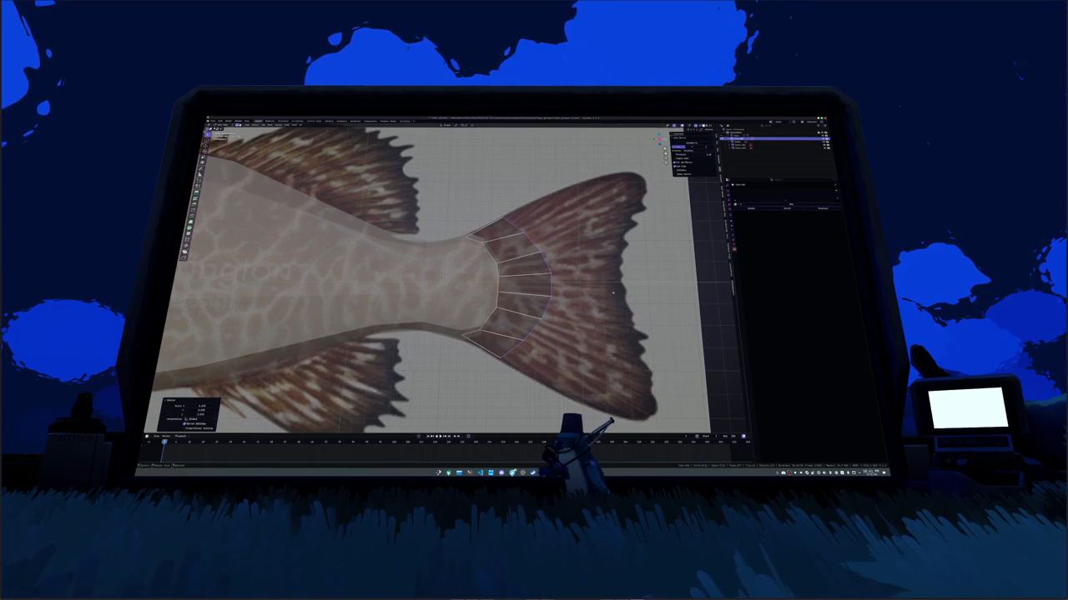
Extrude a second ring from the fan and scale its outer edge along Z.
key("e")
left_click(684, 291)
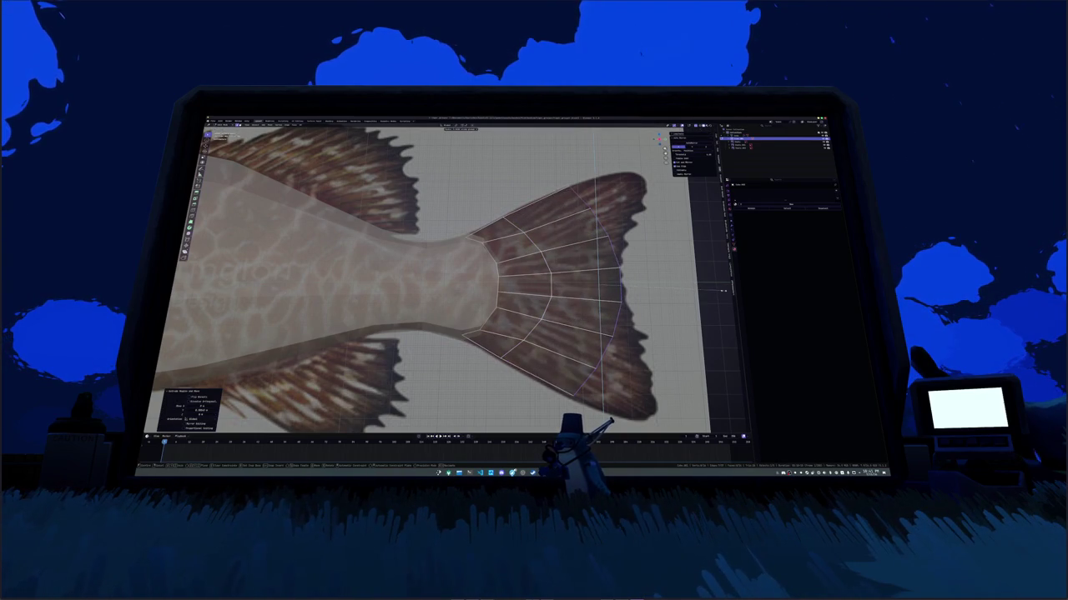
scroll(594, 292, "down", 2)
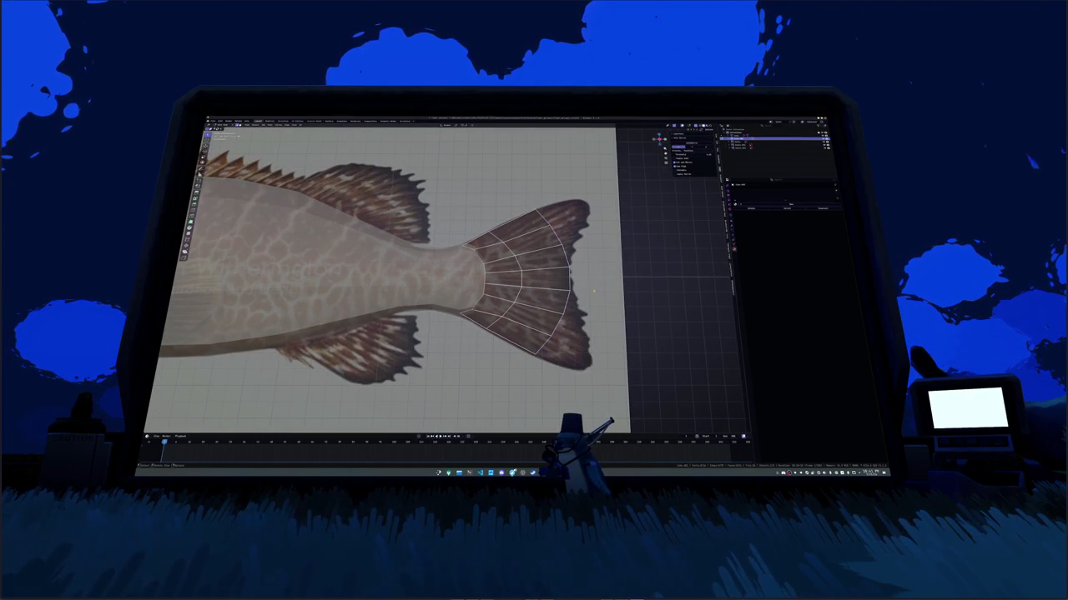
key("s")
key("z")
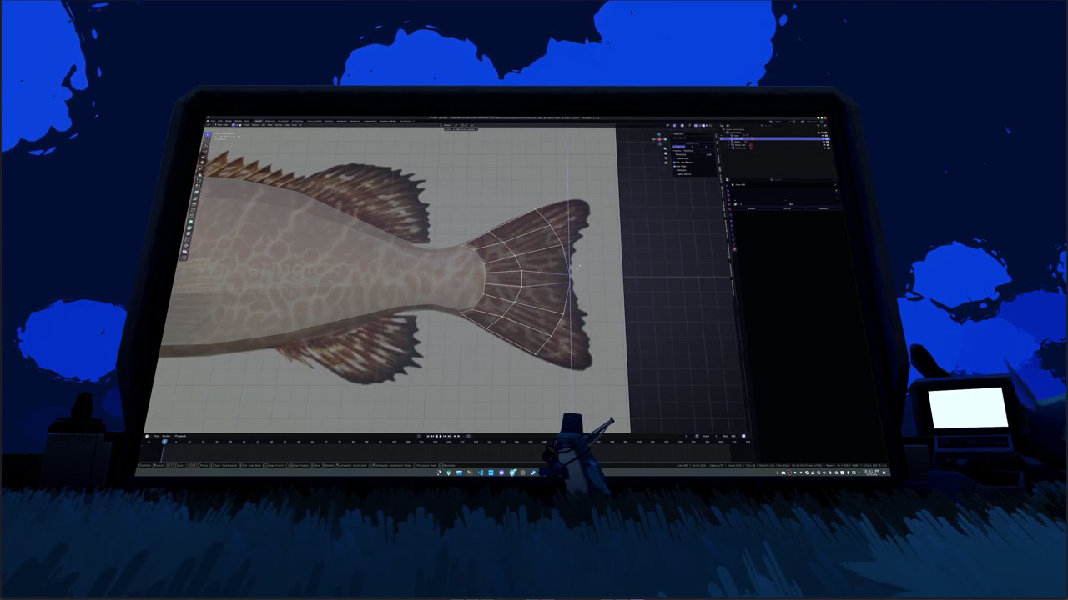
left_click(578, 267)
left_click(556, 325)
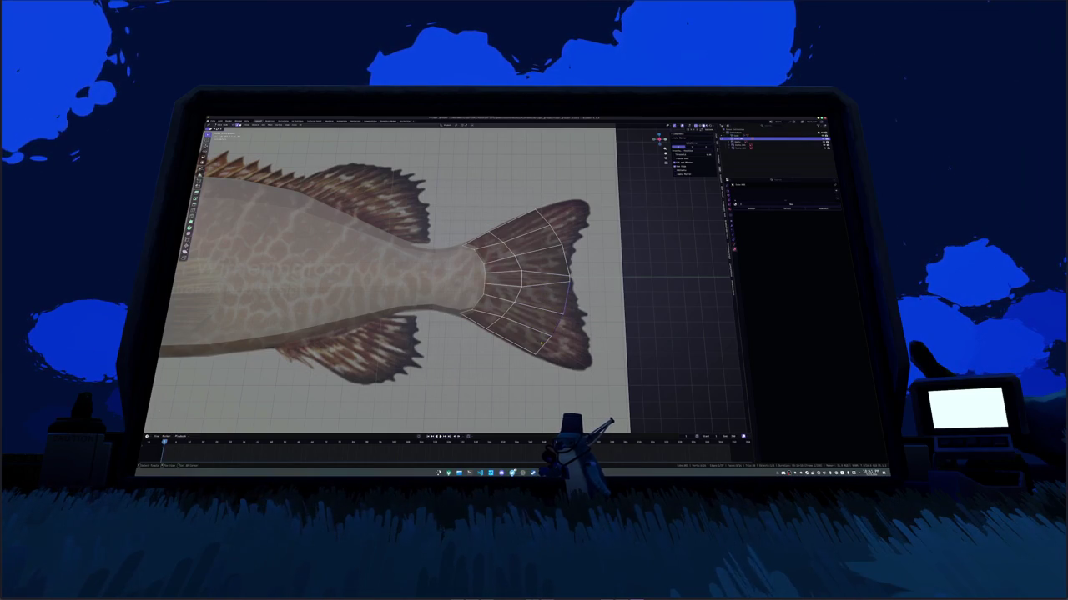
Extrude the selected fin edge outward and reposition the new strip along the fin.
key("e")
left_click(605, 364)
key("g")
key("g")
left_click(584, 358)
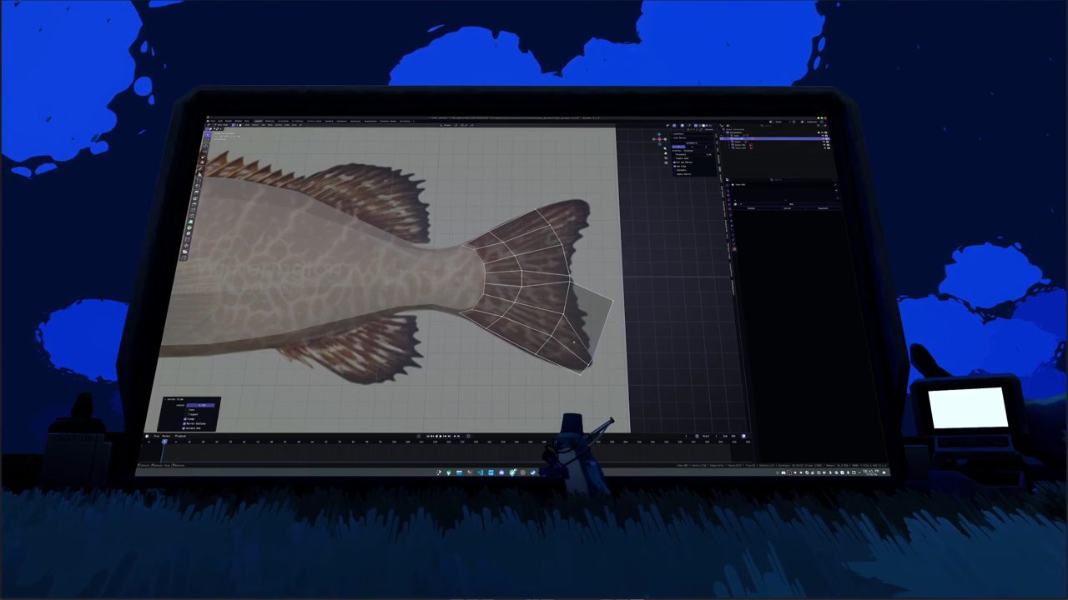
key("g")
left_click(575, 364)
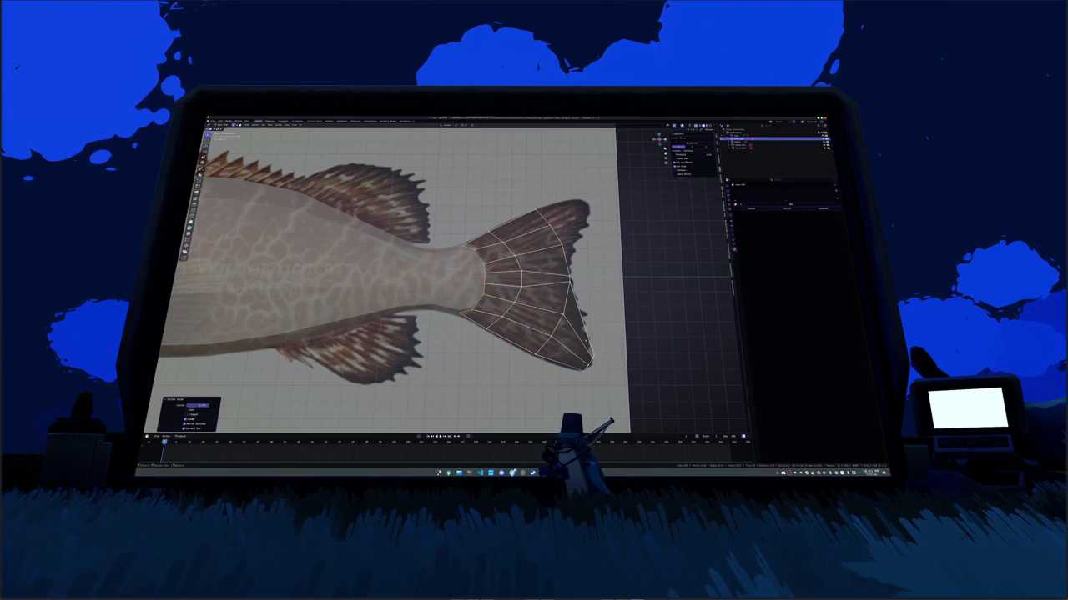
key("g")
key("Return")
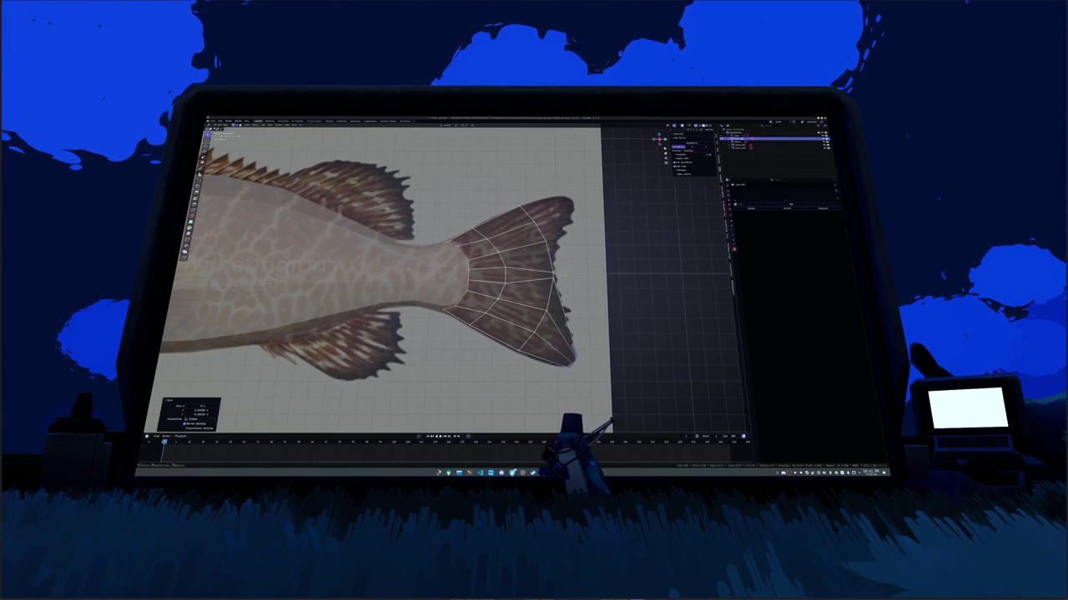
Rotate, scale and slide the quad beside the tail fin to fit the outline.
key("r")
key("Return")
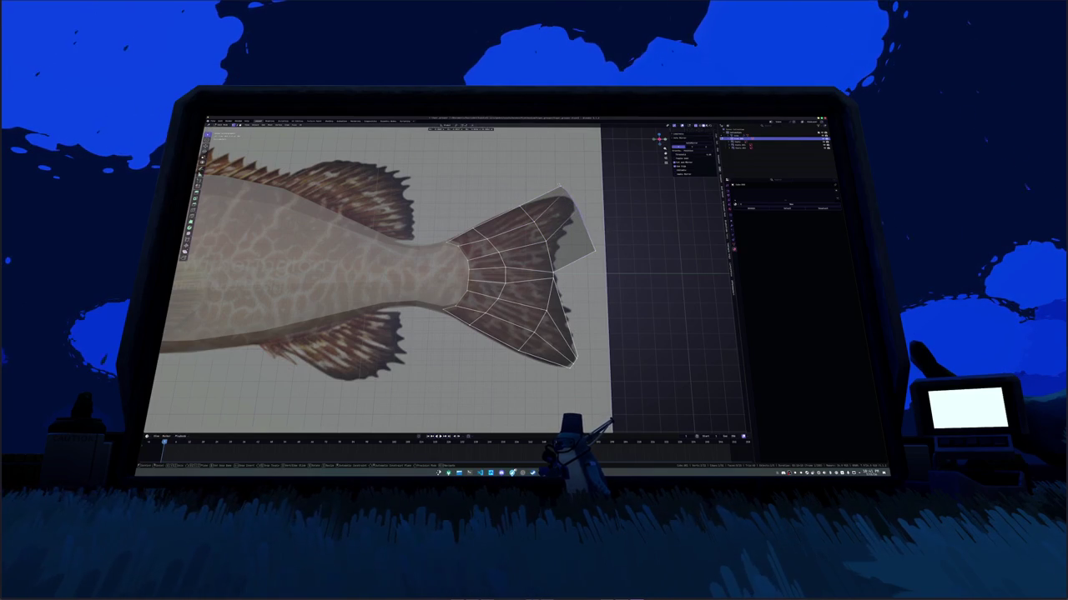
key("s")
key("Return")
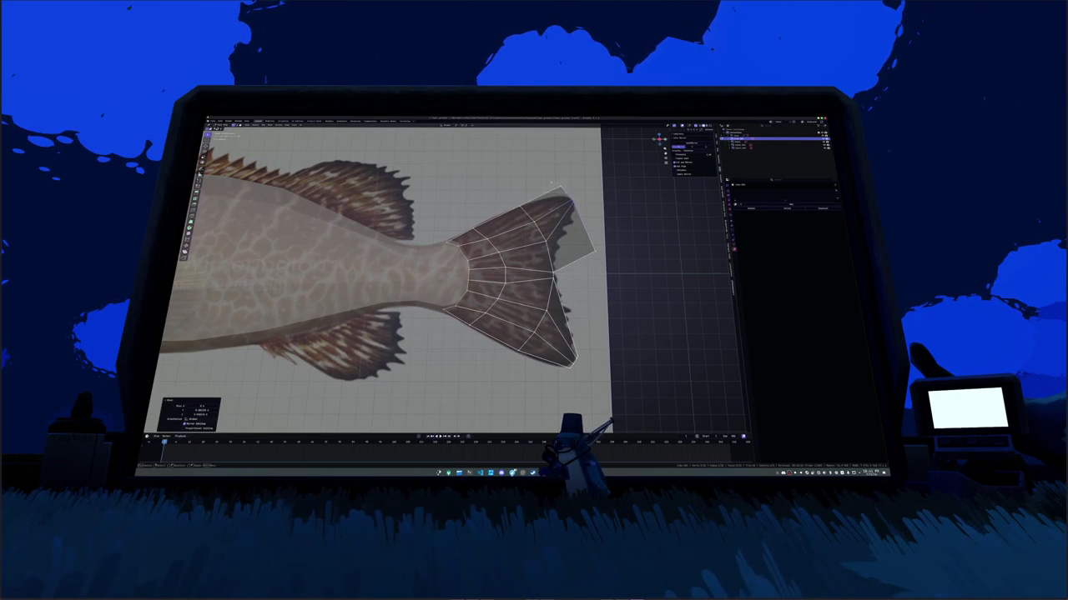
key("g")
key("g")
key("Return")
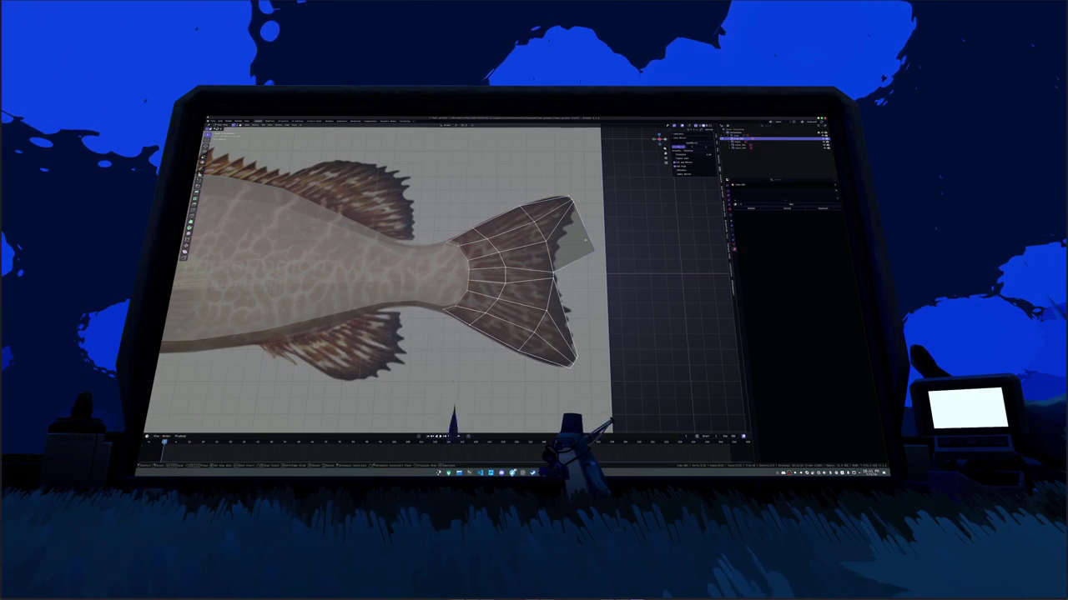
key("s")
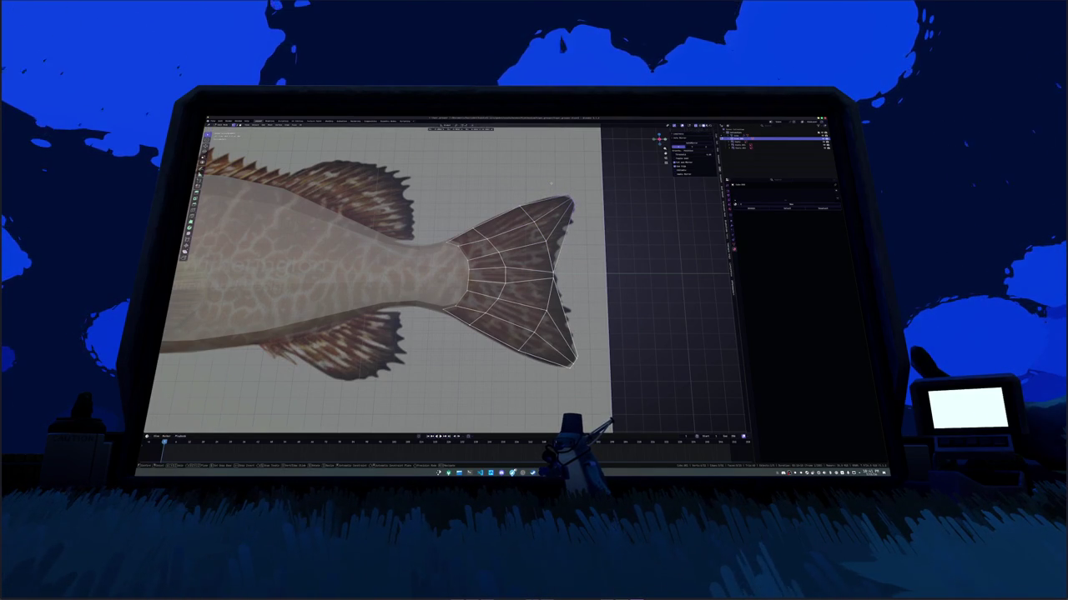
Nudge the fin's top vertices into place to match the reference tail.
key("g")
key("Return")
key("Return")
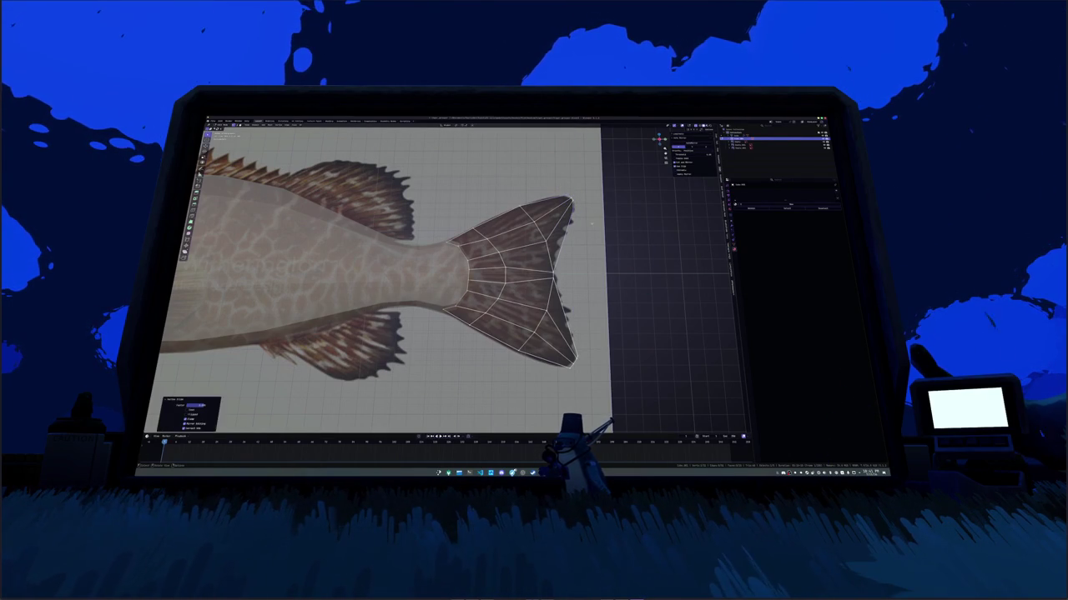
key("g")
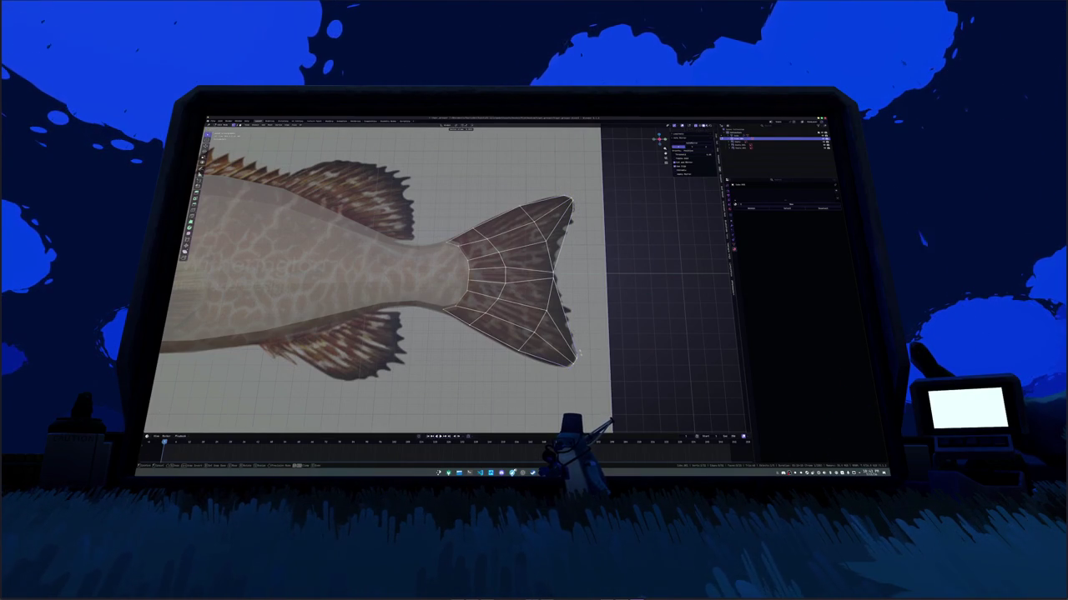
key("Return")
key("g")
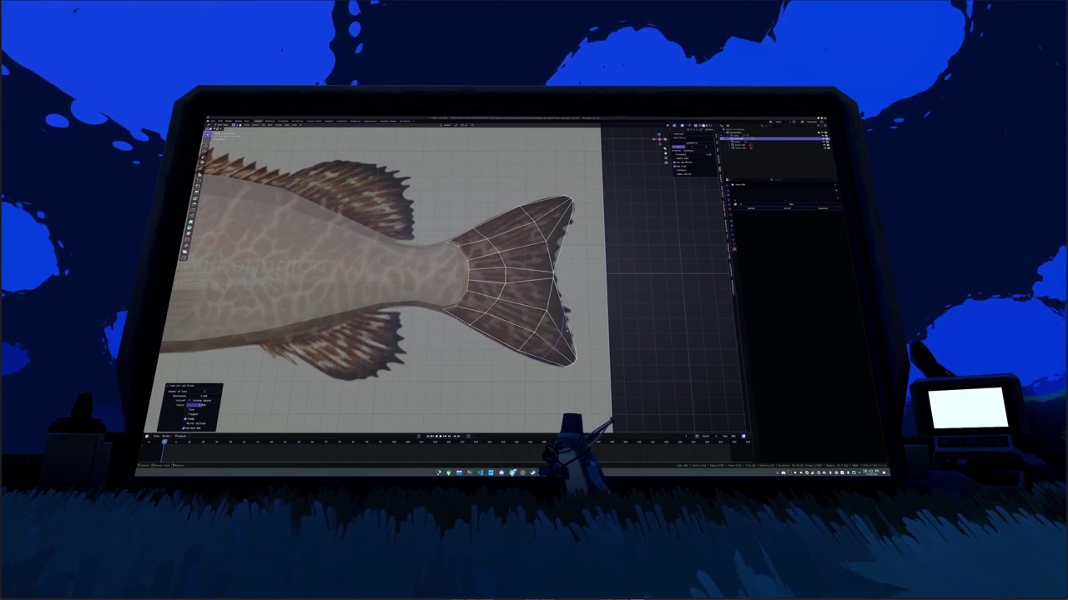
key("Return")
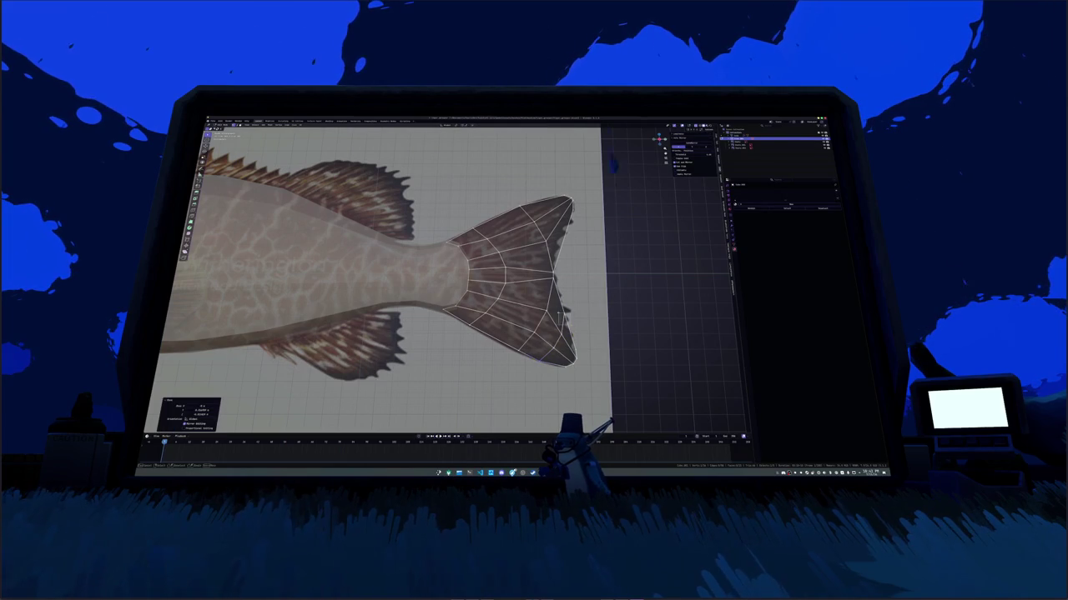
Add an edge loop near the tail tip and move it into place.
key("g")
left_click(538, 190)
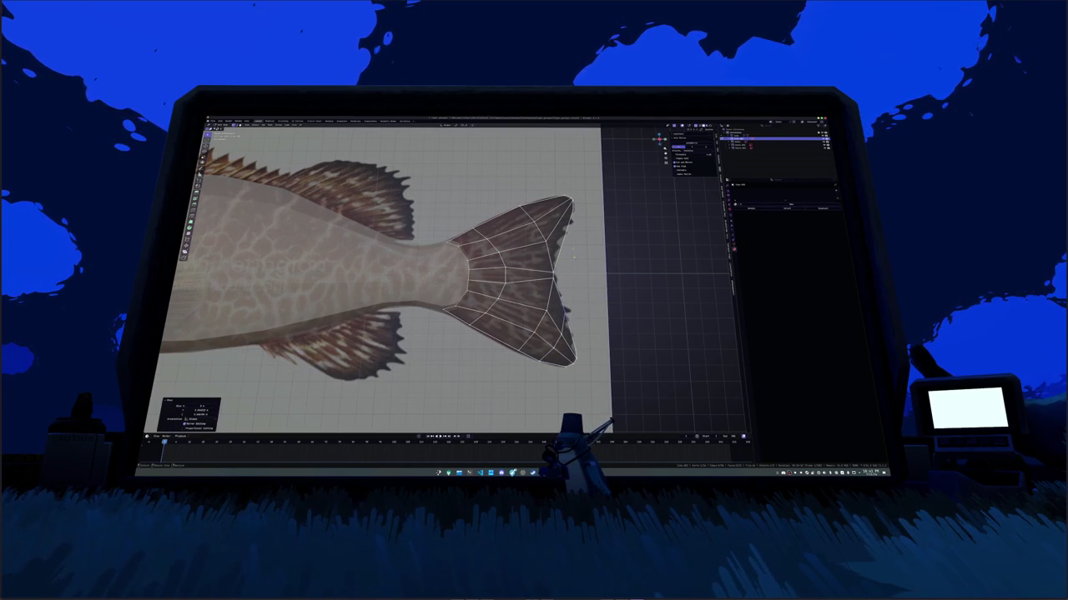
key("g")
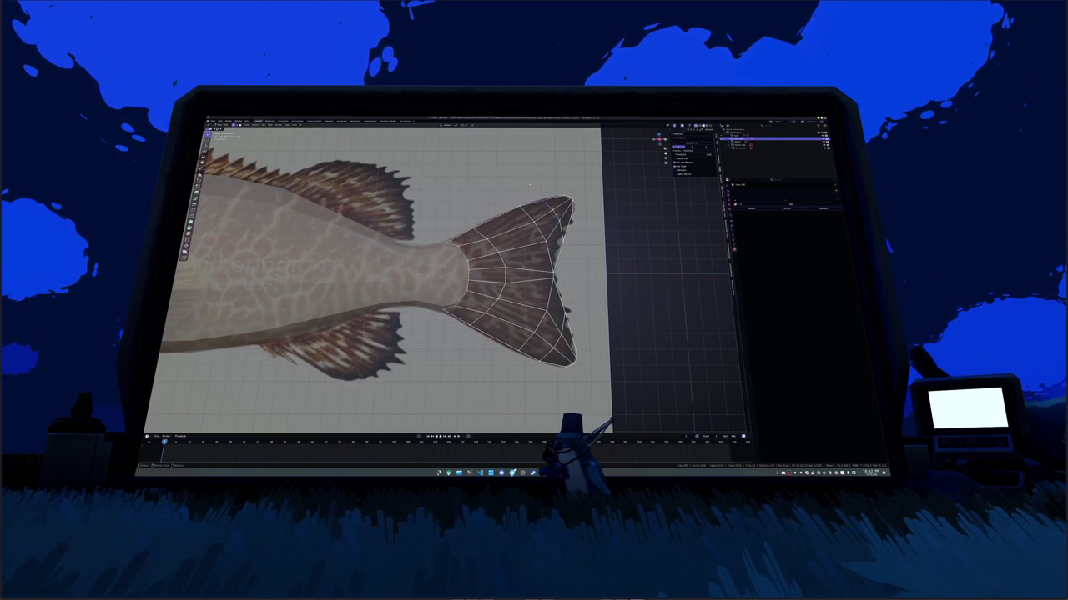
key("Tab")
Zoom out, frame the tail and orbit to view the complete fish beside the grouper reference.
scroll(658, 138, "down", 5)
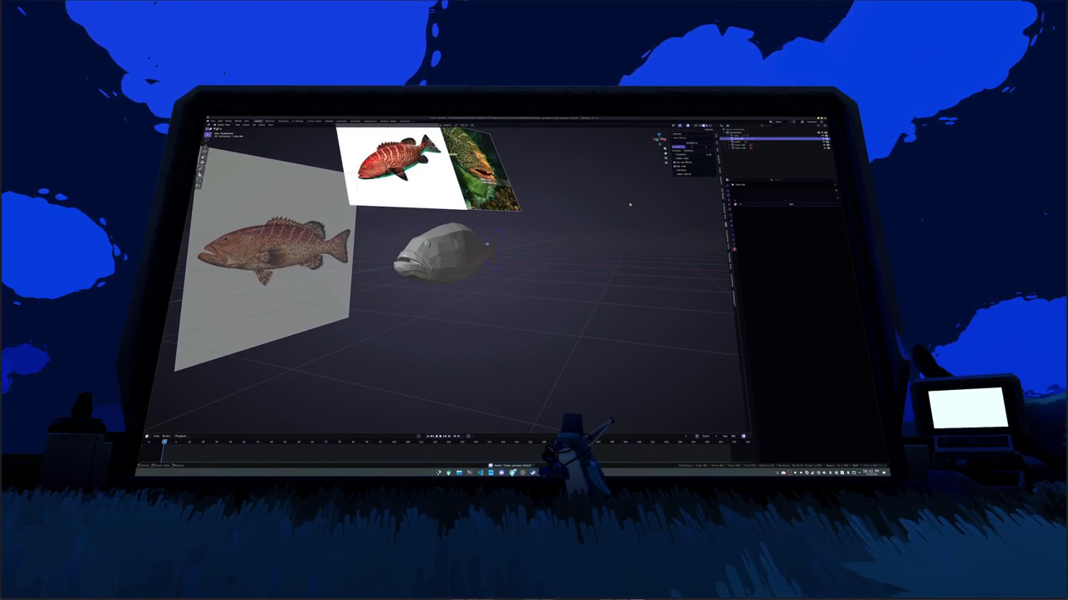
left_click(694, 166)
key("KP_Decimal")
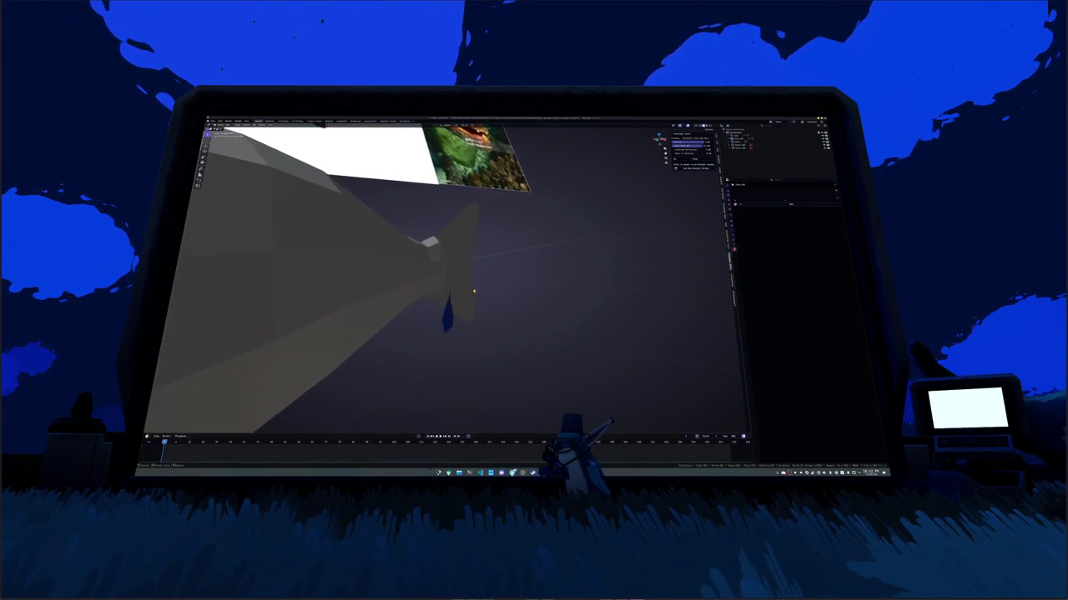
scroll(501, 292, "down", 8)
key("KP_4")
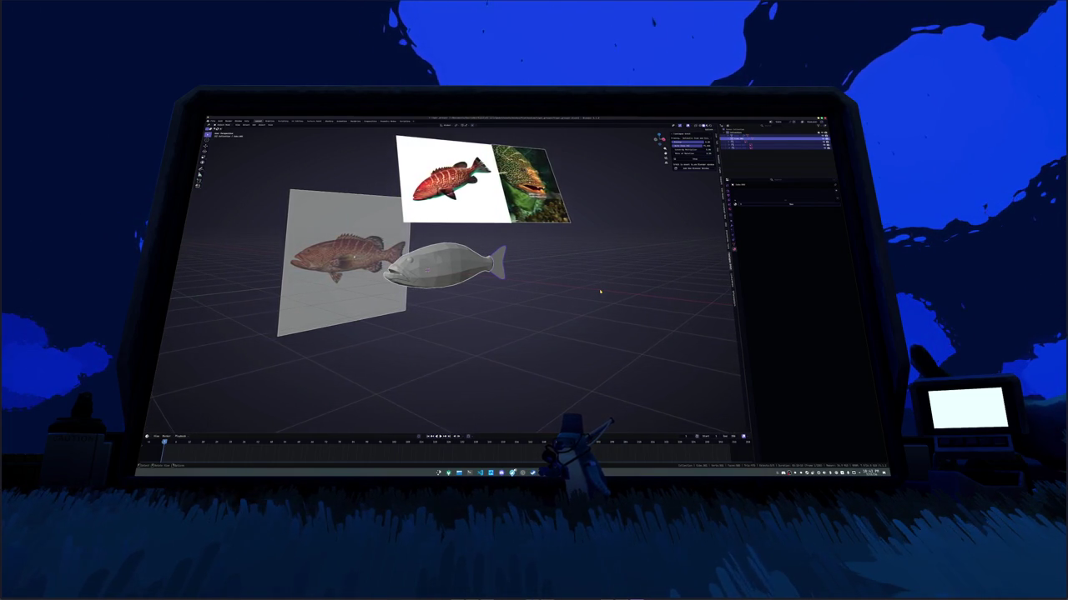
key("alt+Tab")
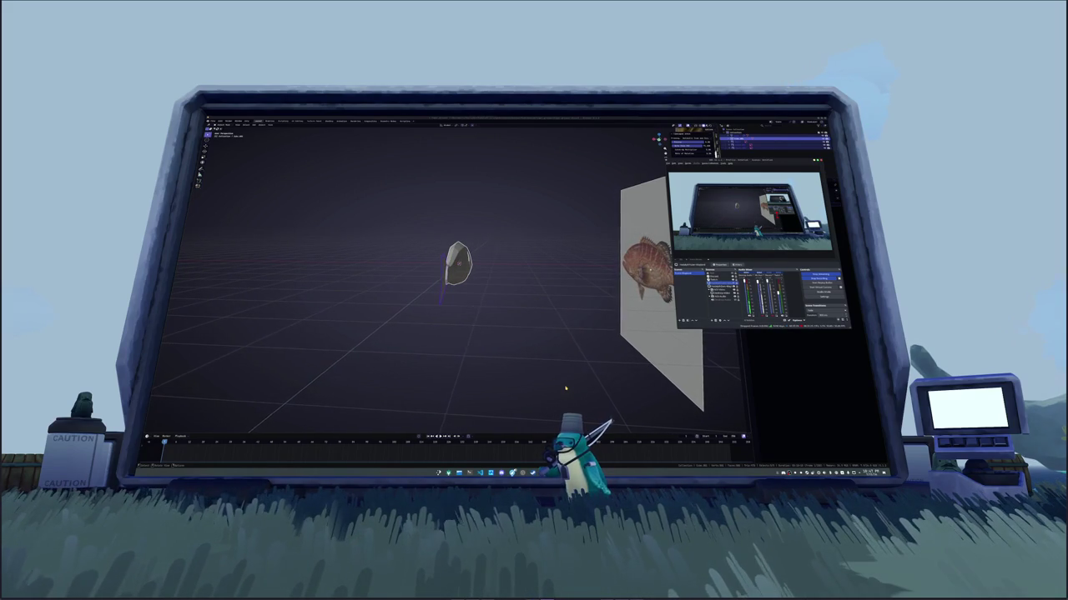
mouse_move(660, 143)
left_mouse_down()
mouse_move(664, 169)
mouse_move(693, 159)
left_mouse_up()
Select the fish body and switch to an orthographic side view in Edit Mode.
middle_click_drag(694, 159, 627, 179)
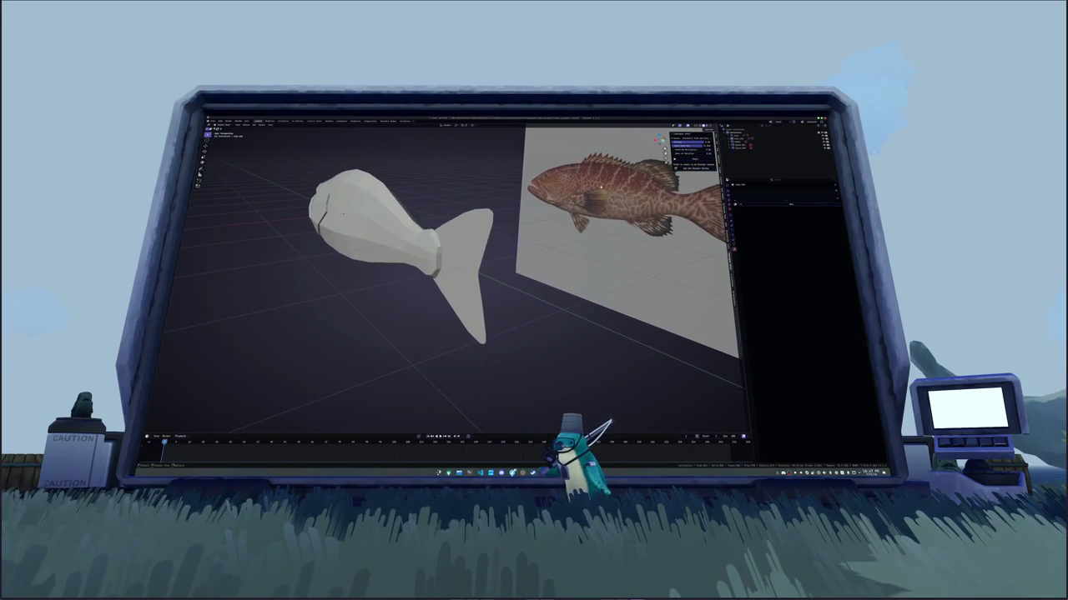
left_click(776, 135)
key("KP_1")
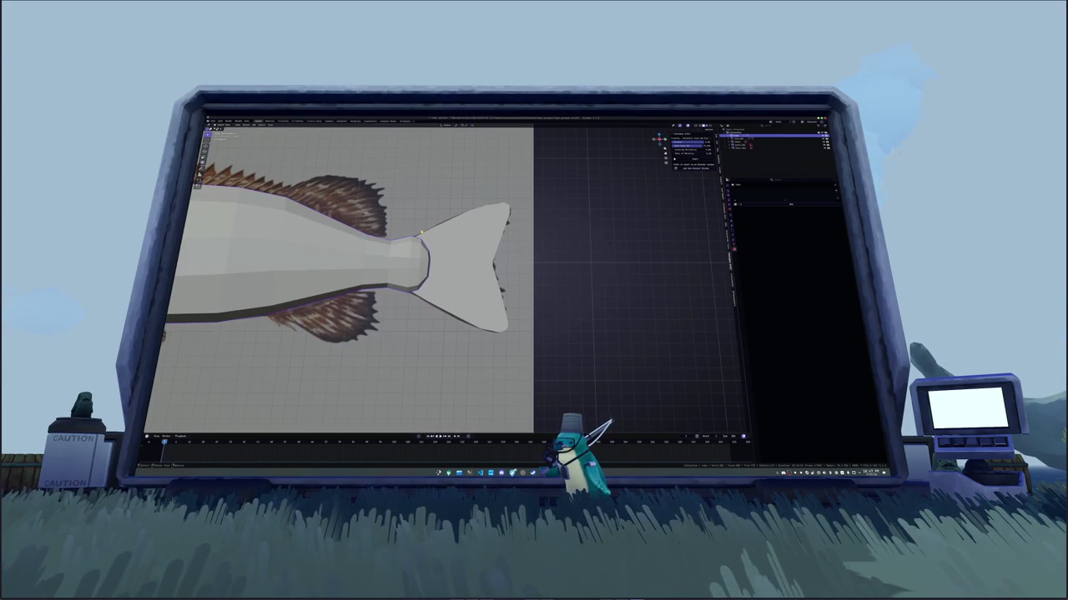
scroll(459, 279, "down", 5)
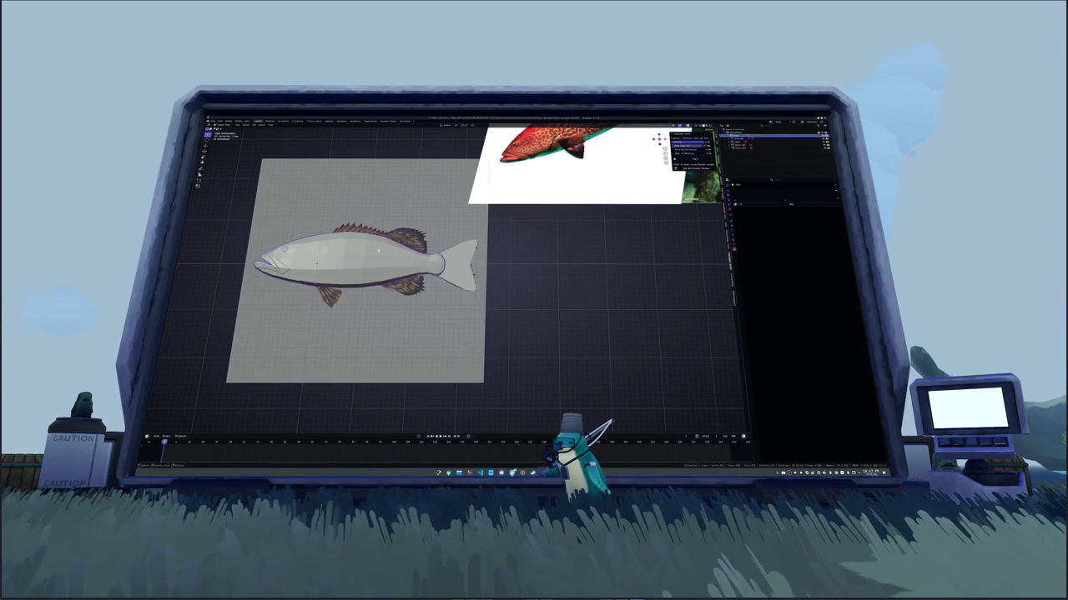
key("Tab")
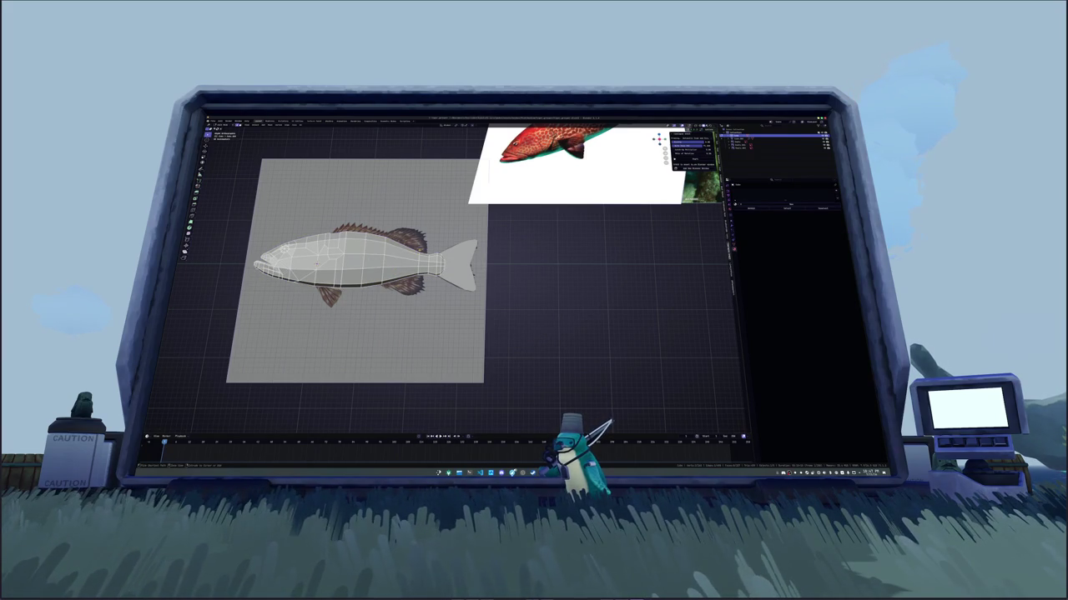
scroll(409, 250, "up", 4)
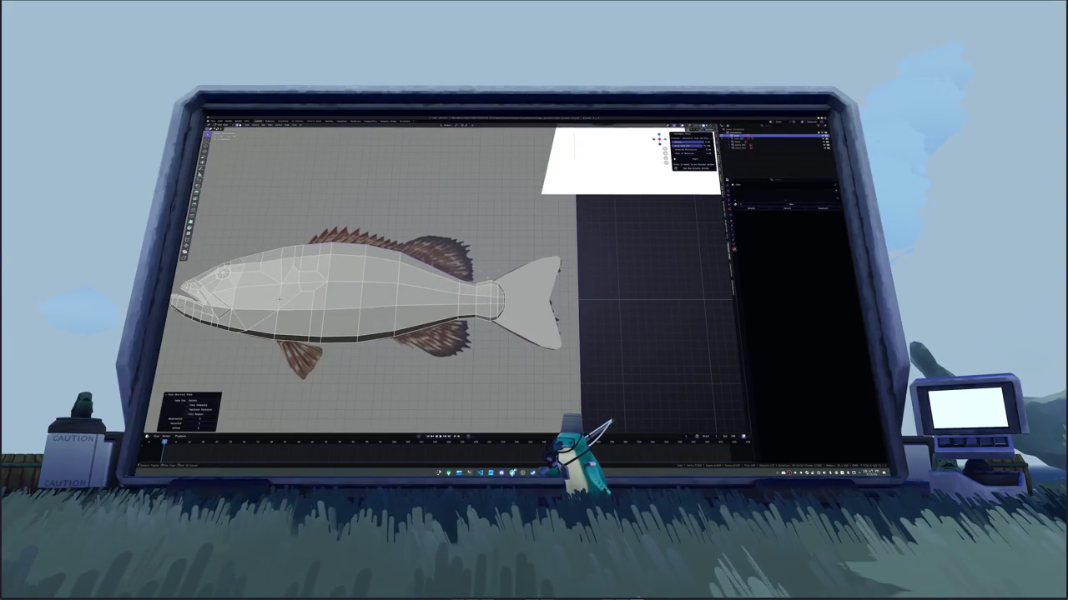
right_click(481, 272)
key("Tab")
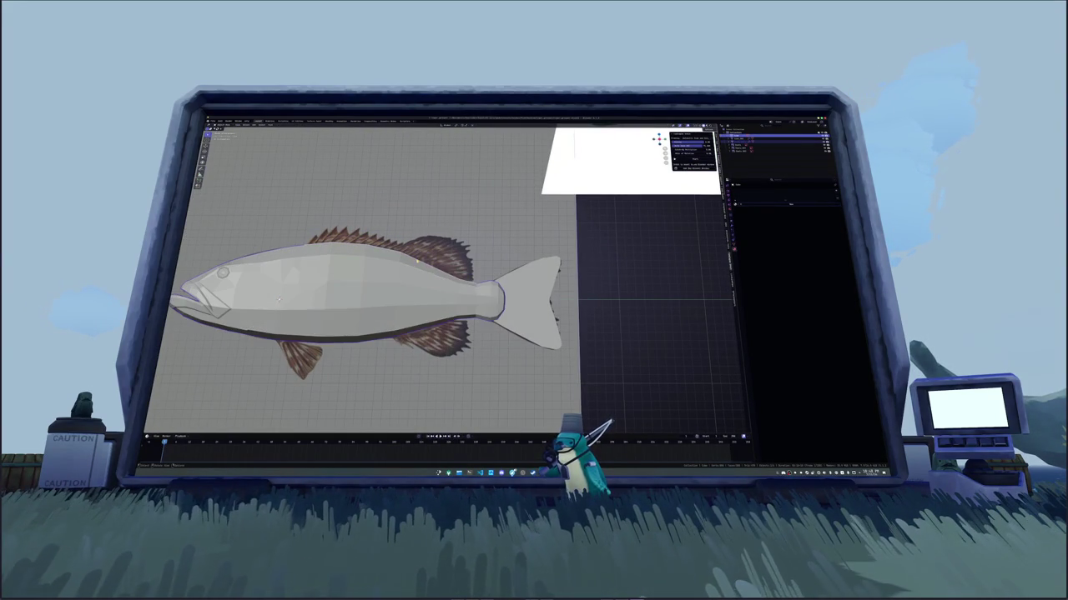
key("Tab")
Select the dorsal fin object and hide everything else so the reference fin shows behind it.
key("Tab")
left_click(776, 142)
key("Tab")
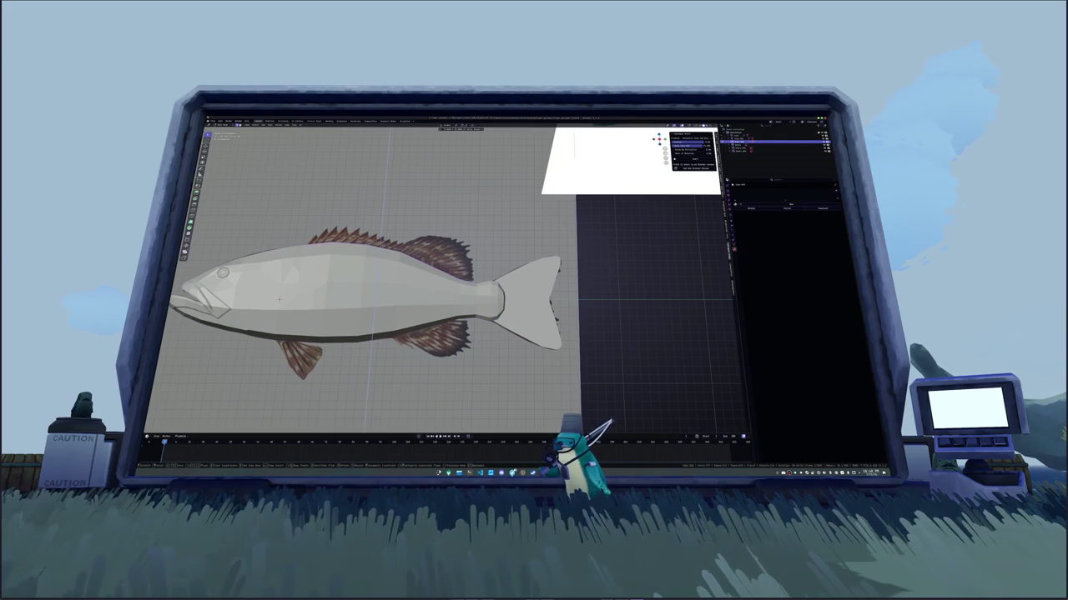
key("alt+s")
key("Return")
scroll(342, 238, "up", 2)
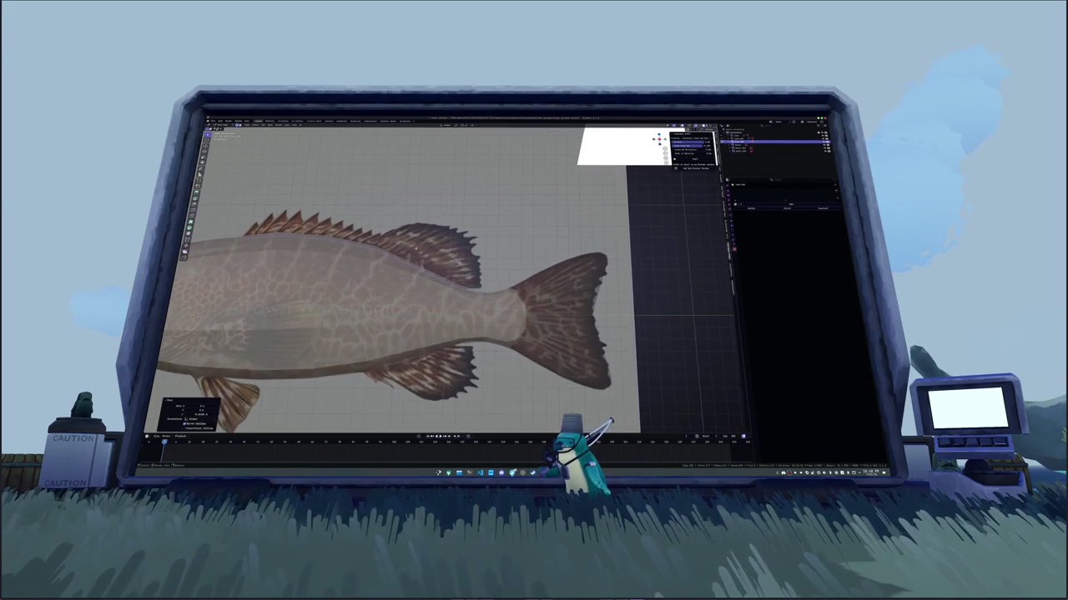
scroll(342, 237, "up", 1)
key("e")
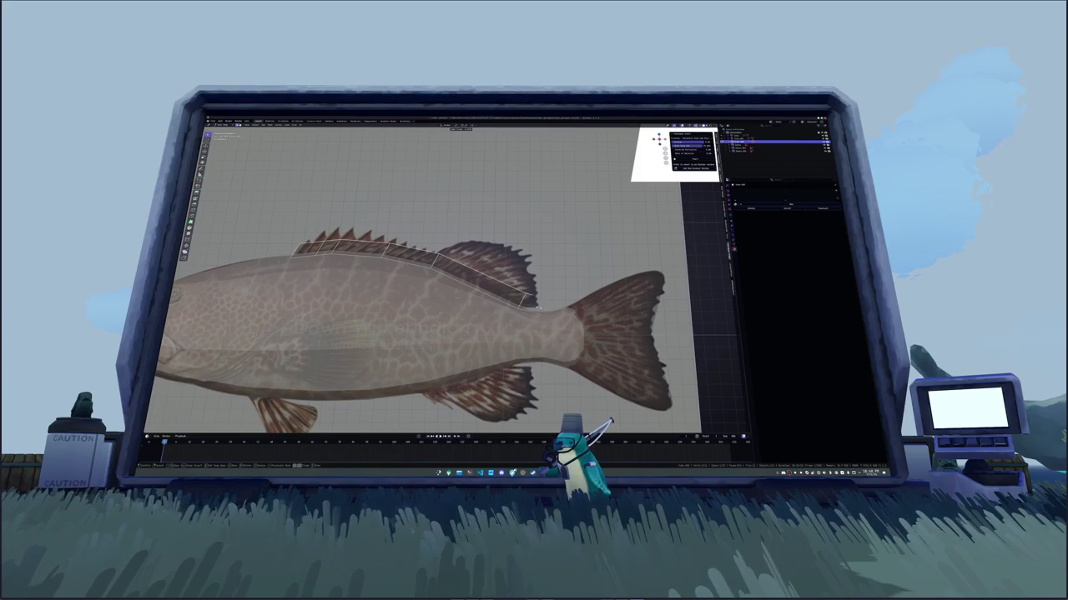
Nudge the fin chain's last vertex and left edge loop into place along the spiny fin.
key("g")
key("Return")
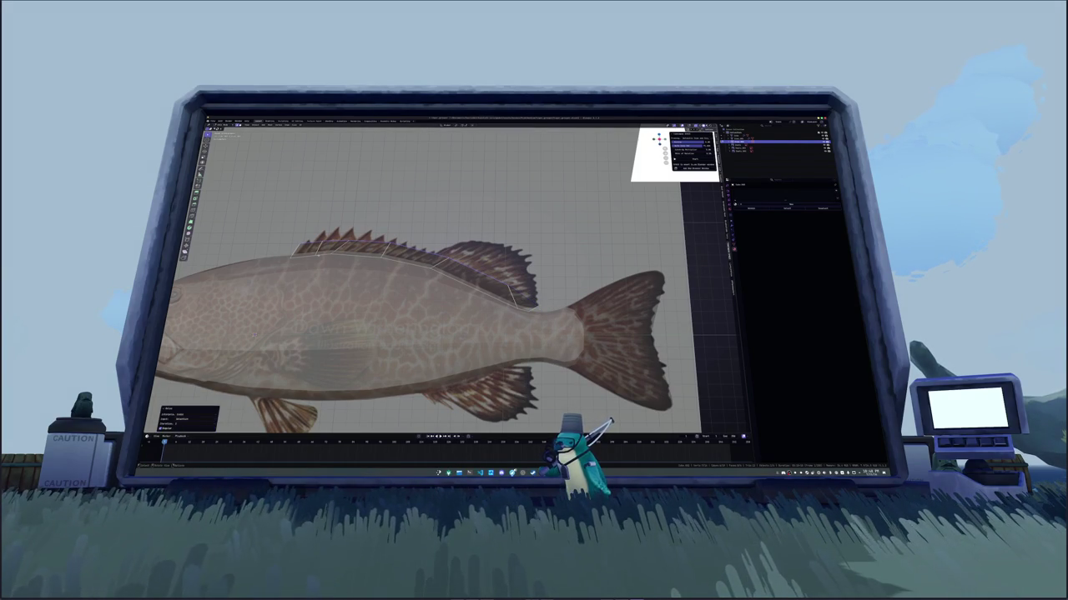
scroll(472, 321, "up", 2)
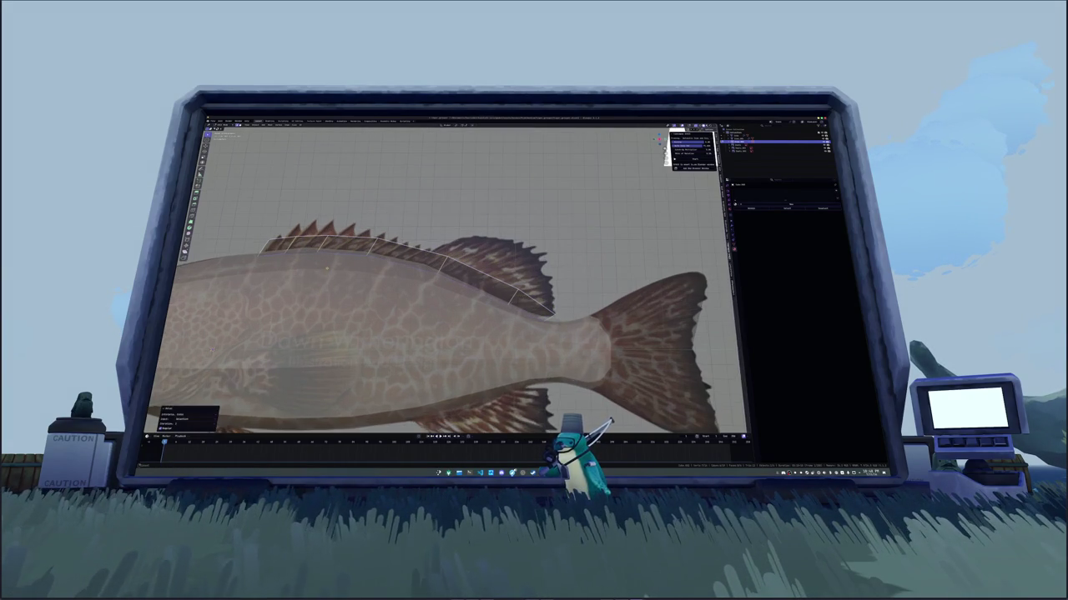
scroll(472, 320, "up", 2)
scroll(472, 320, "up", 2)
key("g")
key("Return")
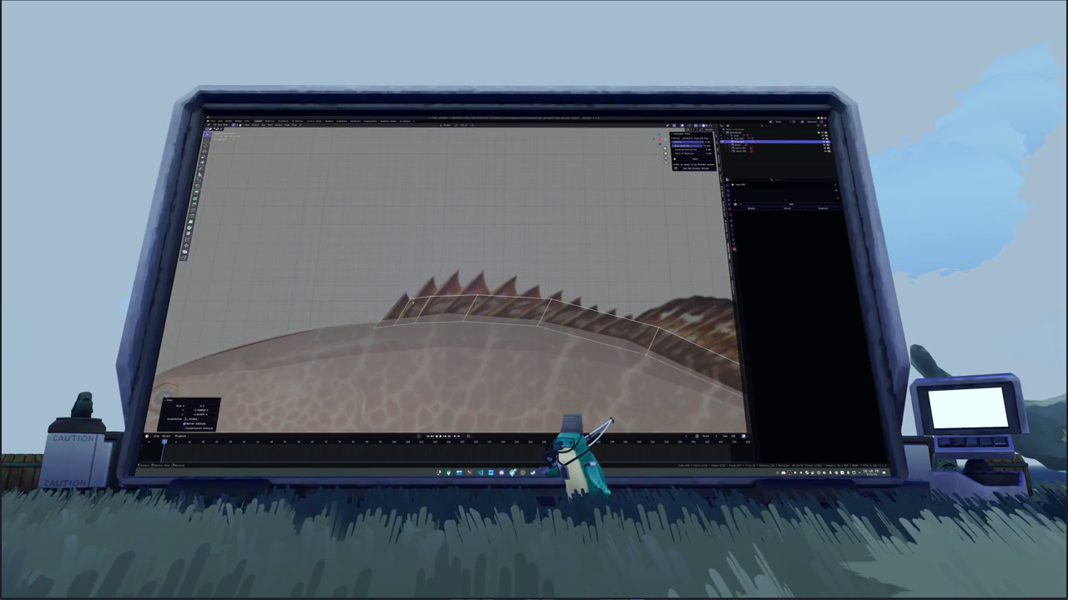
Cut two edge loops near the fin's left end and shift their vertices.
key("ctrl+r")
left_click(408, 307)
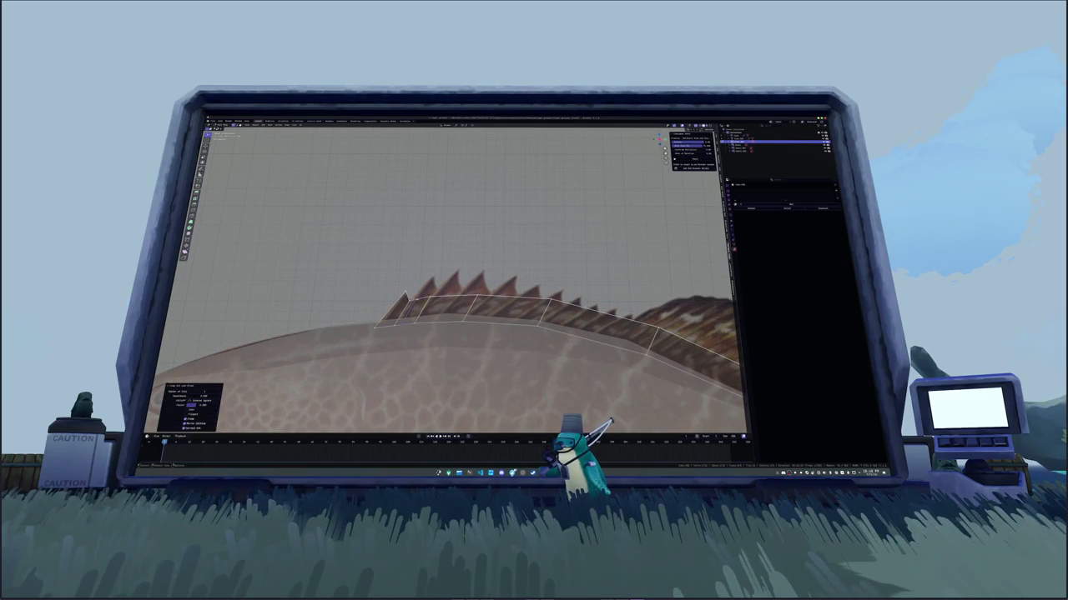
key("c")
key("Return")
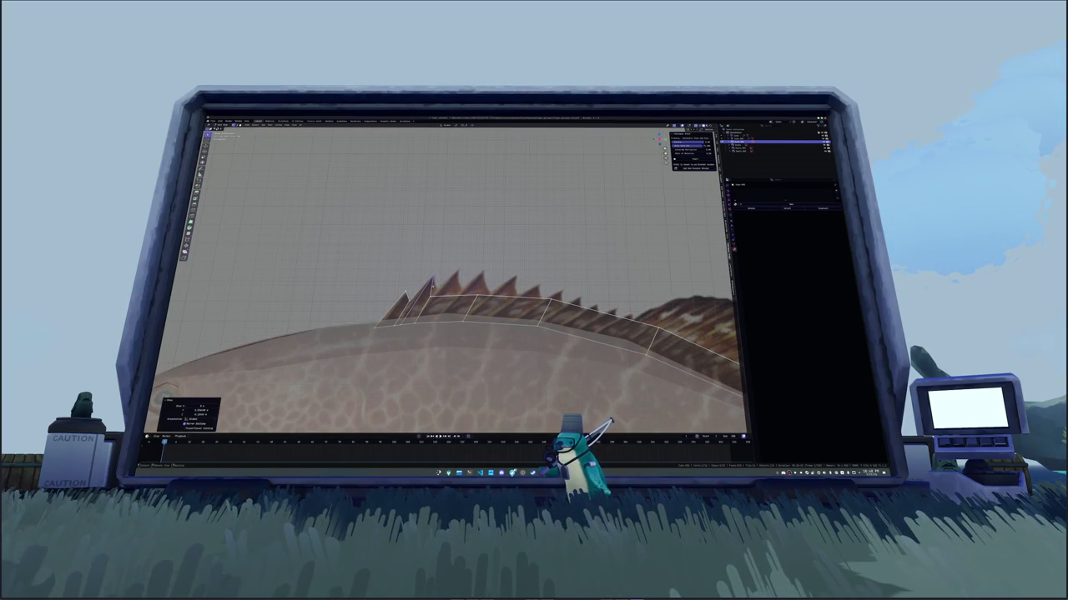
key("ctrl+r")
left_click(440, 294)
key("c")
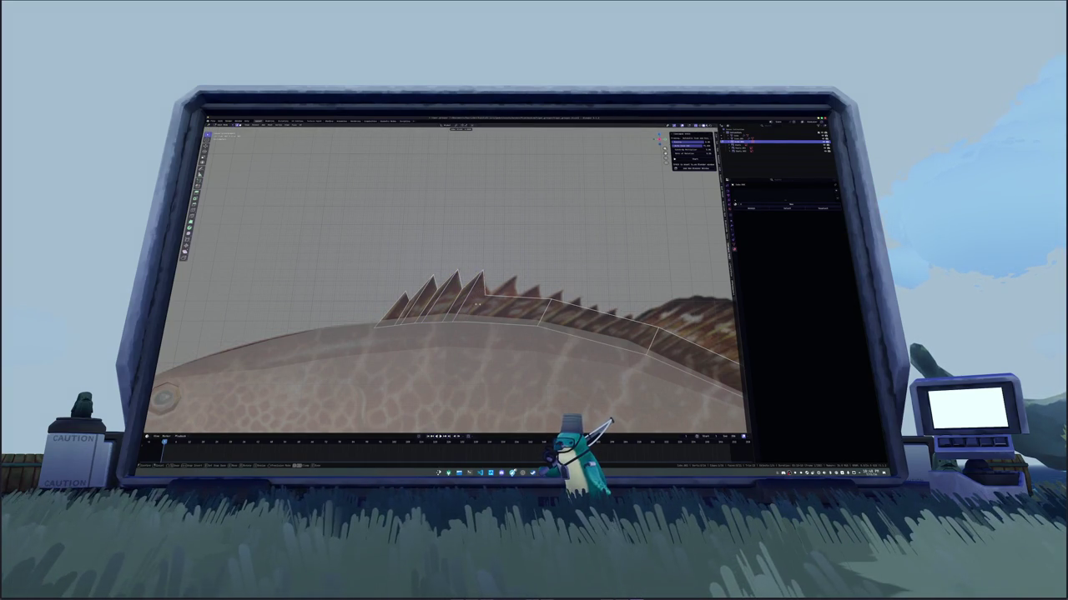
left_click(481, 306)
Raise a fin vertex into a taller spike matching the first spine.
key("g")
left_click(492, 292)
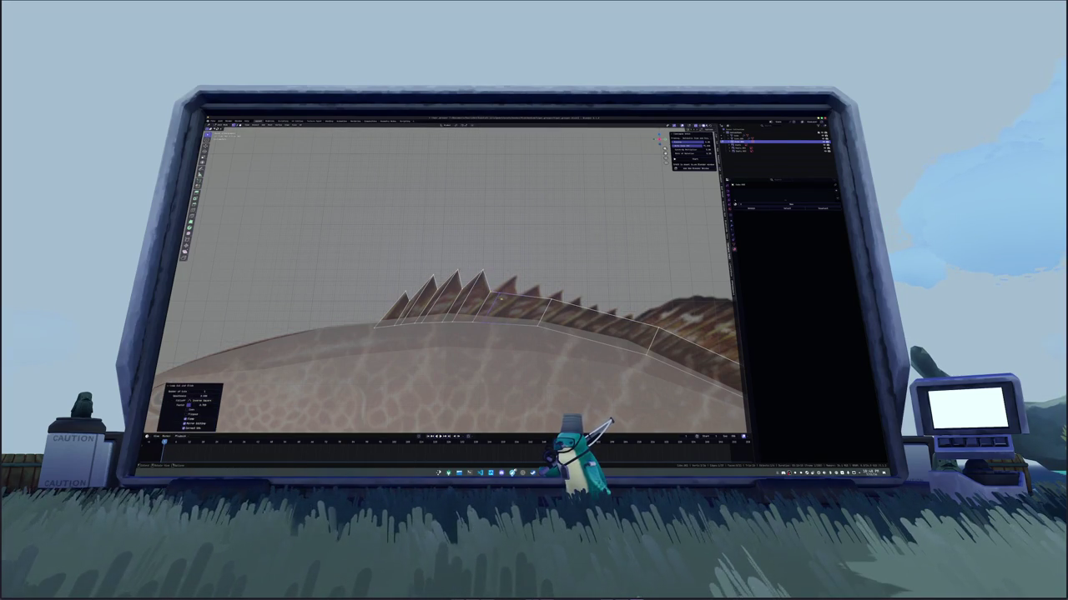
left_click(500, 292)
key("g")
left_click(511, 269)
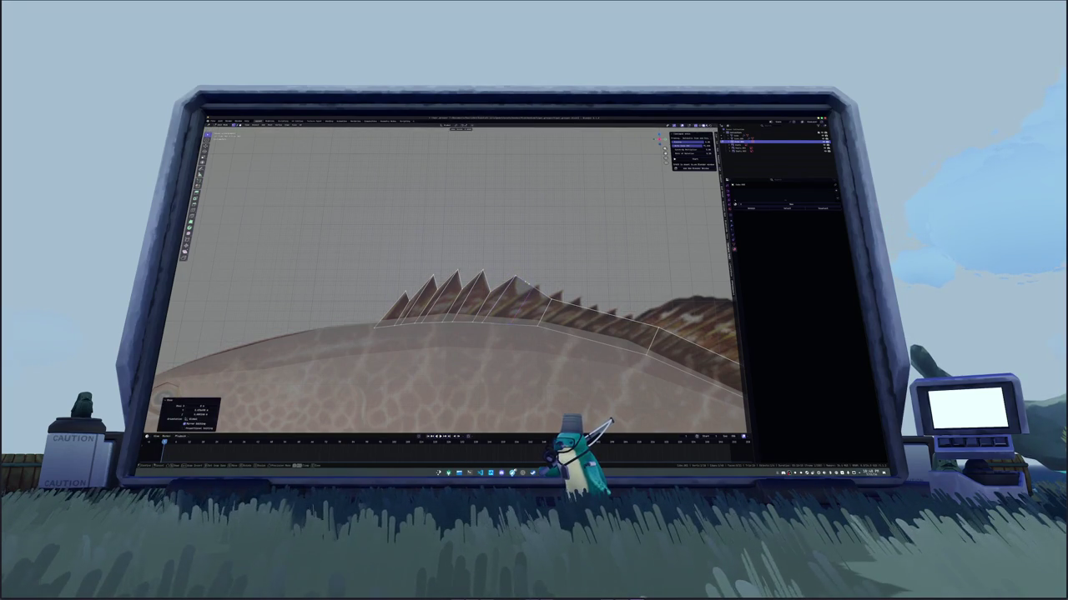
Add more loop cuts along the fin and pull their tips up into spikes.
key("ctrl+r")
left_click(514, 276)
key("g")
left_click(514, 274)
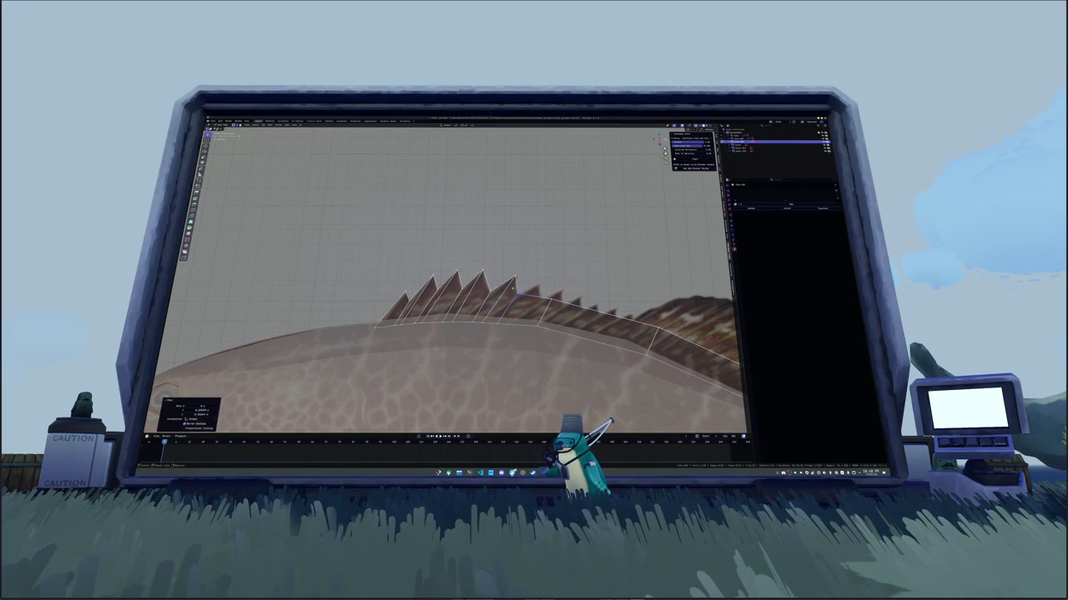
key("g")
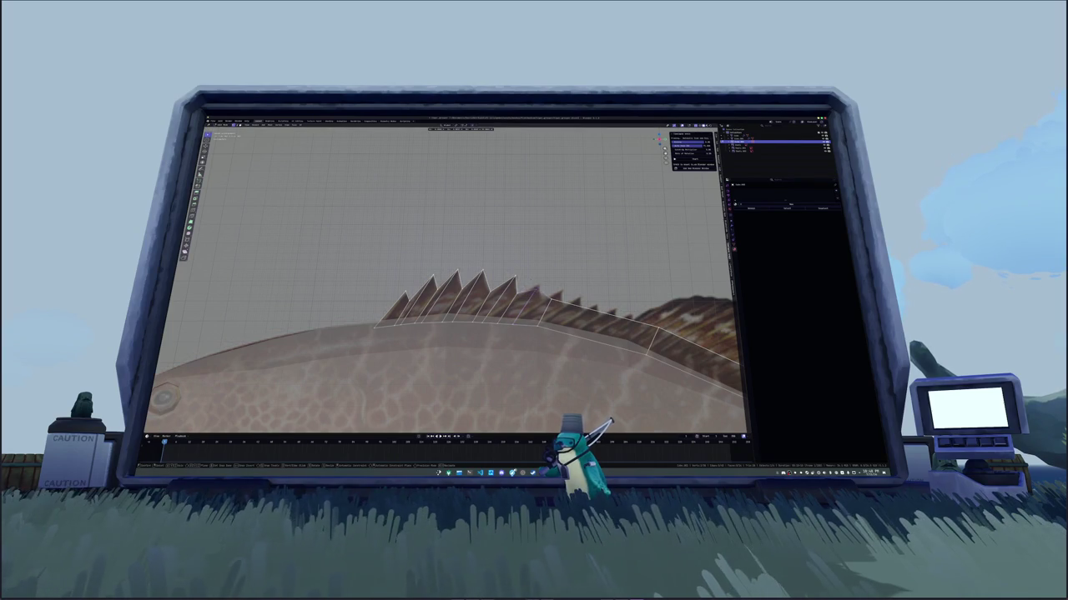
middle_click_drag(530, 278, 509, 294)
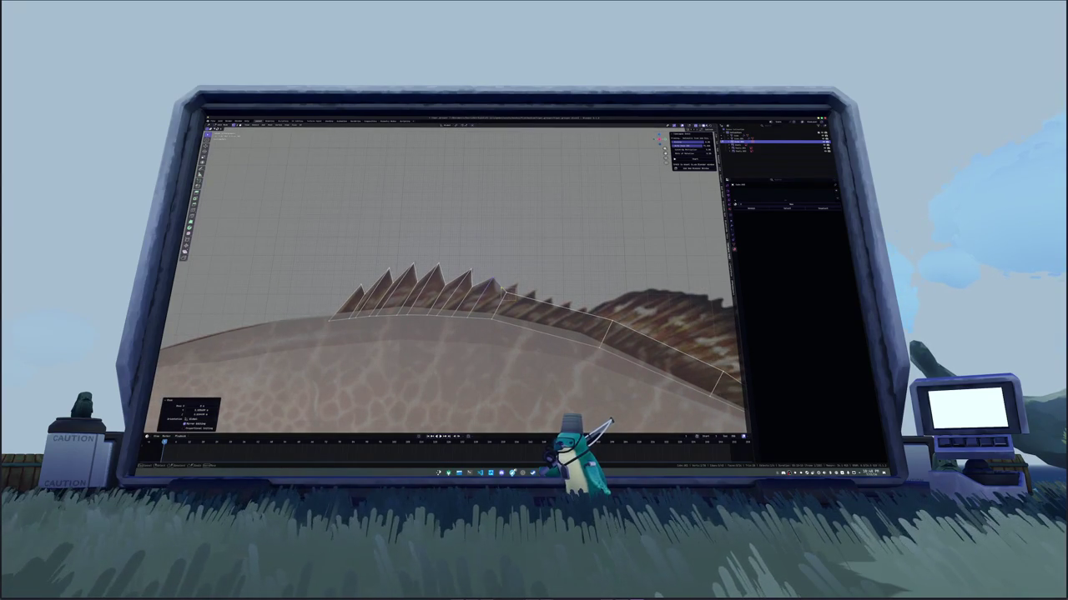
key("g")
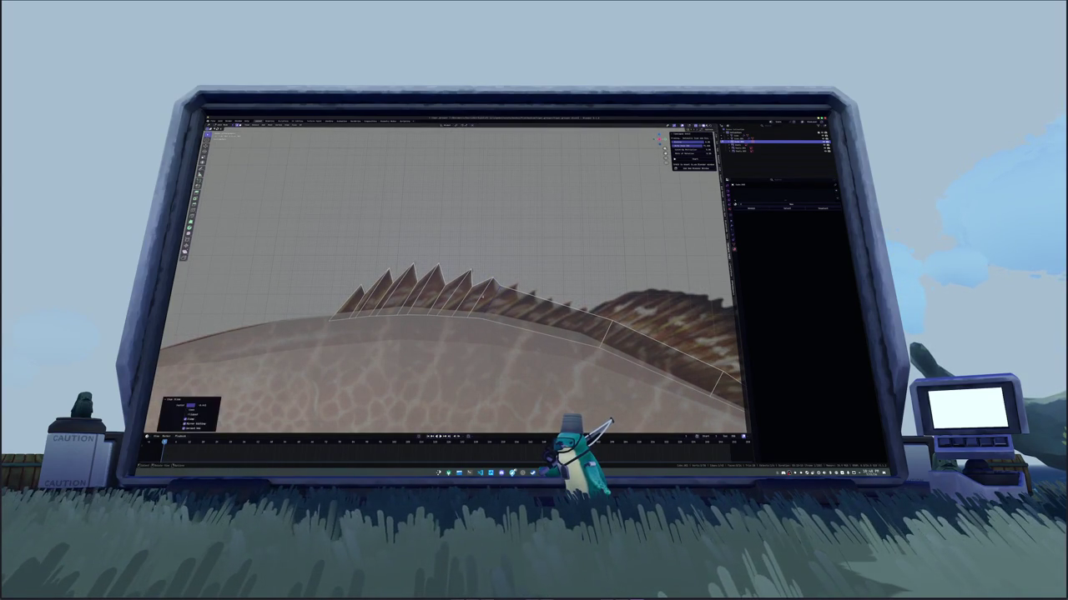
left_click(509, 293)
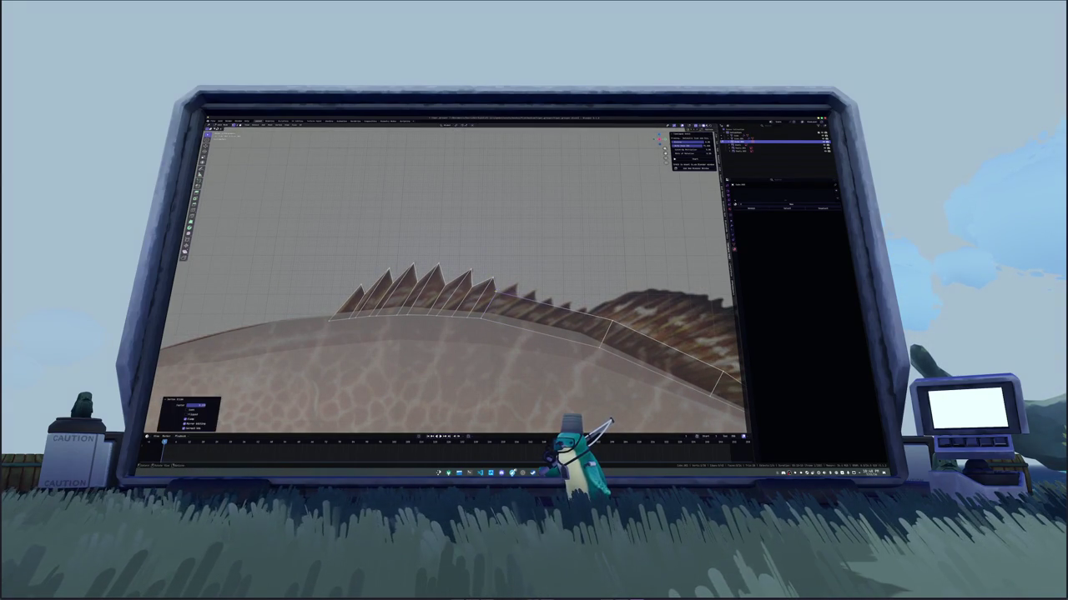
key("ctrl+r")
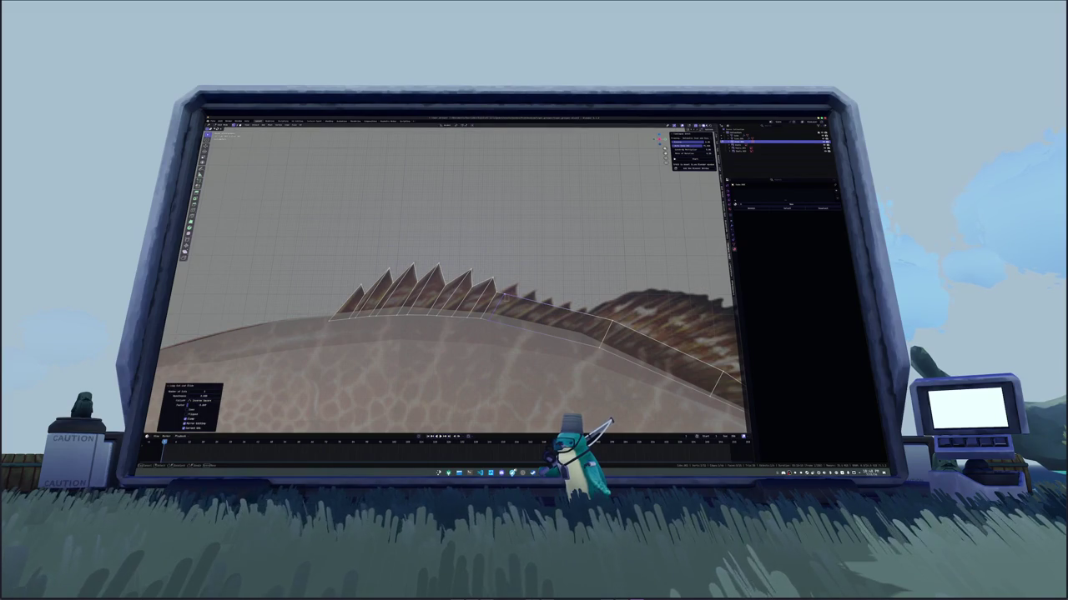
key("g")
left_click(517, 286)
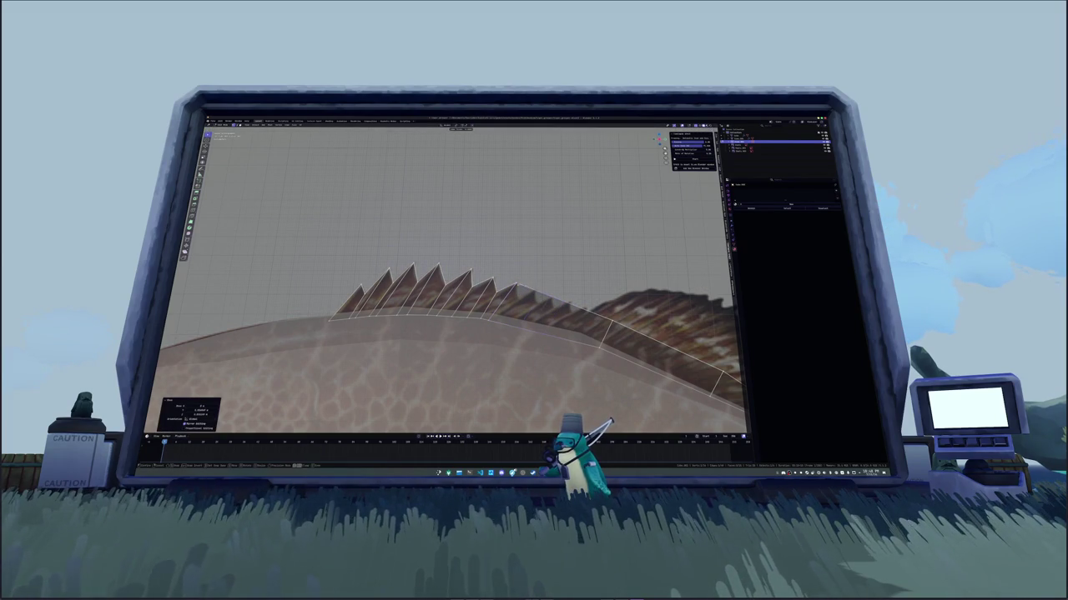
Cut three more edge loops across the fin's right section.
key("ctrl+r")
left_click(501, 288)
key("g")
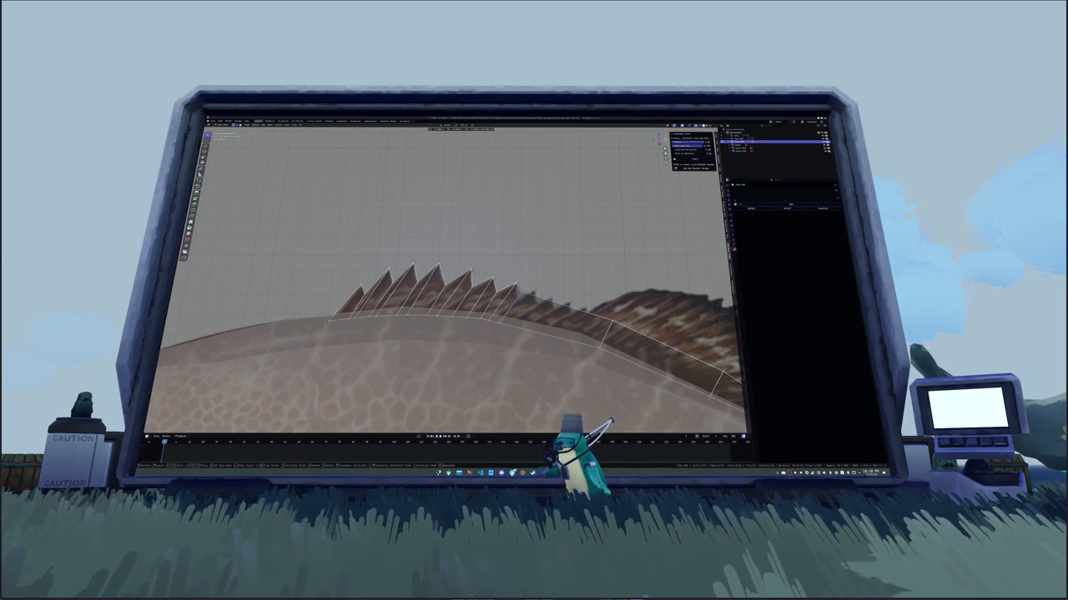
left_click(527, 297)
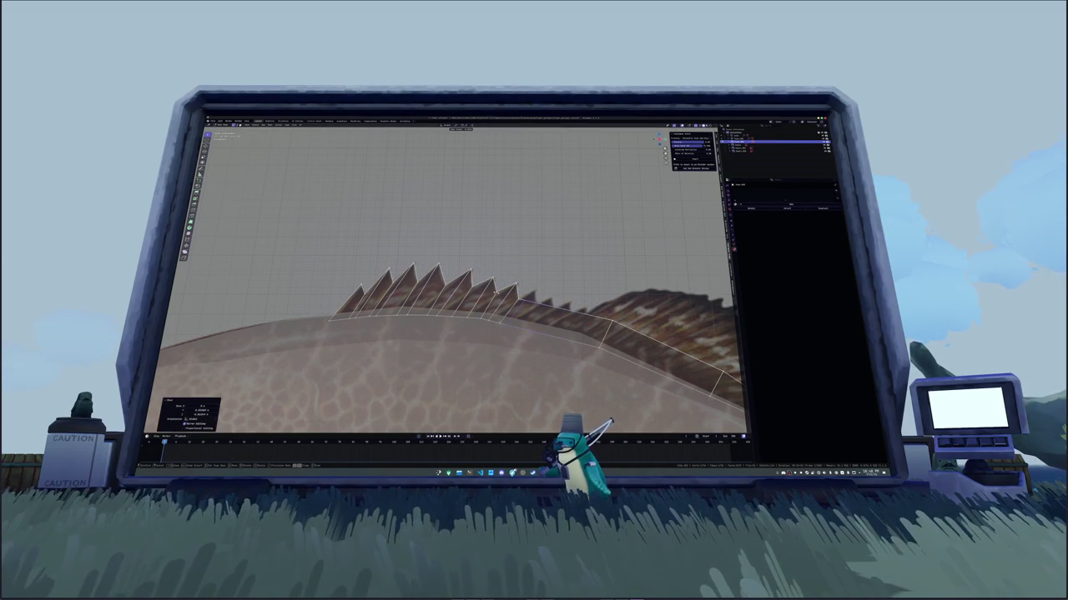
key("ctrl+r")
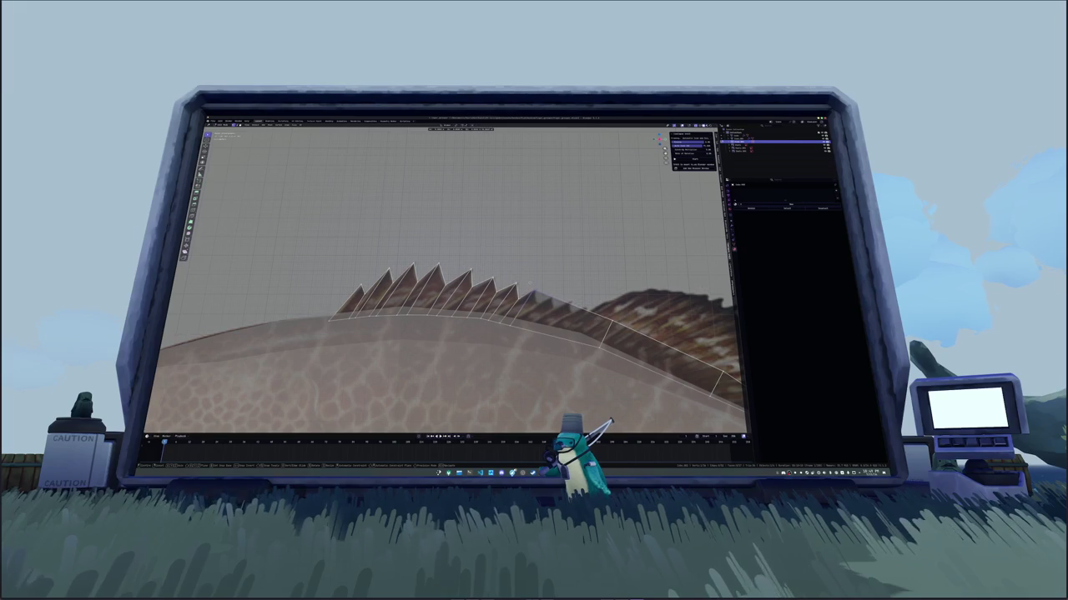
left_click(535, 296)
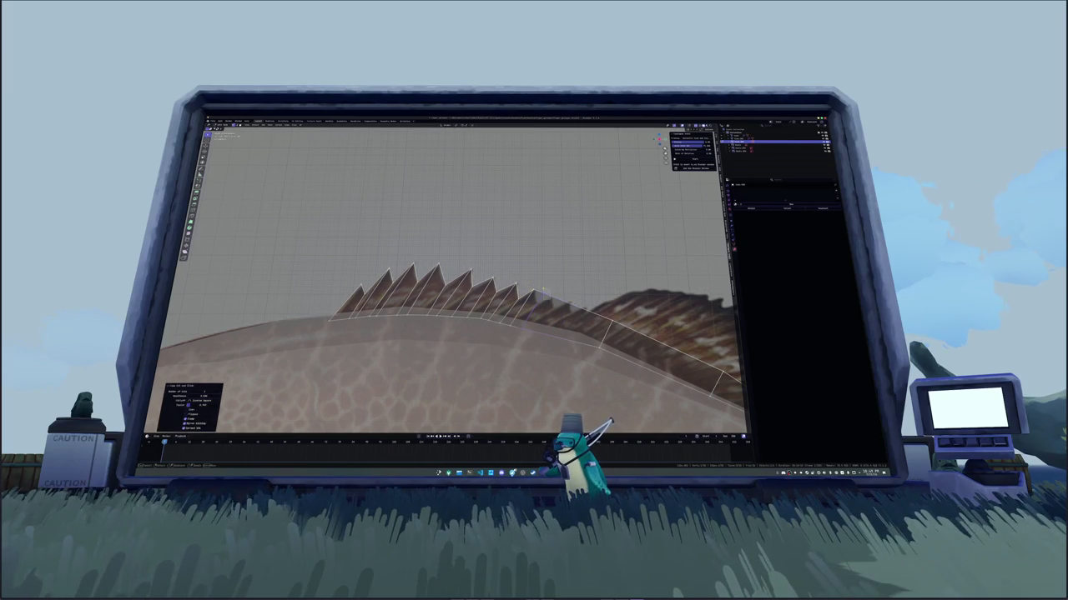
key("ctrl+r")
left_click(533, 297)
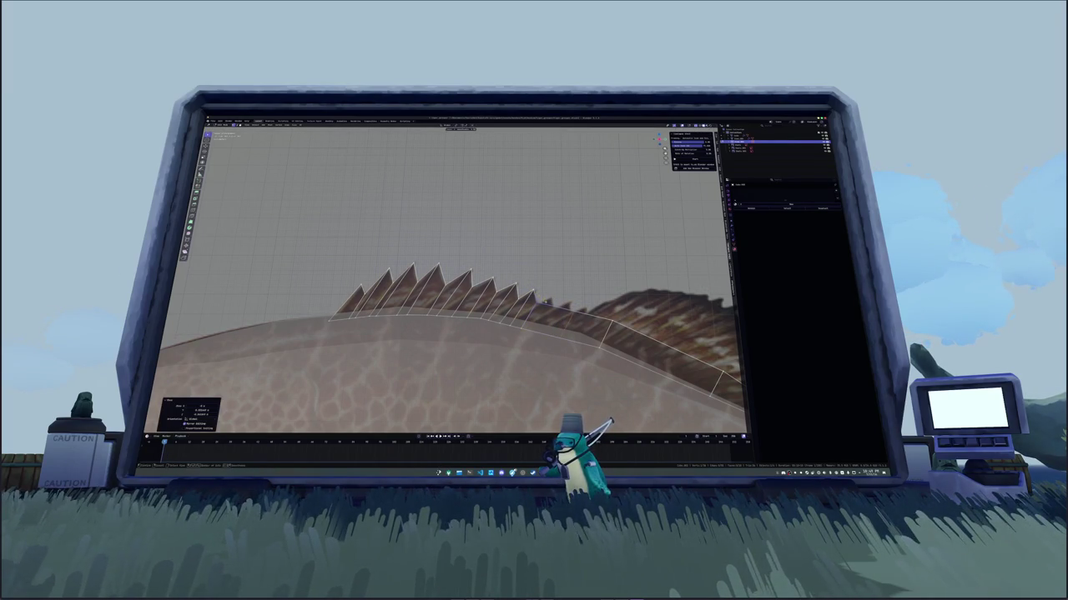
key("Return")
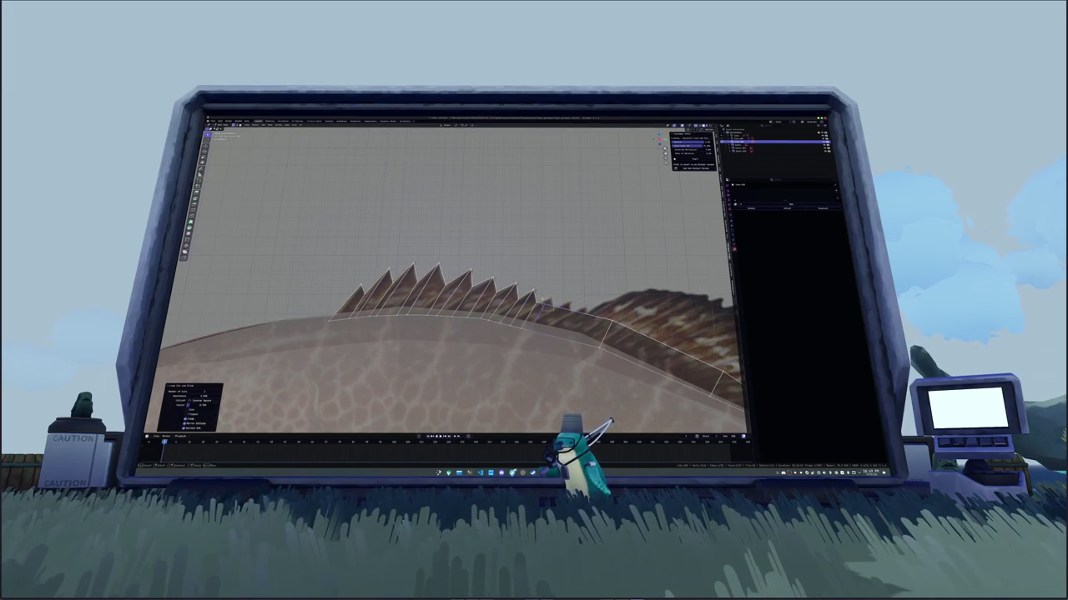
Shift the new loop edges under the spines, retrying until aligned.
key("g")
left_click(547, 294)
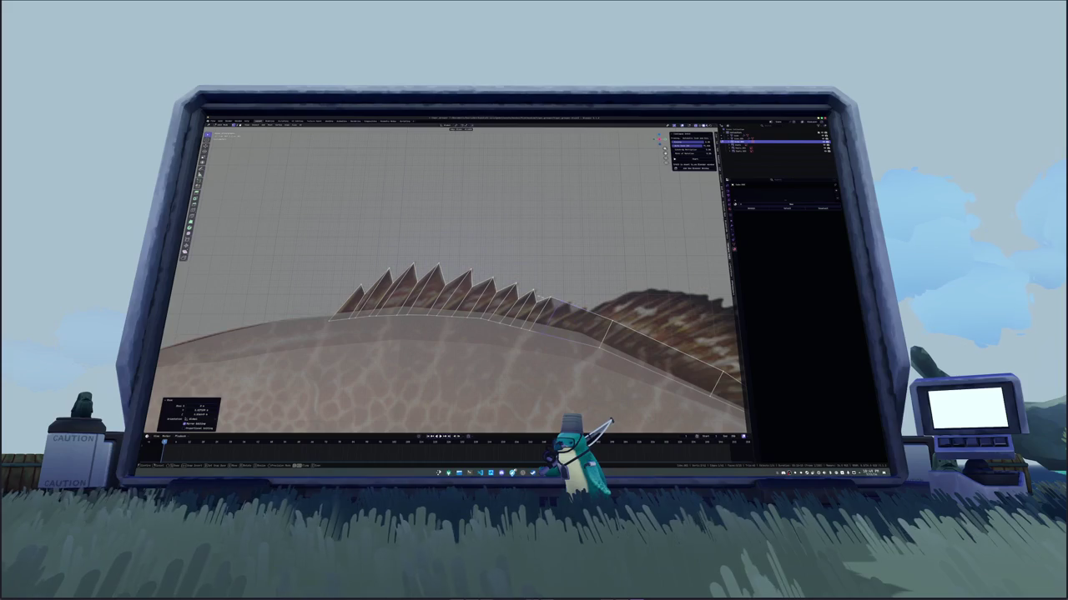
key("ctrl+z")
key("g")
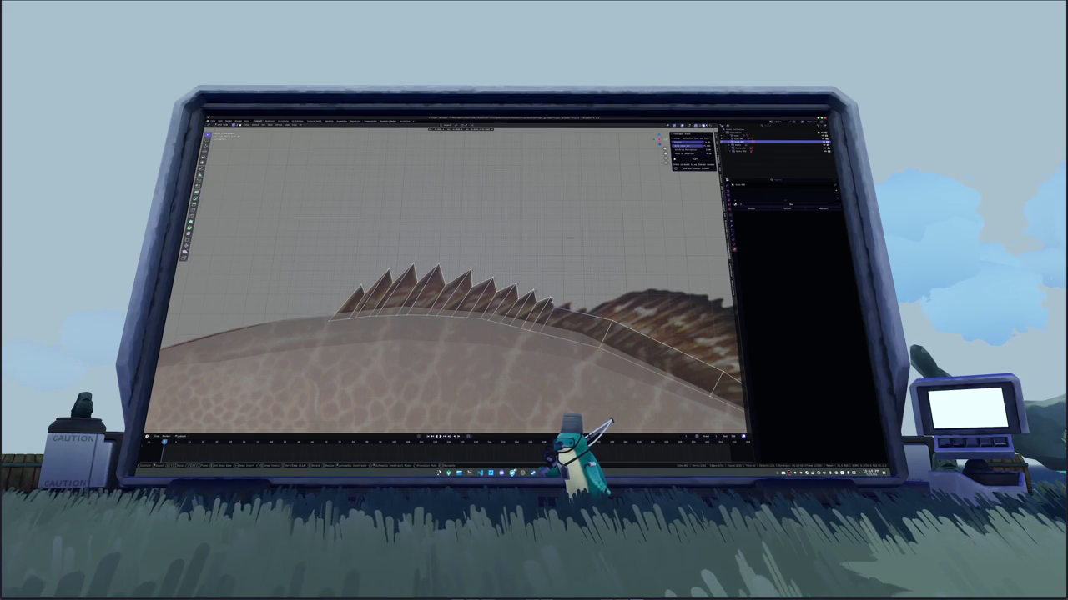
left_click(561, 312)
key("ctrl+z")
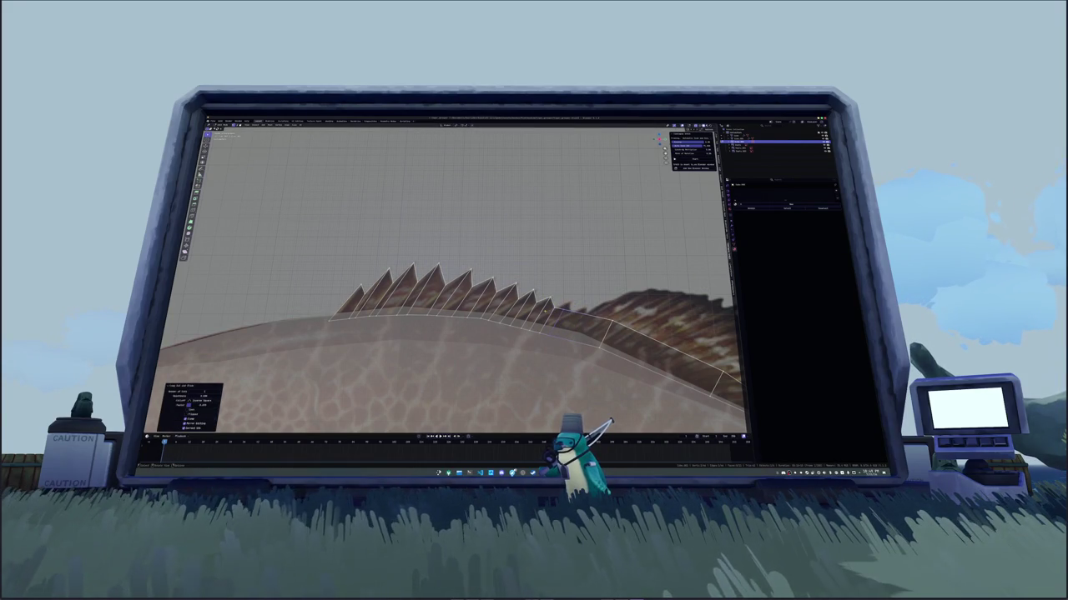
key("g")
left_click(572, 310)
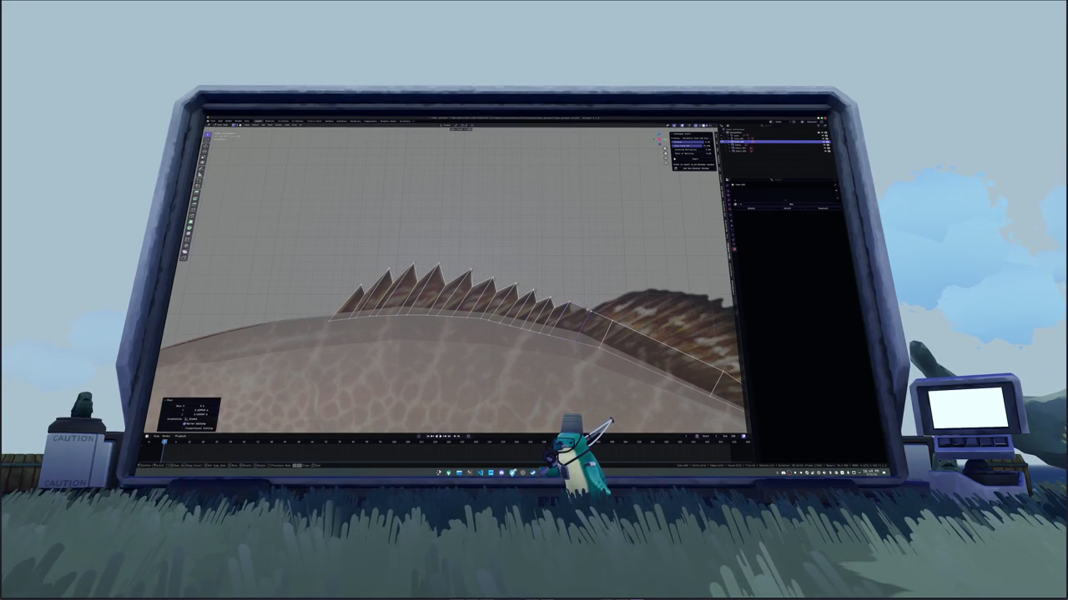
key("g")
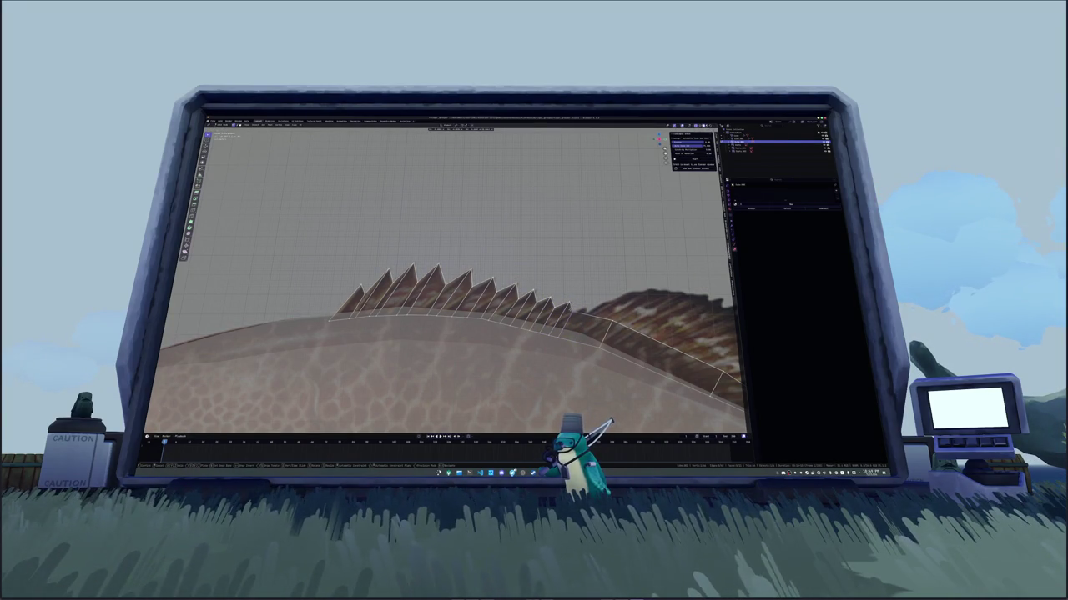
left_click(719, 205)
scroll(719, 204, "down", 2)
Extrude a new strip of faces upward from the rear fin edge.
scroll(719, 204, "down", 2)
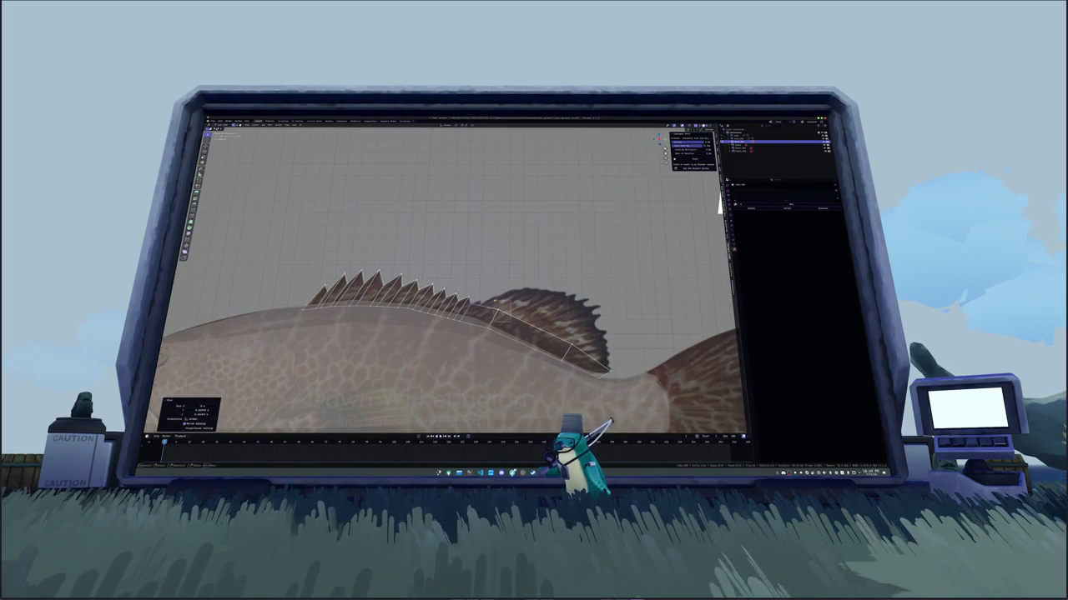
key("g")
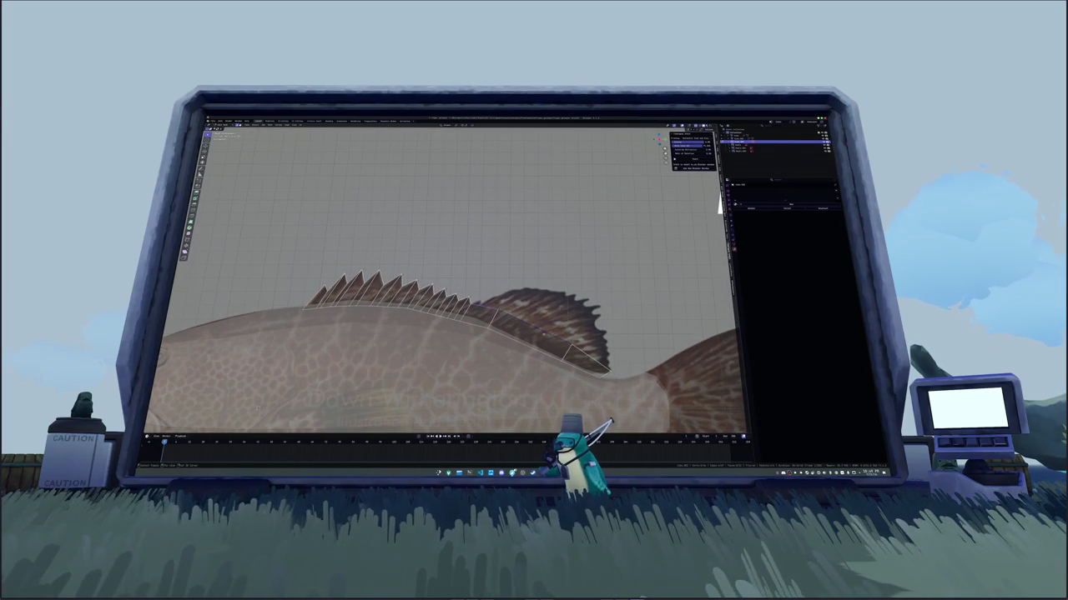
key("e")
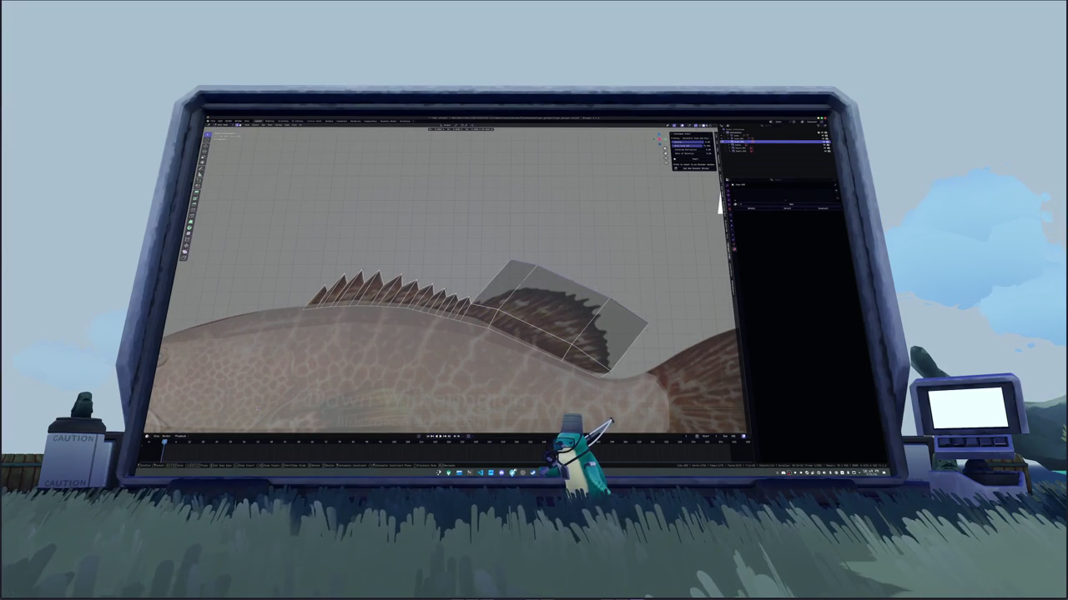
left_click(719, 203)
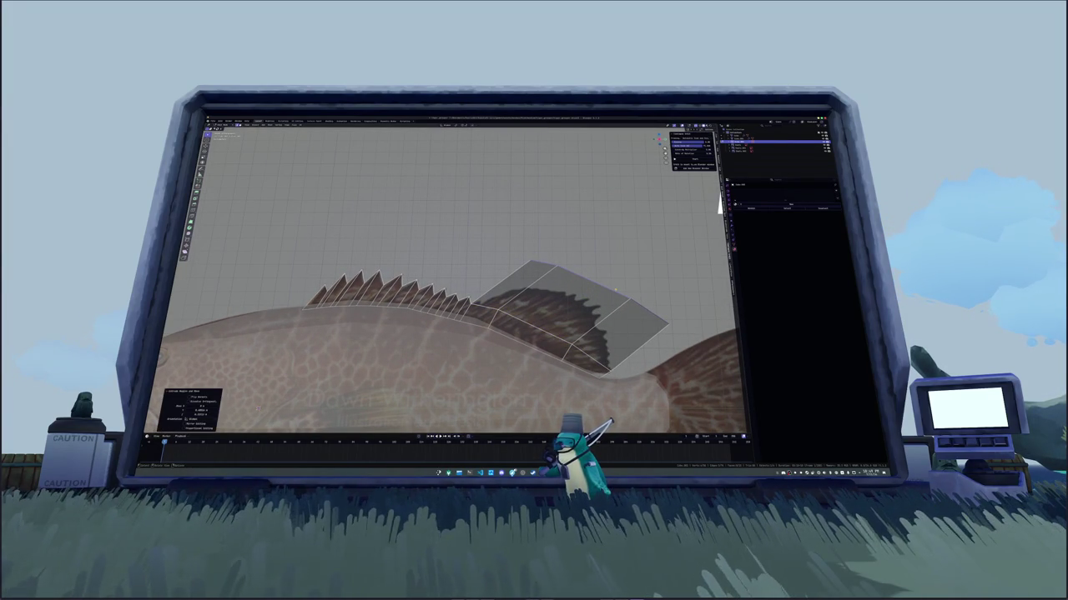
Reselect fin vertices and step through undo/redo to drop the extra extruded face.
key("alt+a")
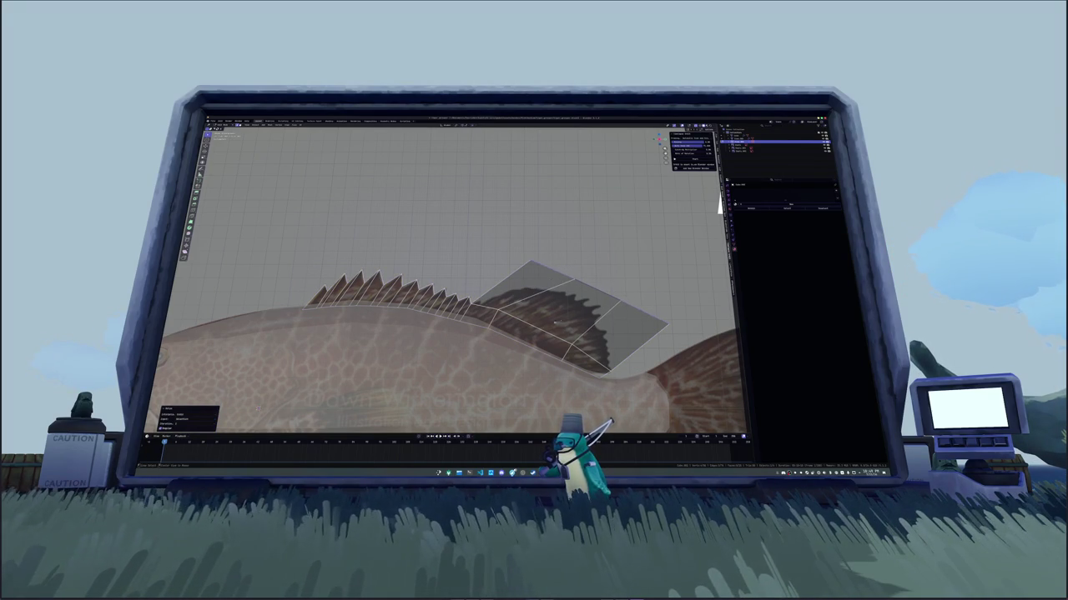
left_click(194, 421)
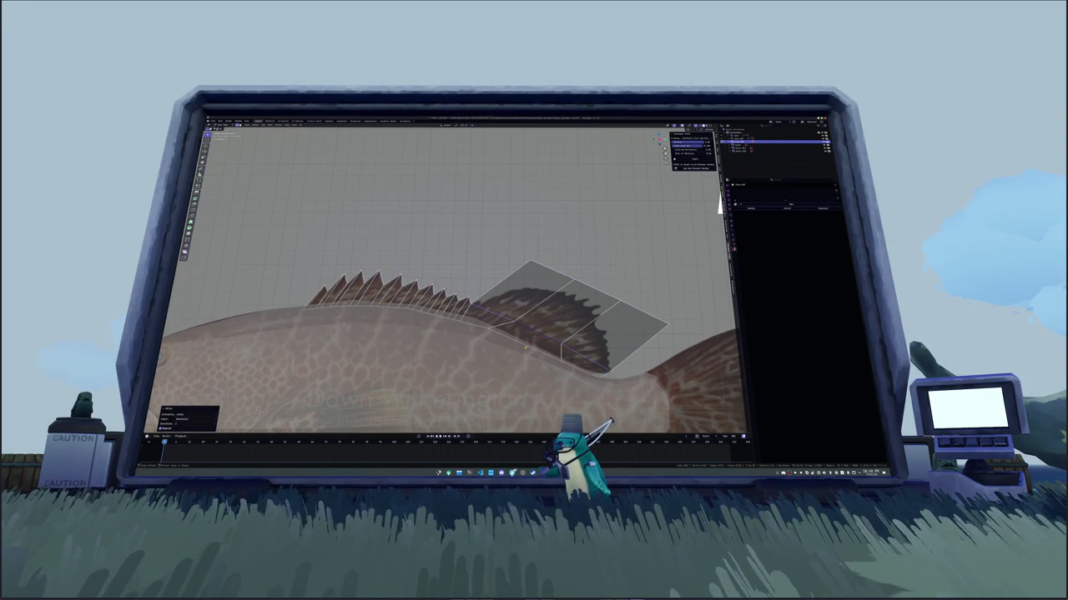
key("ctrl+z")
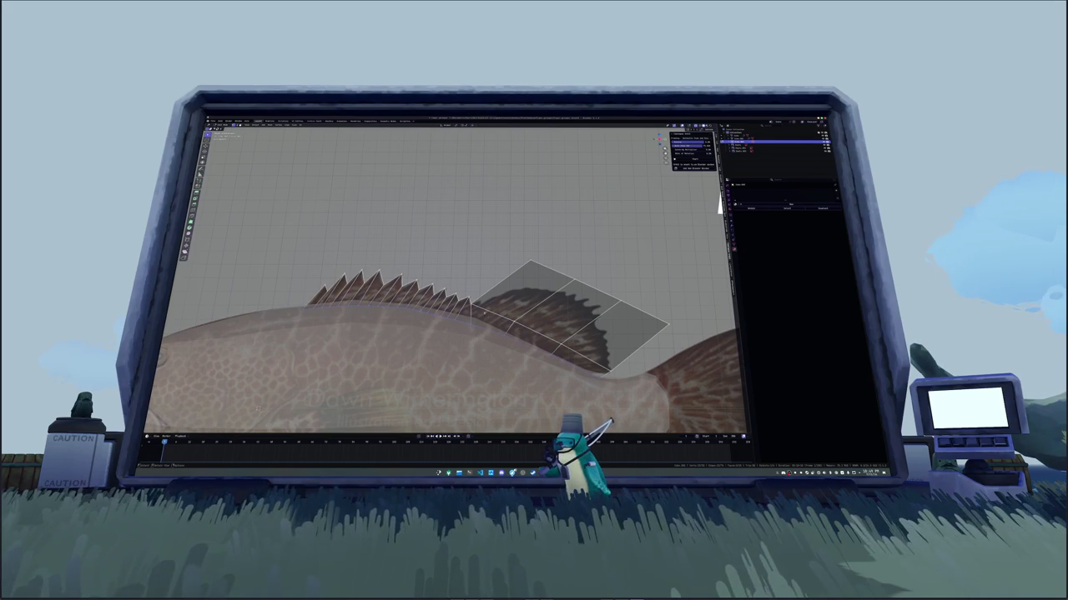
key("ctrl+shift+z")
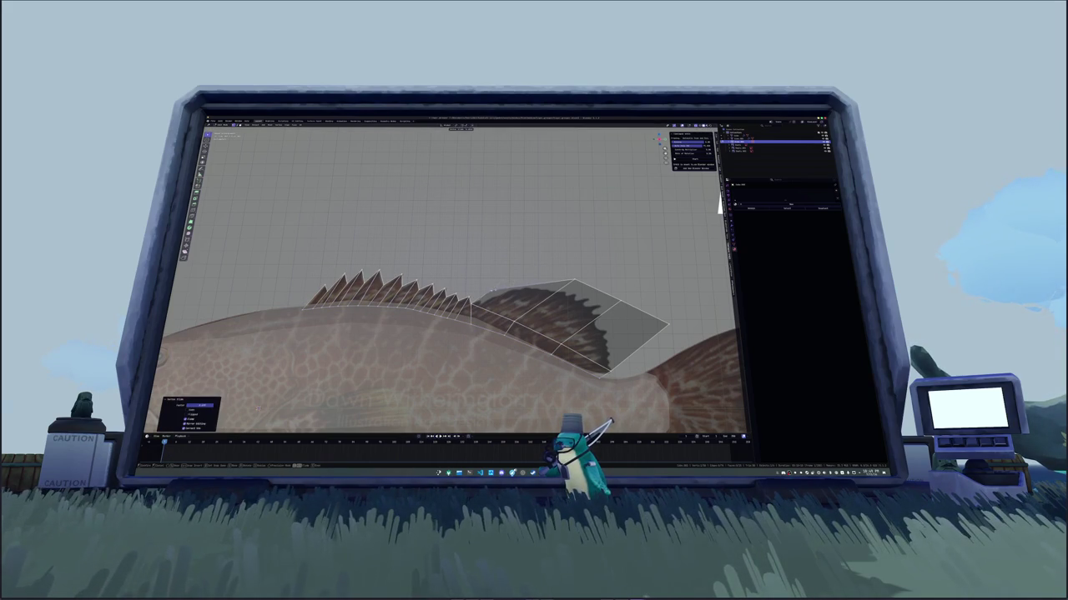
key("ctrl+z")
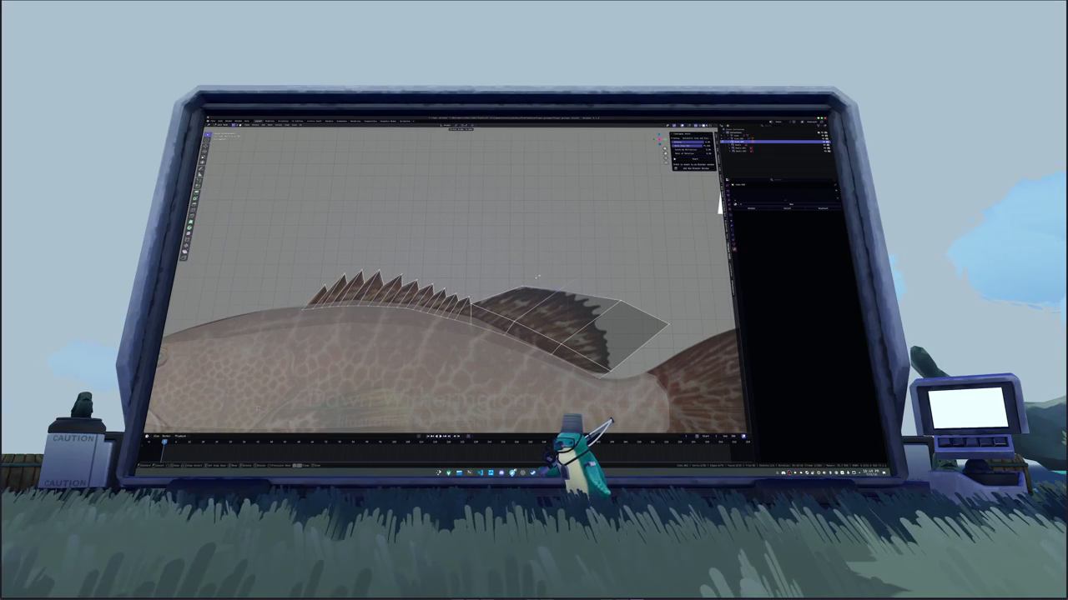
key("ctrl+z")
key("ctrl+shift+z")
key("ctrl+z")
key("ctrl+shift+z")
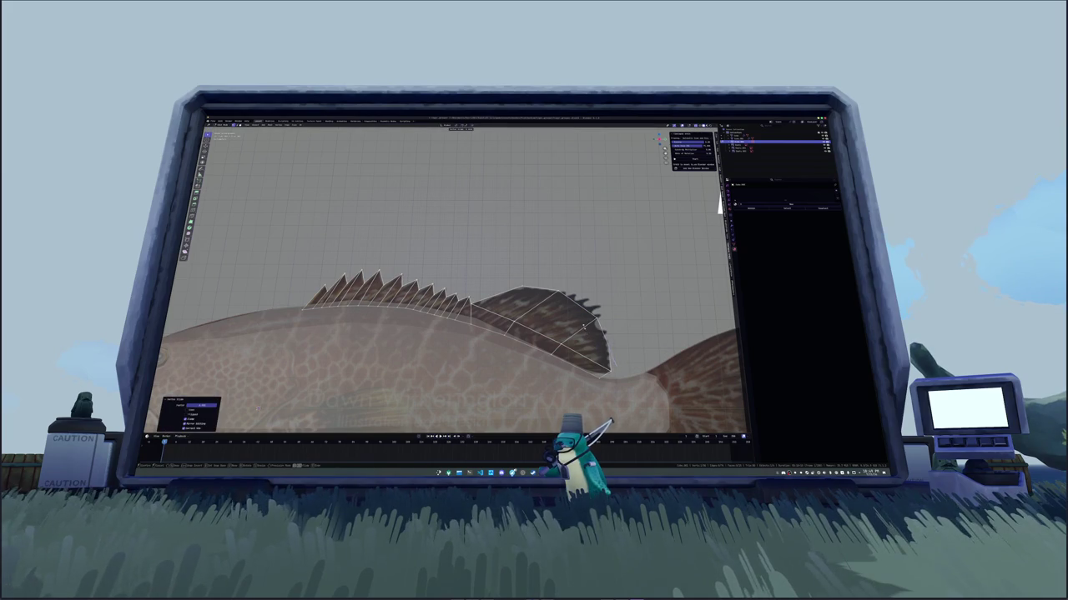
Reposition the rear fin's top vertices to follow the reference outline.
key("g")
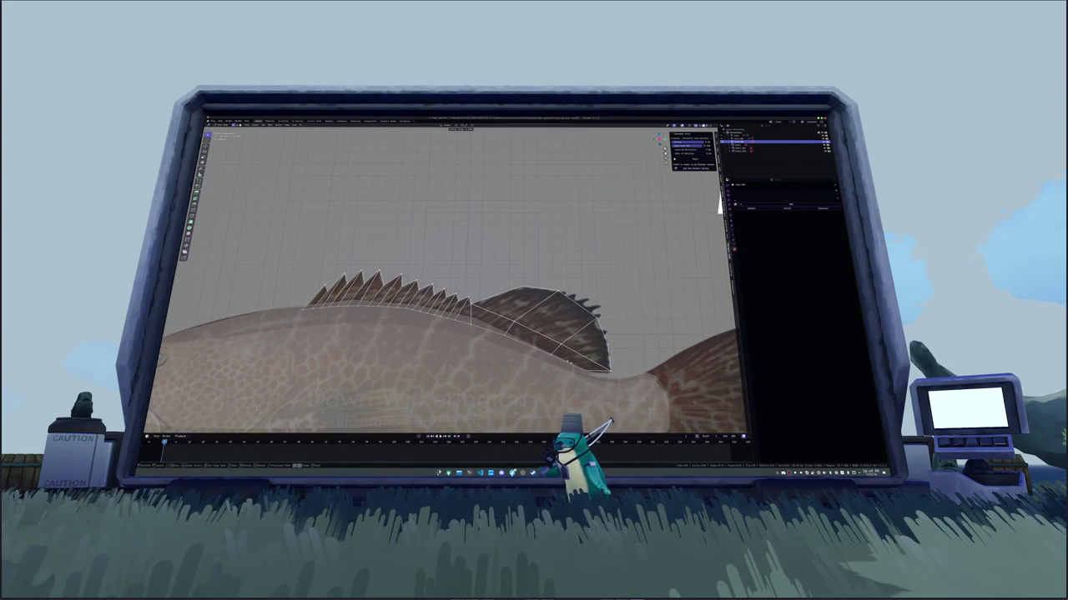
key("Return")
key("g")
key("Return")
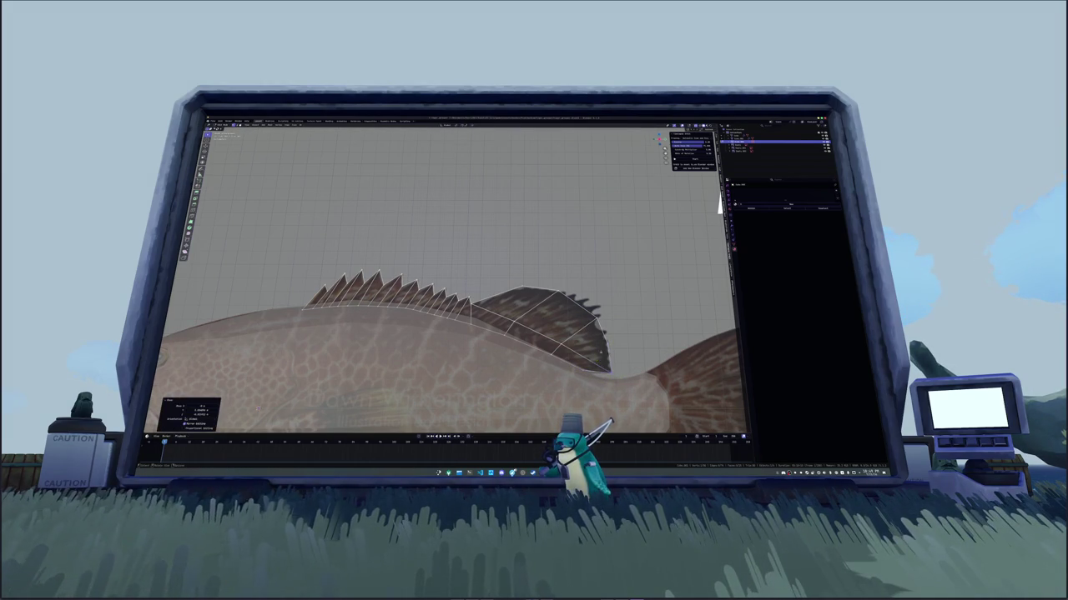
scroll(454, 284, "up", 2)
scroll(454, 333, "down", 2, "ctrl")
Slide and move the linked rear fin vertices along their edges.
key("g")
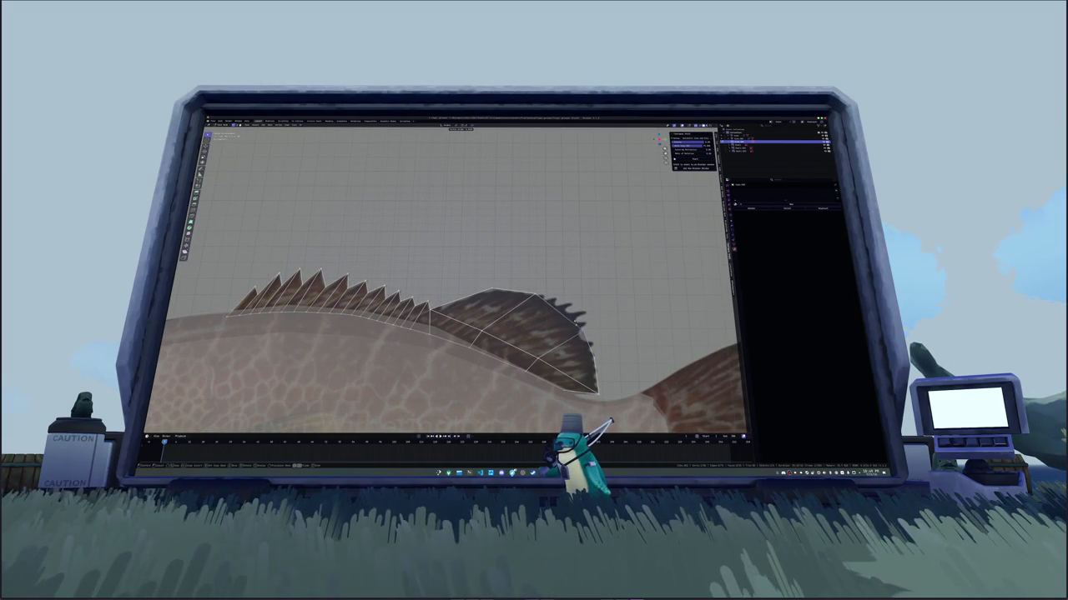
key("Return")
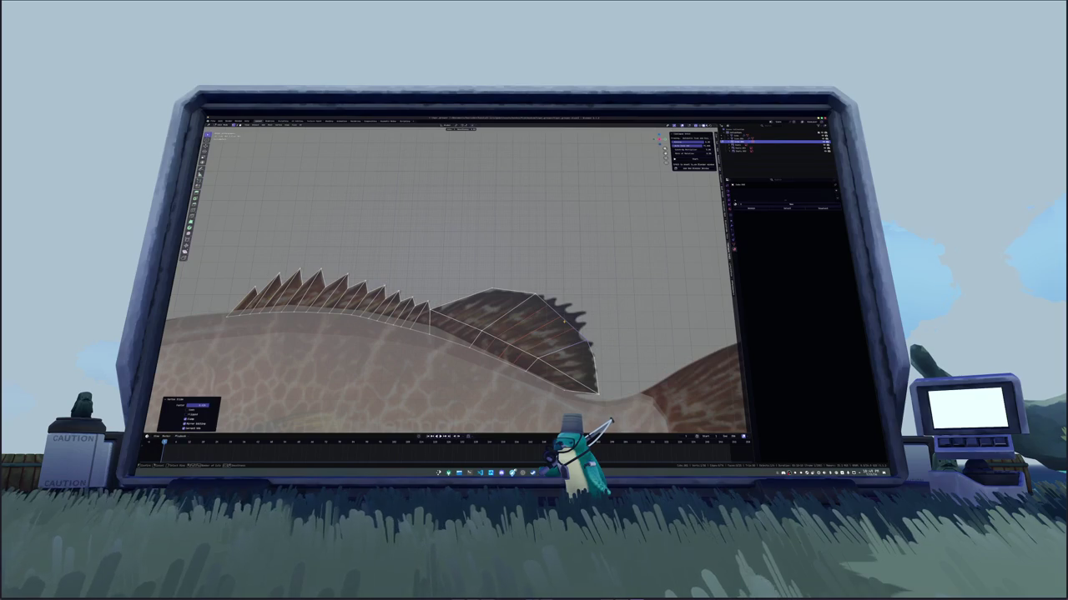
key("l")
key("ctrl+z")
key("g")
key("Return")
key("g")
key("Return")
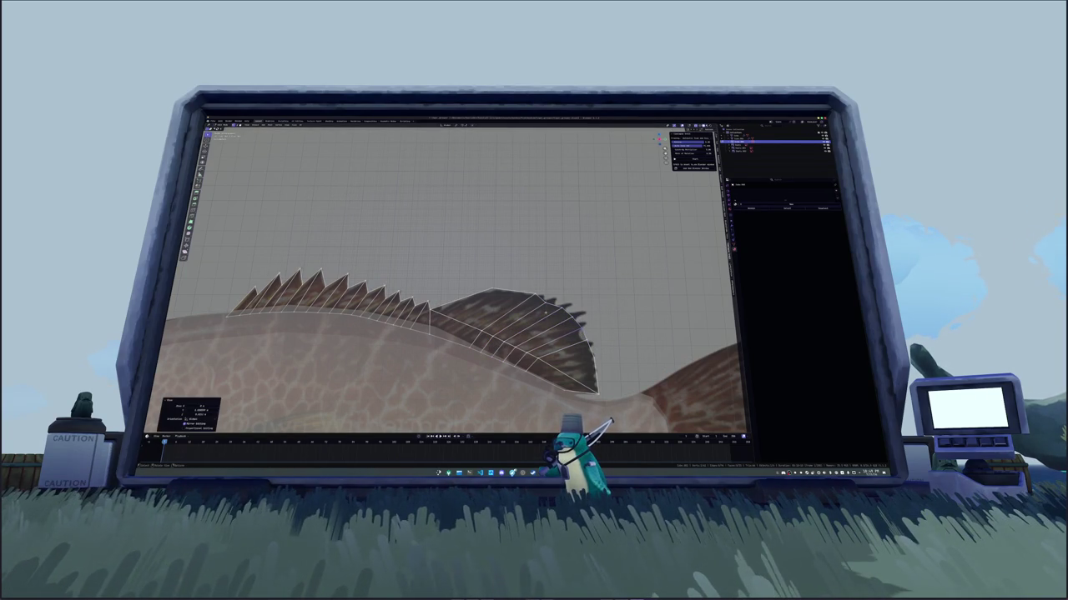
key("l")
key("l")
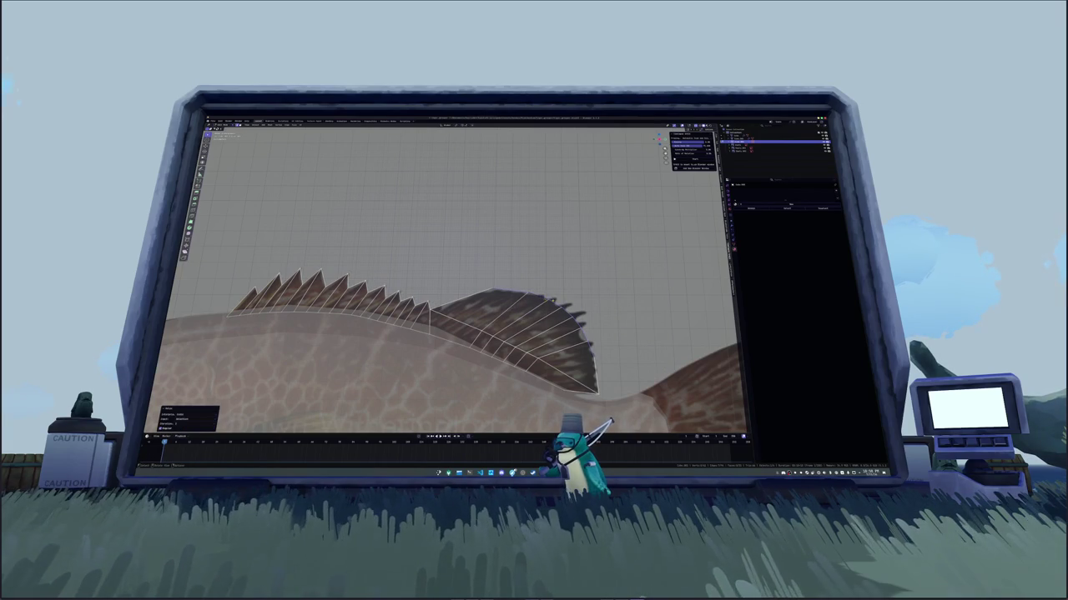
key("g")
Reposition the linked fin geometry toward the reference fin's shape.
scroll(499, 266, "up", 1)
scroll(498, 266, "up", 2)
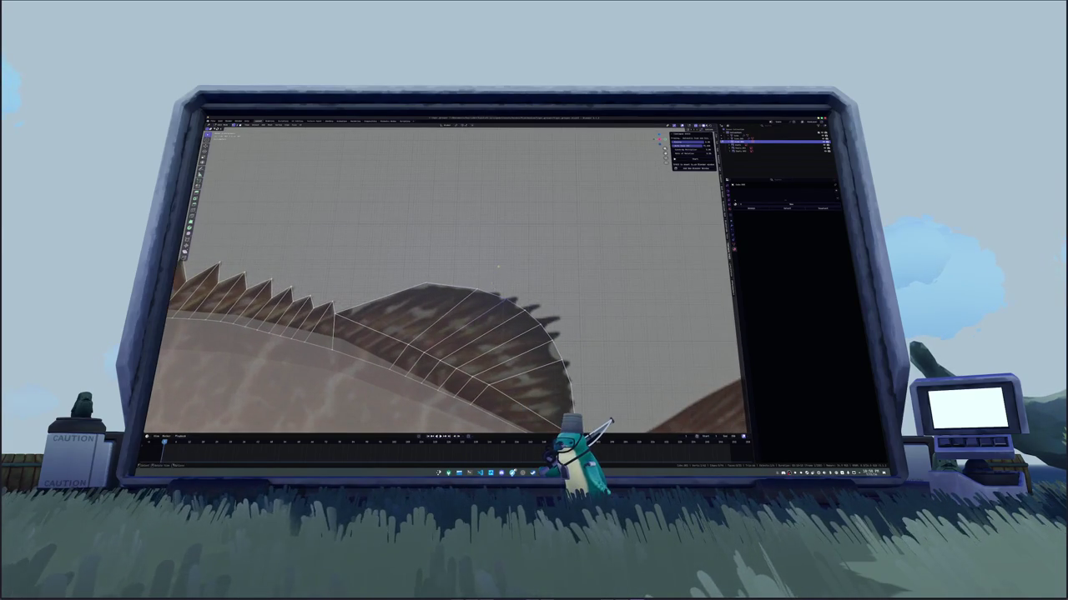
key("l")
key("g")
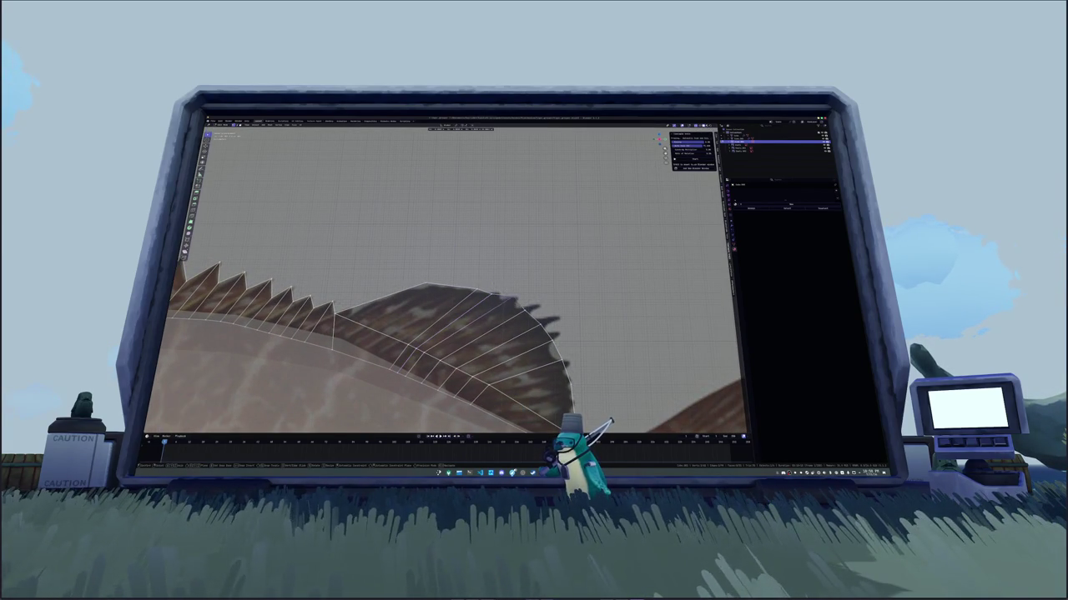
key("Return")
key("l")
key("g")
key("Return")
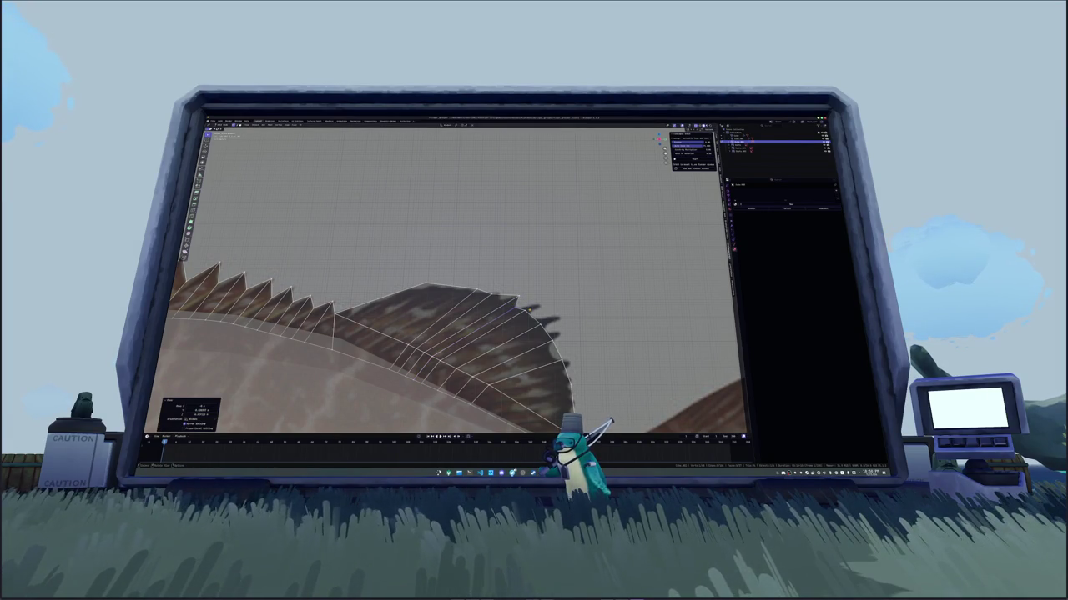
key("g")
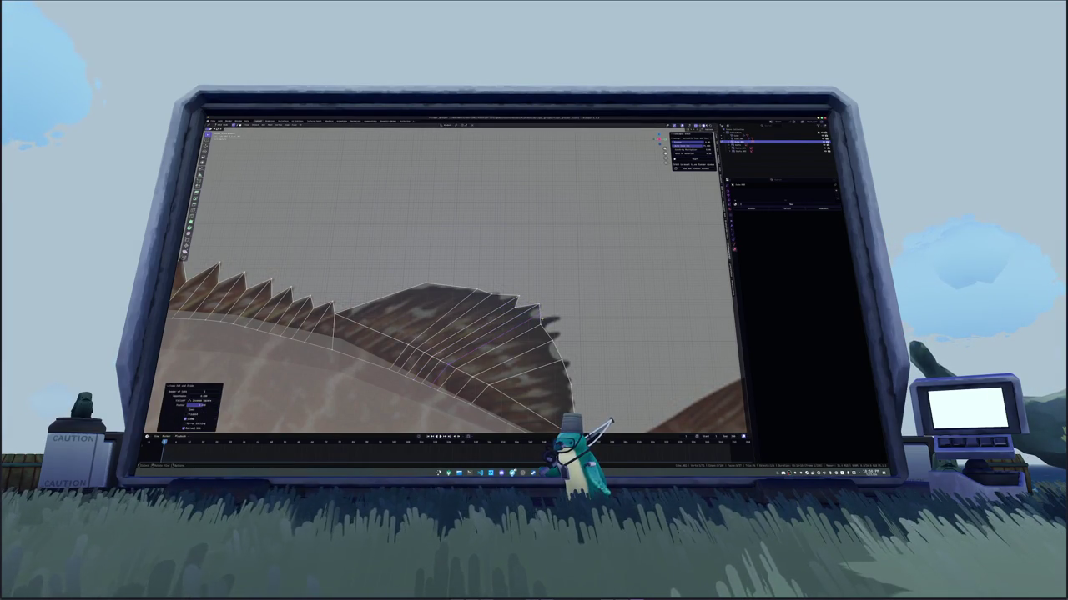
key("Return")
key("g")
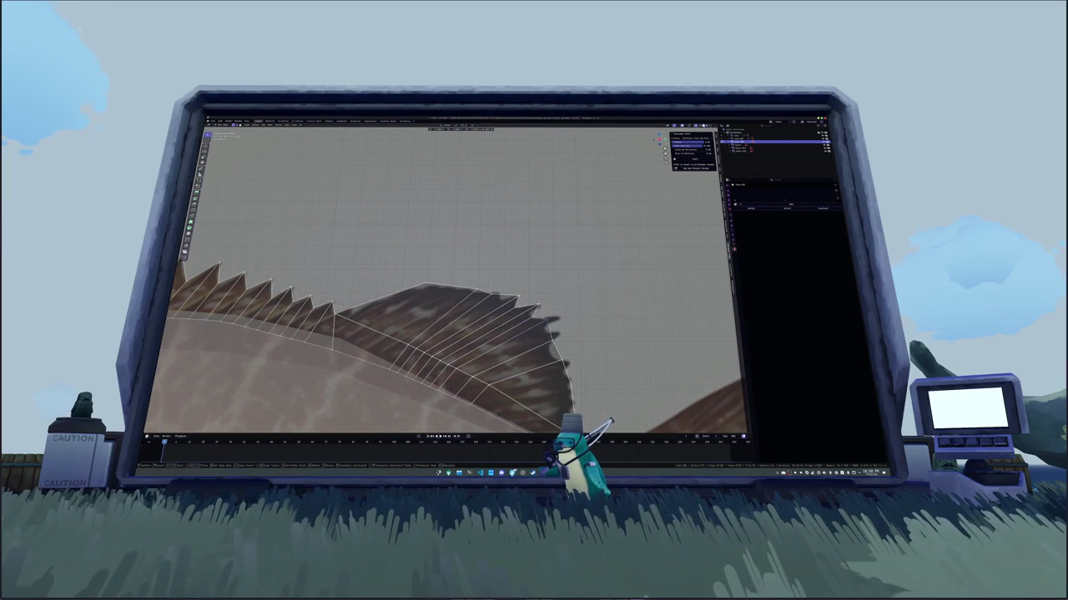
key("Return")
Add a loop cut across the rear fin and nudge its edge vertices onto the spines.
key("ctrl+r")
left_click(554, 320)
key("g")
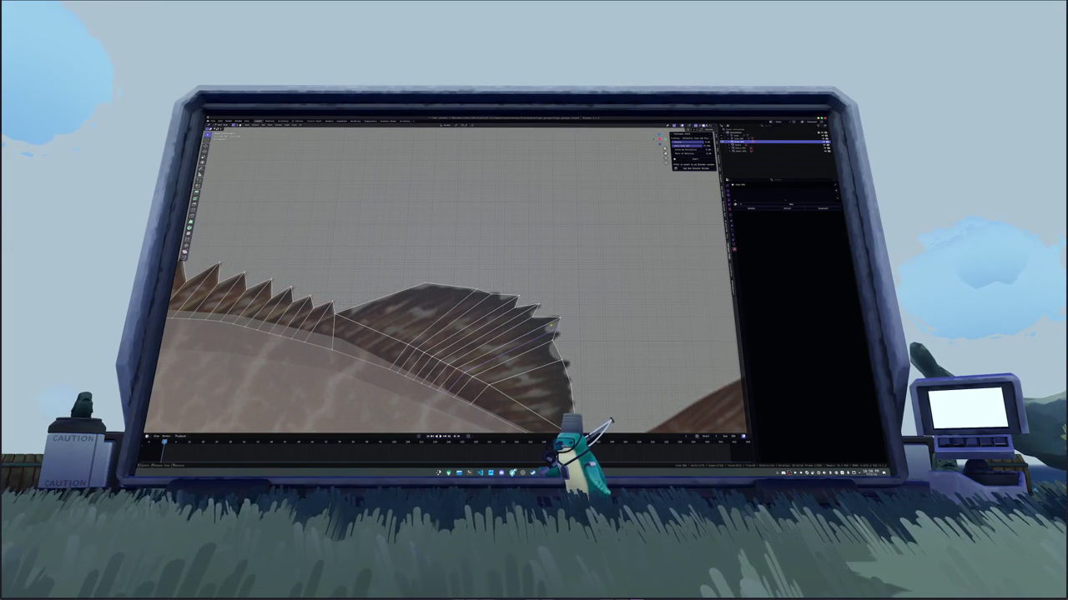
key("Return")
key("g")
key("Return")
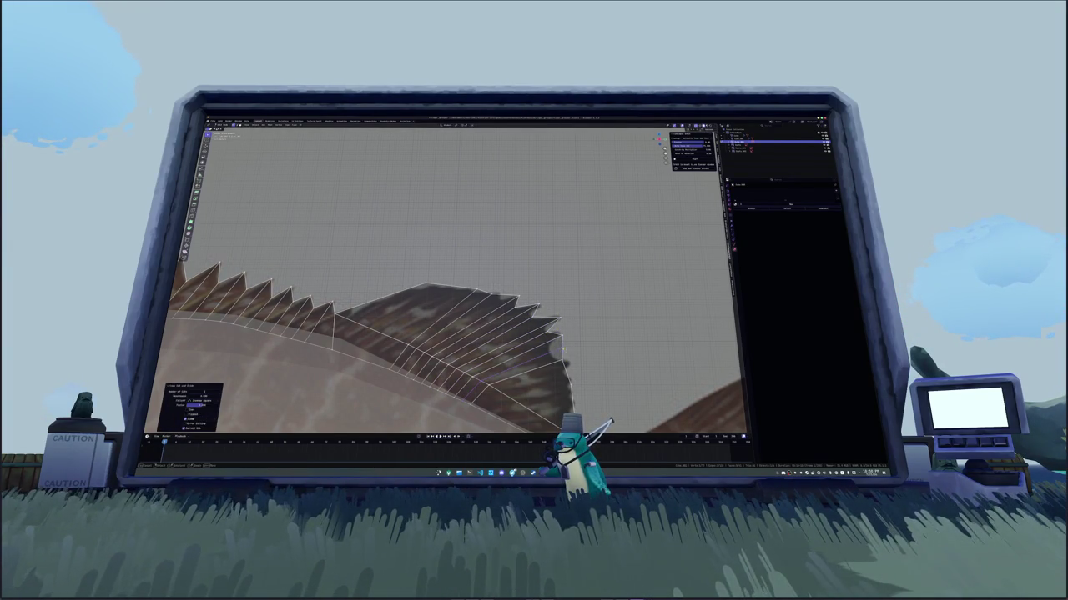
key("g")
key("Return")
key("g")
key("Return")
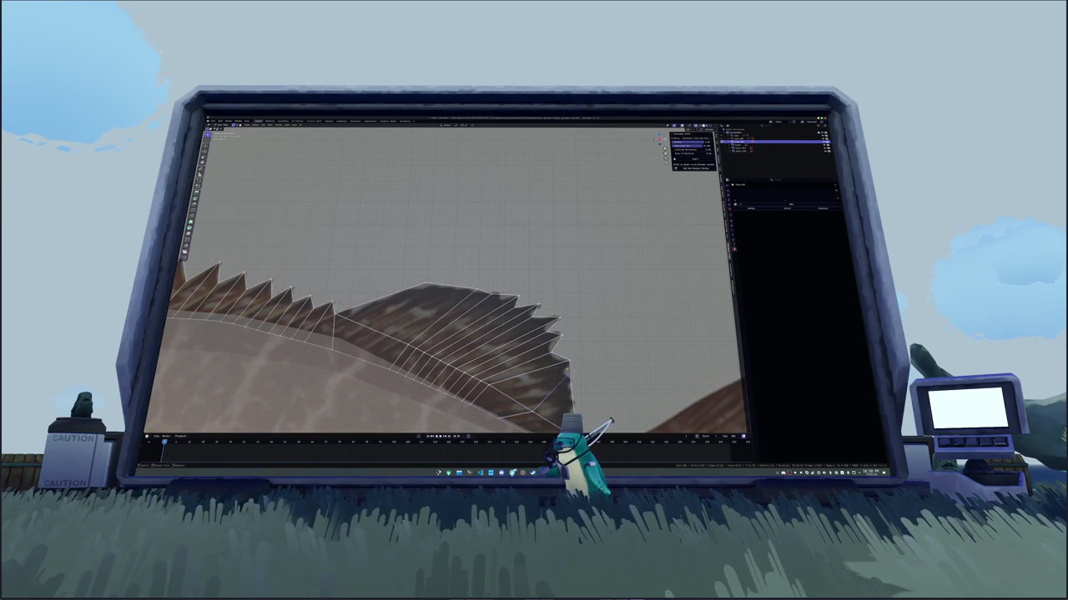
key("Return")
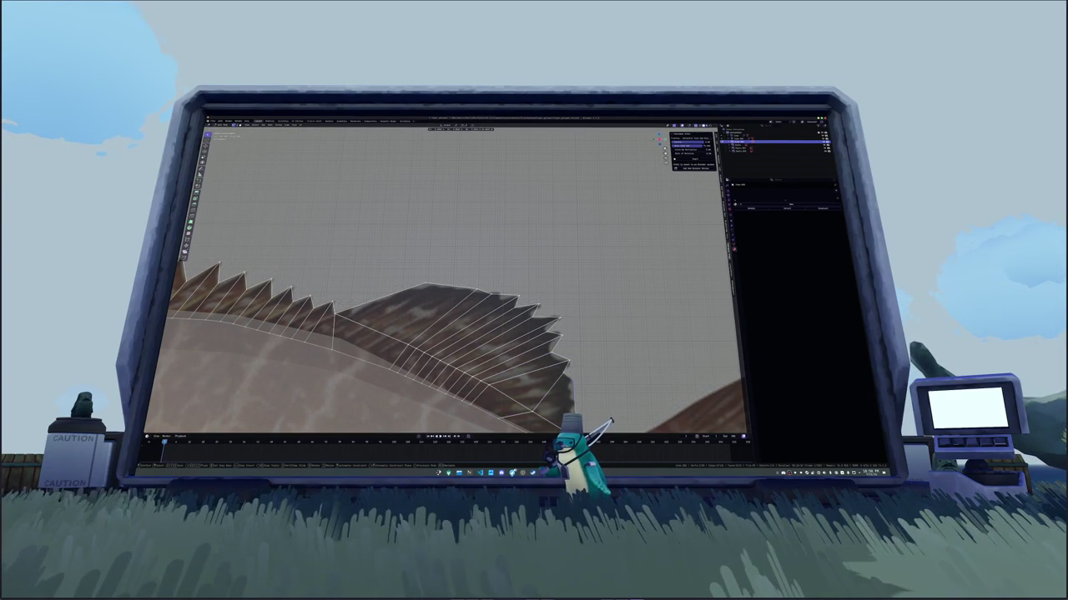
Check the whole fish in Object Mode, then return to Edit Mode.
key("Tab")
scroll(492, 348, "down", 2)
key("Tab")
scroll(502, 342, "up", 2)
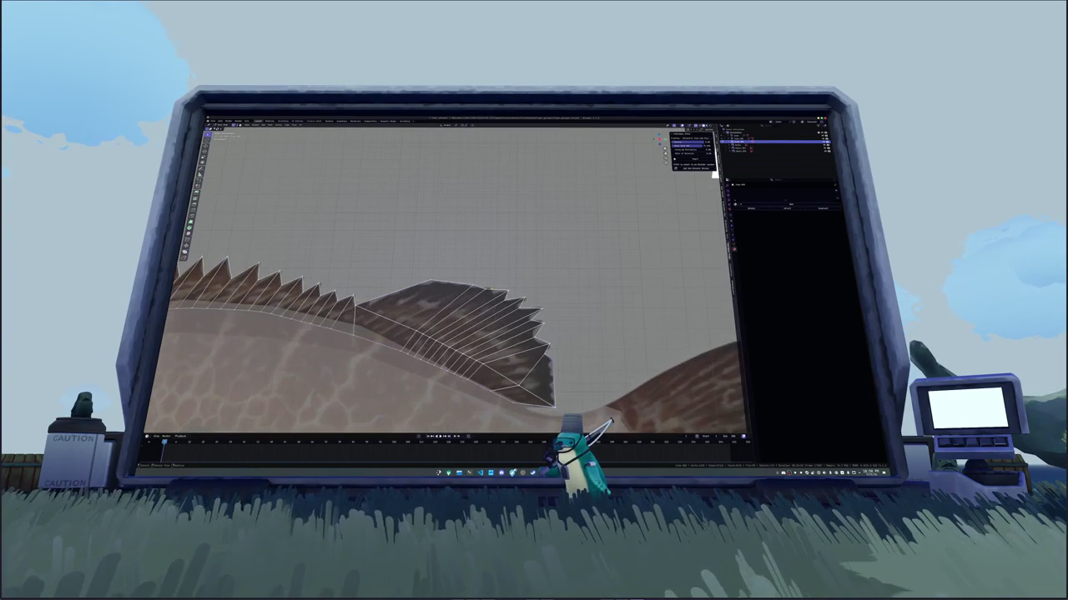
Move selected fin vertices, then undo the last change.
left_click(436, 298)
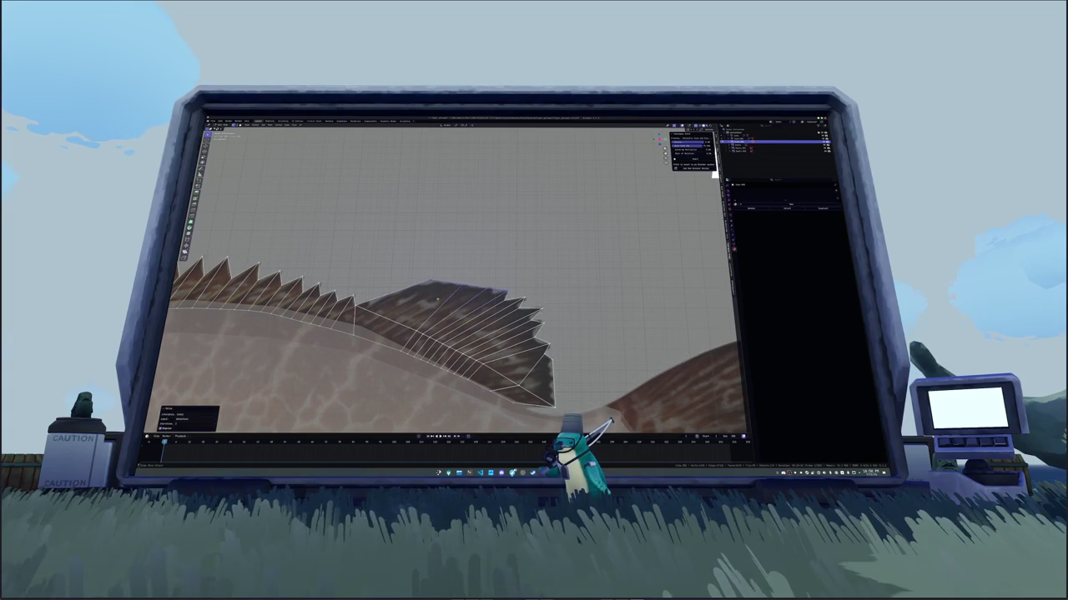
key("g")
left_click(463, 295)
key("g")
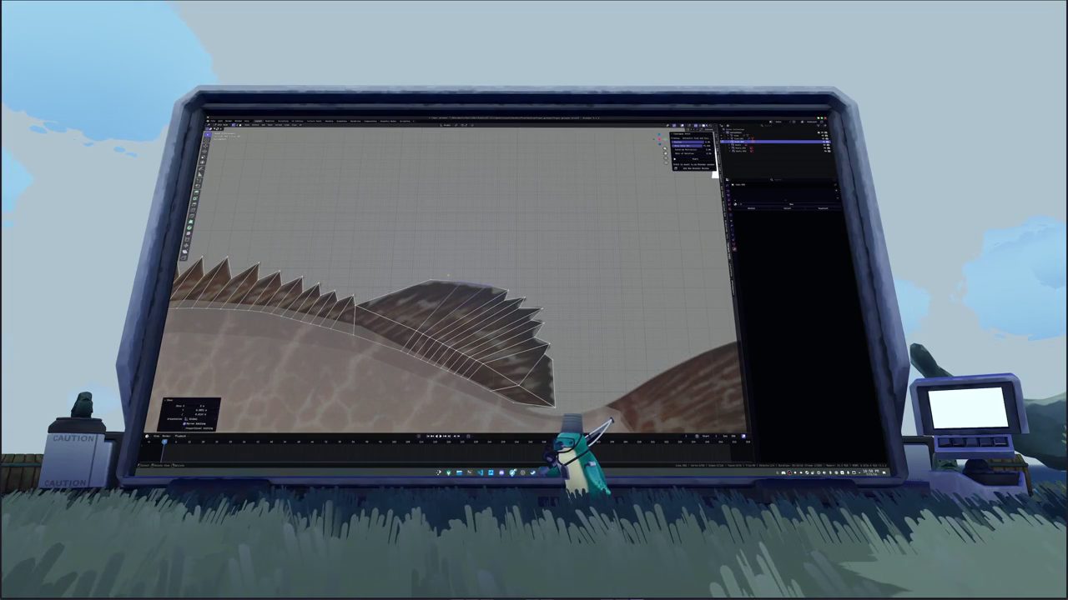
key("Return")
middle_click_drag(459, 317, 517, 308)
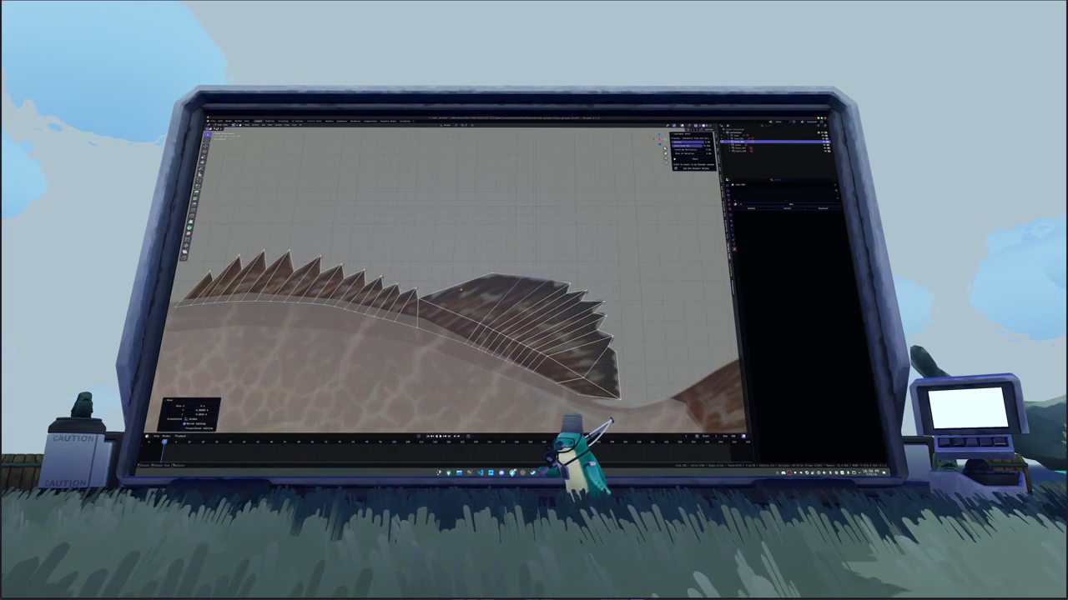
key("ctrl+z")
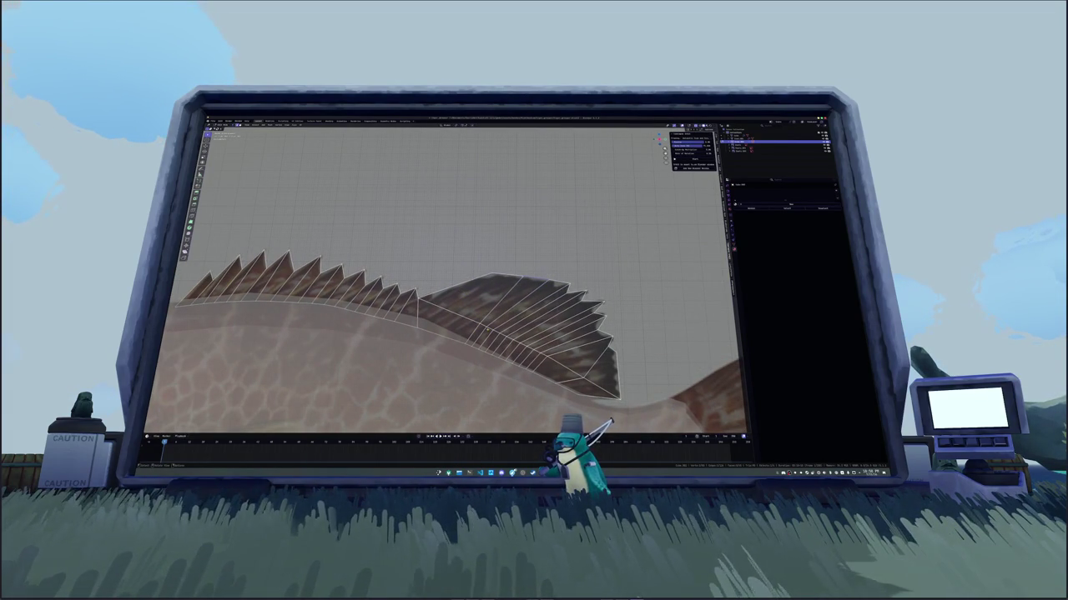
Select and slide an edge loop along the fin base, reverting the attempt.
left_click(493, 338, "alt")
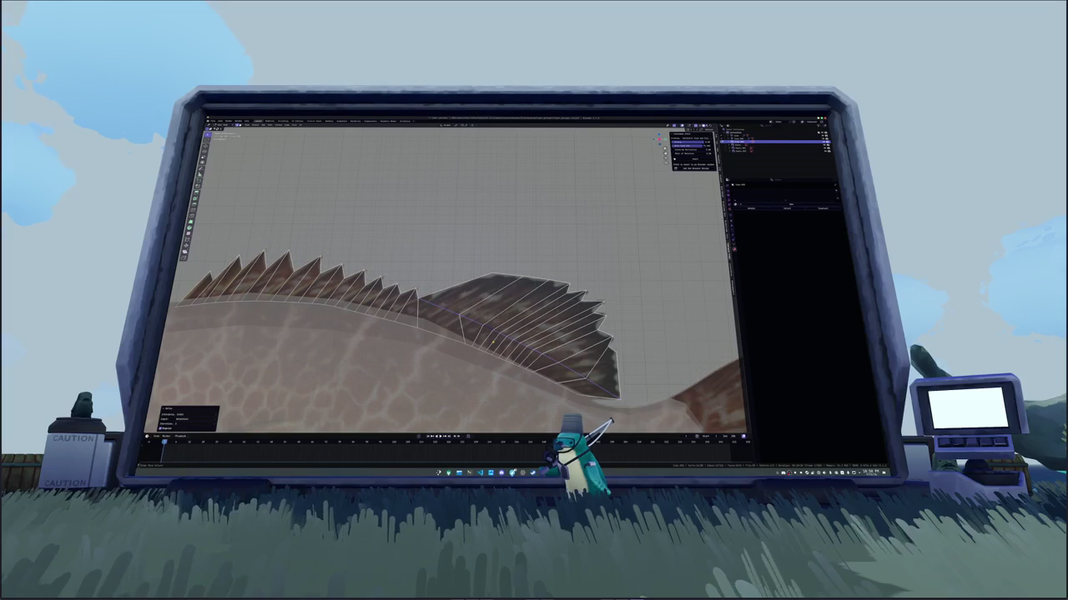
left_click(492, 351, "alt")
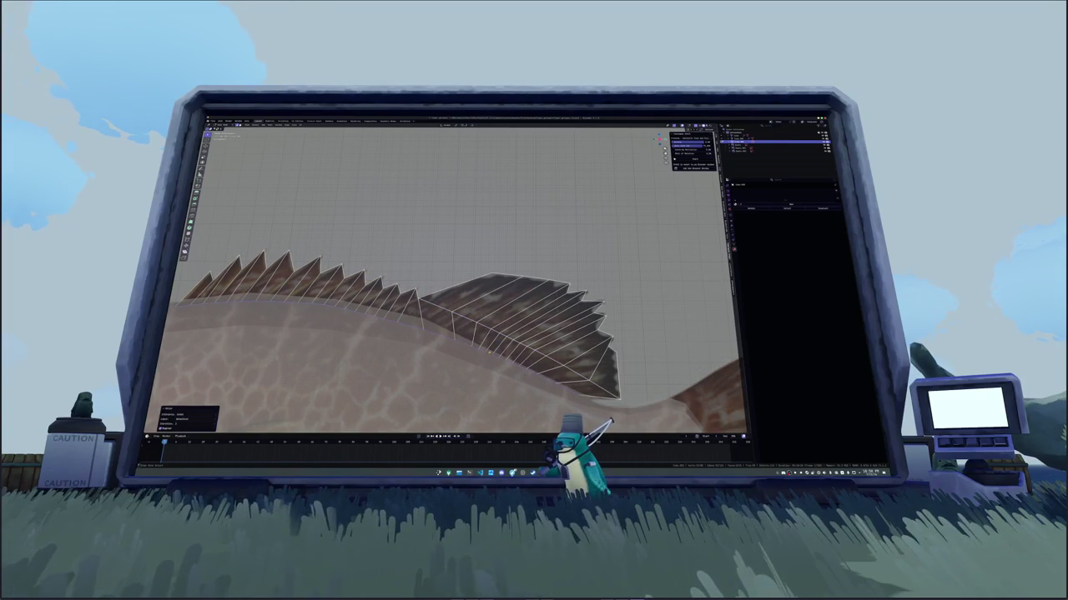
key("g")
key("g")
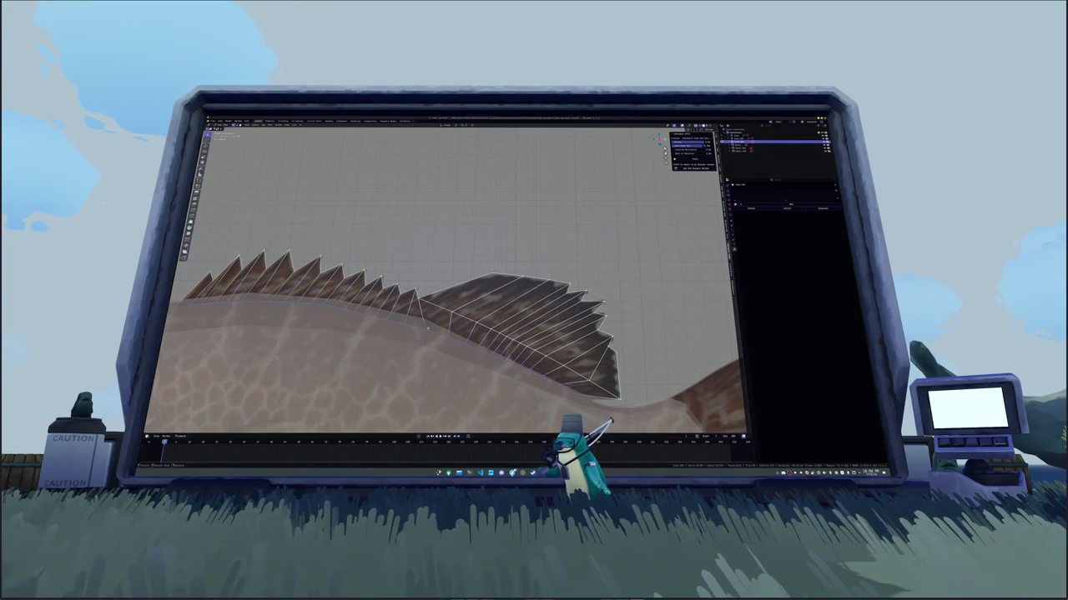
left_click(414, 328)
key("ctrl+z")
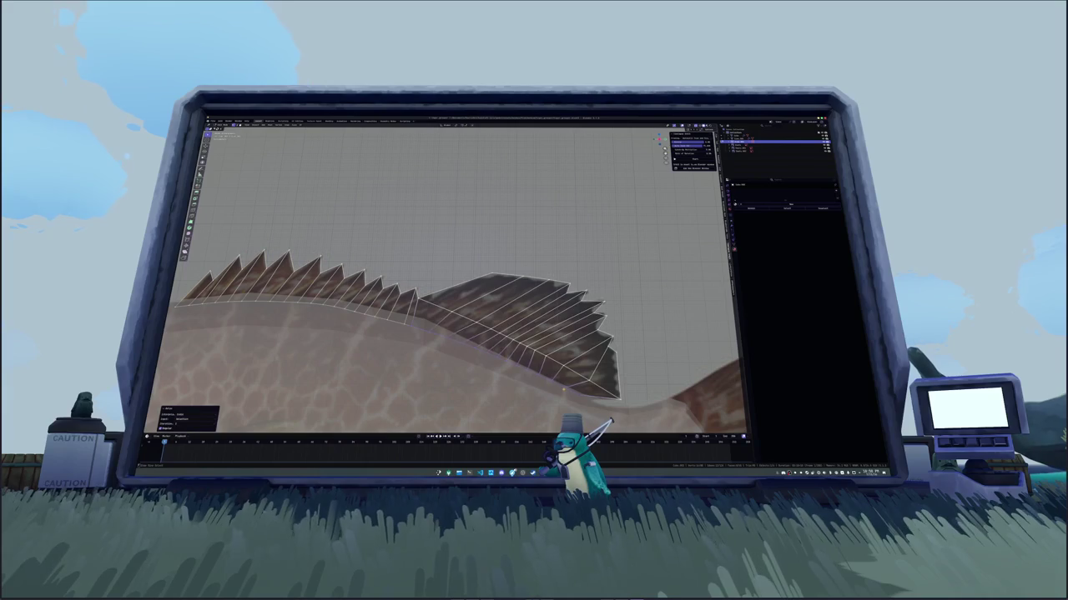
key("ctrl+z")
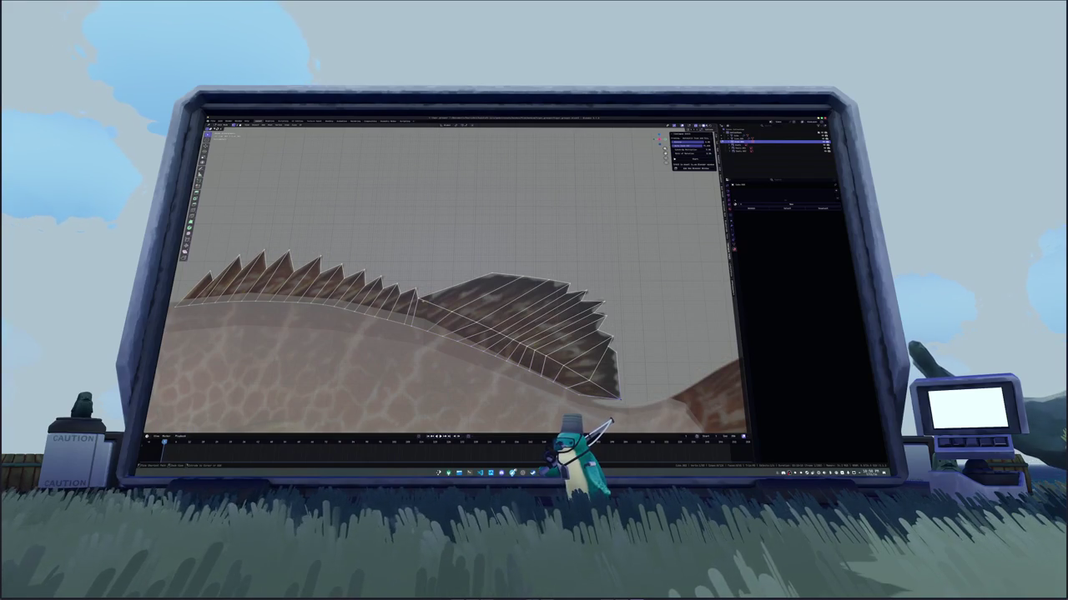
key("ctrl+shift+z")
Edge-slide a lower fin loop into line with the reference spines.
left_click(575, 355, "alt")
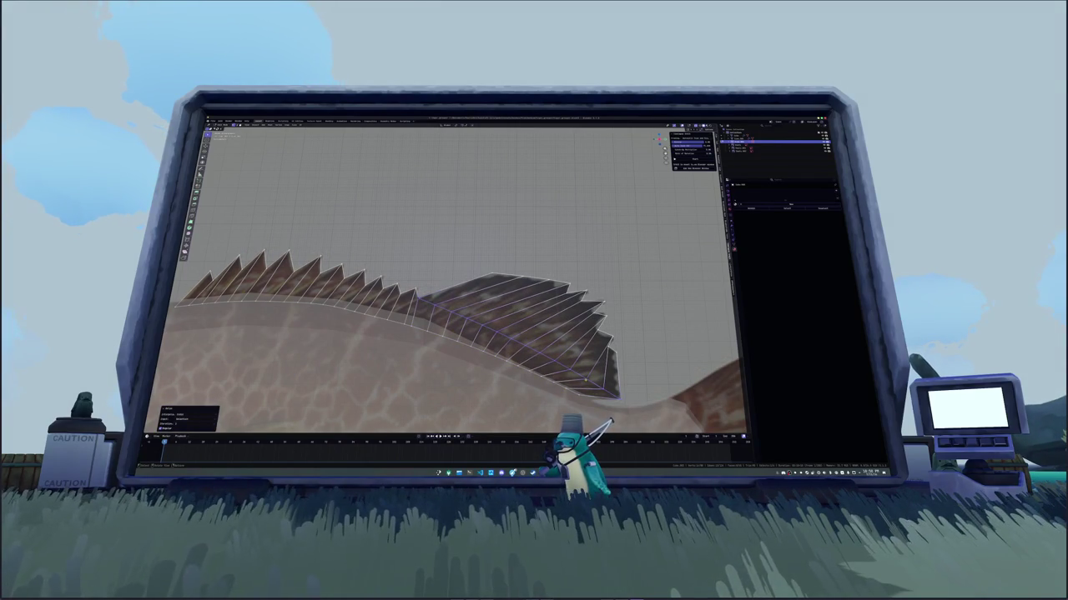
key("g")
key("g")
left_click(583, 355)
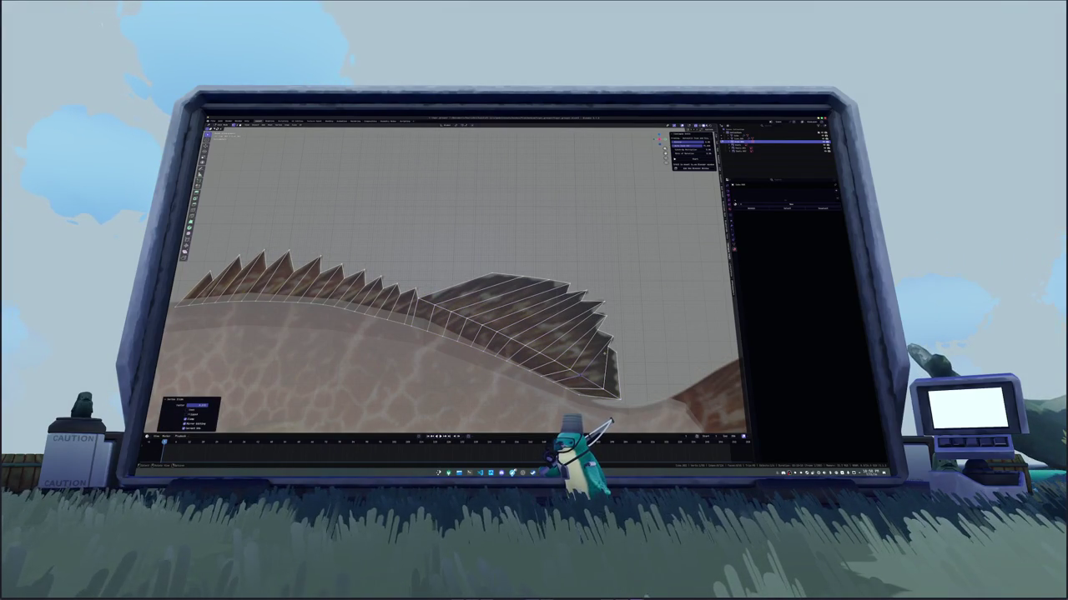
key("g")
key("g")
key("Return")
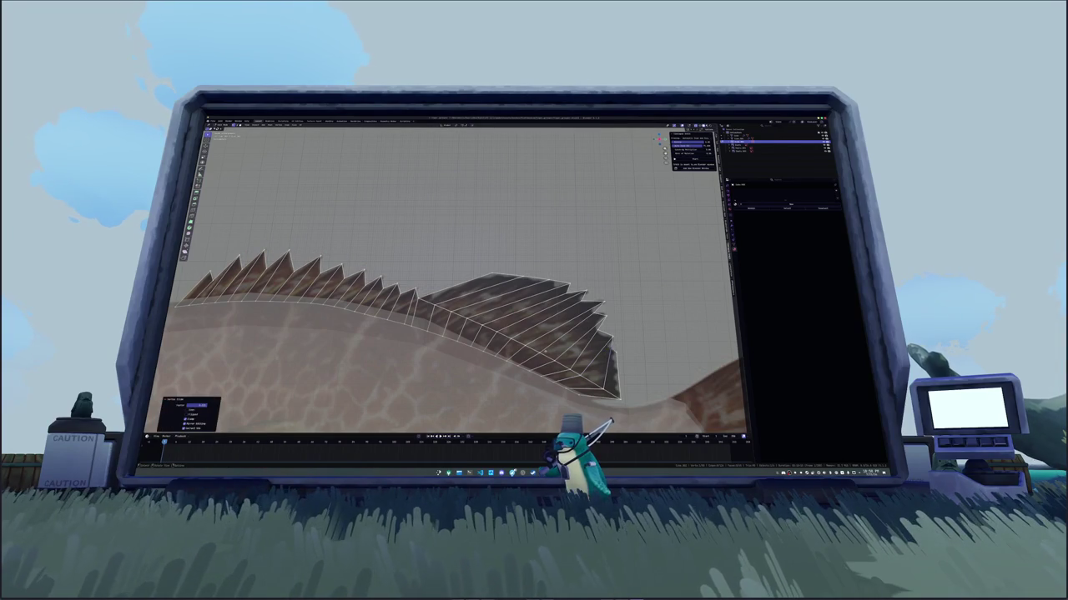
Zoom out and unhide the body to view the whole fish with its fins.
middle_click_drag(500, 334, 534, 338)
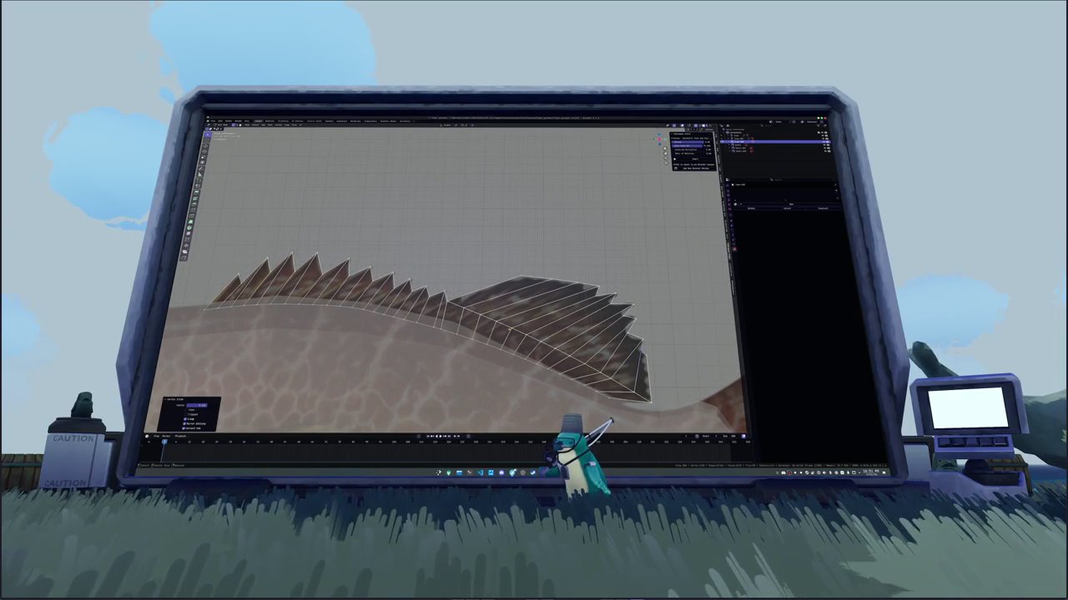
middle_click_drag(467, 333, 504, 342, "shift")
scroll(551, 322, "down", 2)
scroll(551, 322, "down", 2)
scroll(552, 322, "down", 3)
scroll(552, 322, "down", 3)
key("alt+h")
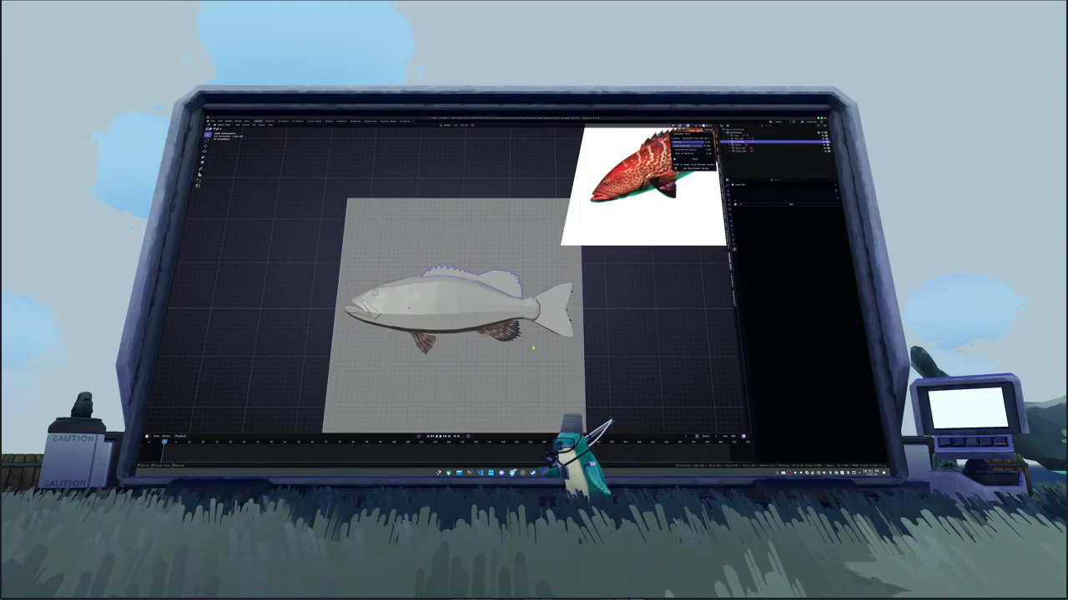
Separate the selected fin geometry into its own object and frame it in view.
key("Tab")
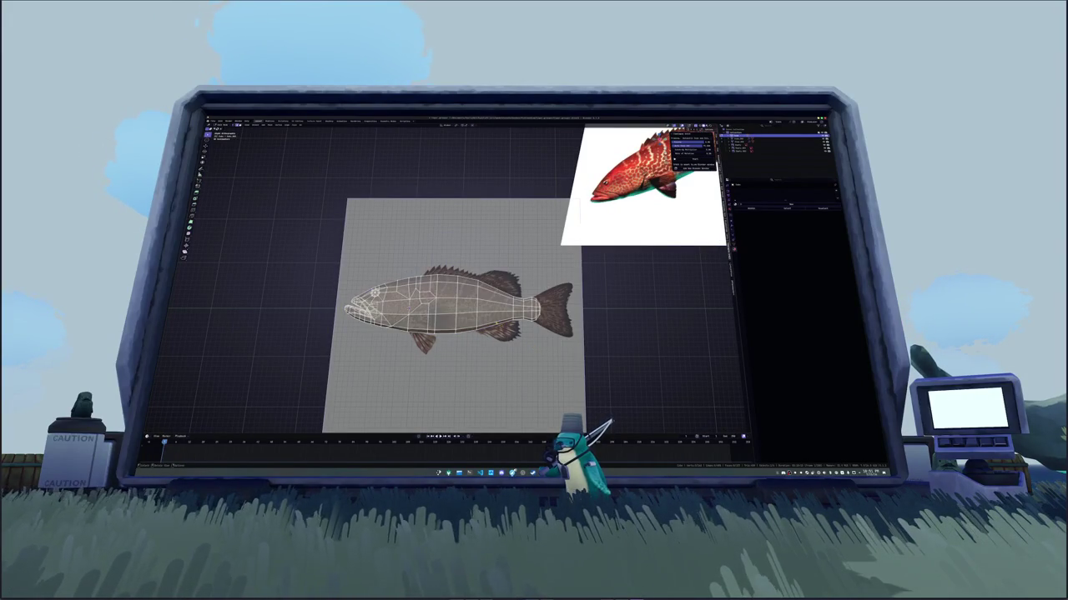
scroll(509, 334, "up", 3)
right_click(515, 331)
left_click(540, 330)
key("Tab")
key("KP_Decimal")
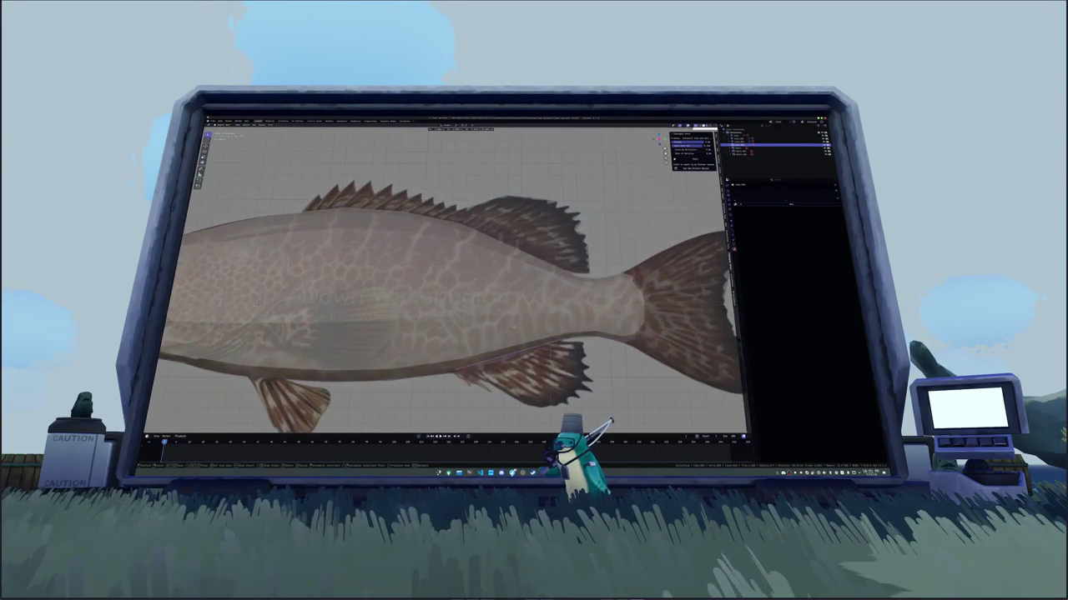
Select the lower fin plane near the tail and enlarge it to the reference fin.
key("Tab")
left_click(465, 373)
key("g")
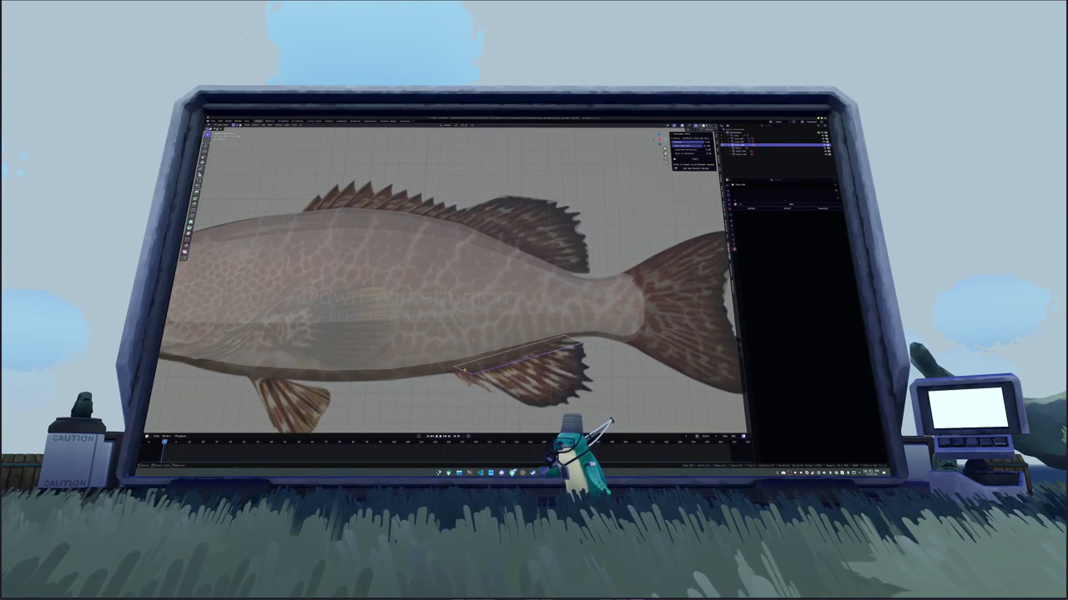
key("Return")
Extrude the fin's corners and slide the new vertices along the reference fin outline.
key("e")
key("Return")
key("g")
key("g")
key("Return")
left_click(541, 407)
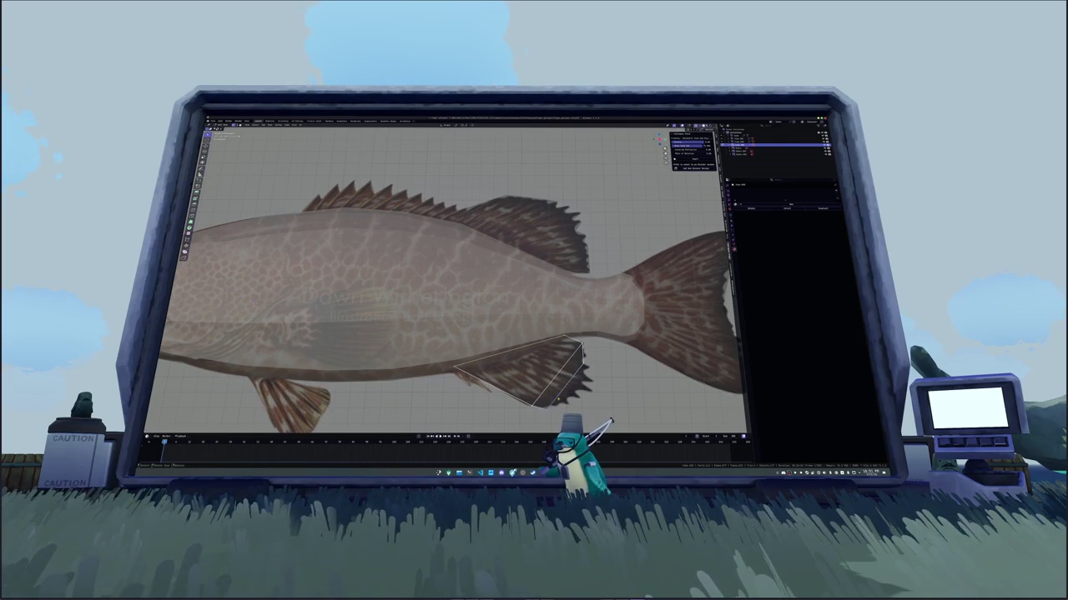
key("e")
left_click(587, 372)
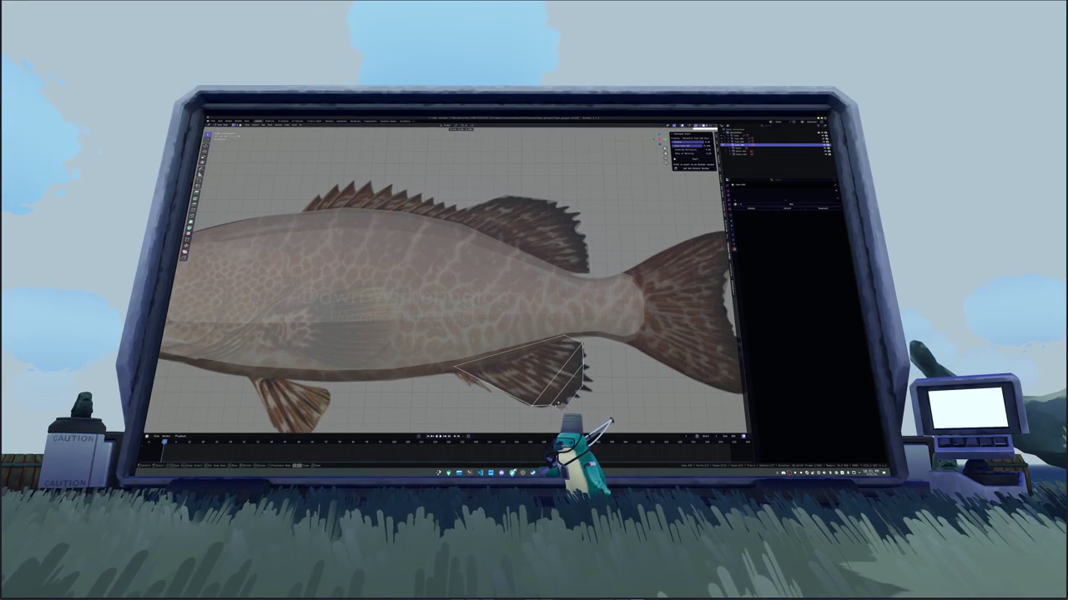
key("g")
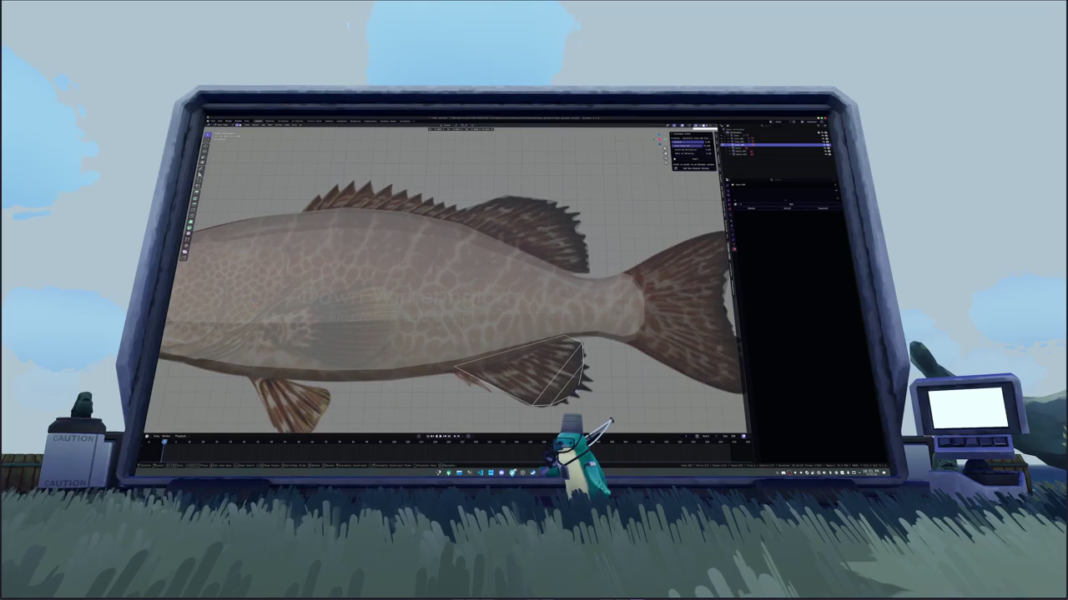
left_click(575, 356)
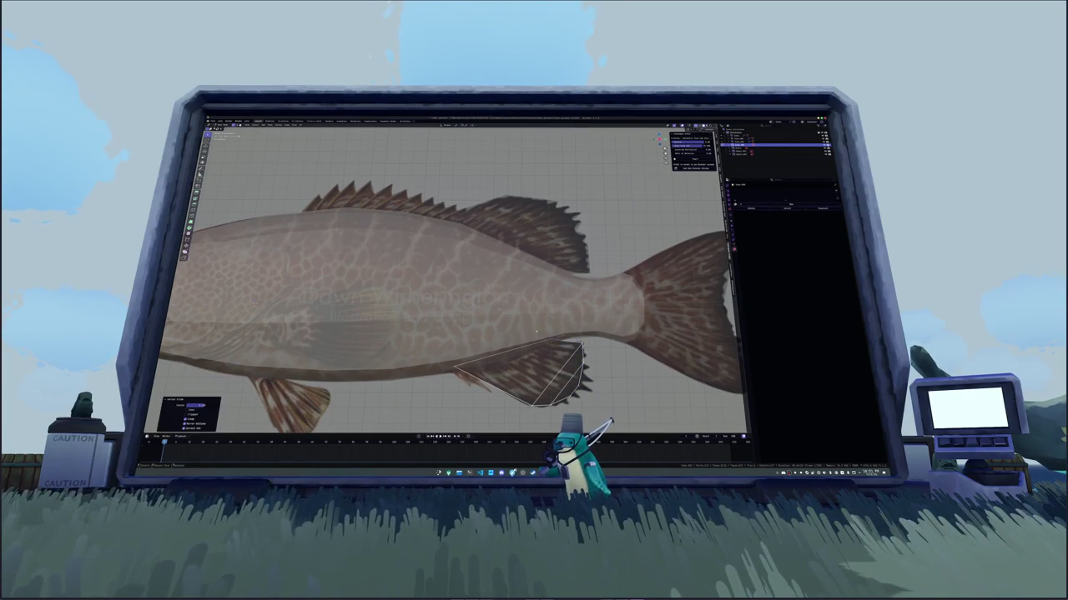
Shift the fin vertices along X and extrude a new fin edge toward the left.
middle_click_drag(571, 337, 599, 320, "shift")
middle_click_drag(496, 351, 503, 349, "shift")
key("g")
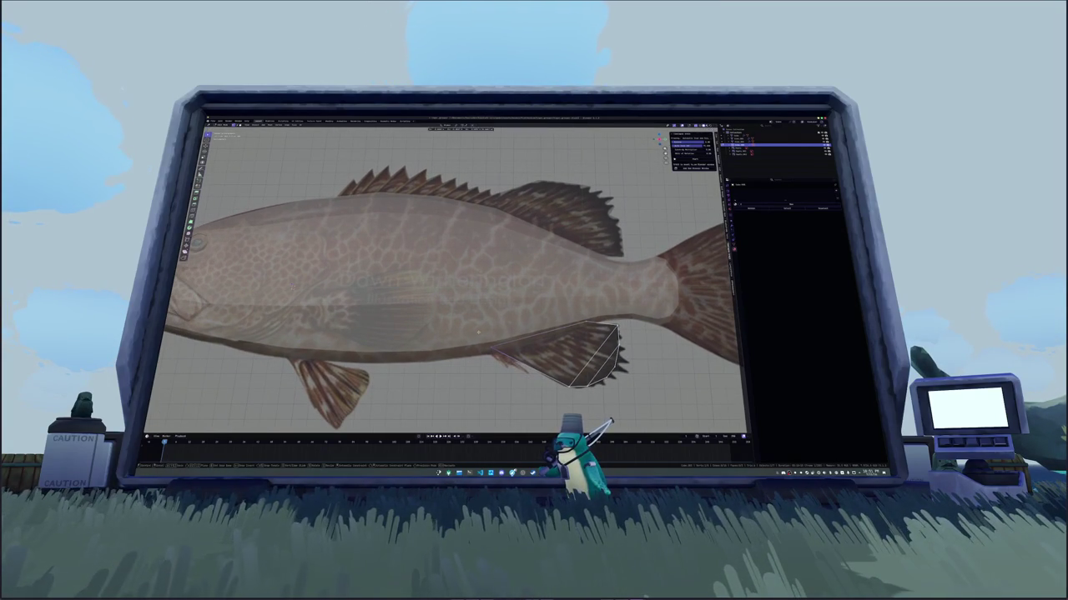
key("x")
key("Return")
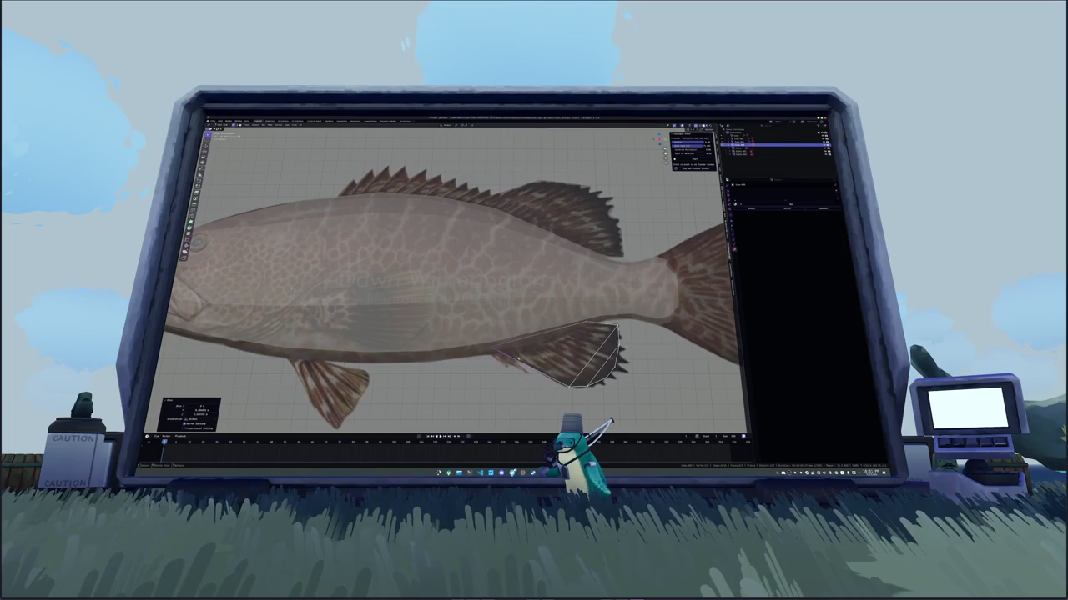
key("e")
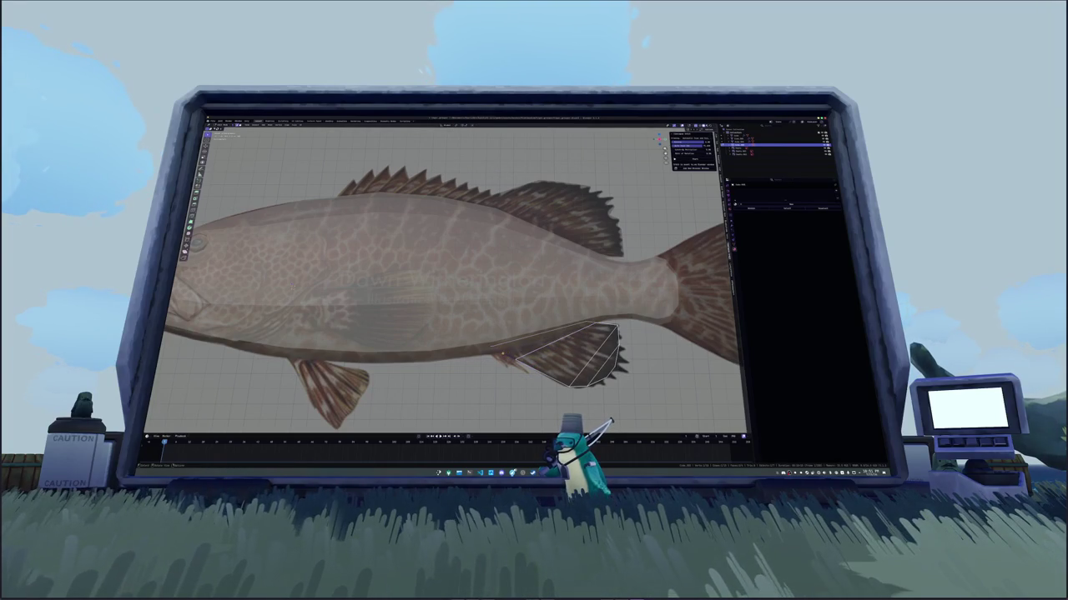
key("Return")
key("g")
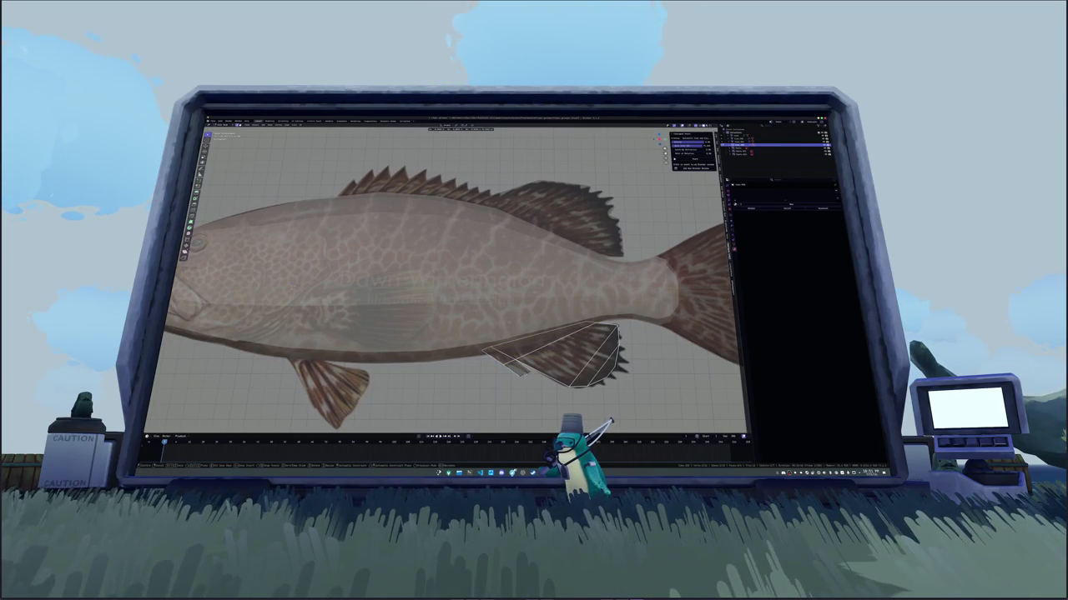
key("Return")
Slide the fin vertices along their edges to fit the reference outline.
key("g")
key("Escape")
key("Return")
key("g")
key("g")
key("Return")
middle_click_drag(500, 283, 438, 275, "shift")
scroll(500, 317, "up", 2)
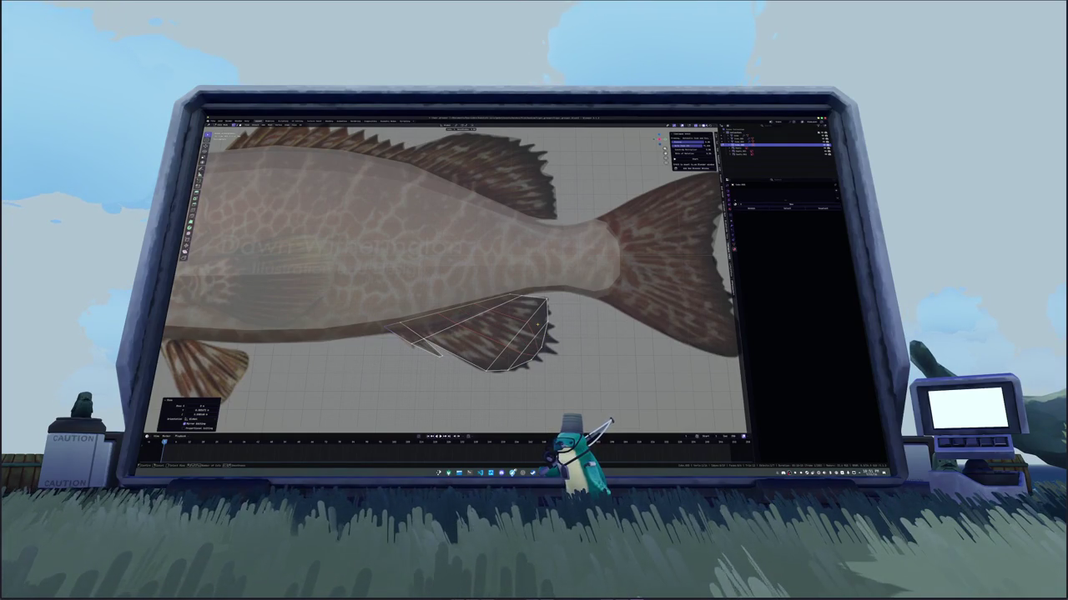
Delete an unwanted face from the fin mesh.
left_click(536, 324)
key("x")
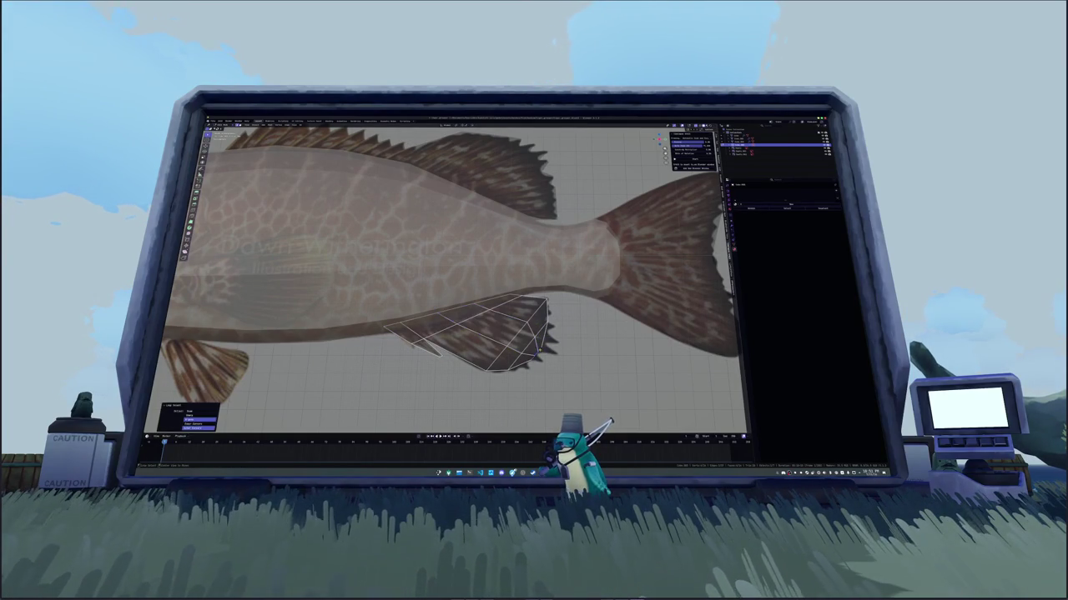
left_click(199, 428)
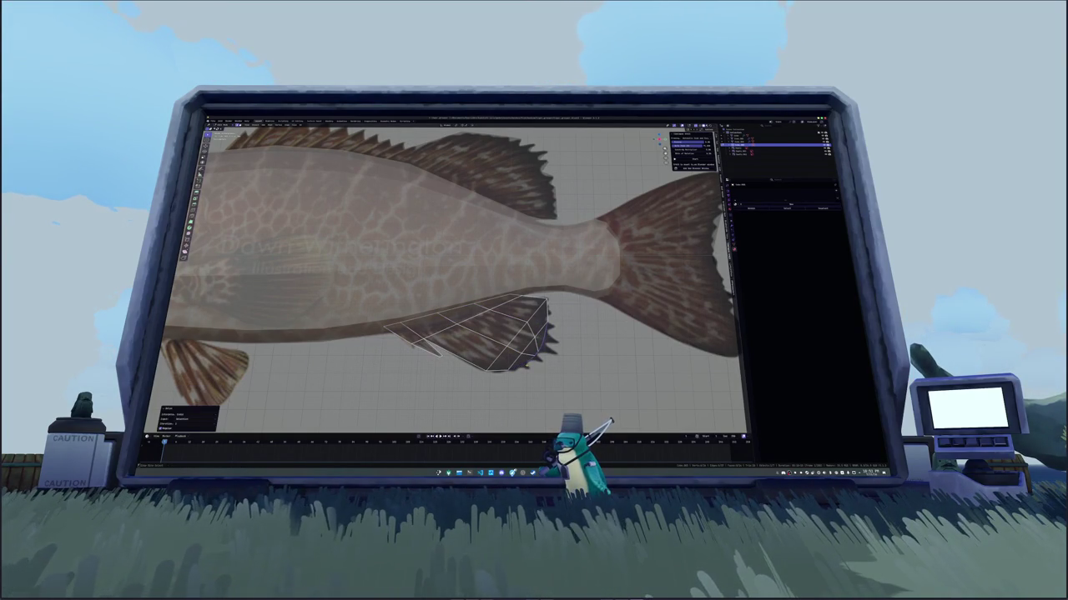
scroll(525, 350, "up", 2)
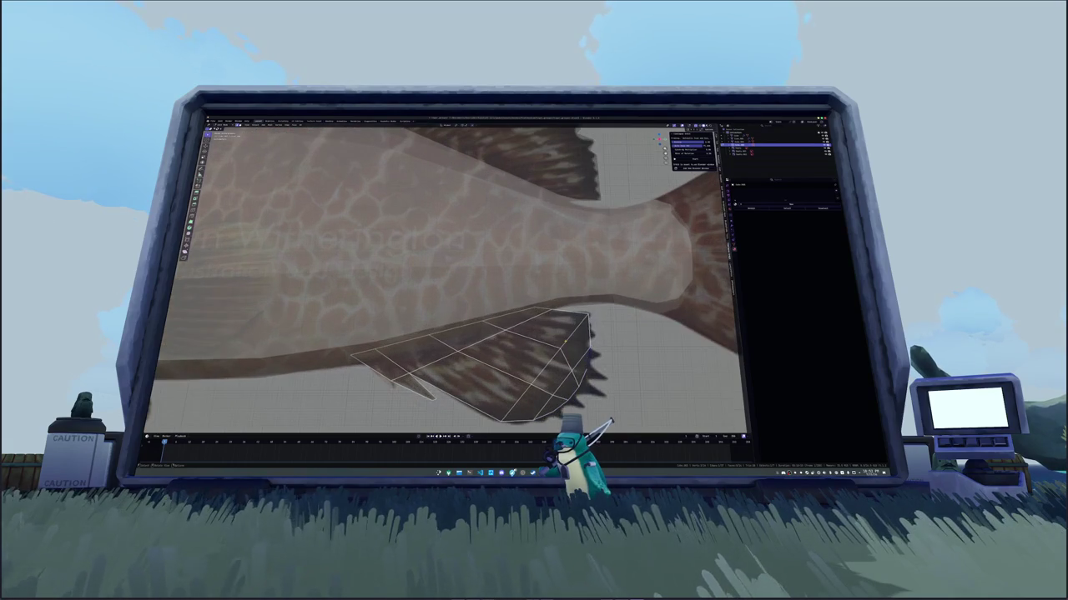
Extrude the fin's outer edge and scale it to widen the fin.
key("e")
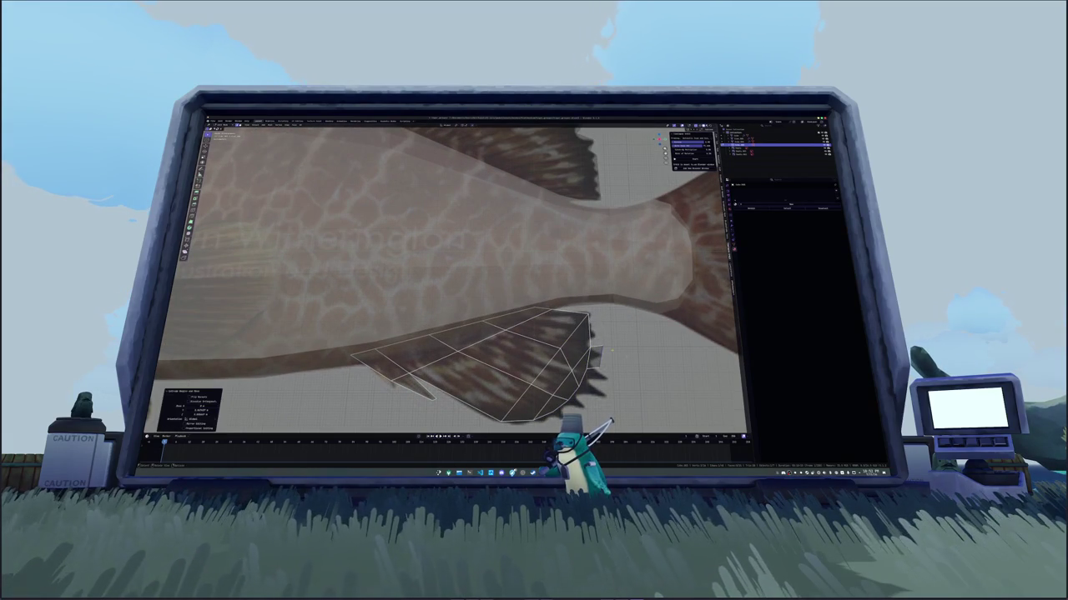
key("s")
left_click(608, 350)
middle_click_drag(608, 350, 595, 334)
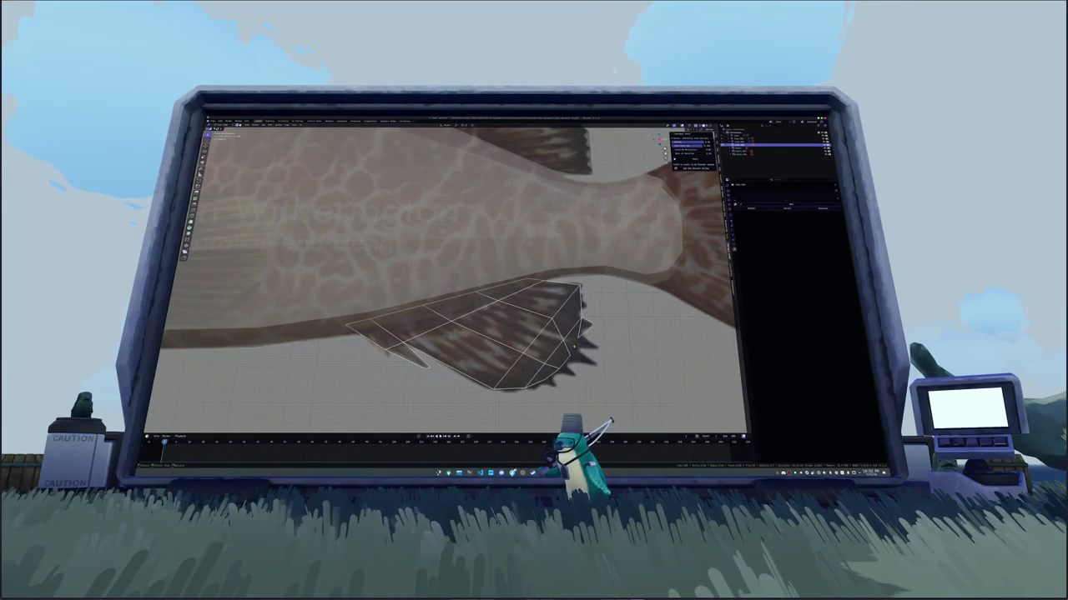
key("s")
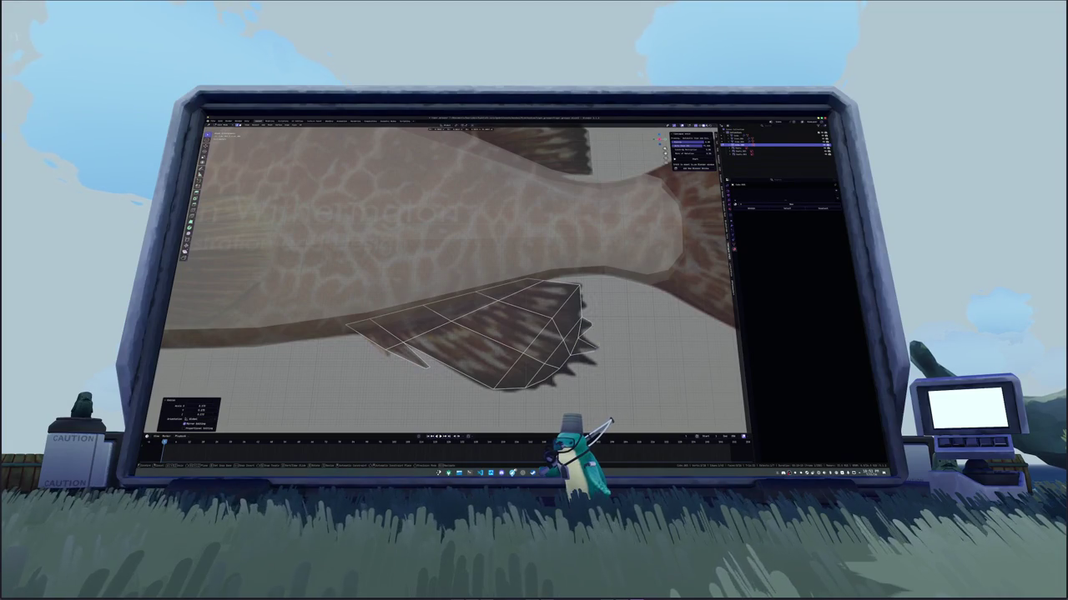
key("Return")
key("e")
key("Return")
key("Return")
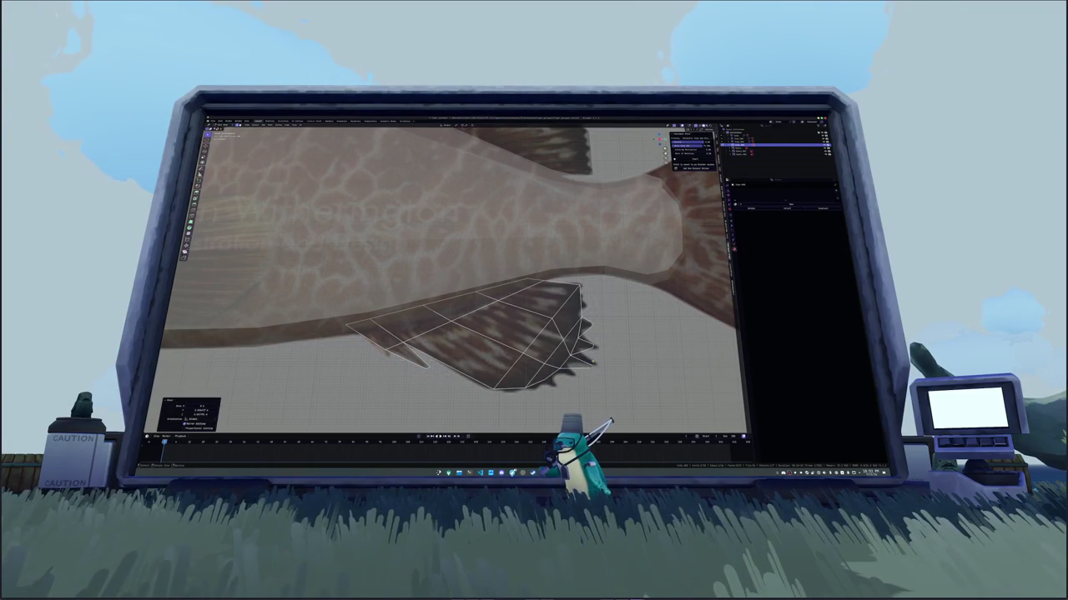
Extrude the fin edge once more, then check the fin in solid shading.
middle_click_drag(450, 284, 455, 251)
key("e")
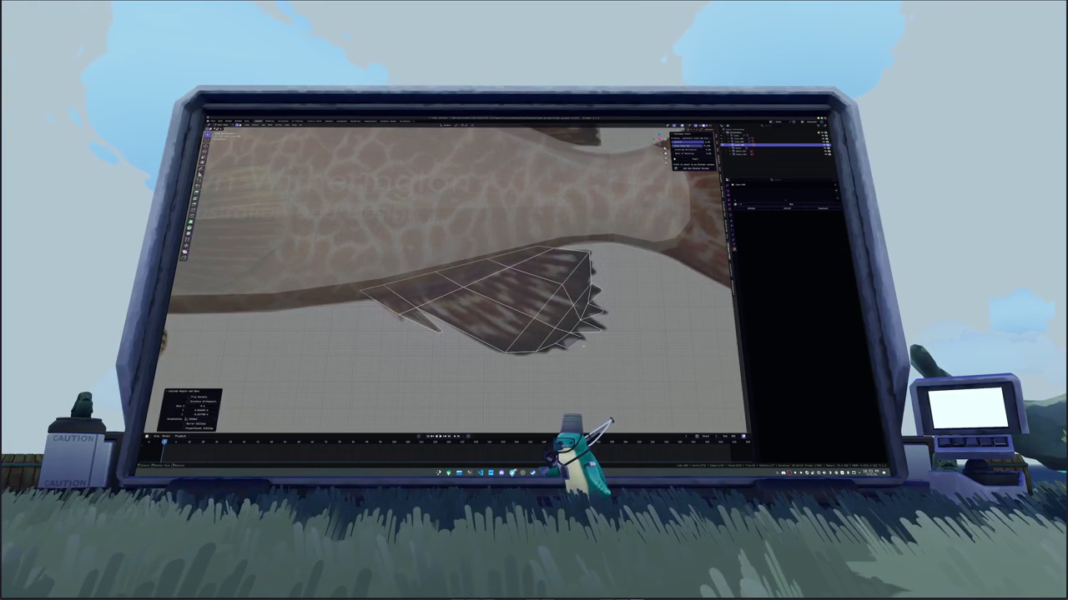
key("Escape")
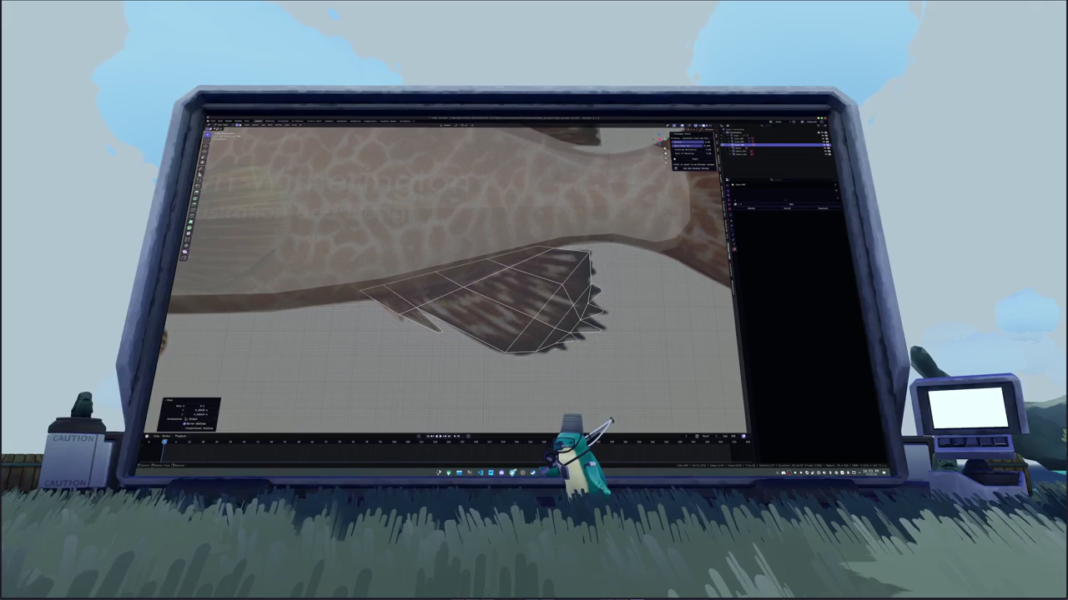
key("ctrl+z")
key("e")
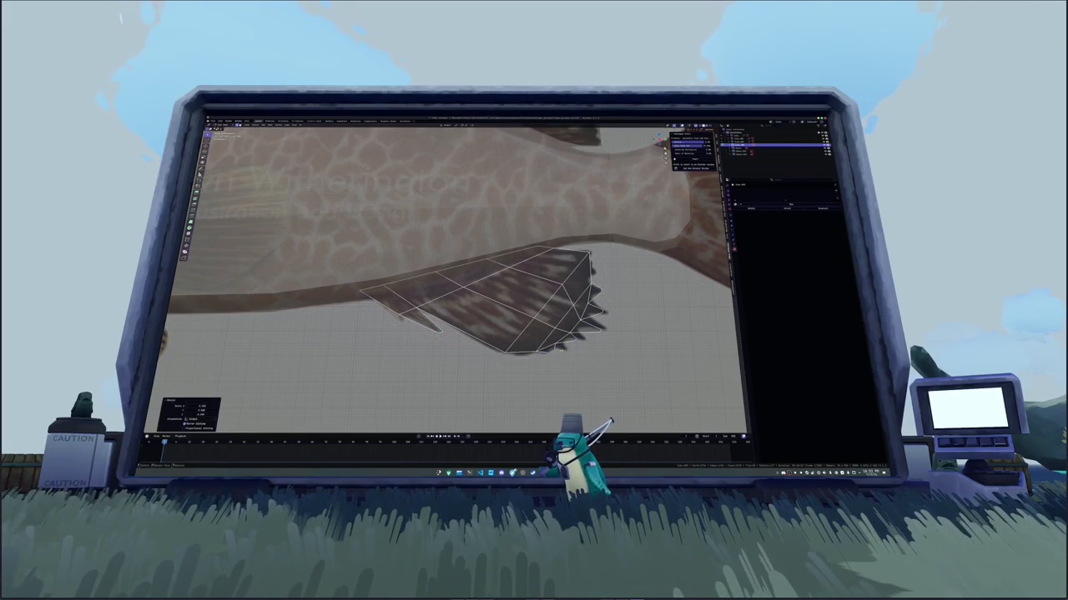
key("Tab")
scroll(549, 367, "down", 3)
key("z")
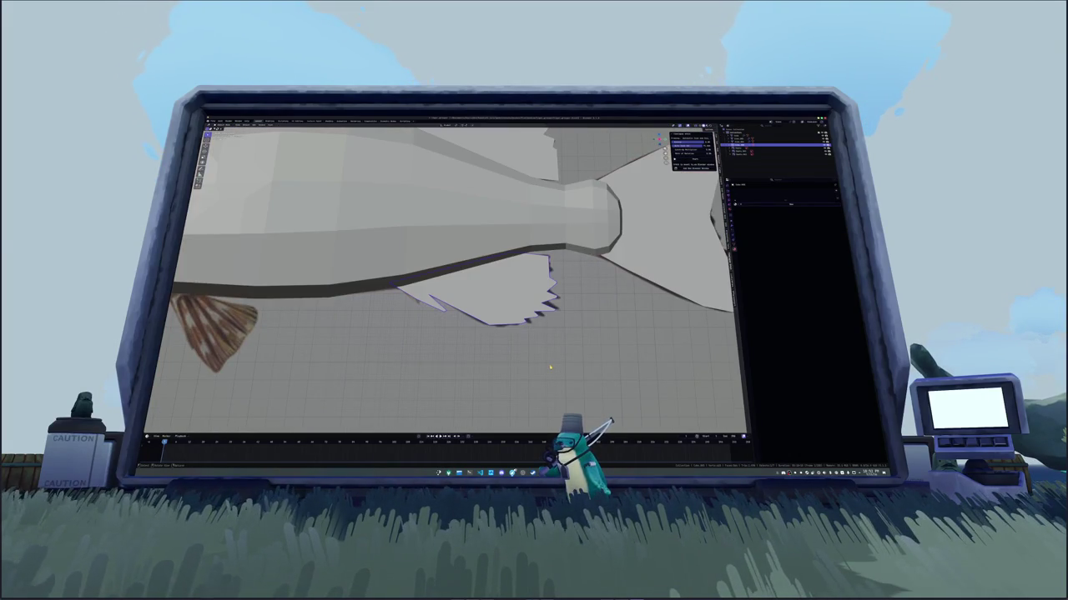
Slide and move the fin tip vertices into spiky points, then leave Edit Mode.
key("g")
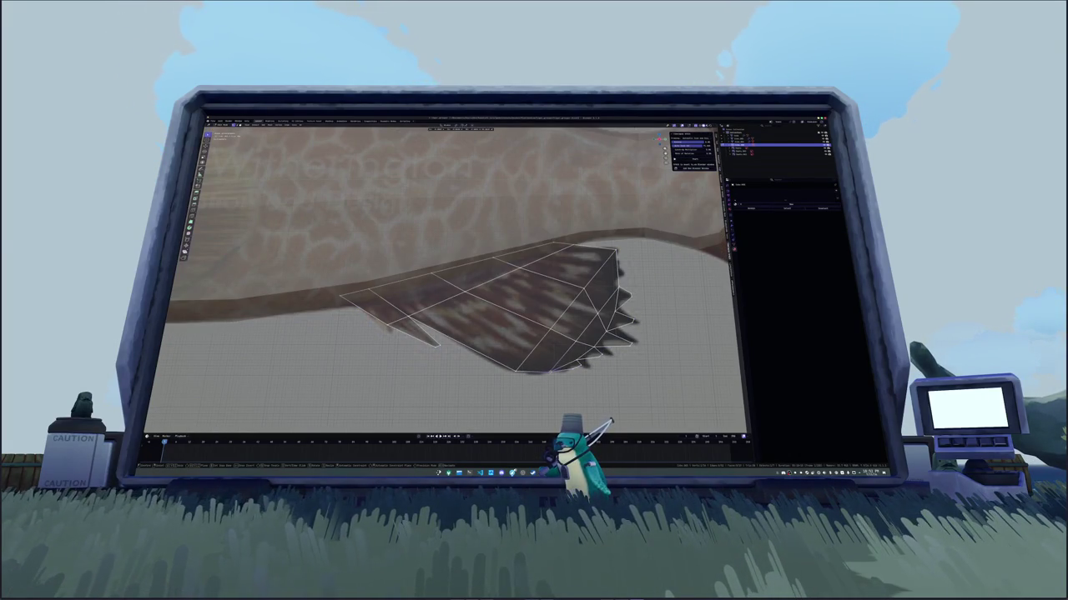
key("Return")
key("g")
key("g")
key("Return")
key("g")
key("Return")
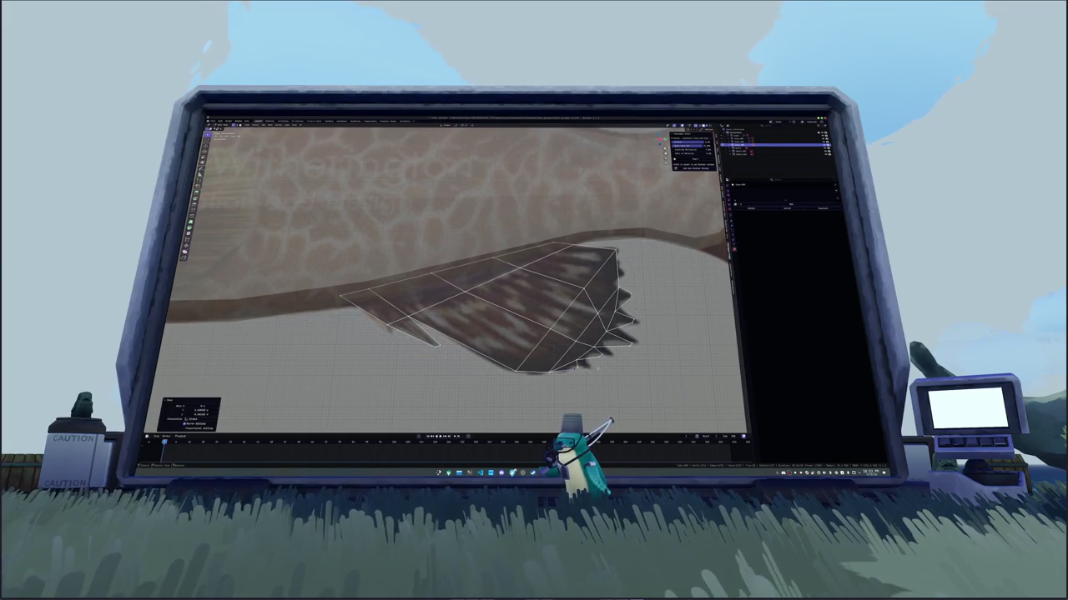
key("g")
key("Return")
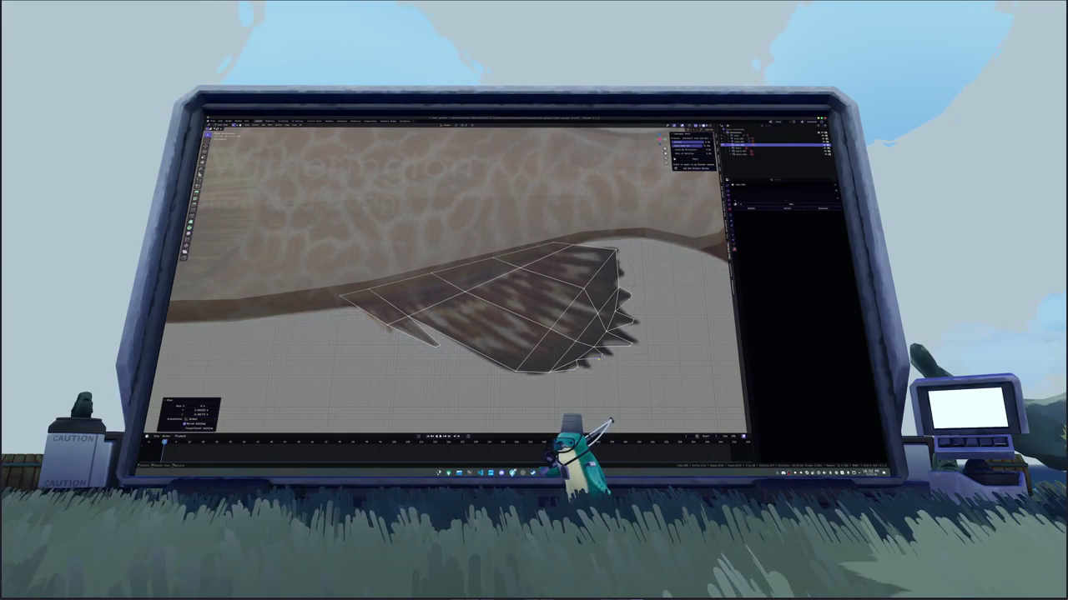
key("Tab")
scroll(458, 275, "down", 5)
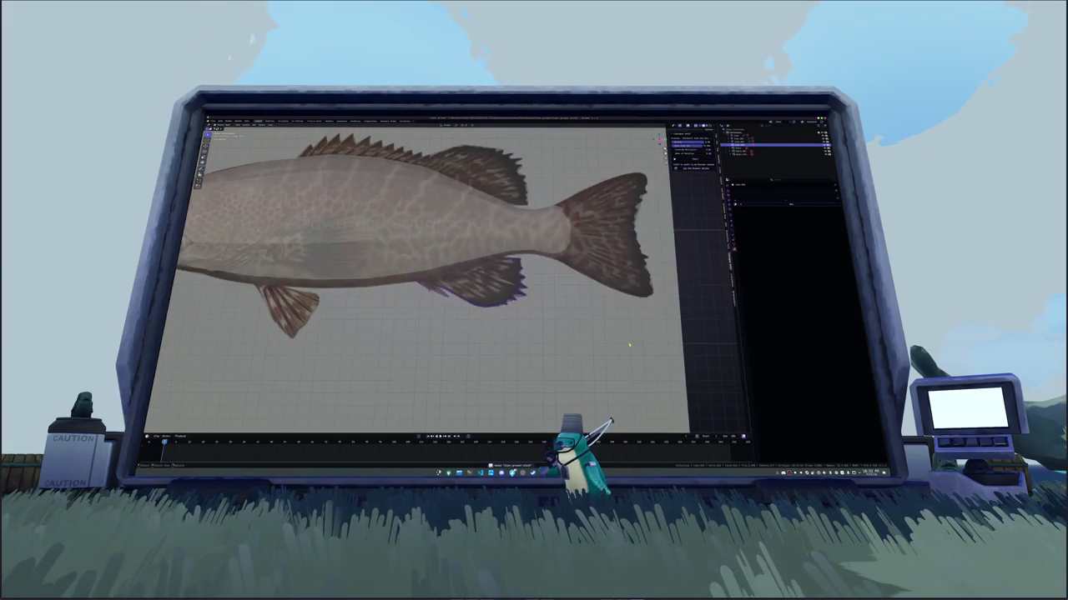
Select the fish body in textured shading, enter Edit Mode, and zoom in on the head's edge loops.
key("z")
scroll(462, 311, "down", 4)
scroll(462, 311, "down", 1)
left_click(415, 302)
key("Tab")
key("z")
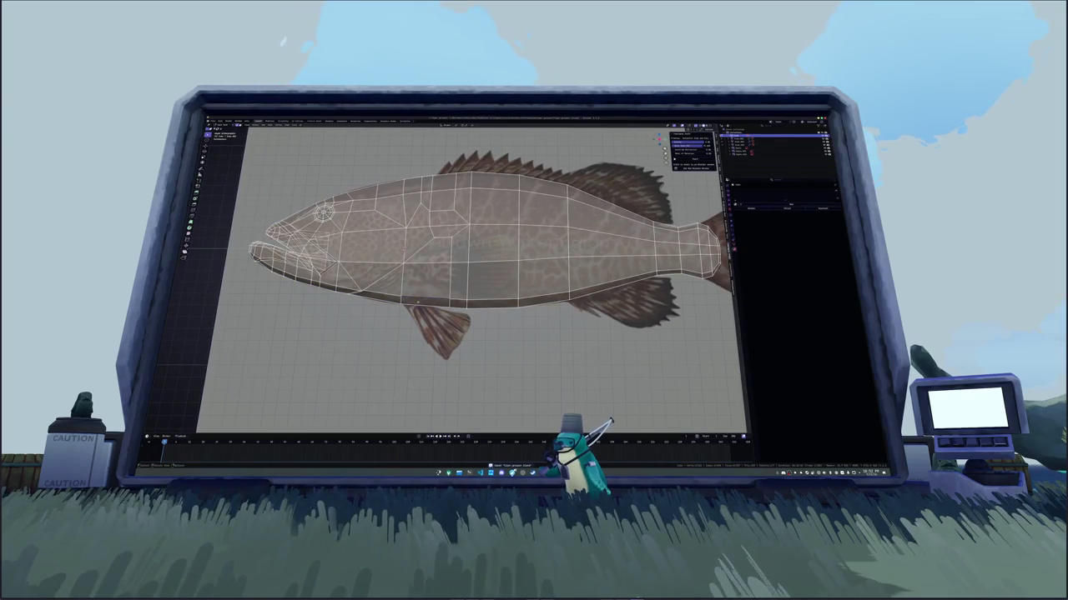
scroll(275, 291, "up", 2)
scroll(275, 292, "up", 1)
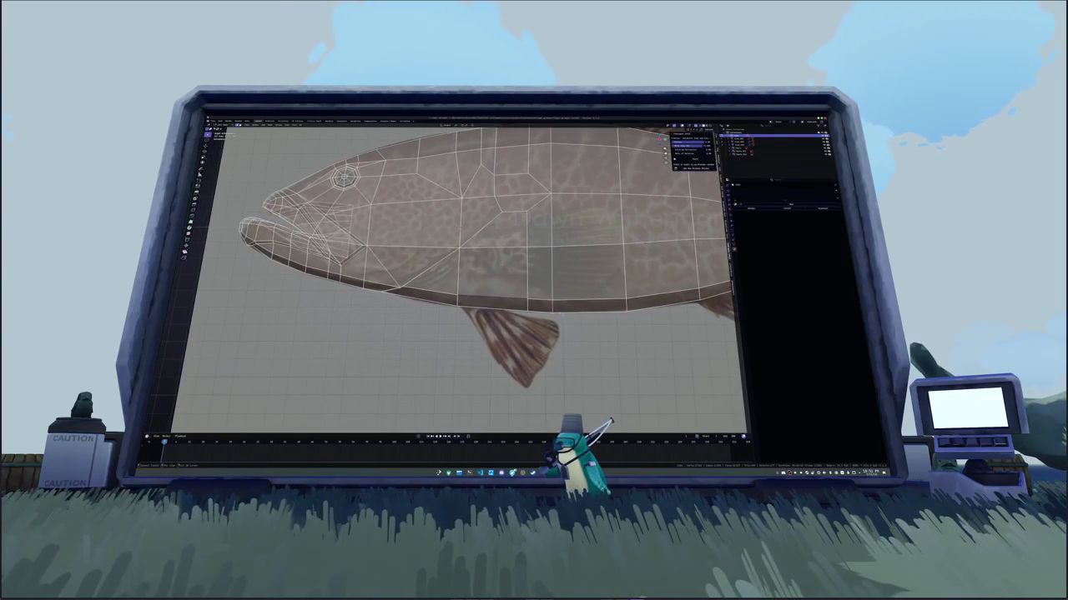
left_click(616, 323)
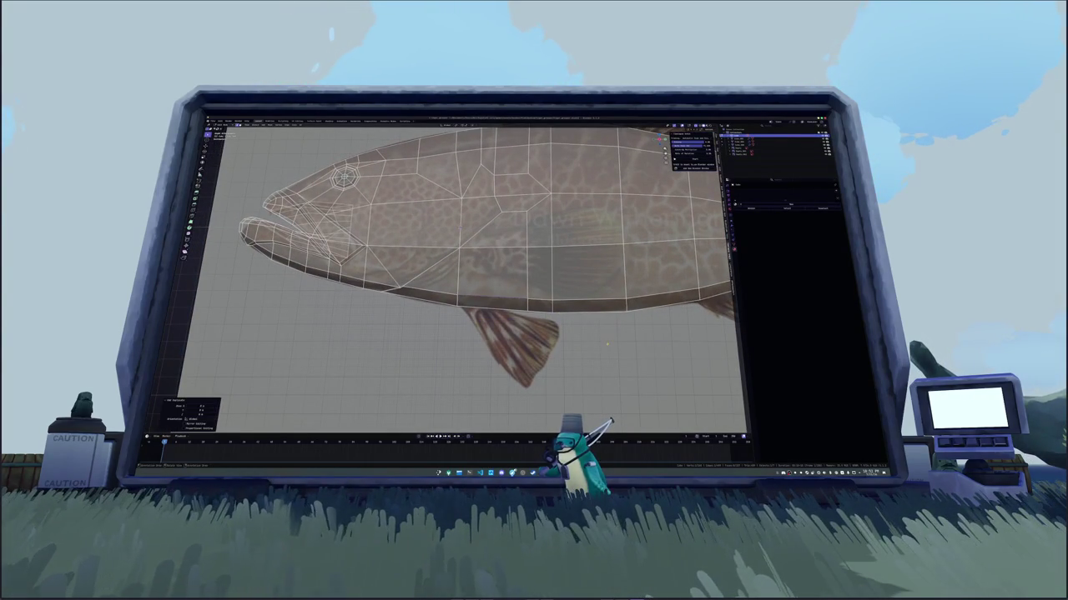
key("ctrl+e")
left_click(628, 343)
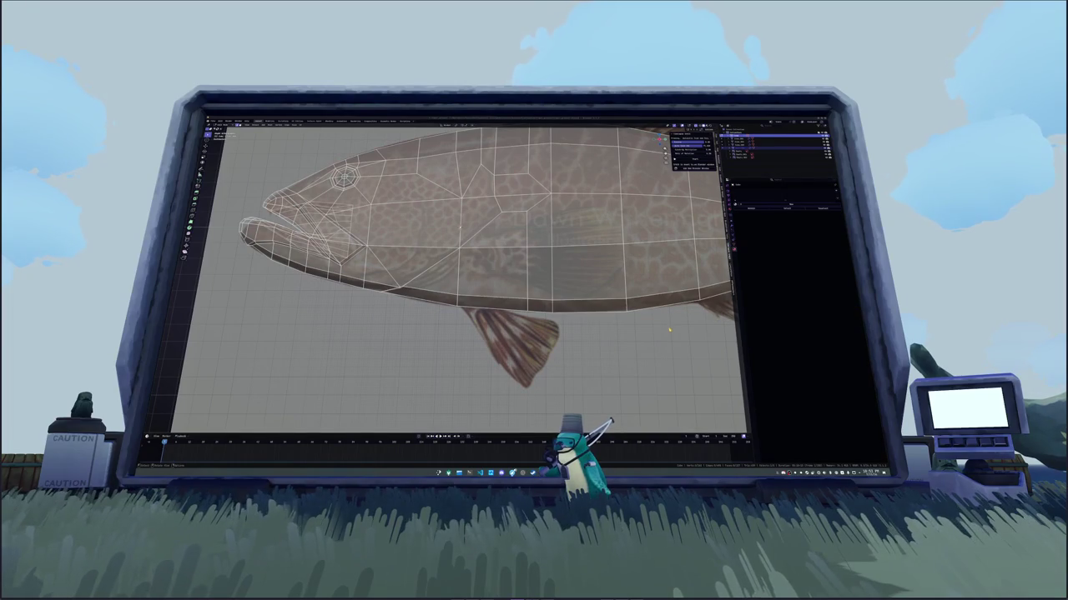
Apply a mesh context-menu option and move a part of the fish vertically along Z.
right_click(486, 296)
left_click(549, 302)
key("Tab")
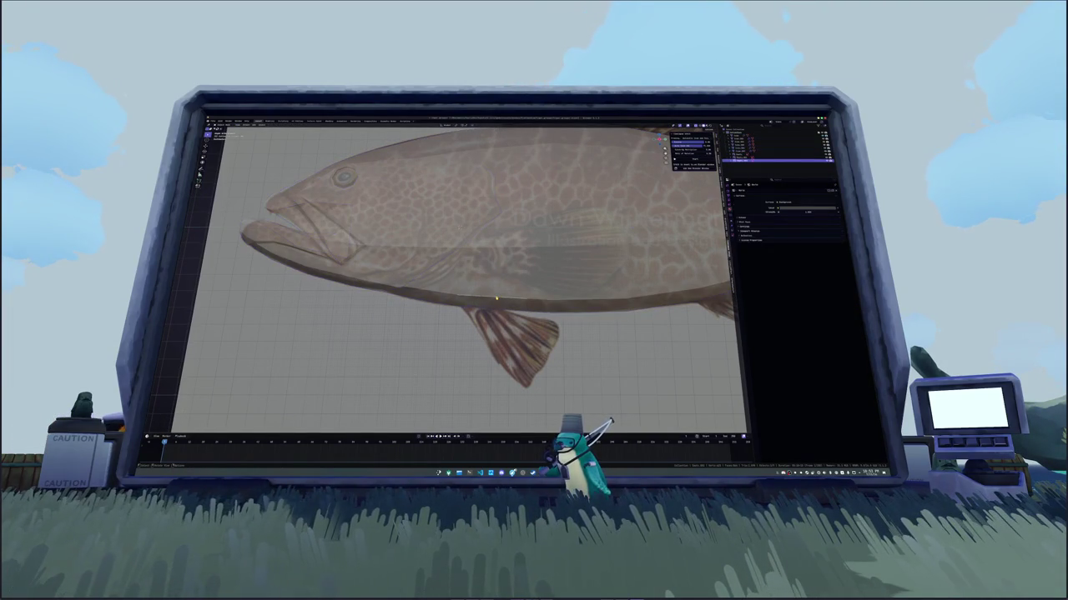
key("Tab")
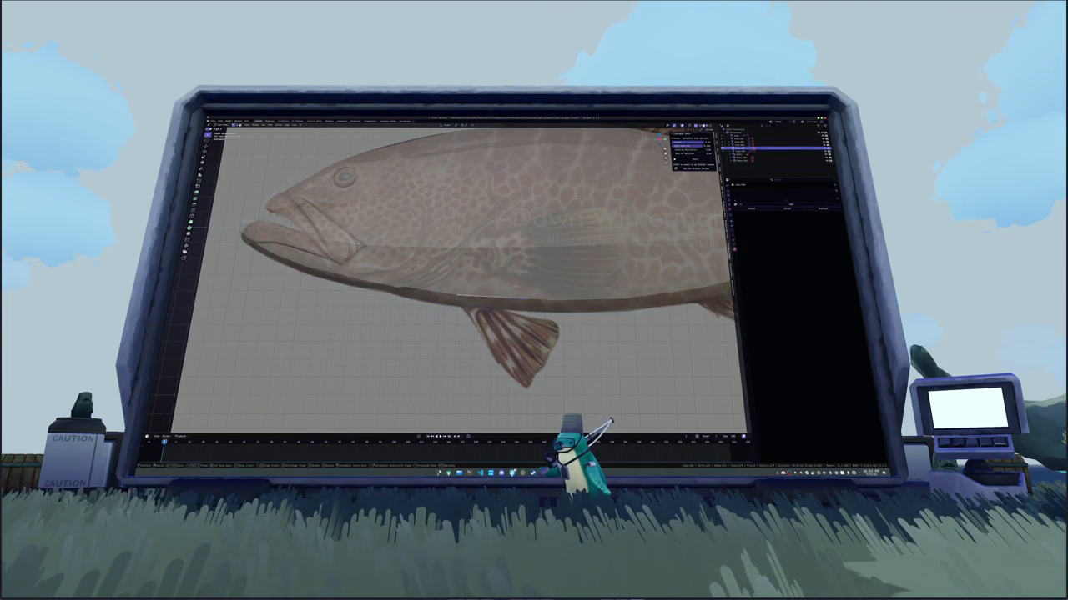
left_click(484, 284, "alt")
key("g")
key("z")
left_click(480, 288)
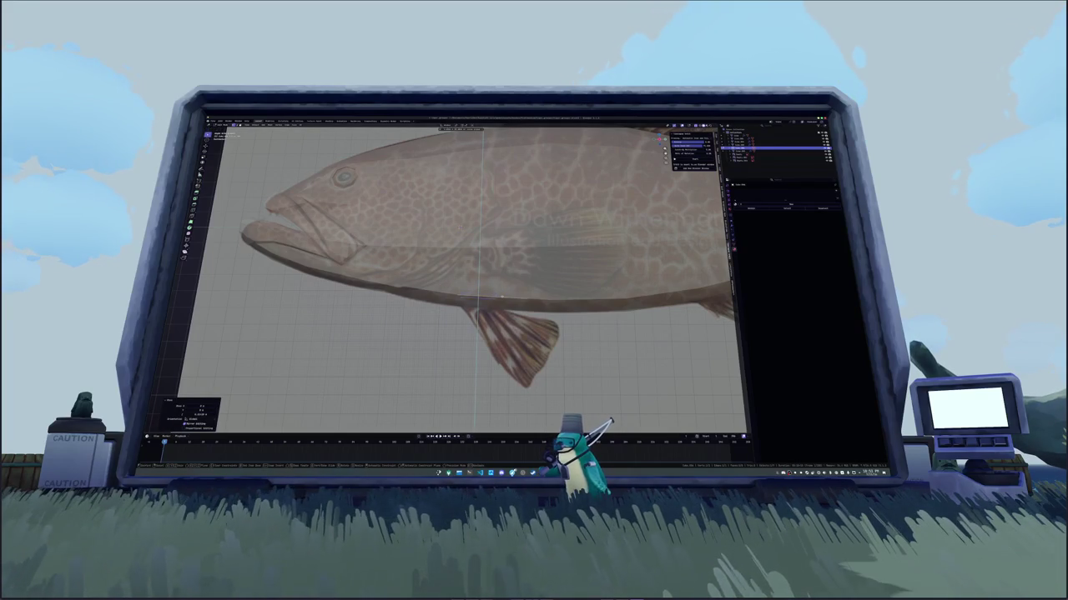
key("Tab")
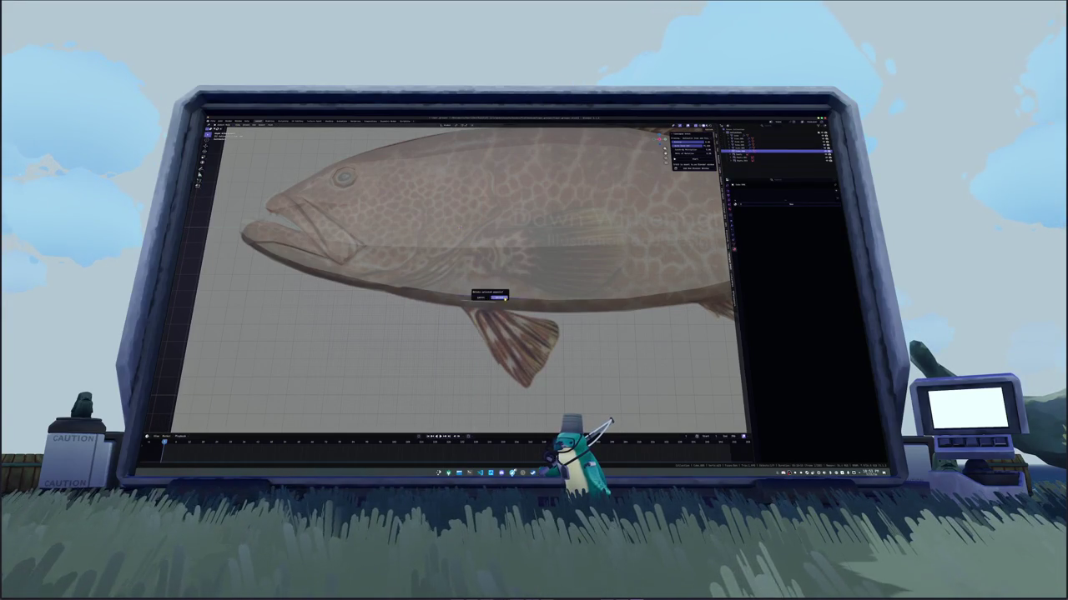
Nudge the selection along X in front view, then return to the side reference view.
key("Tab")
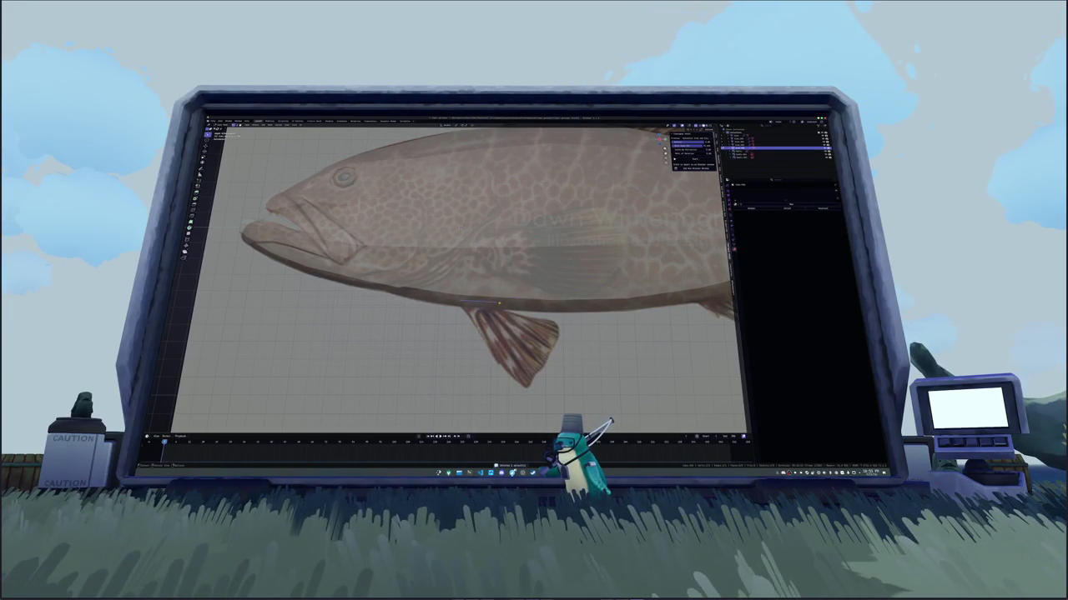
key("KP_1")
key("g")
key("x")
left_click(538, 315)
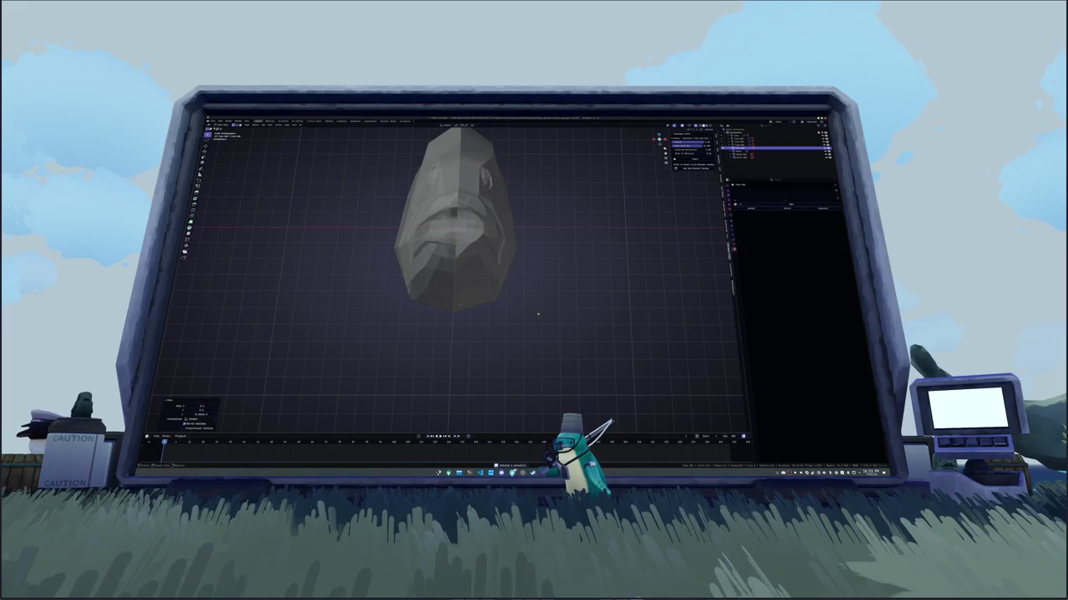
key("KP_3")
Extrude the belly edge downward repeatedly to build the pelvic fin's ray segments.
key("e")
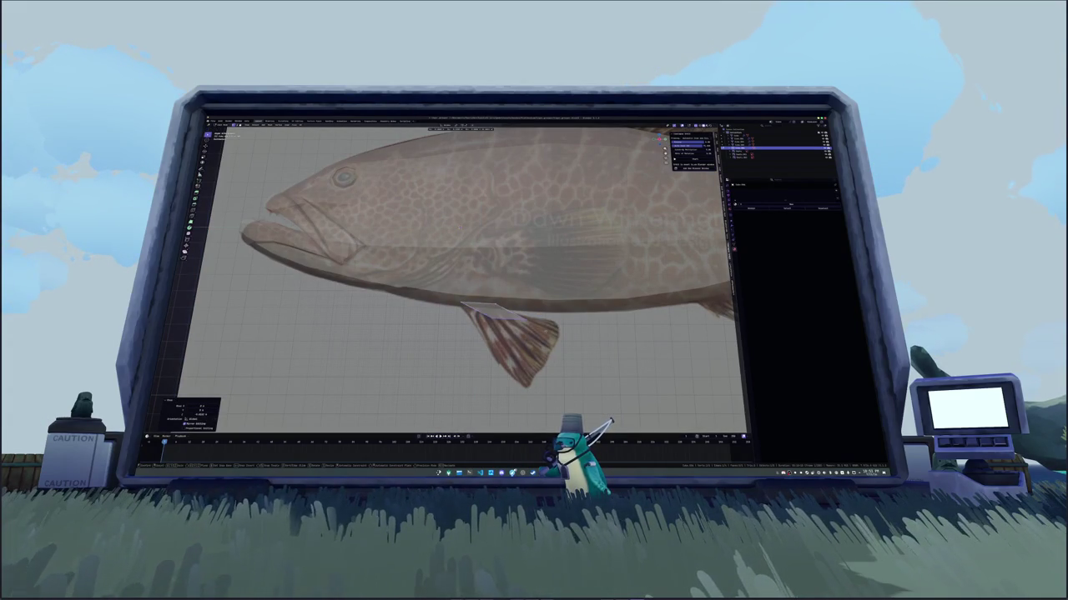
key("Return")
key("g")
key("Return")
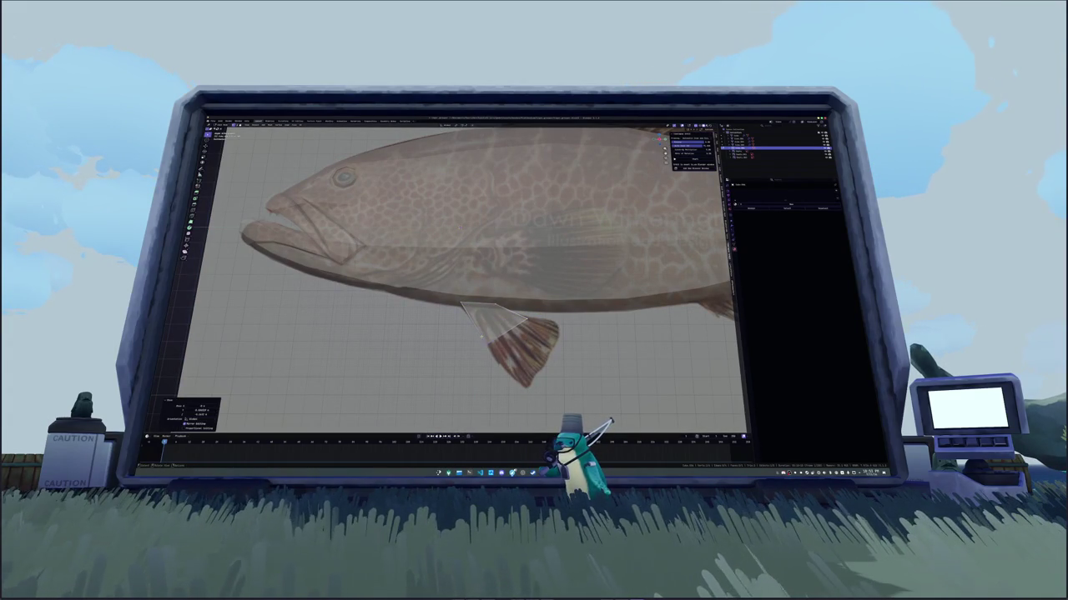
key("e")
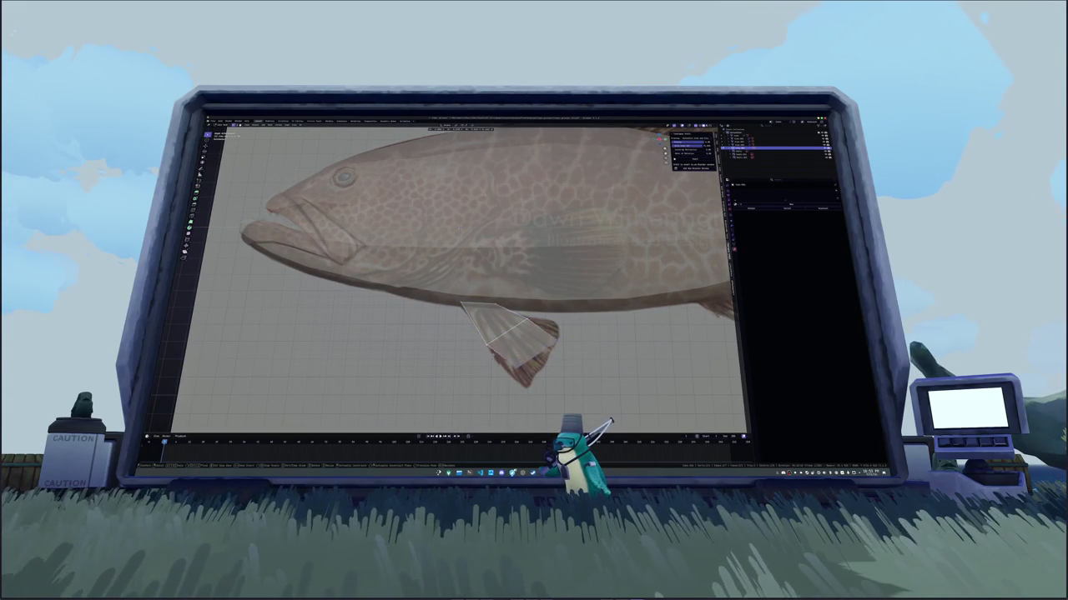
key("Return")
key("g")
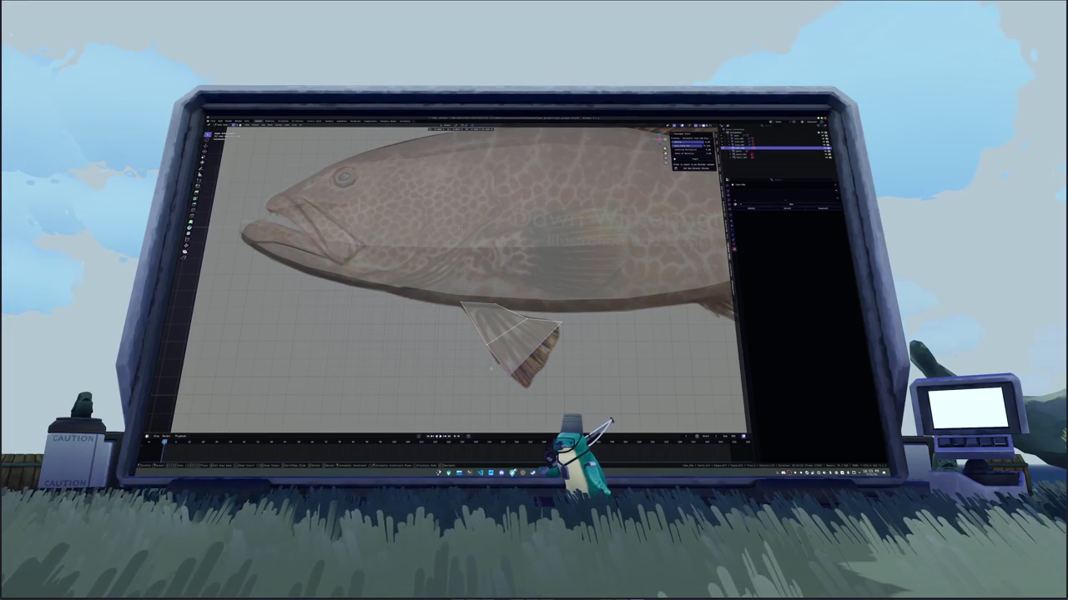
key("Return")
key("g")
key("Return")
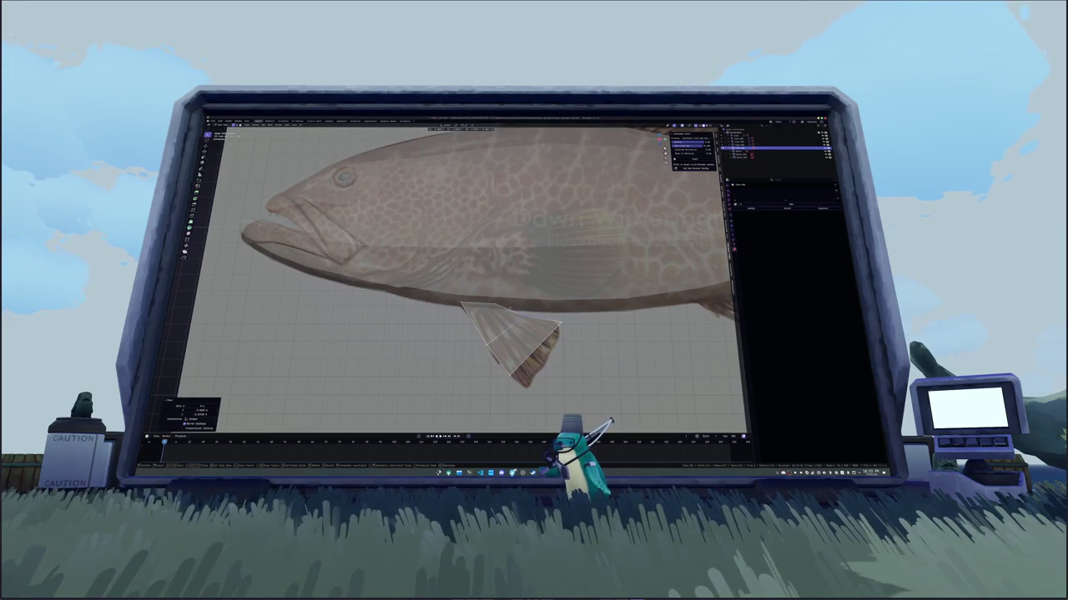
key("g")
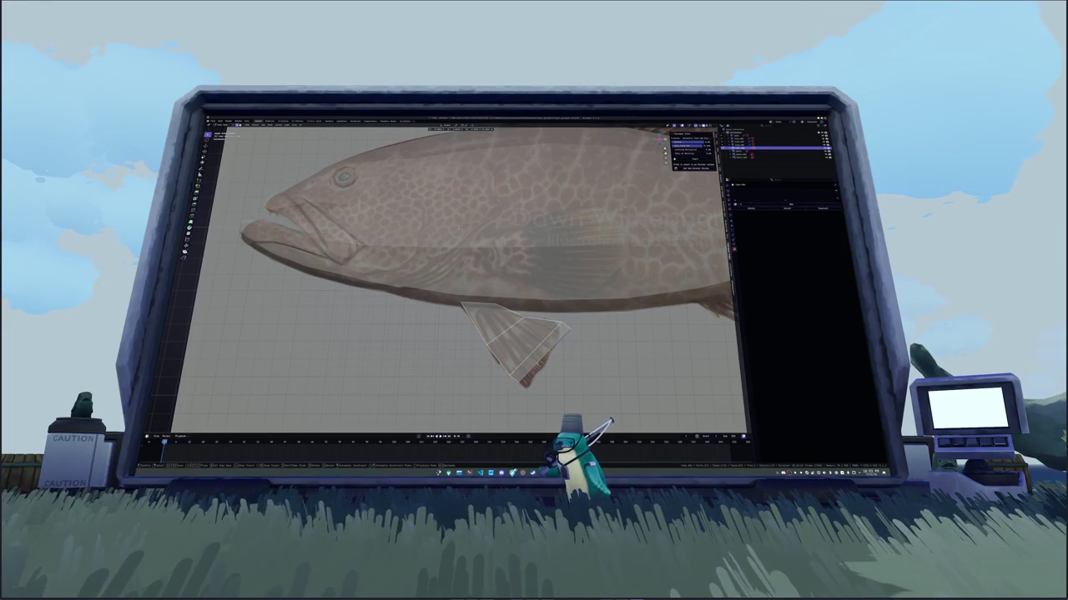
key("Return")
Vertex-slide the pelvic fin's vertices so its outline matches the reference fin.
key("shift+v")
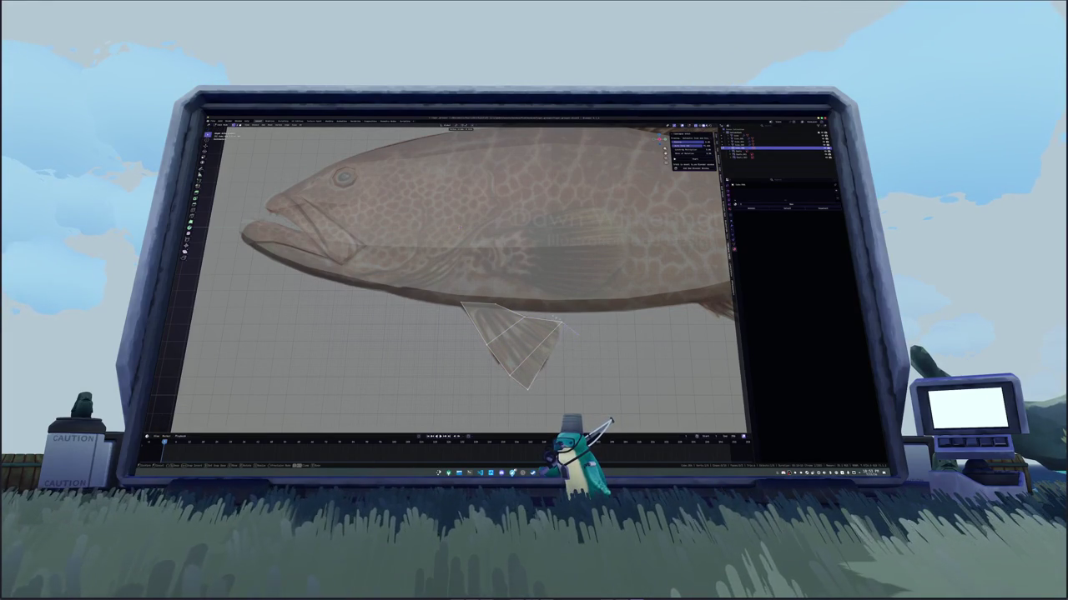
key("Return")
key("shift+v")
key("Return")
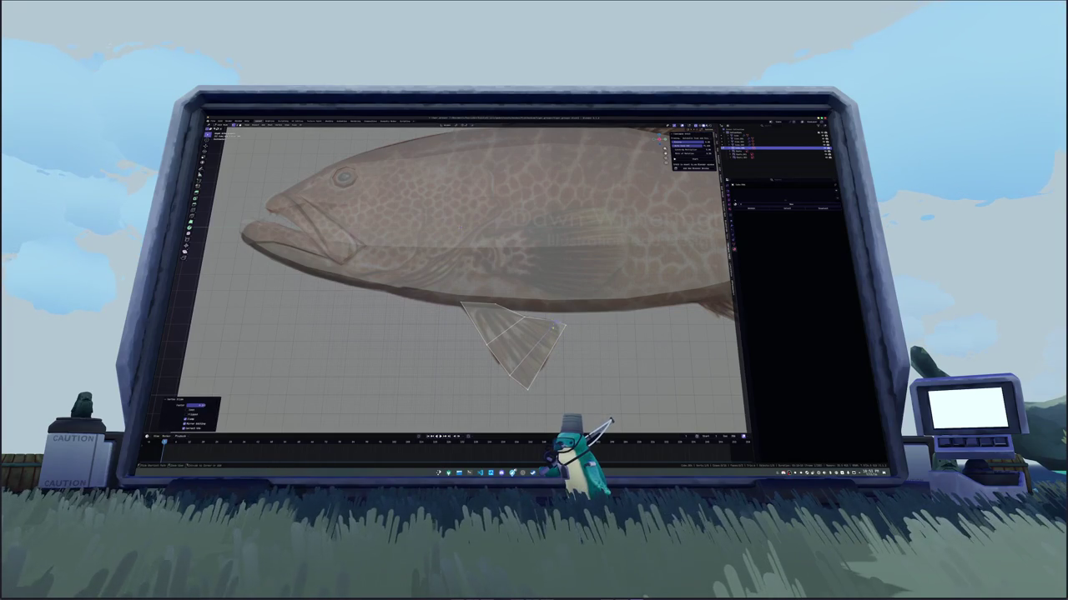
key("shift+v")
key("Return")
key("shift+v")
key("Return")
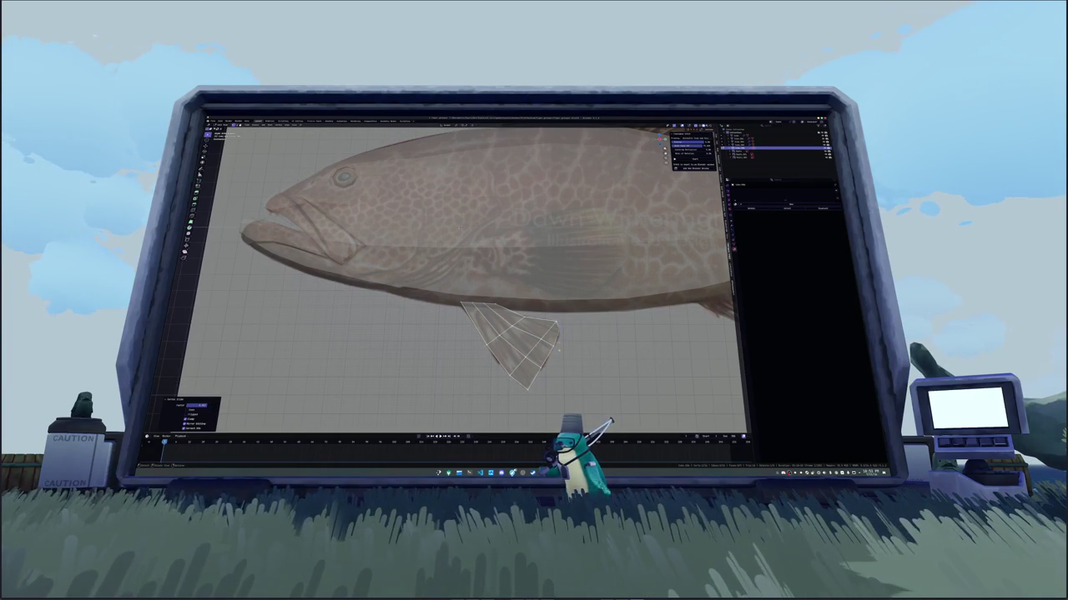
key("shift+v")
key("Return")
key("shift+v")
key("Return")
key("shift+v")
key("Return")
key("shift+v")
key("Return")
key("shift+v")
key("Return")
key("shift+v")
key("Return")
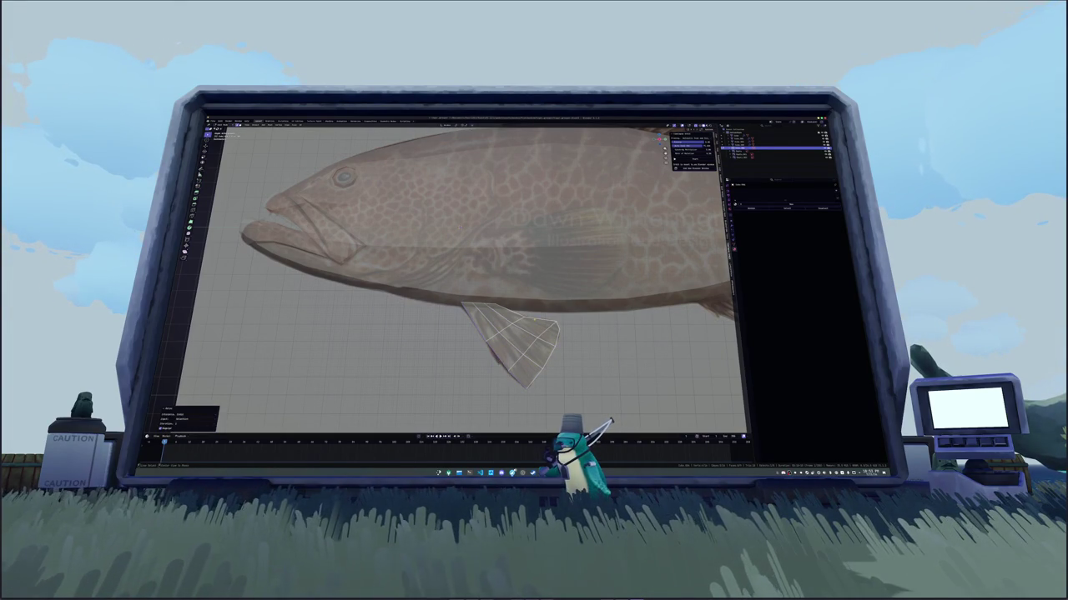
key("shift+v")
key("Return")
key("shift+v")
key("Return")
key("shift+v")
key("Return")
Check the fish from the front, side and top views, cancelling the trial scale.
scroll(500, 275, "down", 2)
middle_click_drag(500, 276, 515, 318)
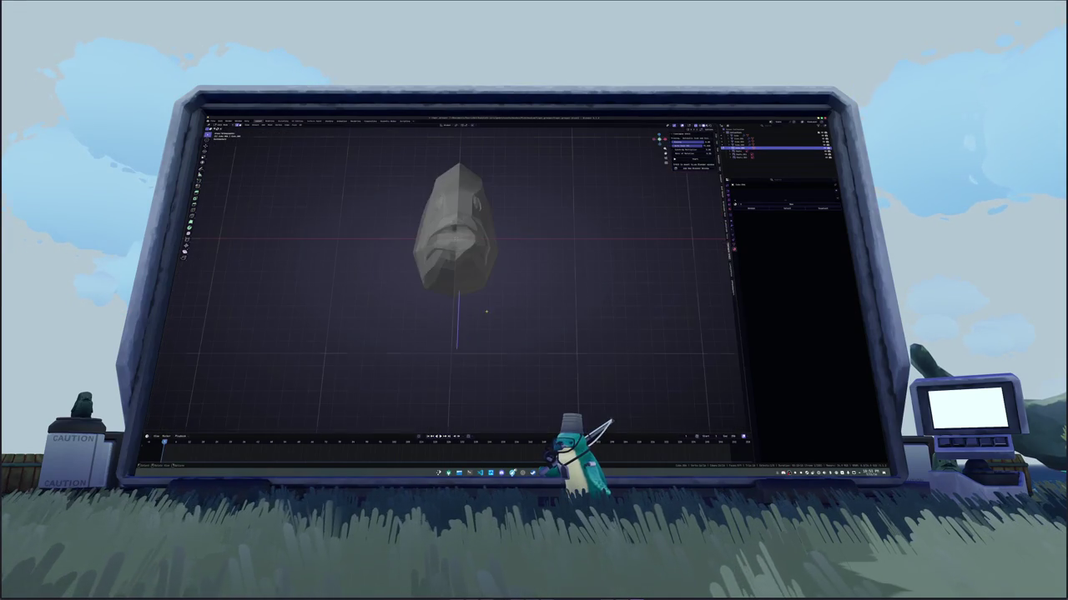
key("s")
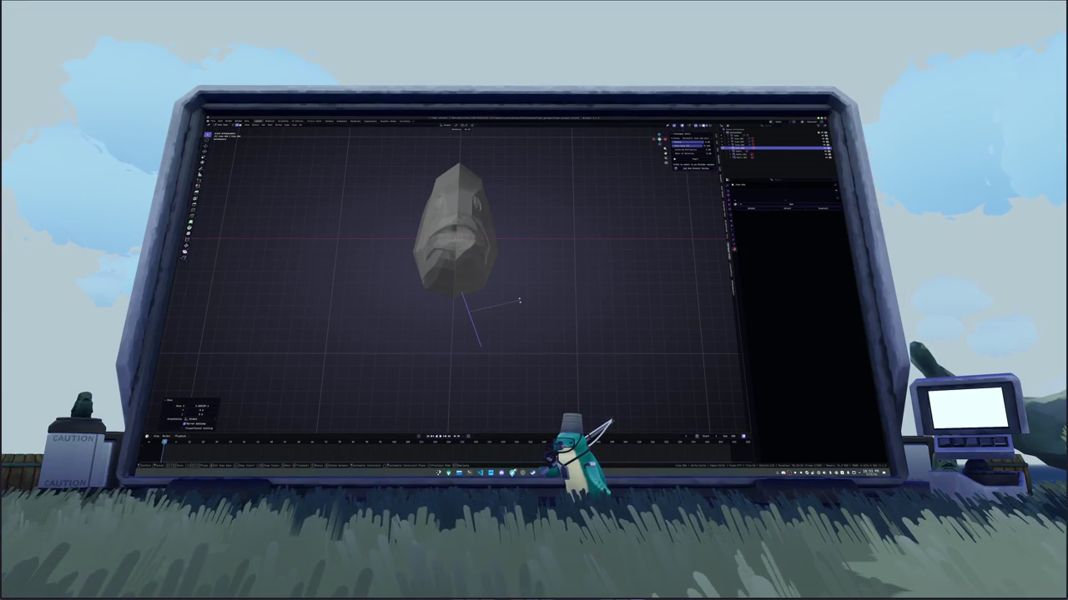
key("Escape")
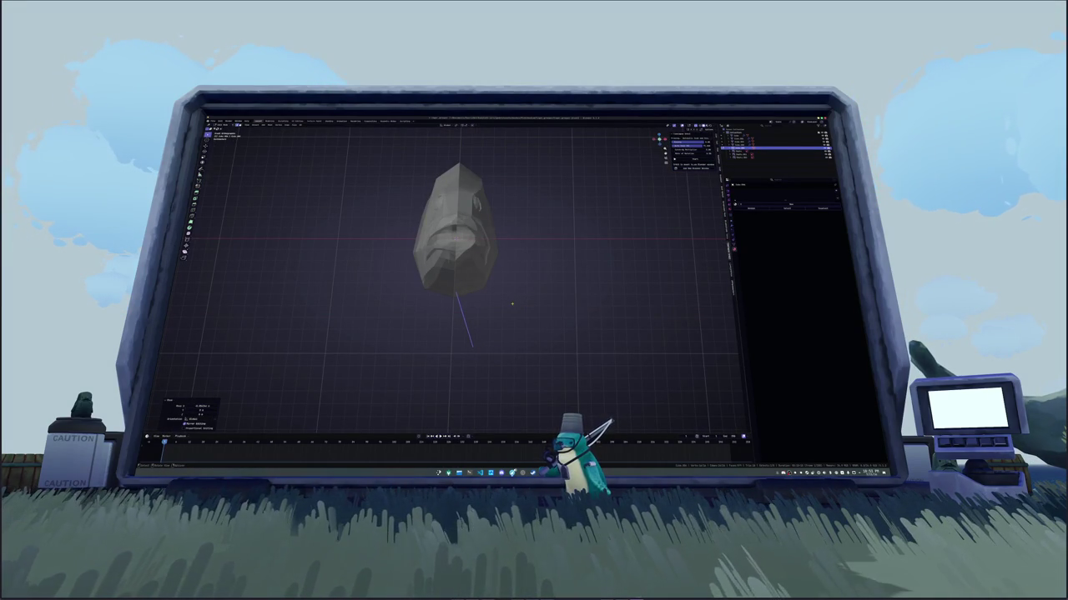
key("KP_3")
key("KP_7")
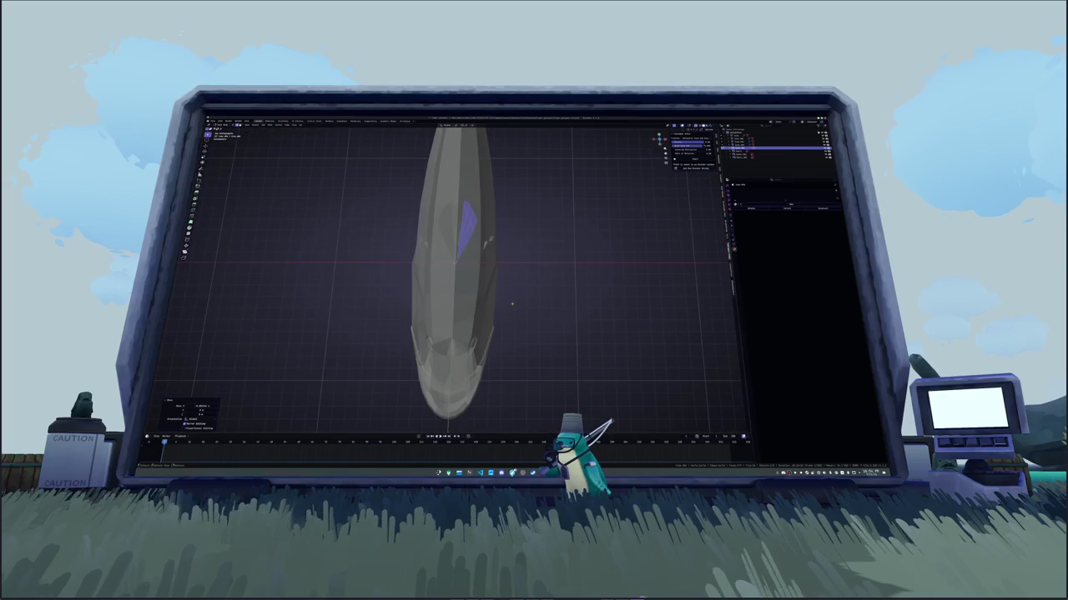
key("s")
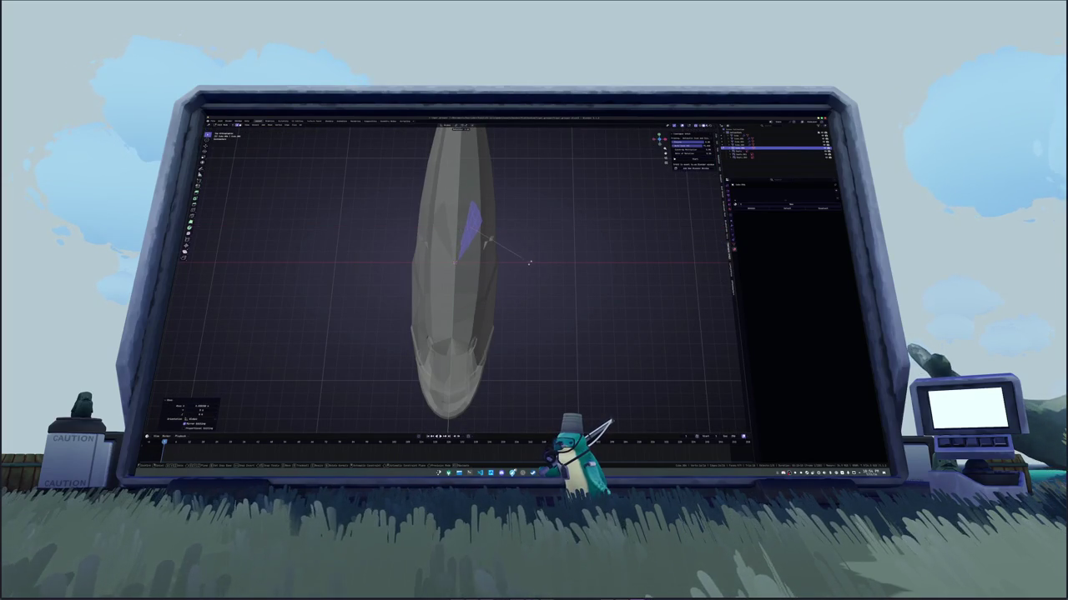
Return to side view over the grouper reference through the view pie menu, then zoom in.
middle_click_drag(529, 265, 442, 287)
key("grave")
left_click(442, 288)
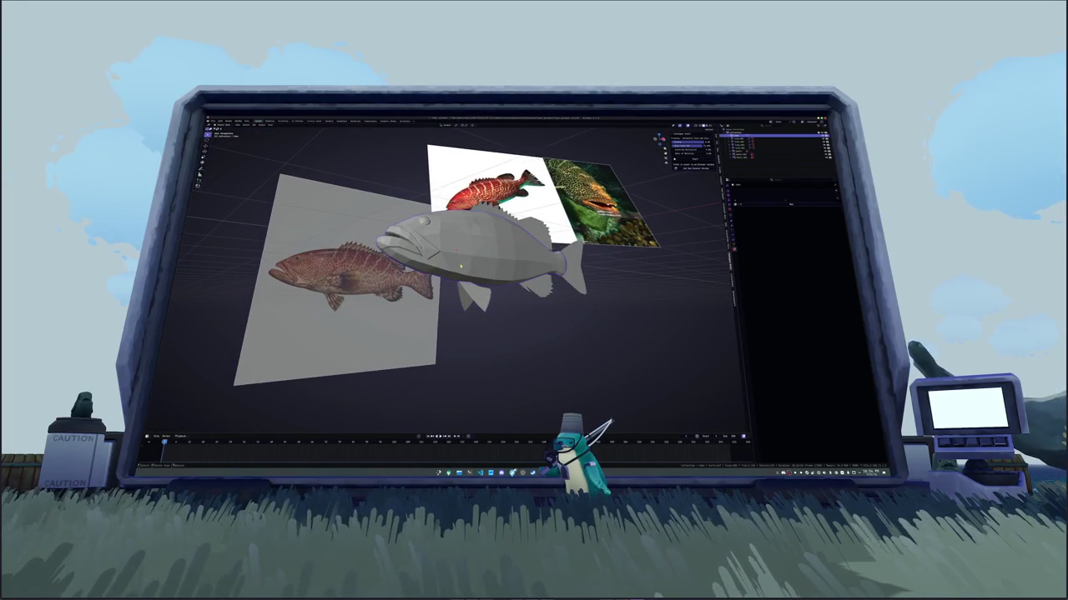
key("KP_3")
key("Tab")
scroll(457, 249, "up", 2)
scroll(457, 248, "up", 1)
scroll(457, 249, "up", 1)
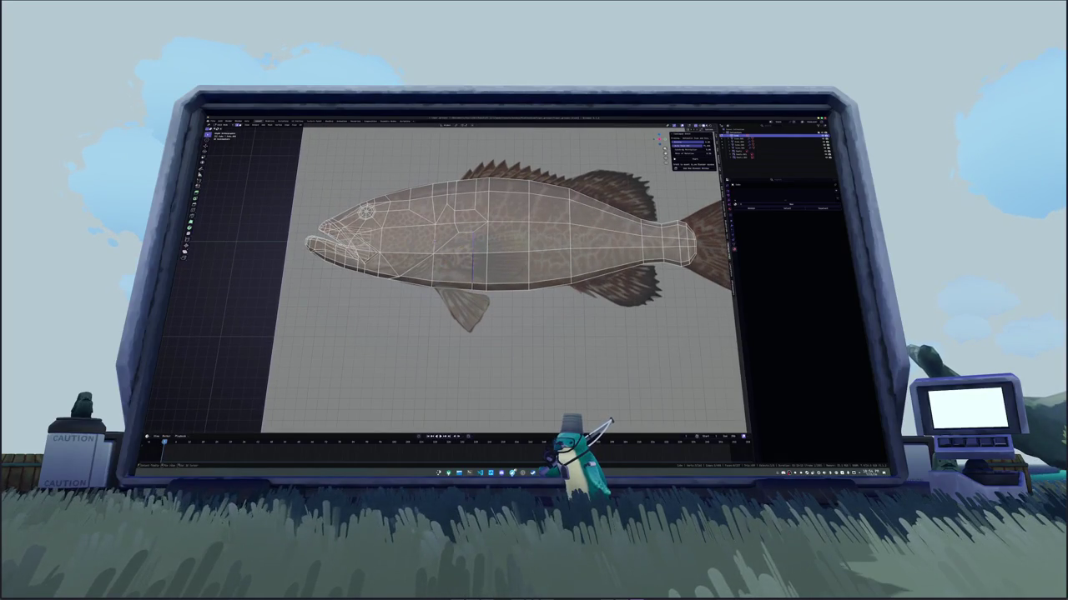
right_click(473, 251)
In Object Mode, select the fin object from the Outliner and scale it along Y.
key("Tab")
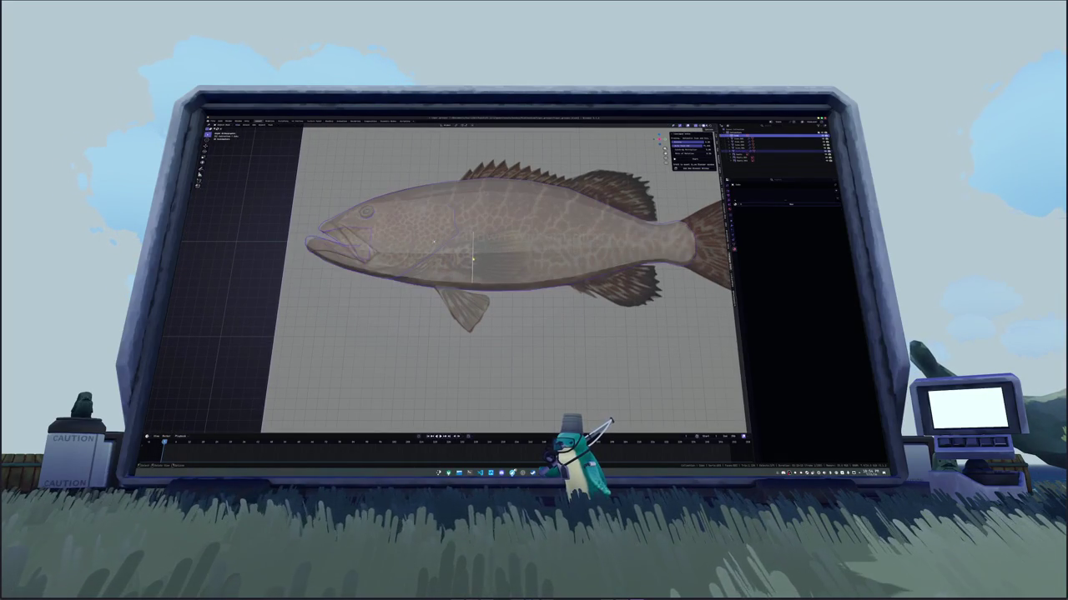
left_click(481, 261)
left_click(473, 260)
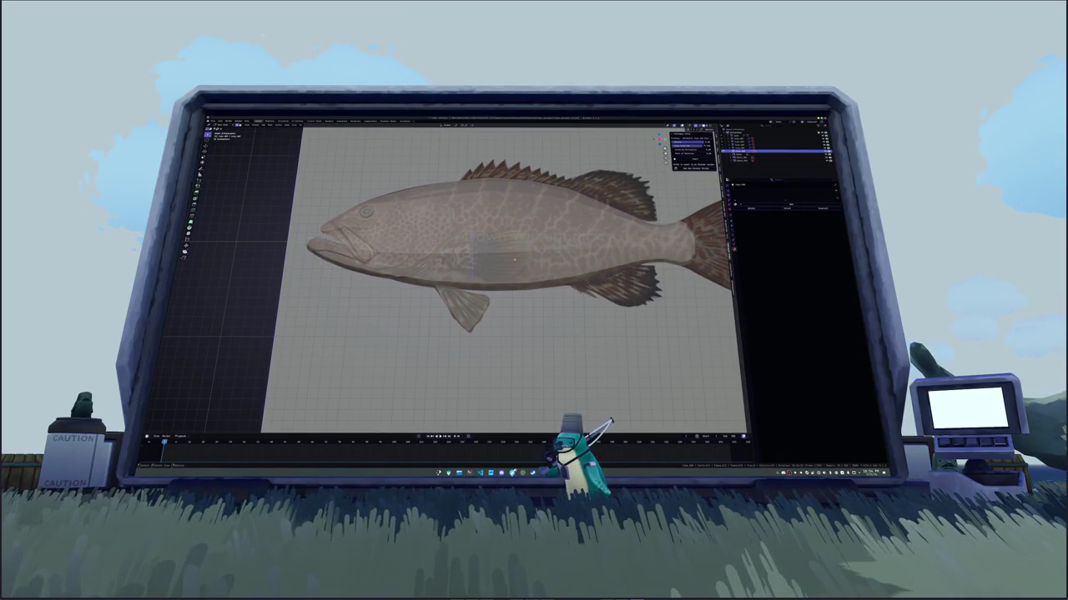
key("s")
left_click(515, 260)
key("s")
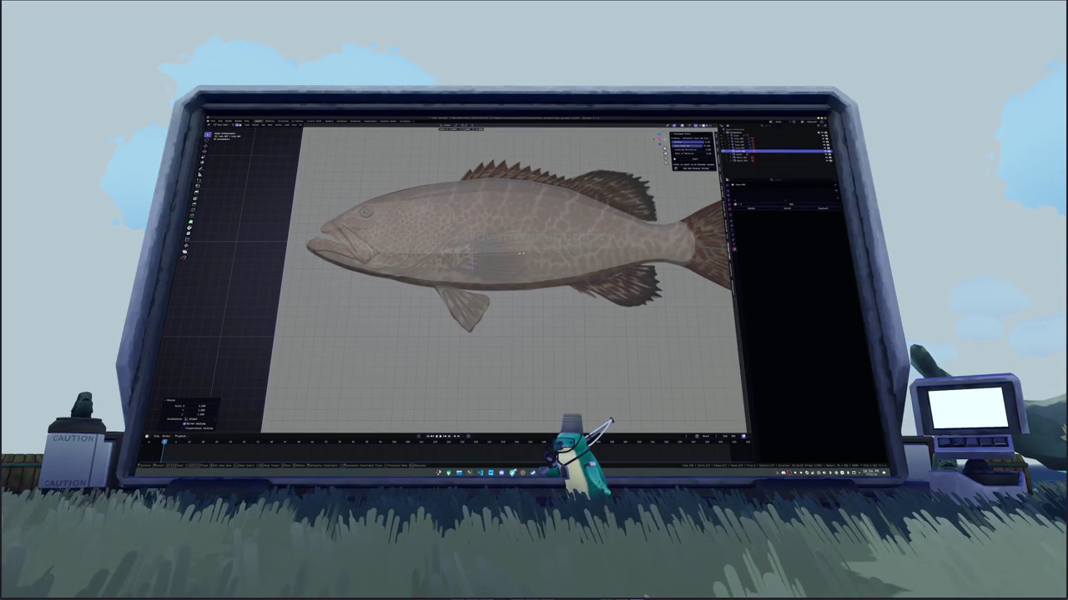
key("y")
left_click(485, 257)
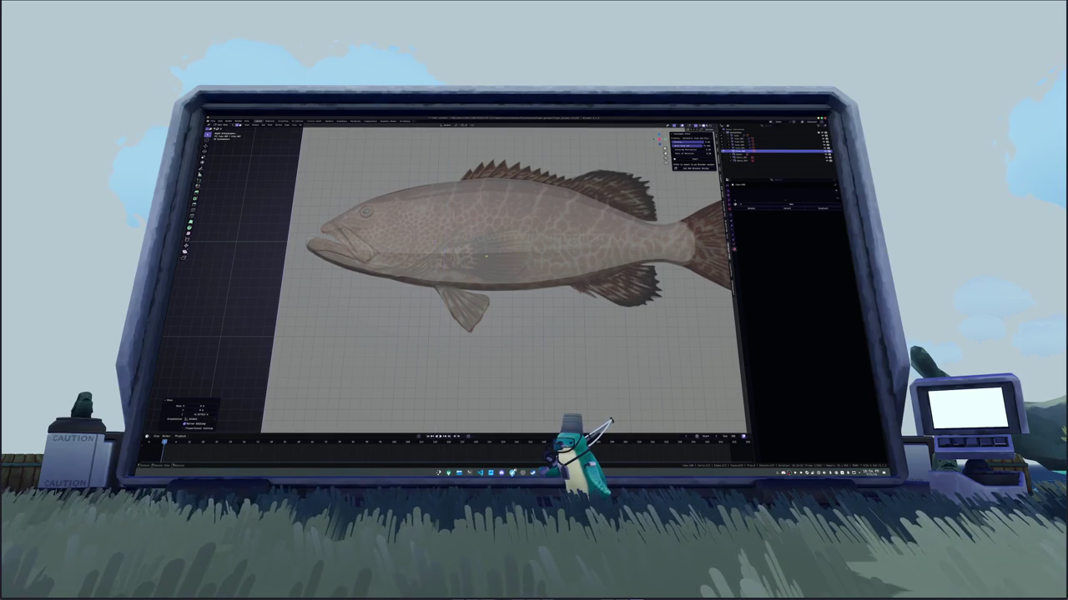
Extrude and scale the face three times into a fanned pectoral fin behind the gill.
key("e")
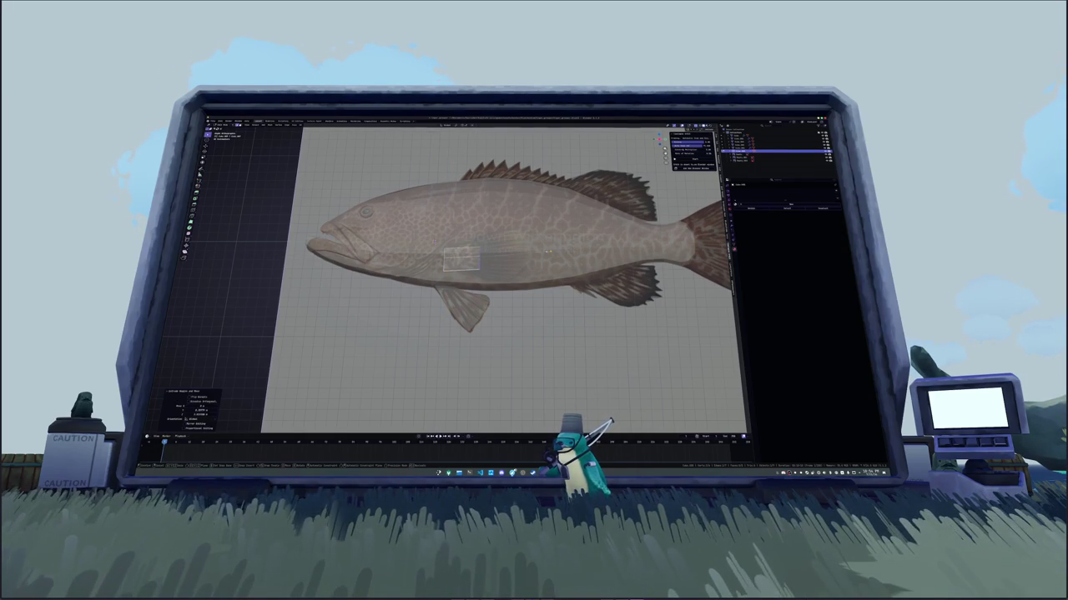
key("s")
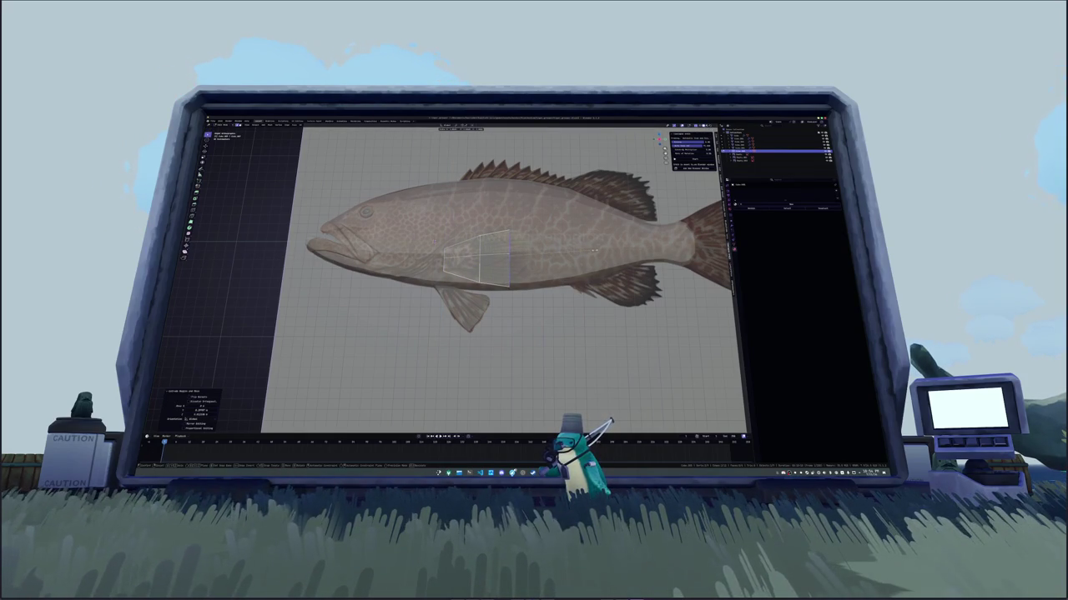
key("s")
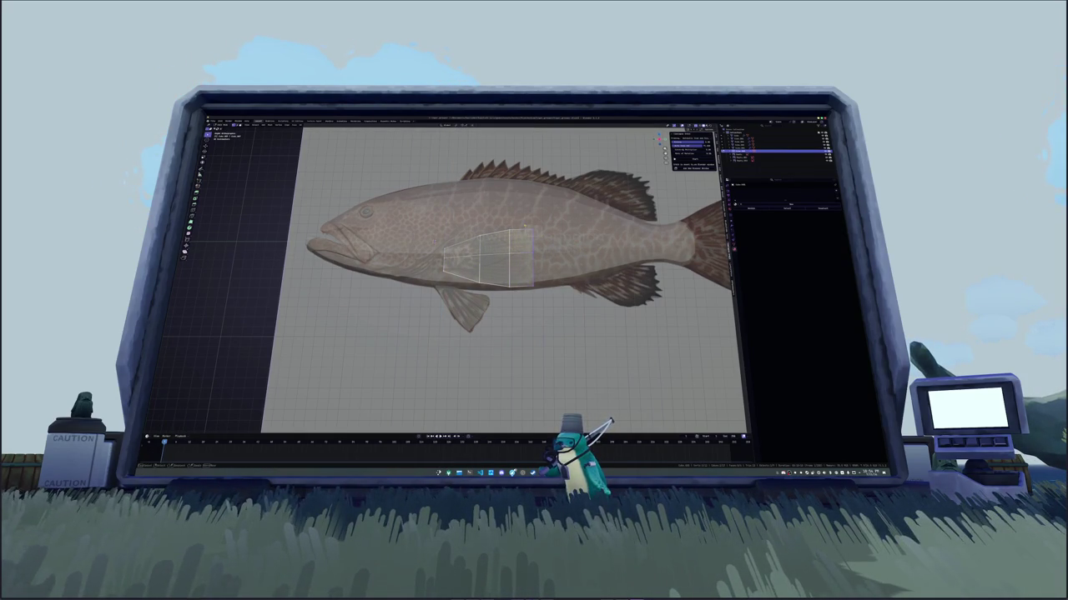
key("Return")
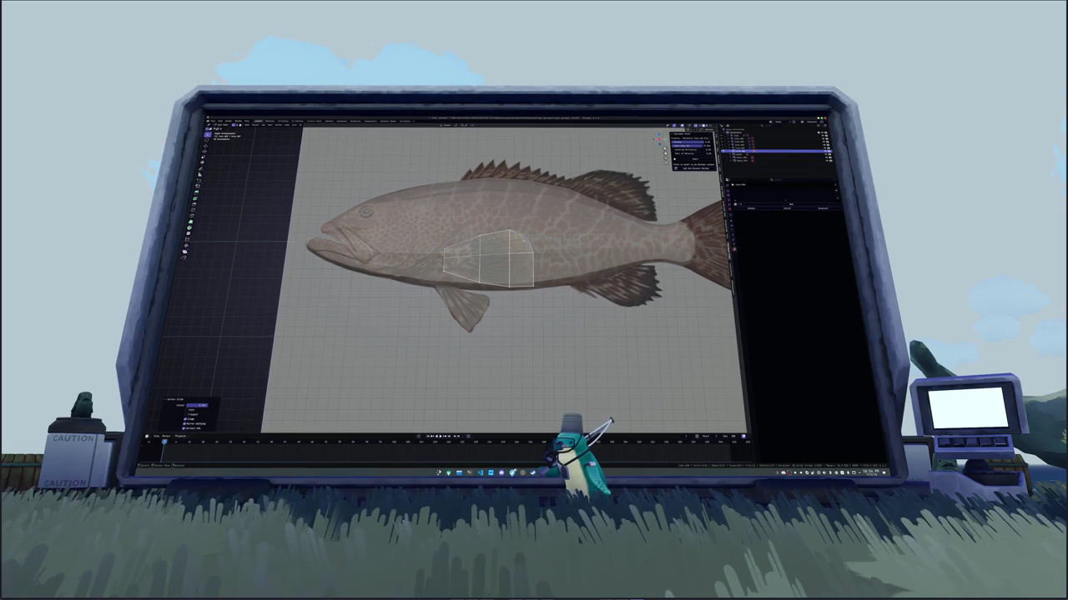
key("e")
key("Return")
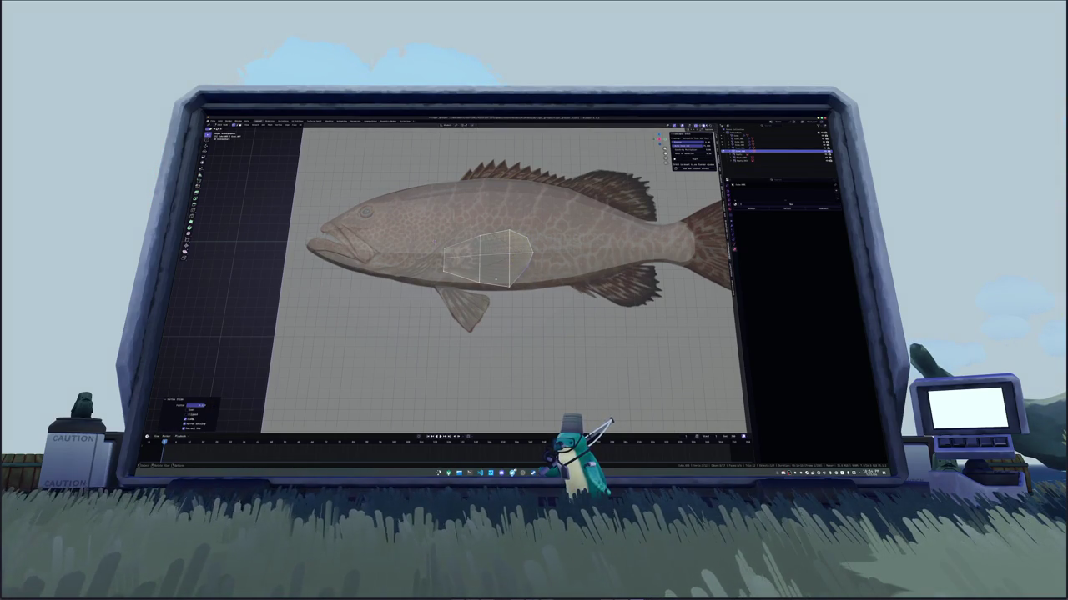
key("e")
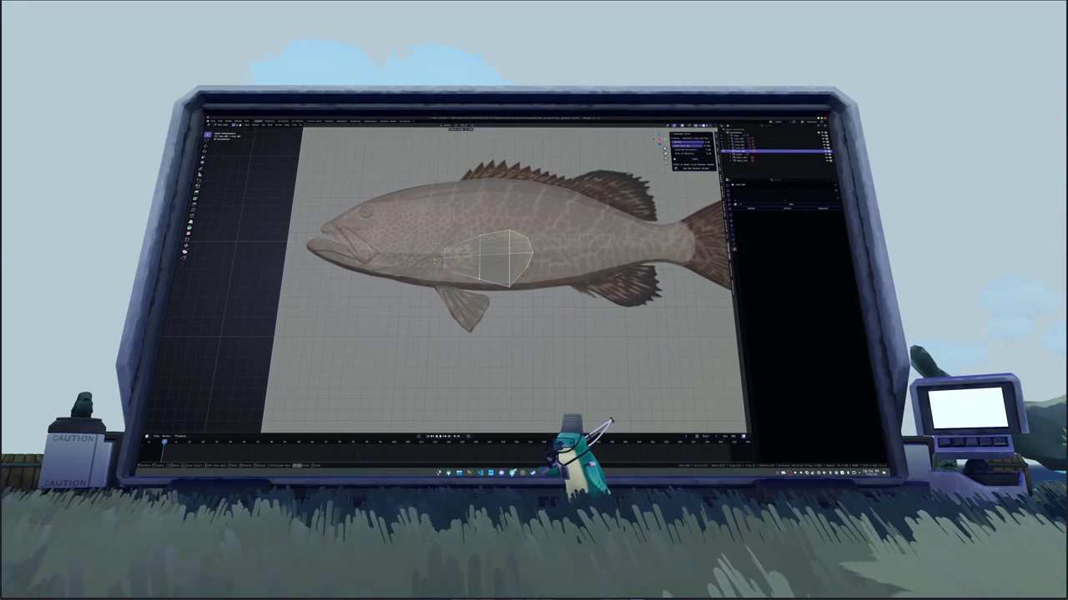
key("Return")
middle_click_drag(435, 258, 468, 266)
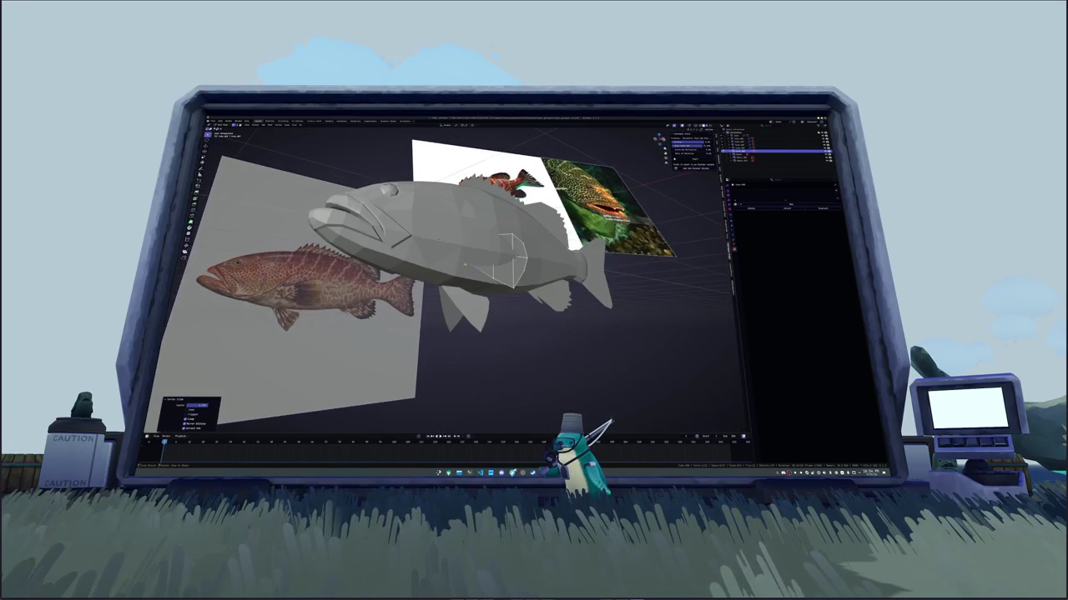
In top view with X-ray on, extrude the pectoral fin edge outward from the flank.
key("KP_7")
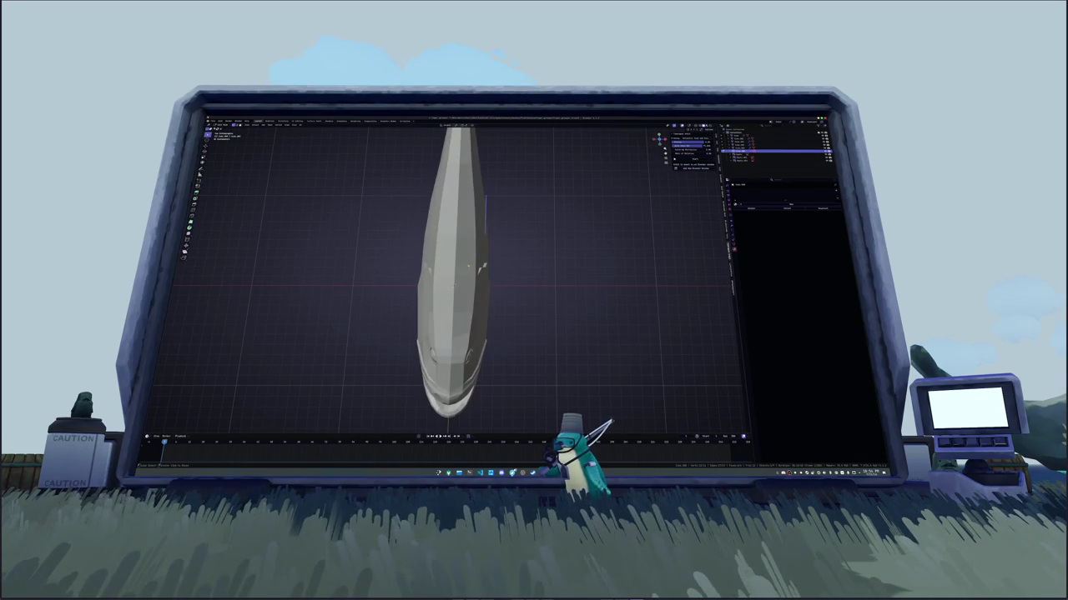
key("alt+z")
key("e")
left_click(542, 255)
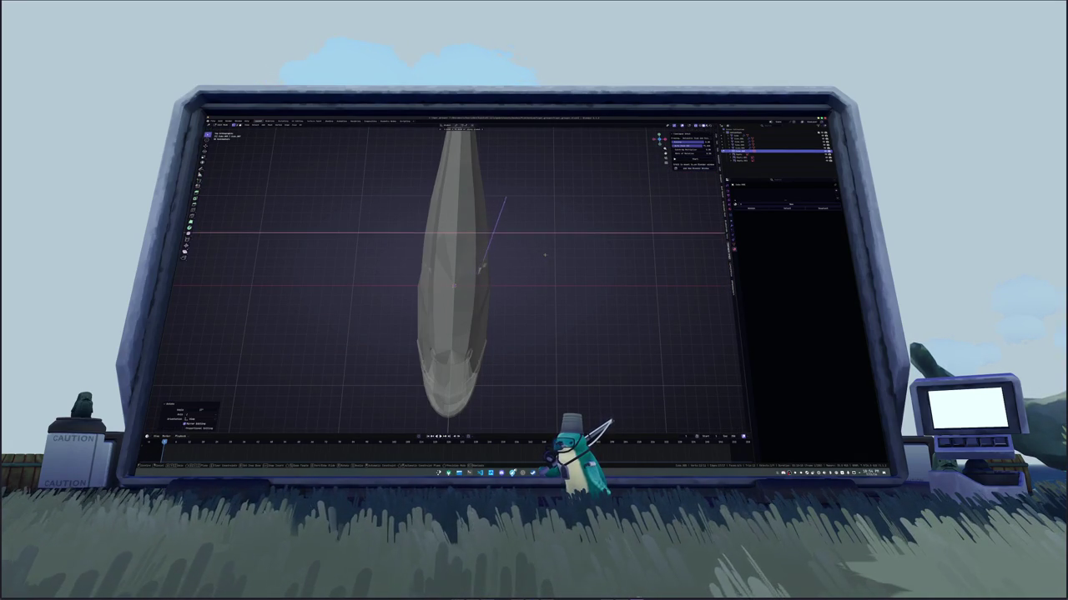
key("alt+z")
key("KP_3")
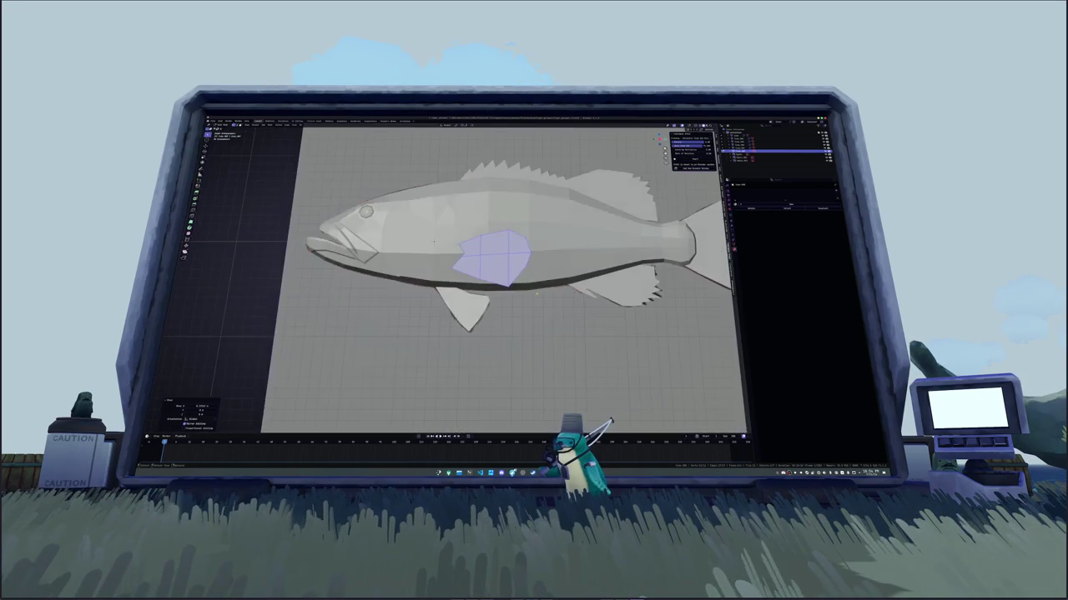
key("alt+z")
scroll(537, 293, "up", 2)
Rotate the fin outward in top view, check it from the front, then orbit back to side.
middle_click_drag(536, 294, 557, 294)
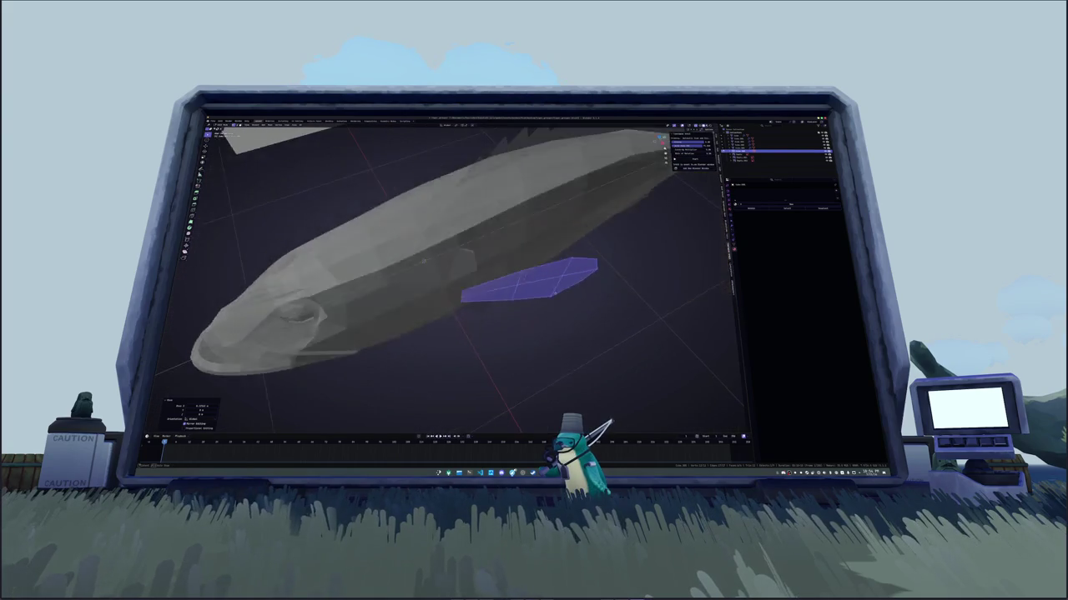
key("KP_7")
key("KP_4")
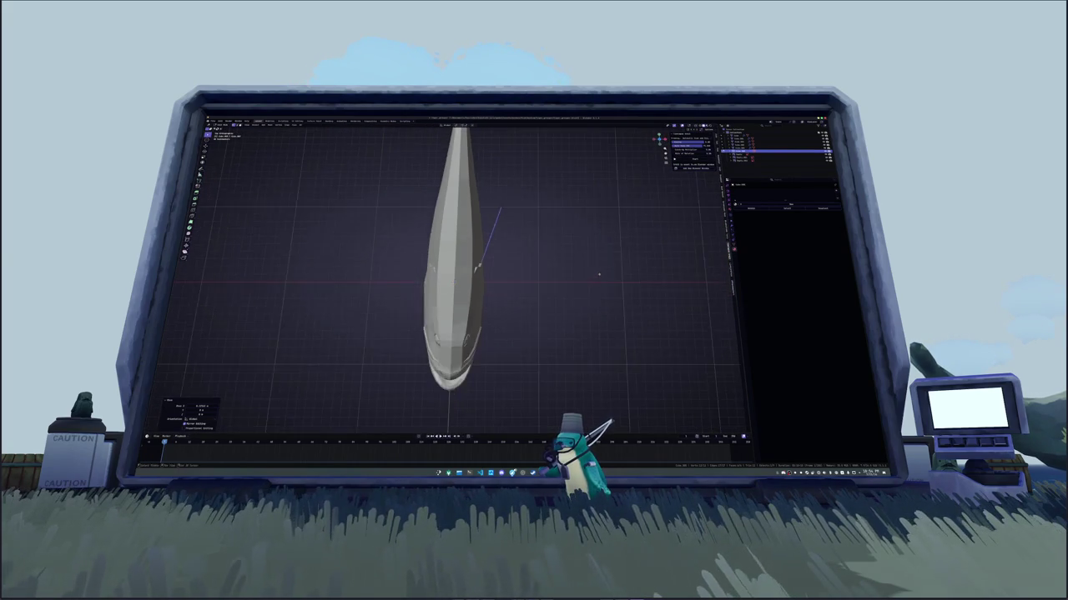
key("KP_4")
key("alt+z")
key("KP_1")
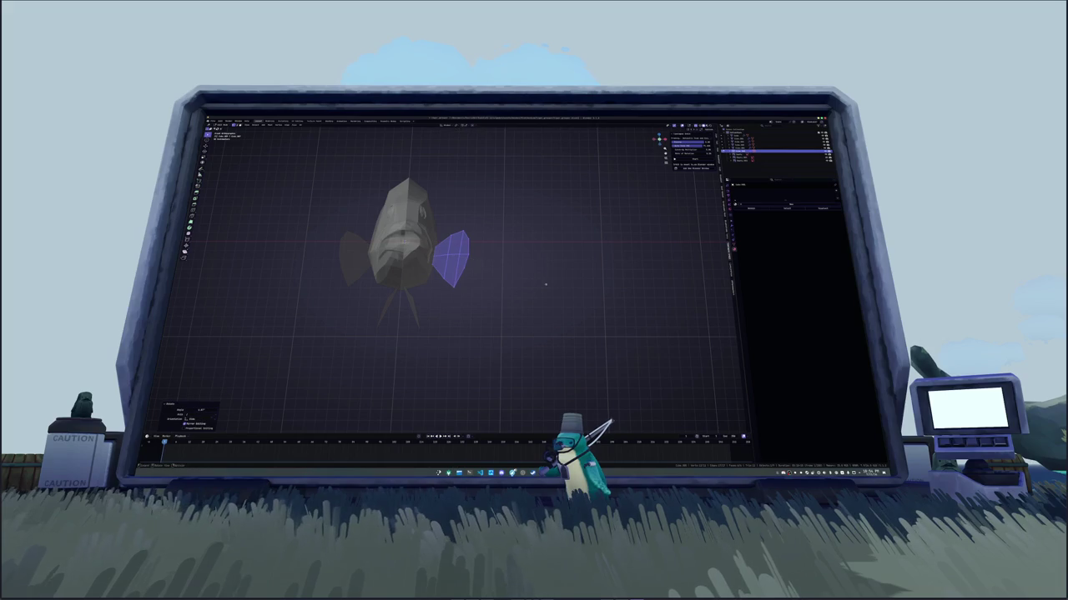
mouse_move(547, 278)
middle_mouse_down()
mouse_move(403, 308)
mouse_move(437, 315)
middle_mouse_up()
Add a Solidify modifier to the selected fins, apply their scale and adjust Thickness.
left_click(435, 314)
left_click(572, 266)
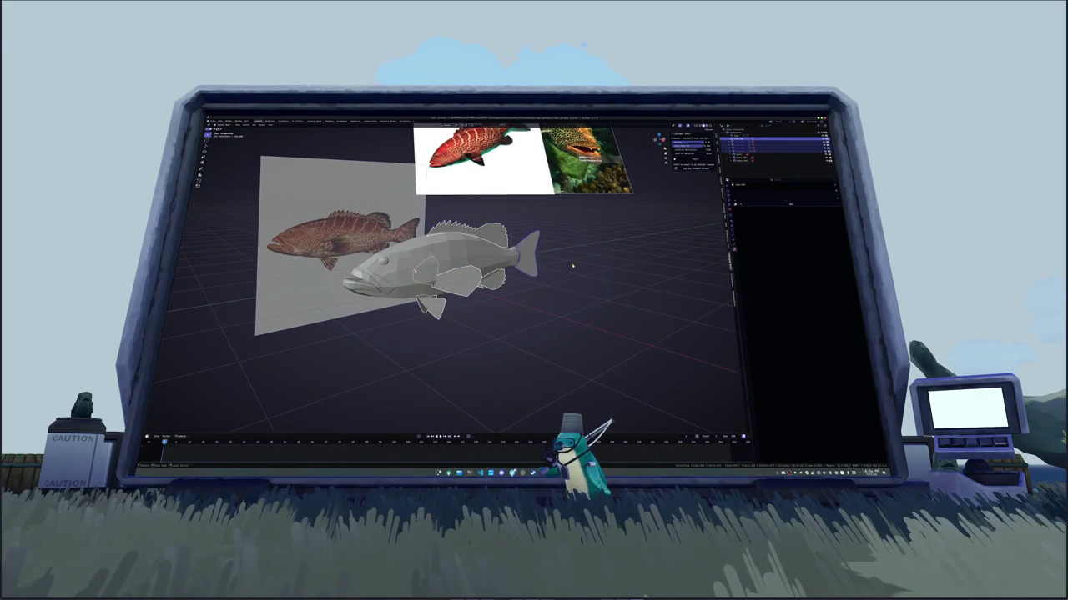
left_click(776, 196)
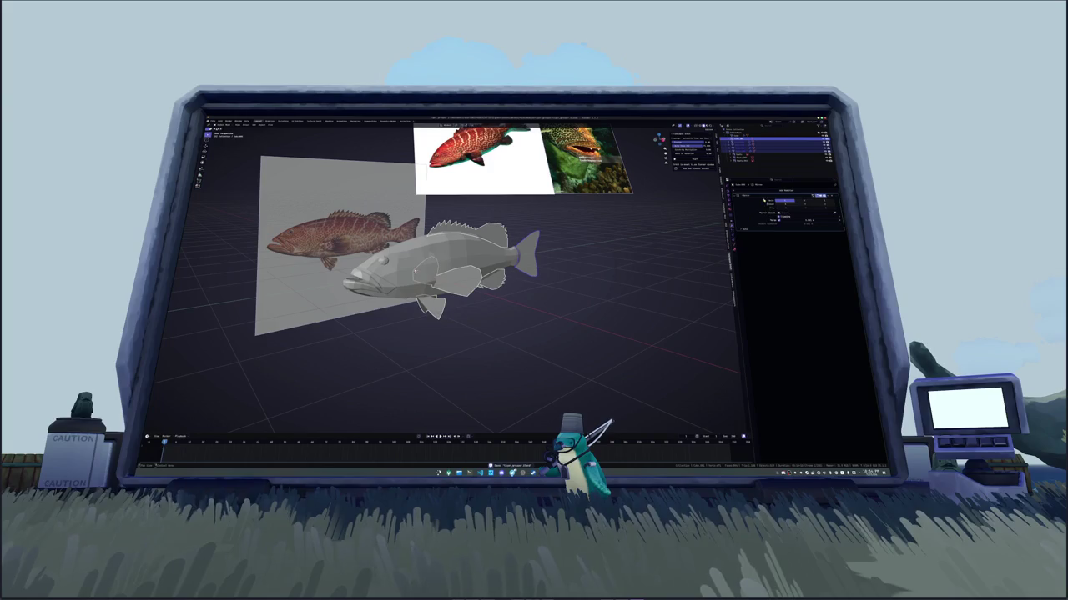
left_click(750, 184)
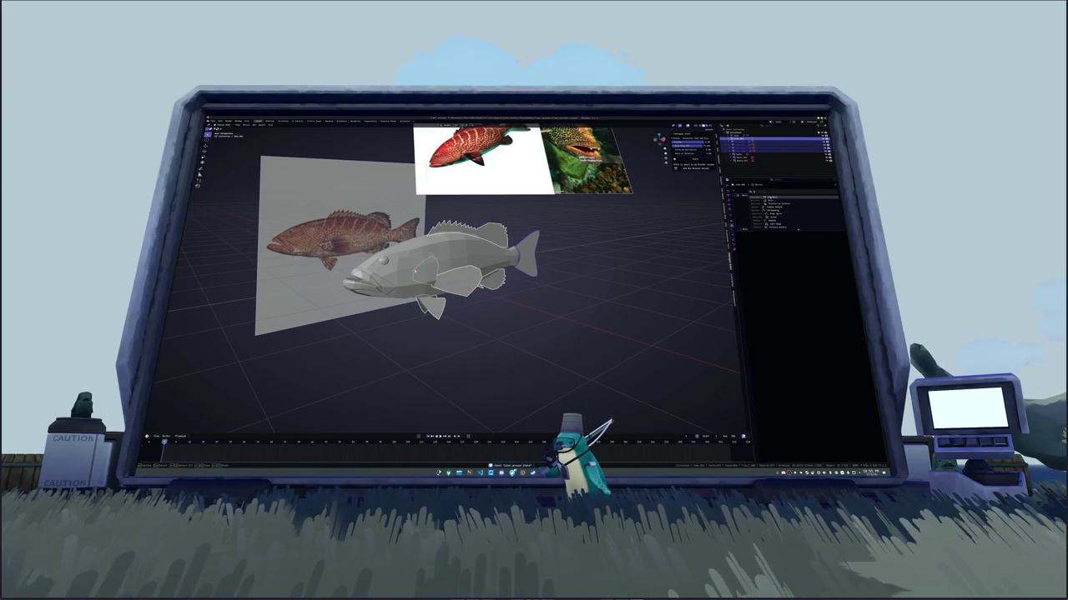
left_click(763, 213)
key("ctrl+a")
left_click(659, 234)
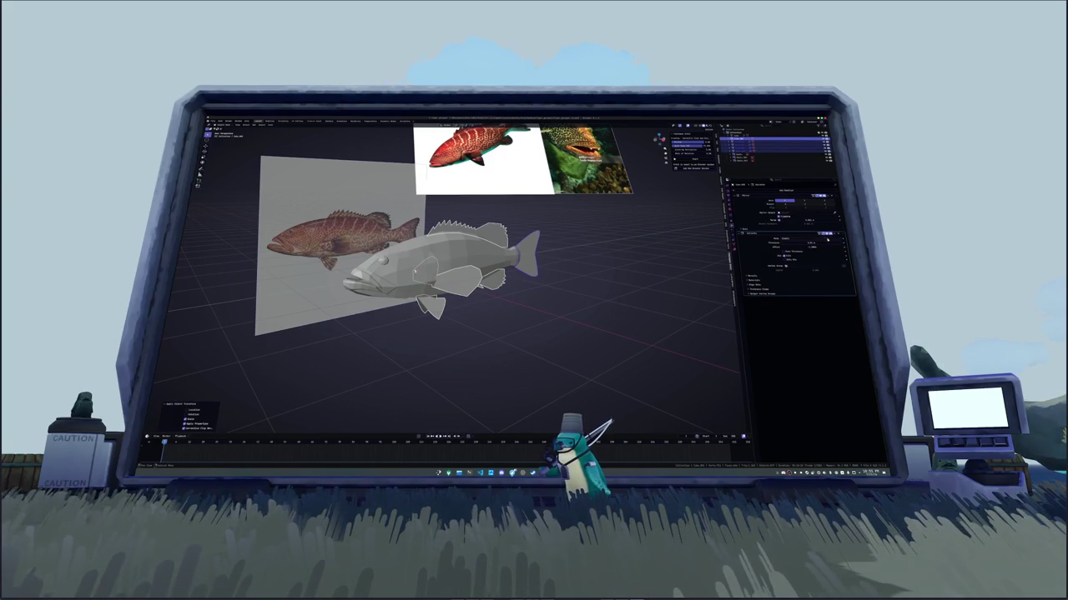
left_click(814, 249)
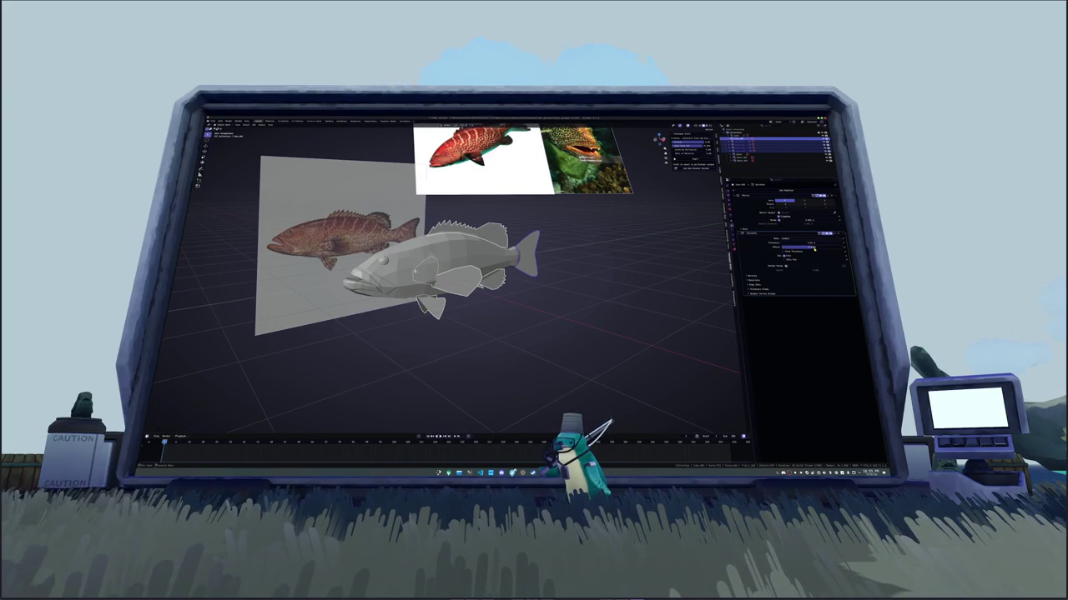
scroll(500, 275, "up", 3)
Apply the transform again, then move only the pectoral fin vertically along Z.
middle_click_drag(517, 284, 586, 306)
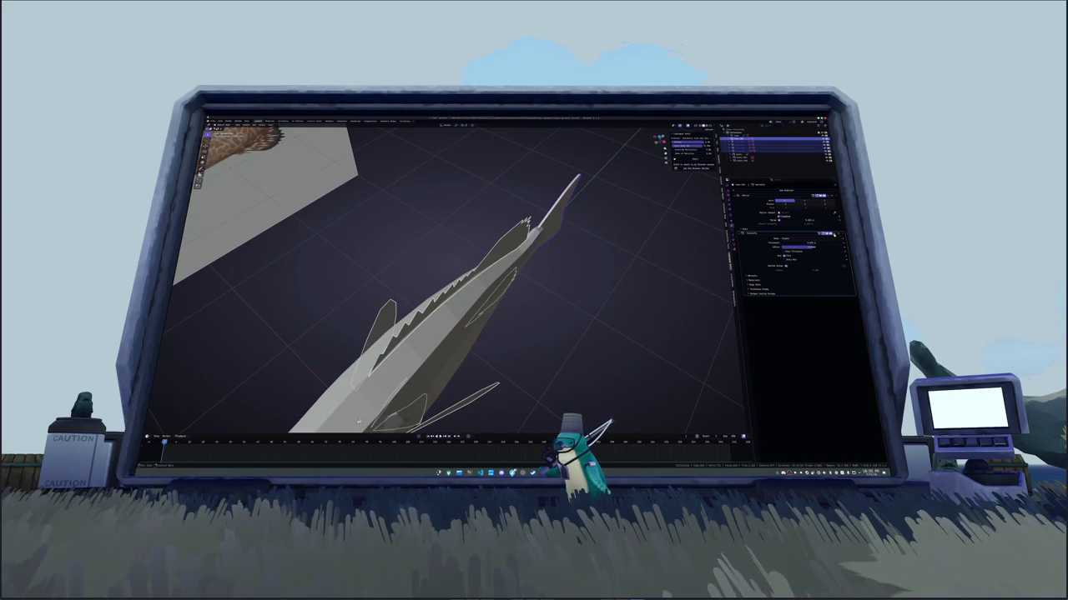
middle_click_drag(359, 422, 521, 311)
key("ctrl+a")
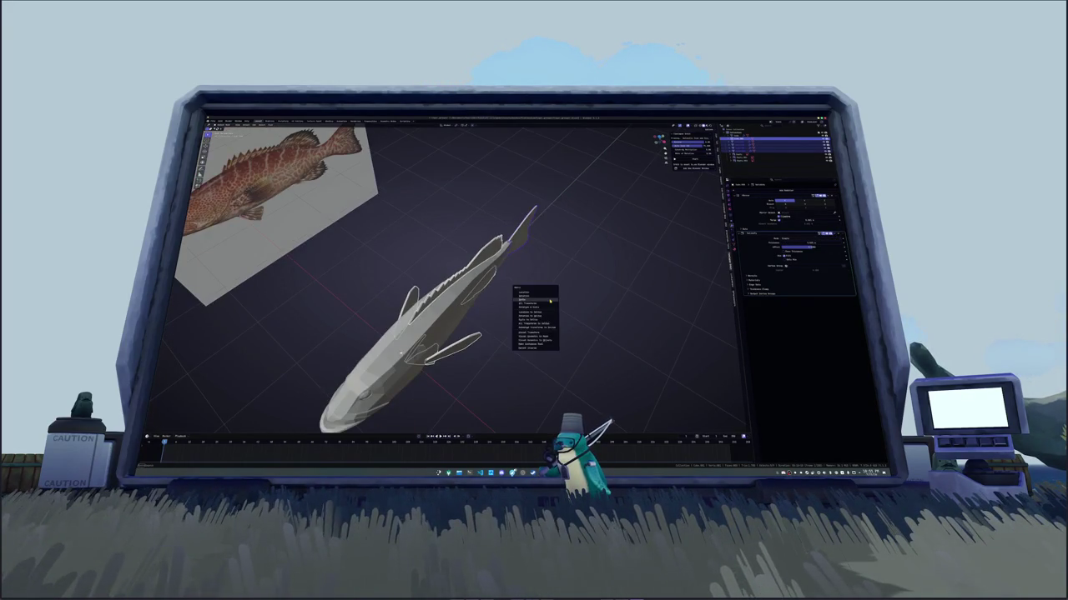
left_click(521, 311)
mouse_move(392, 354)
middle_mouse_down()
mouse_move(395, 321)
mouse_move(502, 342)
mouse_move(467, 359)
mouse_move(475, 350)
mouse_move(484, 362)
mouse_move(499, 278)
mouse_move(445, 295)
mouse_move(467, 275)
middle_mouse_up()
left_click(396, 322)
key("g")
key("z")
left_click(501, 342)
Select an edge loop along the fish's body and mark it as a seam.
right_click(445, 295)
key("Escape")
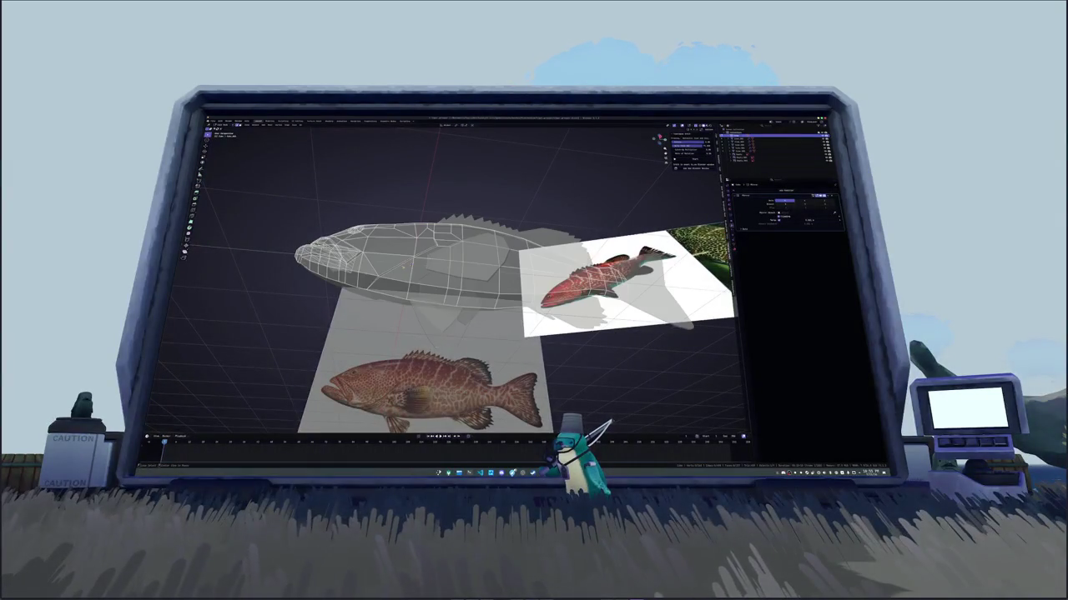
left_click(392, 272, "alt")
scroll(459, 284, "up", 3)
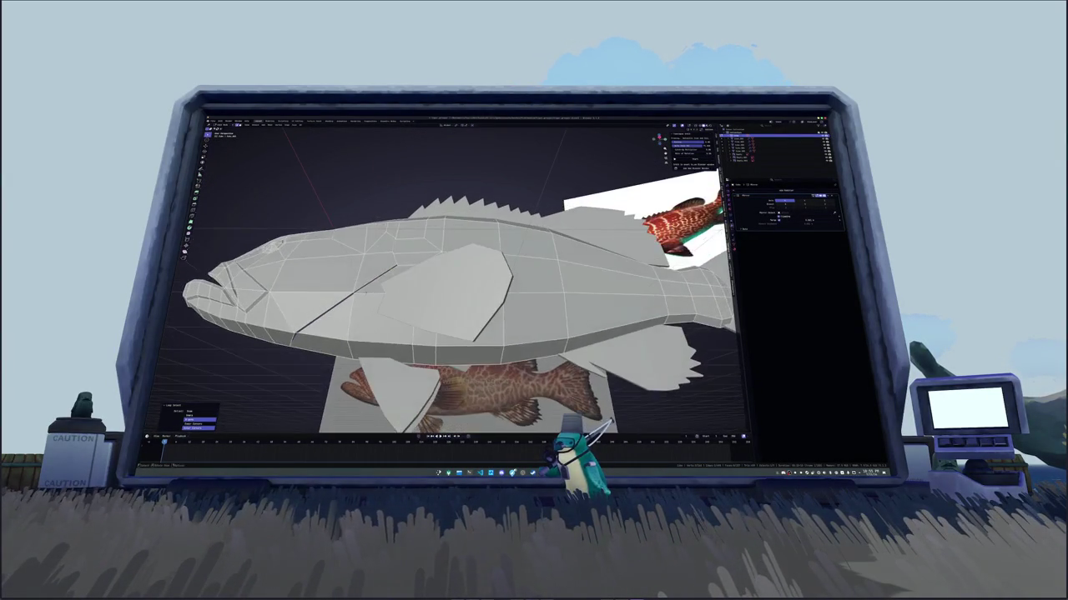
middle_click_drag(458, 284, 501, 266)
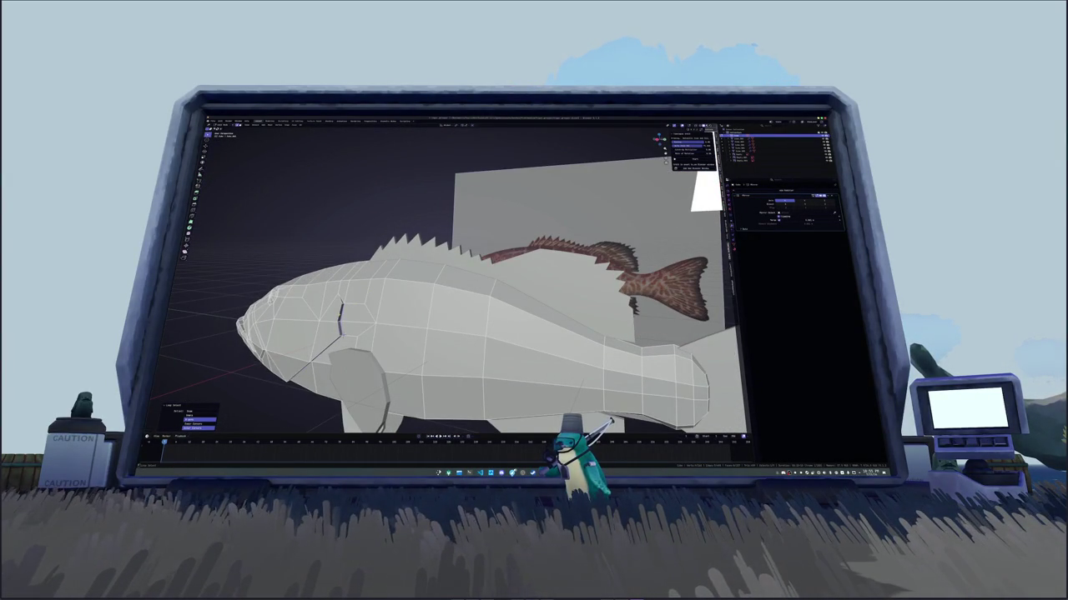
mouse_move(459, 284)
middle_mouse_down()
mouse_move(467, 251)
mouse_move(475, 276)
middle_mouse_up()
left_click(400, 250, "alt")
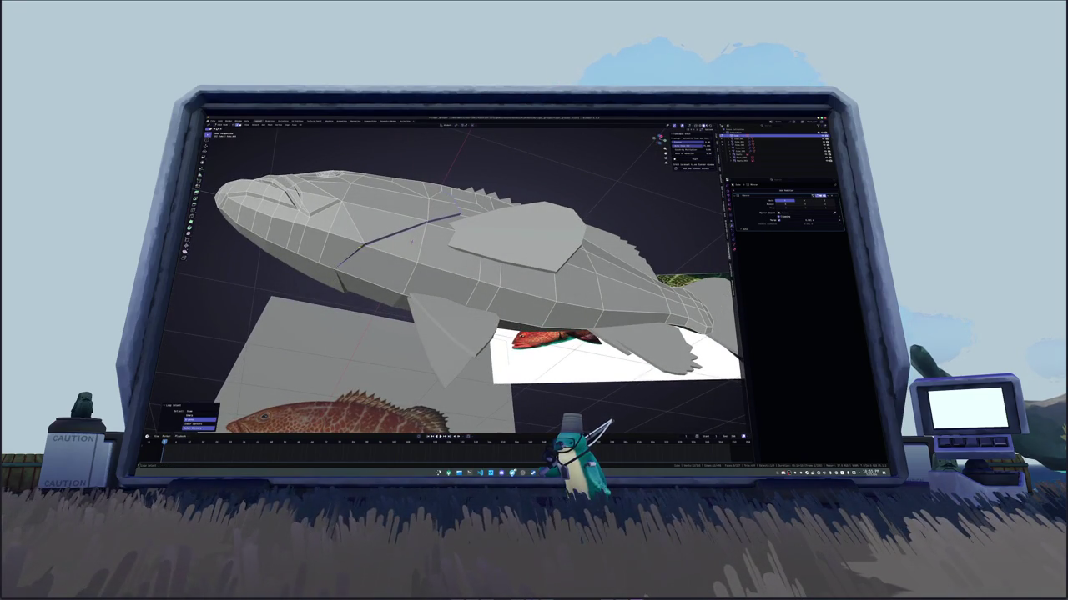
right_click(410, 241)
left_click(338, 320)
Select the next seam loop and orbit under and around the fish head.
middle_click_drag(410, 241, 424, 197)
left_click(450, 315, "alt")
mouse_move(450, 315)
middle_mouse_down()
mouse_move(400, 275)
mouse_move(457, 342)
middle_mouse_up()
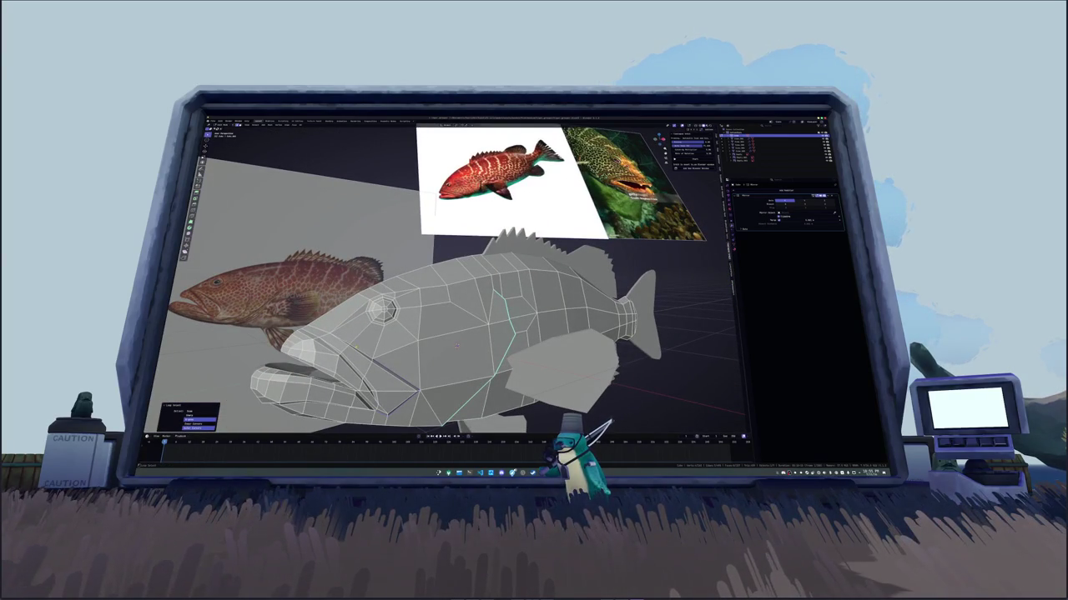
mouse_move(456, 345)
middle_mouse_down()
mouse_move(467, 333)
mouse_move(532, 329)
mouse_move(525, 354)
middle_mouse_up()
scroll(467, 334, "up", 5)
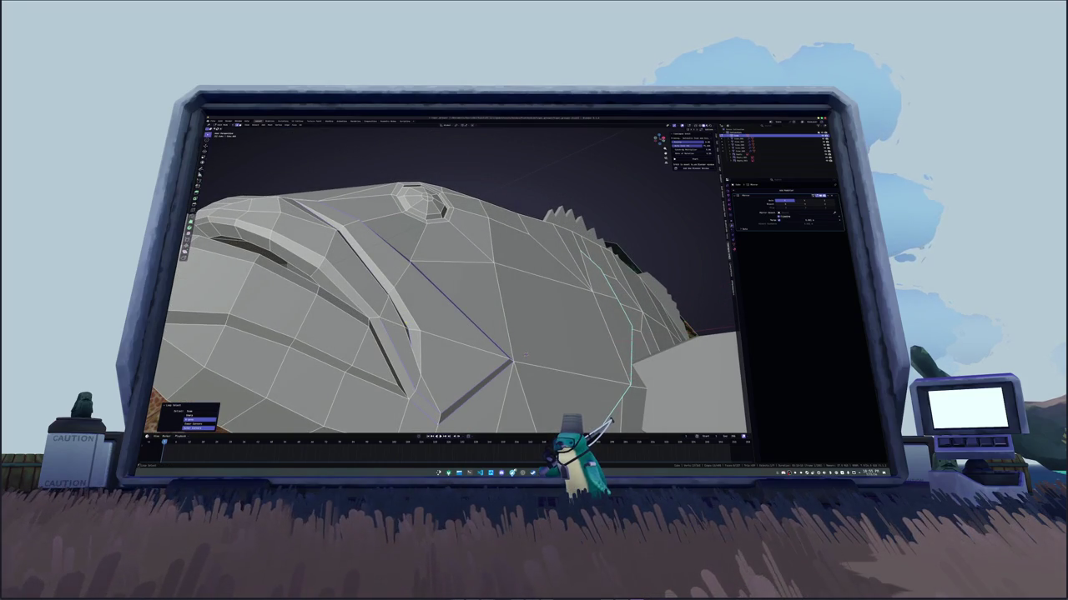
middle_click_drag(525, 354, 700, 261)
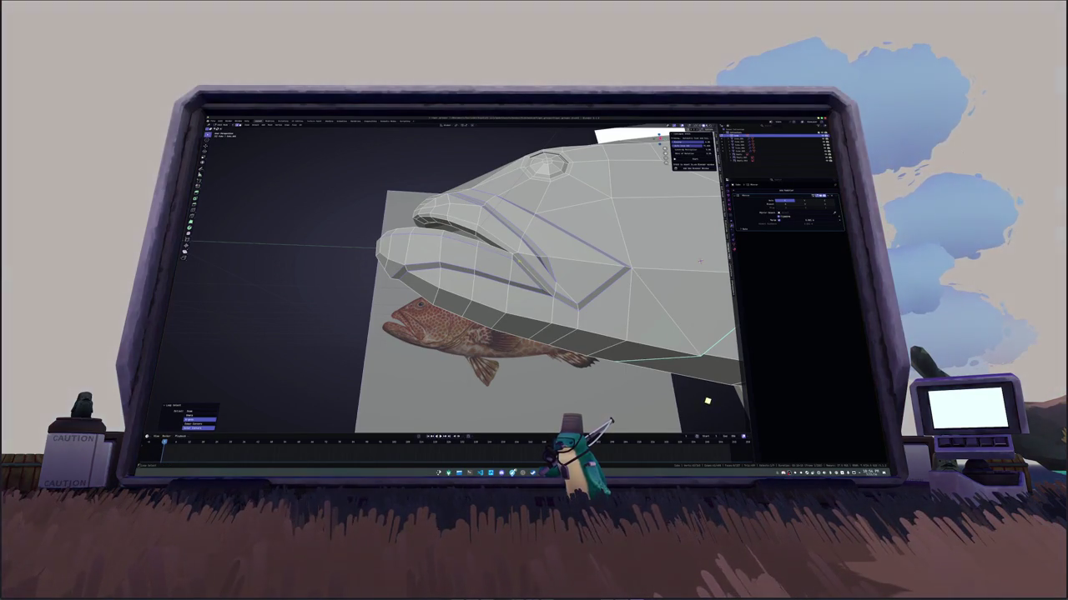
middle_click_drag(700, 262, 714, 290)
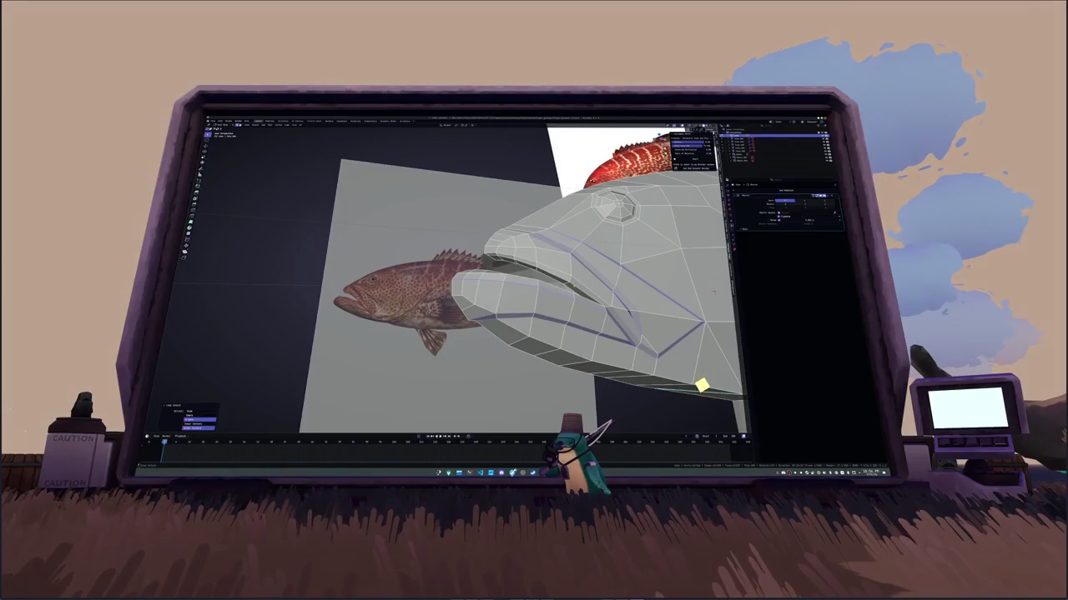
middle_click_drag(687, 379, 678, 386)
Apply Shade Smooth to the fish in Object Mode.
right_click(500, 284)
key("Escape")
key("Tab")
right_click(545, 342)
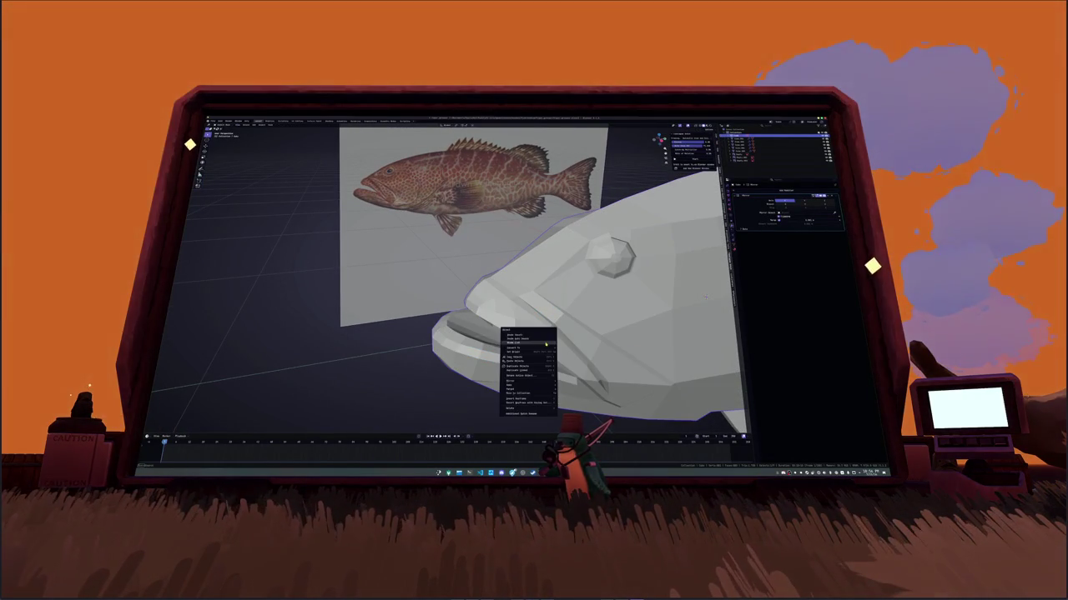
left_click(547, 334)
middle_click_drag(546, 335, 474, 328)
scroll(517, 334, "up", 2)
Back in Edit Mode, mark the selected head edges as seams.
key("Tab")
right_click(459, 179)
left_click(458, 250)
middle_click_drag(459, 250, 426, 301)
scroll(434, 275, "up", 3)
scroll(434, 275, "up", 2)
Select the edge loop around the eye and mark it sharp.
right_click(430, 229)
left_click(436, 231)
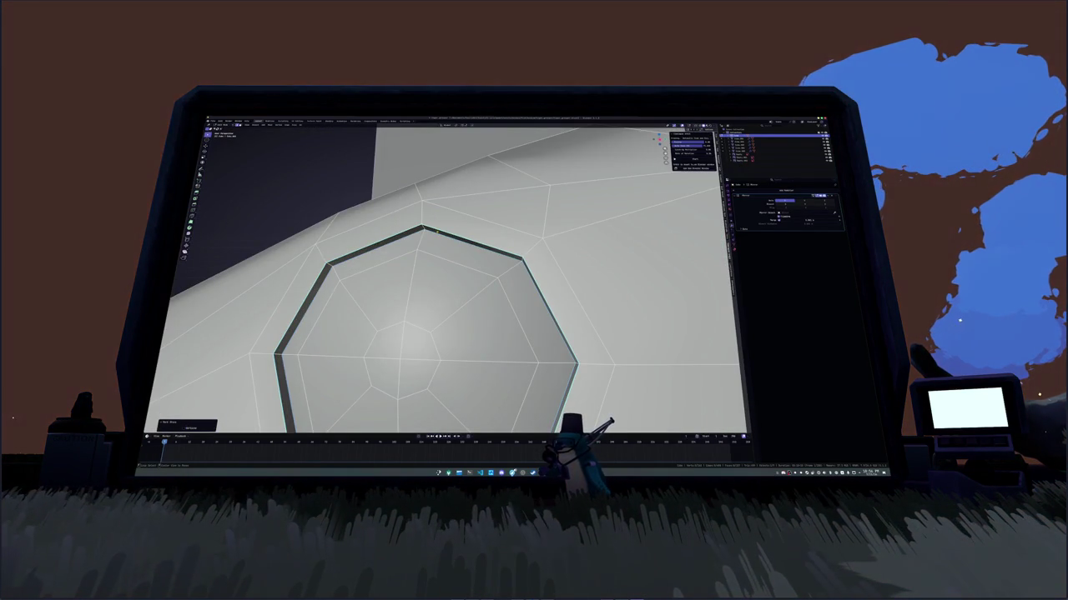
left_click(434, 232, "alt")
right_click(430, 229)
left_click(434, 233)
scroll(434, 250, "down", 8)
key("Tab")
Recheck the head edges, then frame the whole smooth fish side-on in Object Mode.
mouse_move(549, 314)
middle_mouse_down()
mouse_move(559, 271)
mouse_move(773, 268)
mouse_move(763, 261)
mouse_move(760, 277)
middle_mouse_up()
scroll(762, 262, "up", 3)
key("Tab")
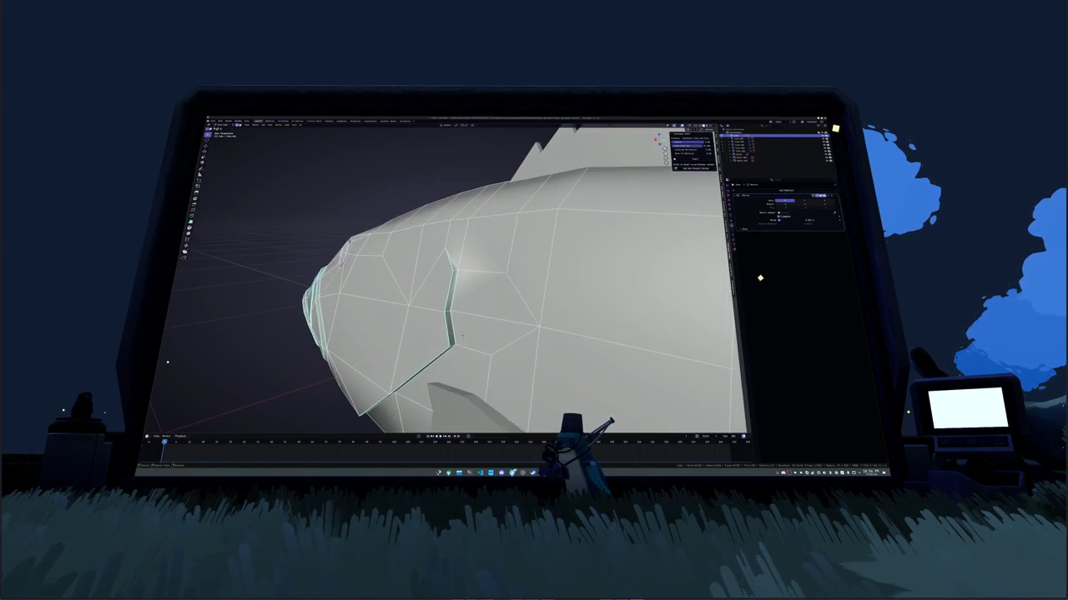
right_click(462, 334)
key("Escape")
key("Tab")
scroll(467, 309, "down", 5)
mouse_move(467, 309)
middle_mouse_down()
mouse_move(475, 290)
mouse_move(500, 293)
middle_mouse_up()
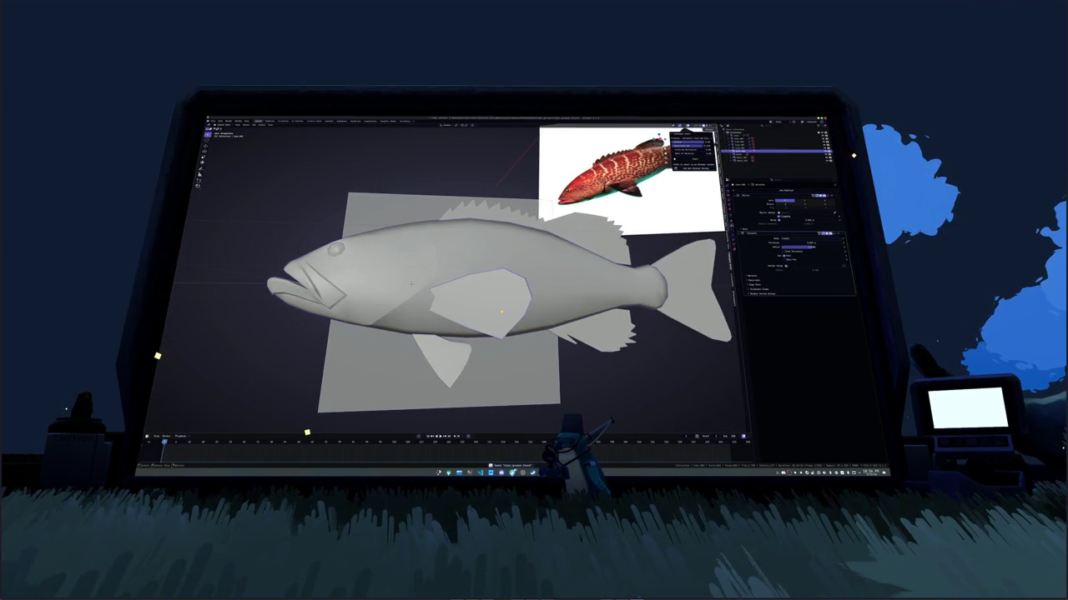
scroll(542, 297, "down", 3)
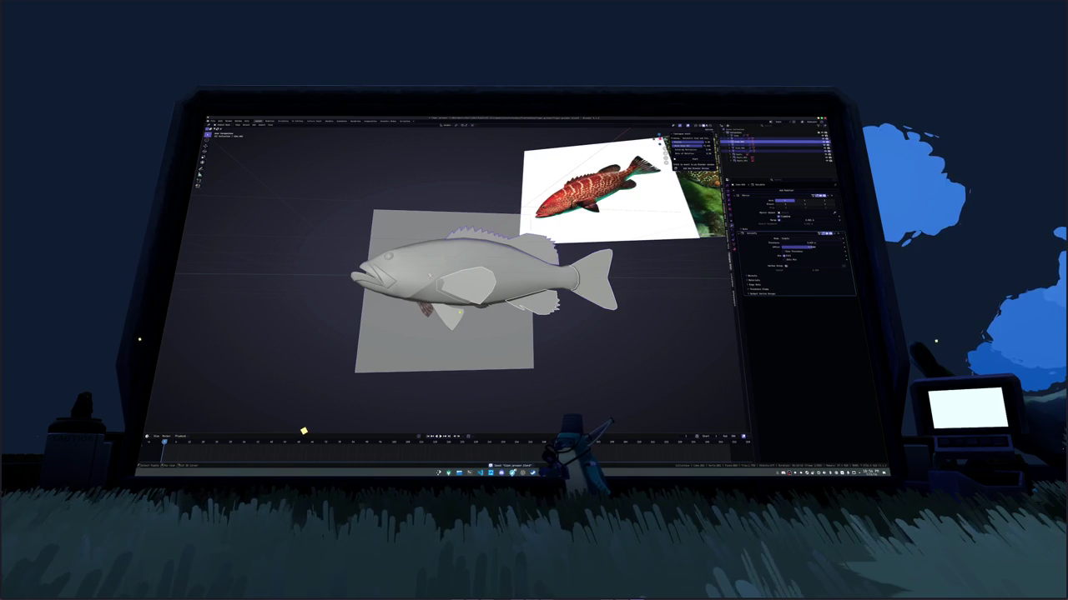
Apply Shade Auto Smooth by angle to the fish.
mouse_move(587, 300)
middle_mouse_down()
mouse_move(496, 325)
mouse_move(584, 315)
middle_mouse_up()
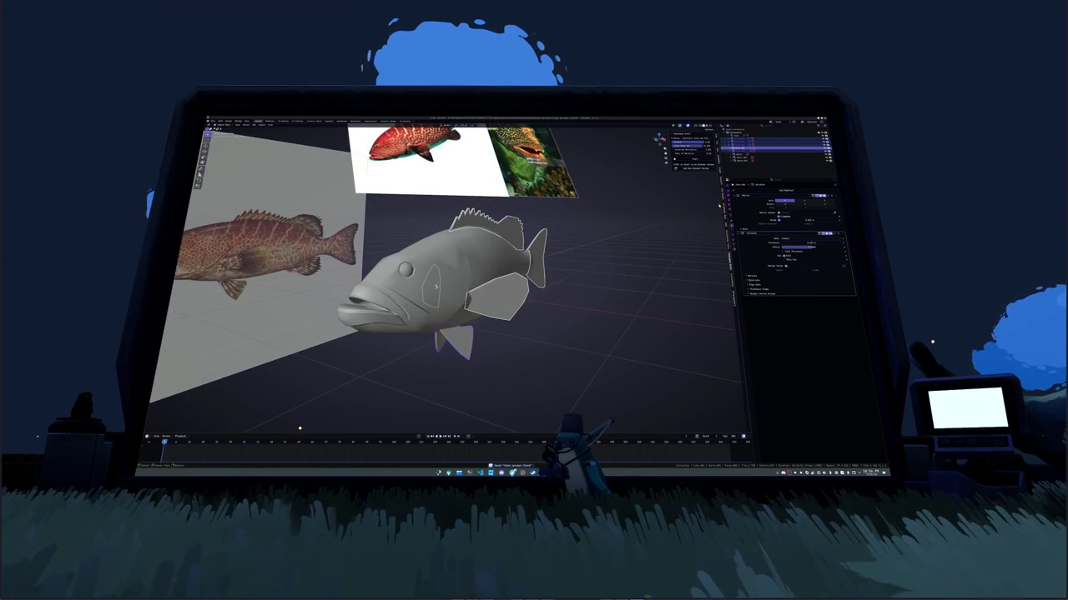
right_click(606, 237)
left_click(603, 241)
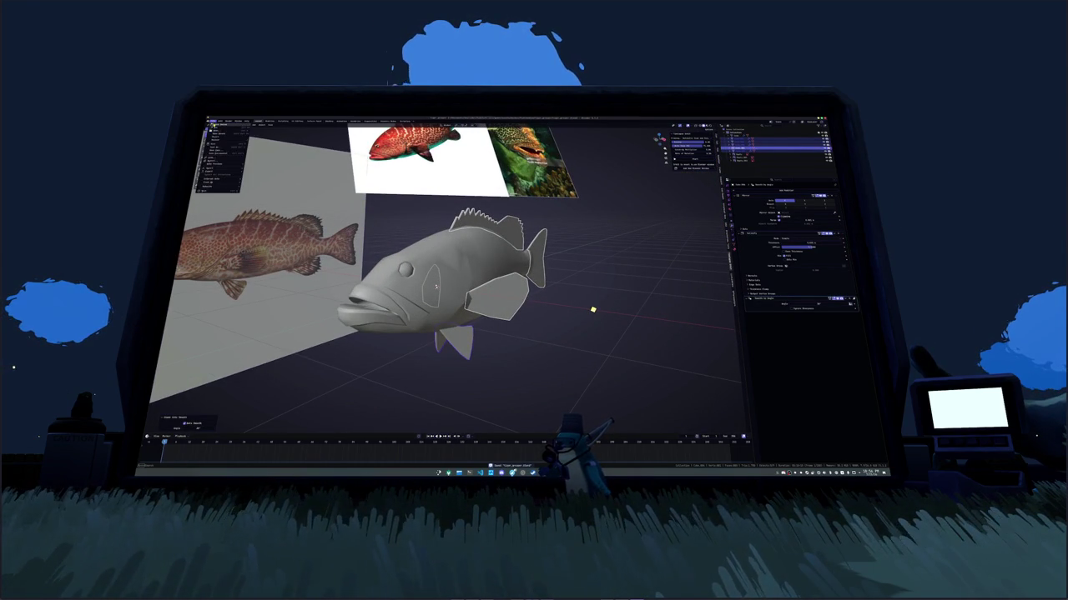
Convert the fins to a plain mesh, then enter Edit Mode with nothing selected.
right_click(542, 274)
mouse_move(546, 285)
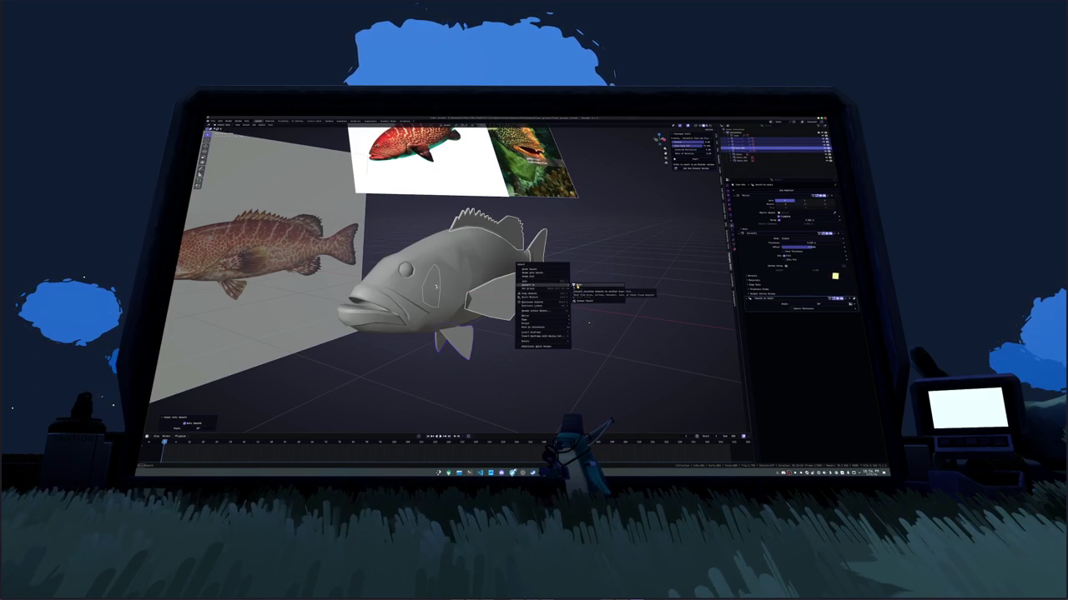
left_click(575, 287)
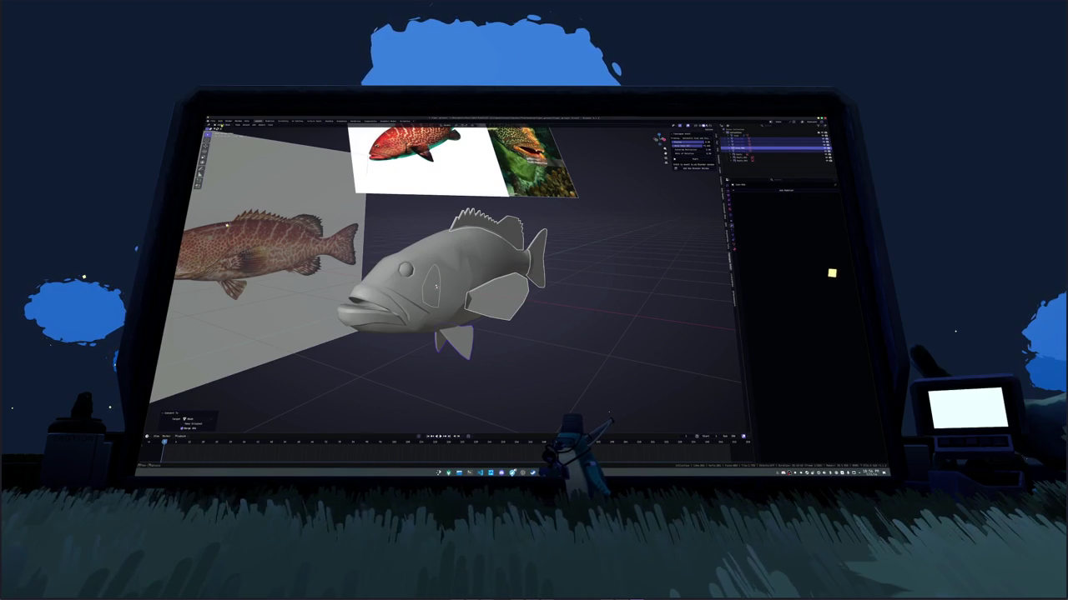
key("Tab")
key("alt+a")
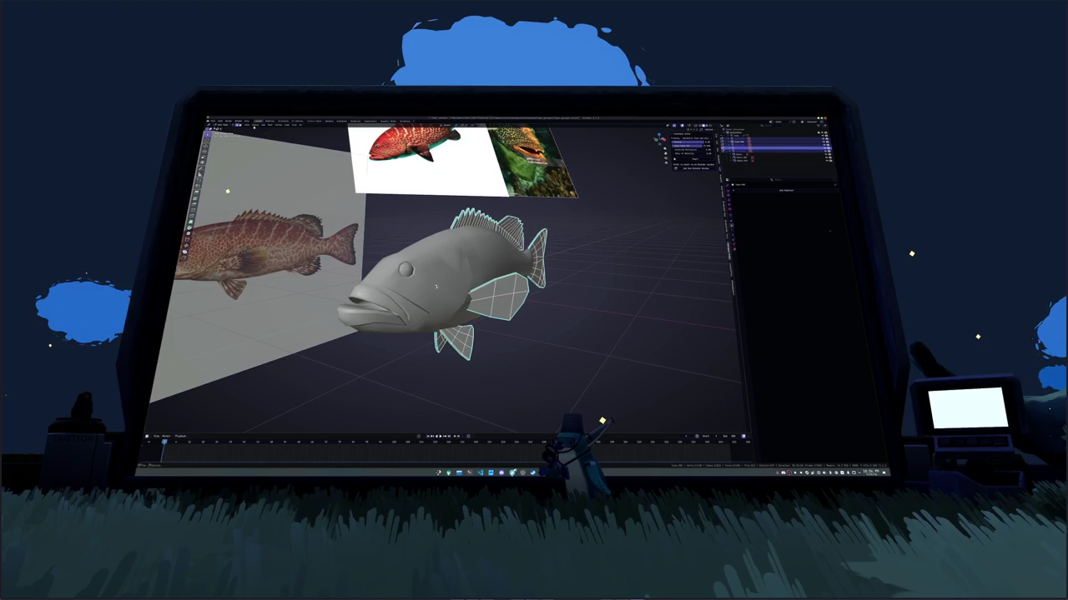
Mark the fins' boundary loops as seams, select all faces and switch to UV Editing.
left_click(256, 123)
mouse_move(267, 164)
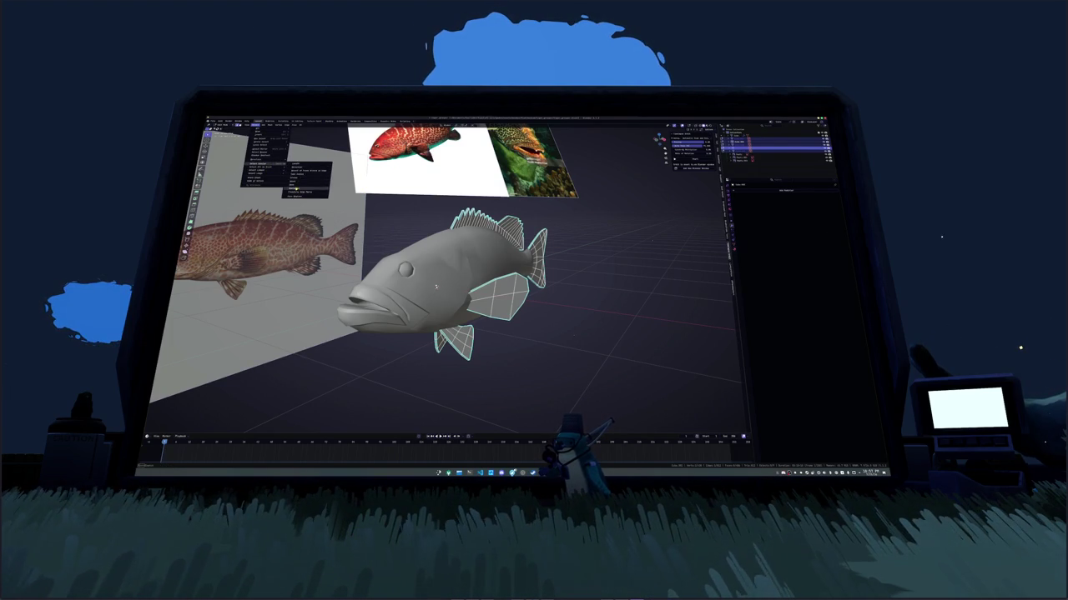
left_click(294, 189)
key("ctrl+e")
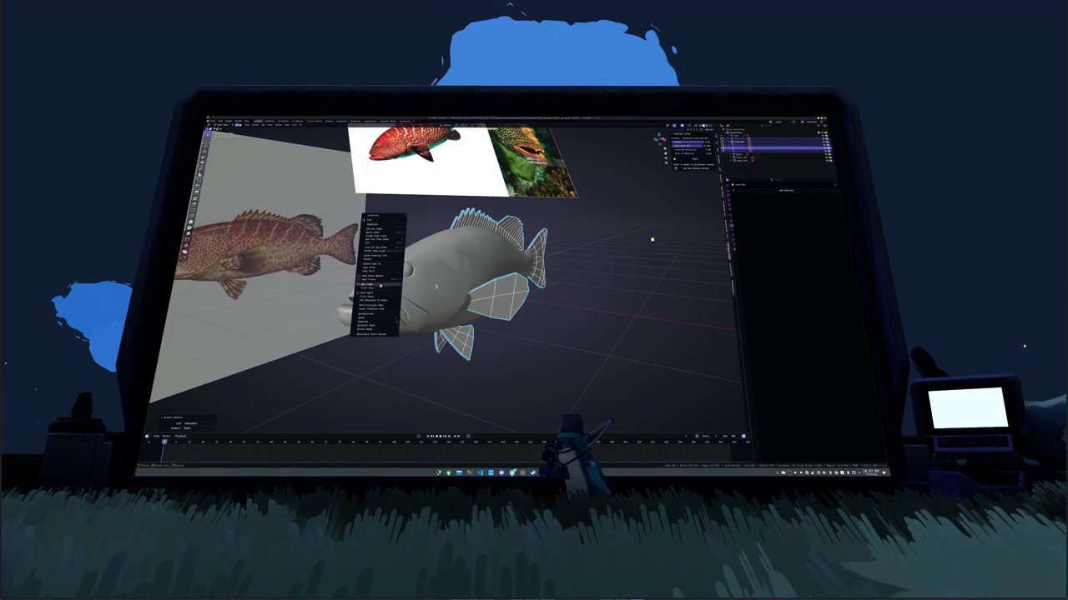
left_click(381, 284)
key("a")
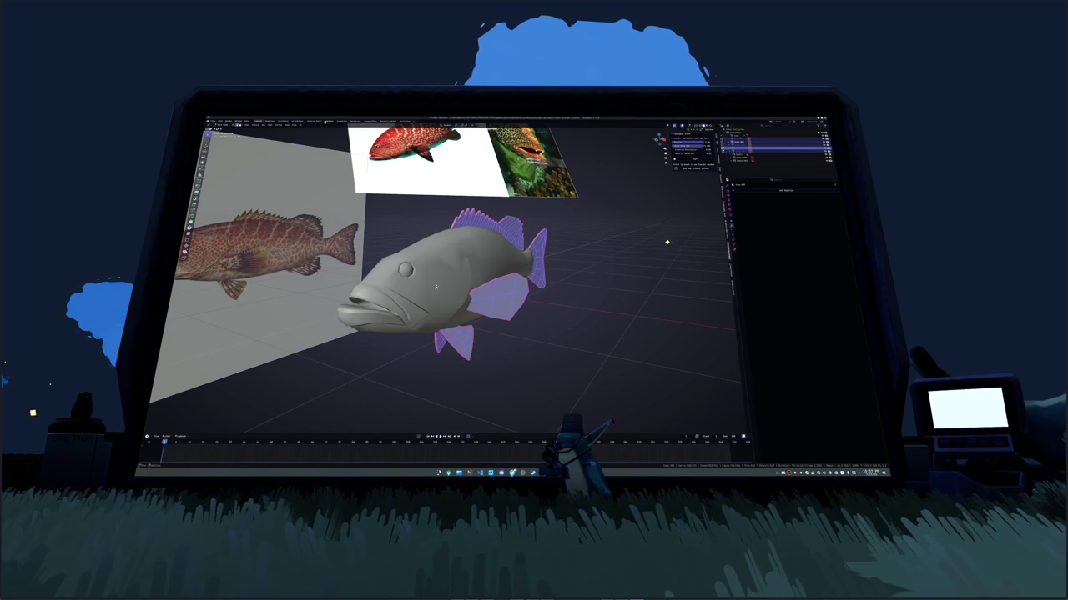
left_click(298, 121)
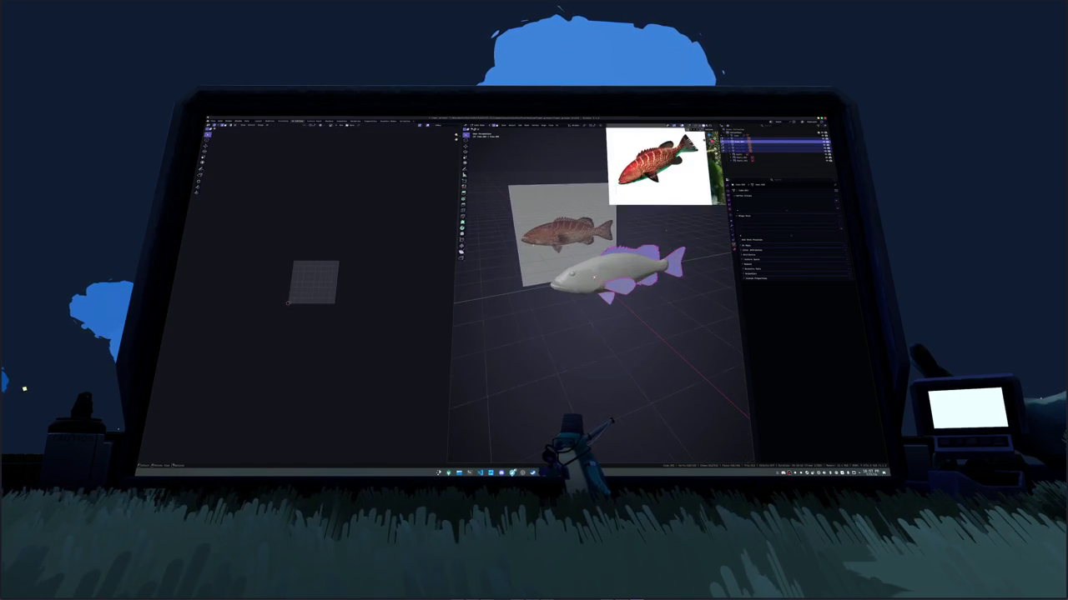
Unwrap the selected fins into UV islands.
left_click(557, 127)
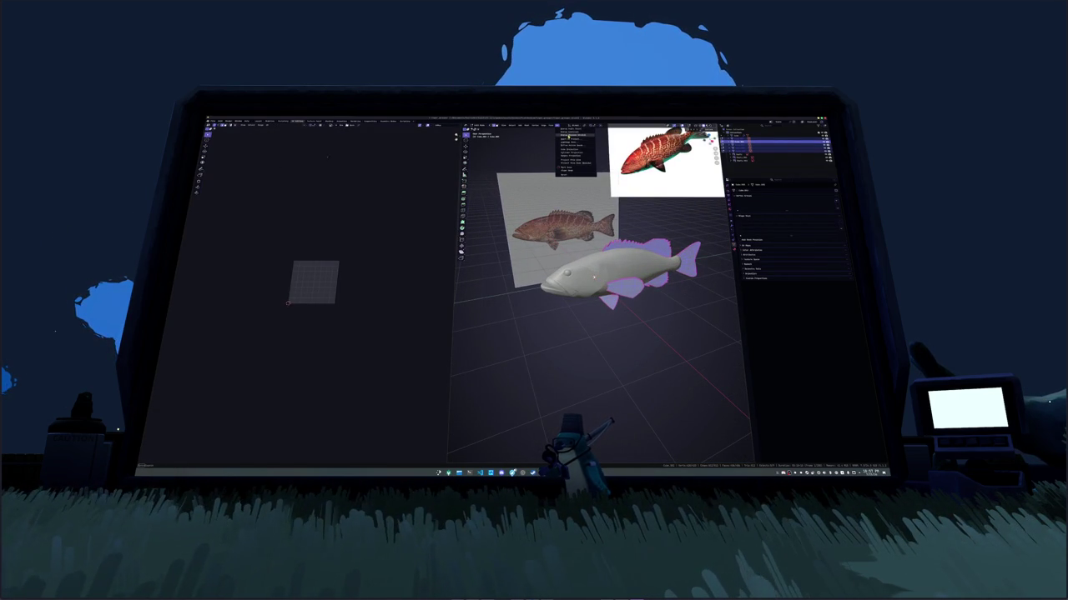
key("Return")
scroll(593, 277, "up", 3)
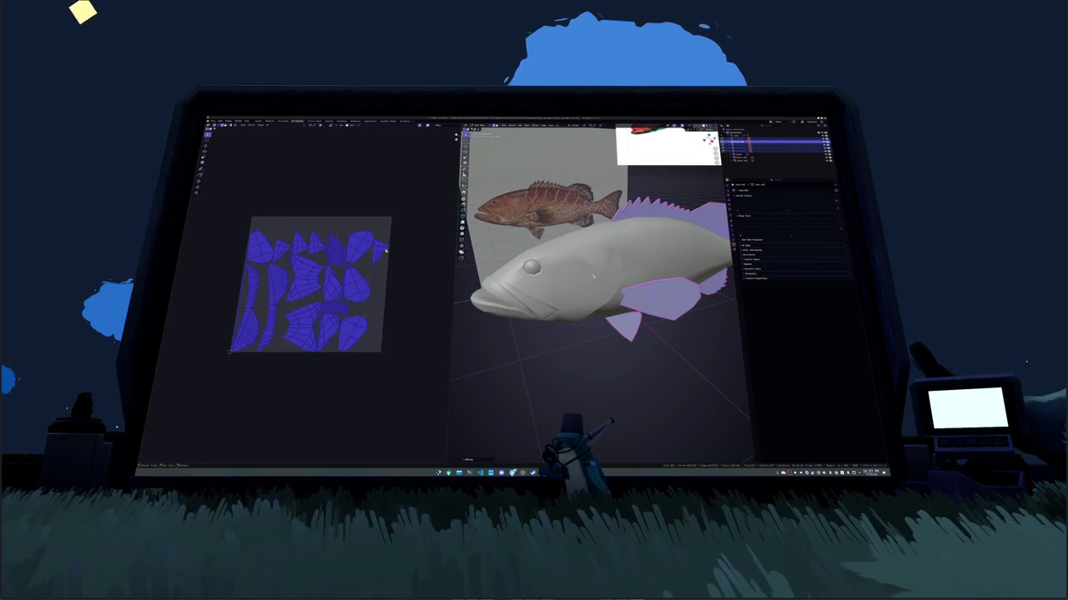
In the fish body's edit mode, select all edges similar by seam and mark them as seams.
left_click(593, 277)
key("Tab")
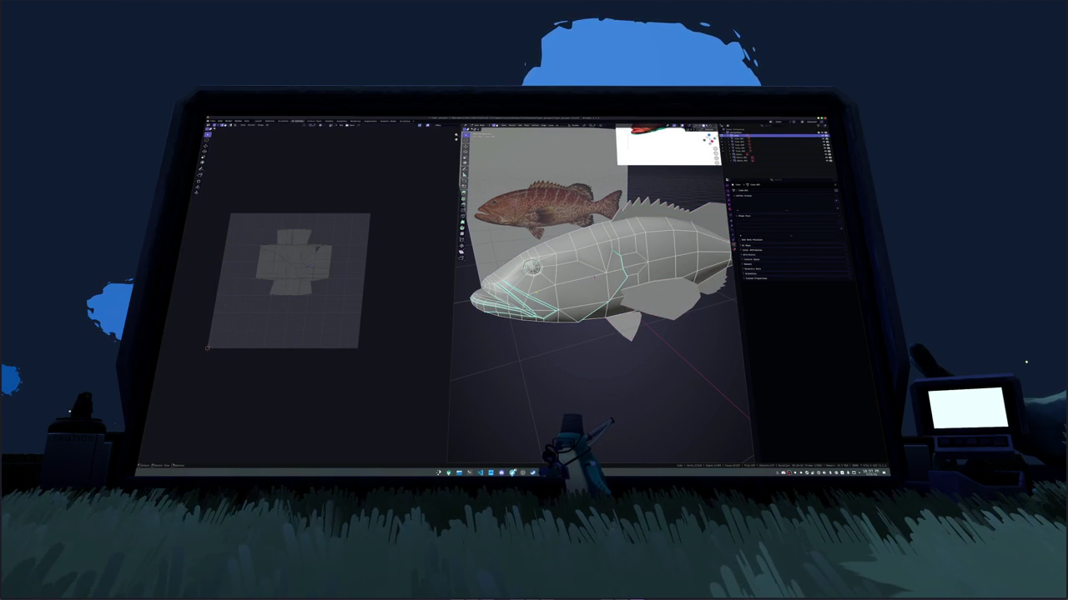
key("shift+g")
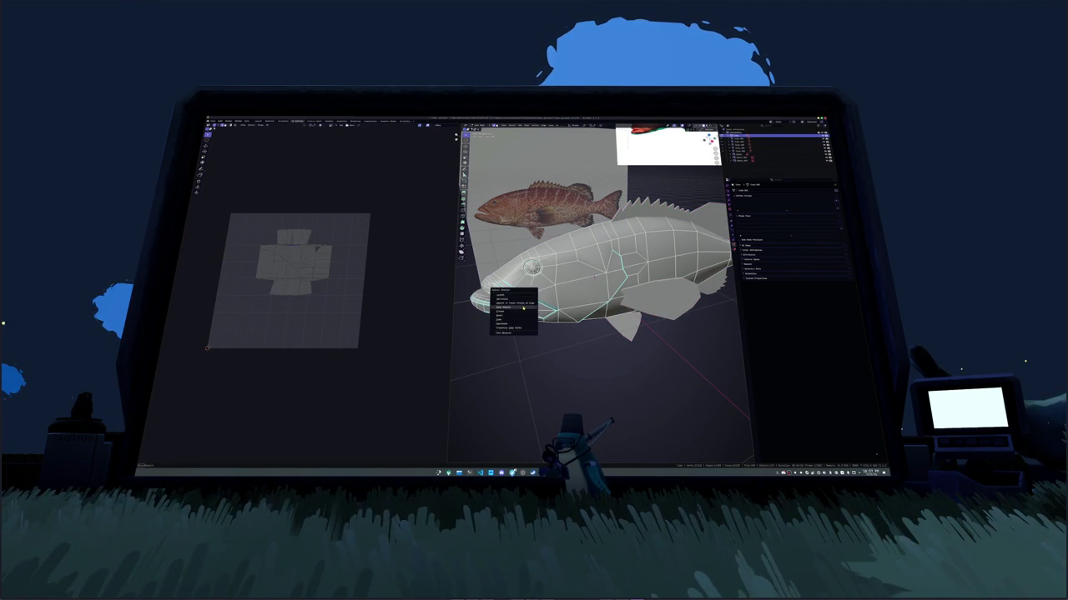
left_click(515, 325)
key("ctrl+e")
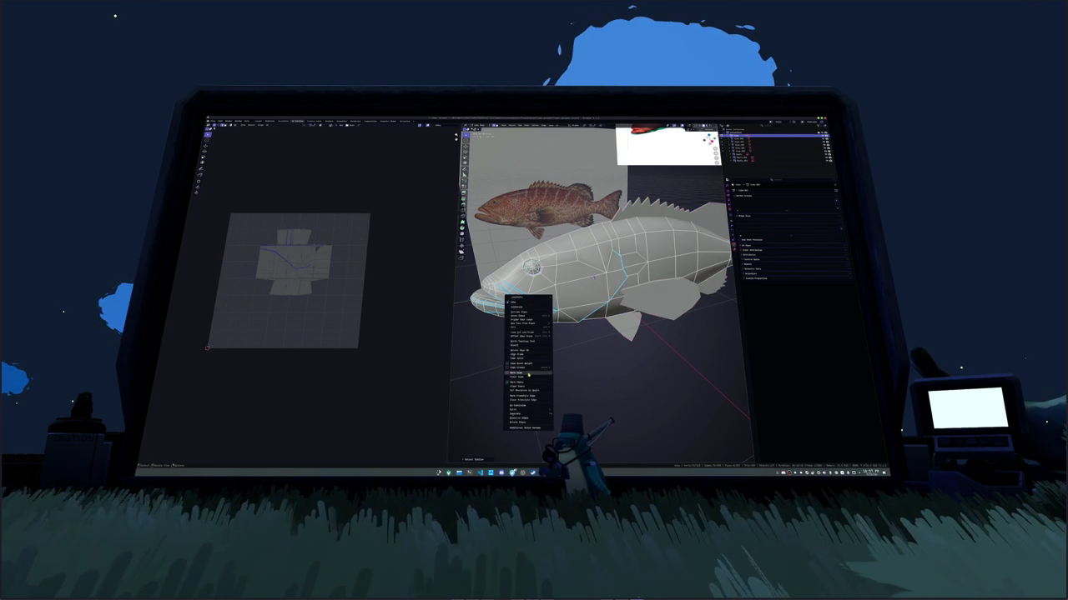
left_click(529, 374)
Mark the chosen head edges of the fish body as seams.
mouse_move(529, 374)
middle_mouse_down()
mouse_move(600, 308)
mouse_move(518, 306)
mouse_move(584, 317)
middle_mouse_up()
scroll(651, 330, "up", 5)
middle_click_drag(650, 331, 612, 242)
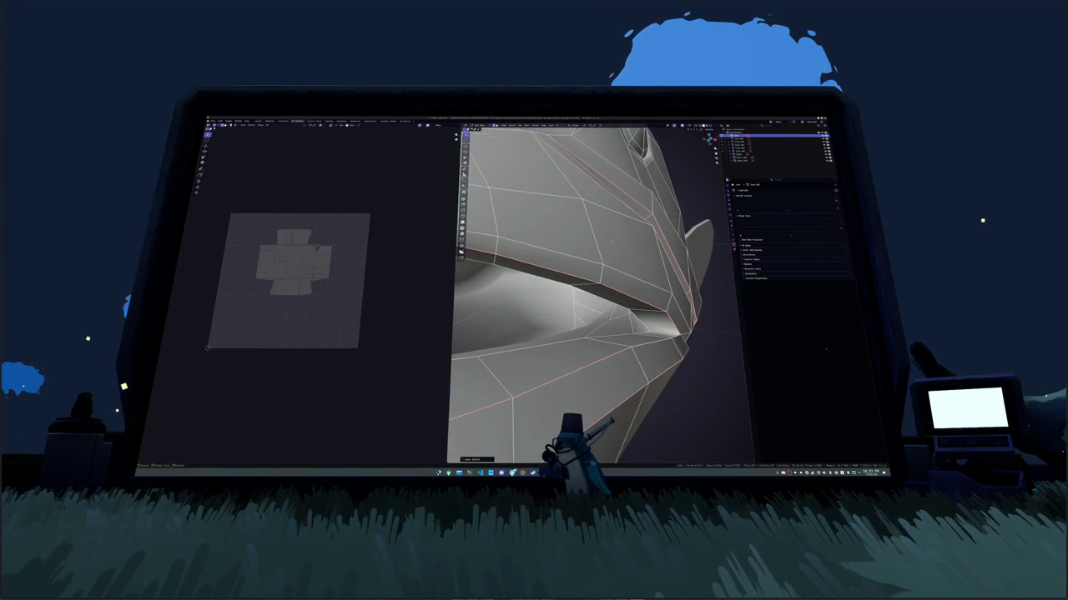
right_click(658, 334)
left_click(649, 342)
right_click(649, 337)
left_click(649, 343)
Mark the mouth edges at the front of the head as seams.
scroll(650, 323, "down", 10)
scroll(648, 323, "up", 6)
scroll(649, 326, "up", 3)
scroll(649, 328, "down", 3)
scroll(650, 331, "down", 1)
middle_click_drag(651, 334, 653, 339)
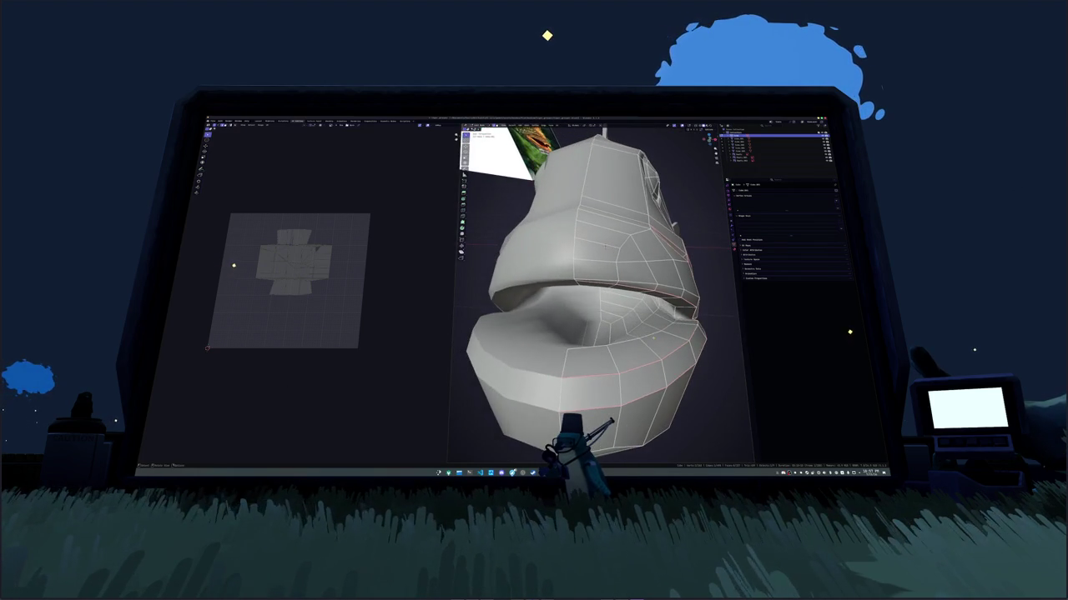
right_click(668, 326)
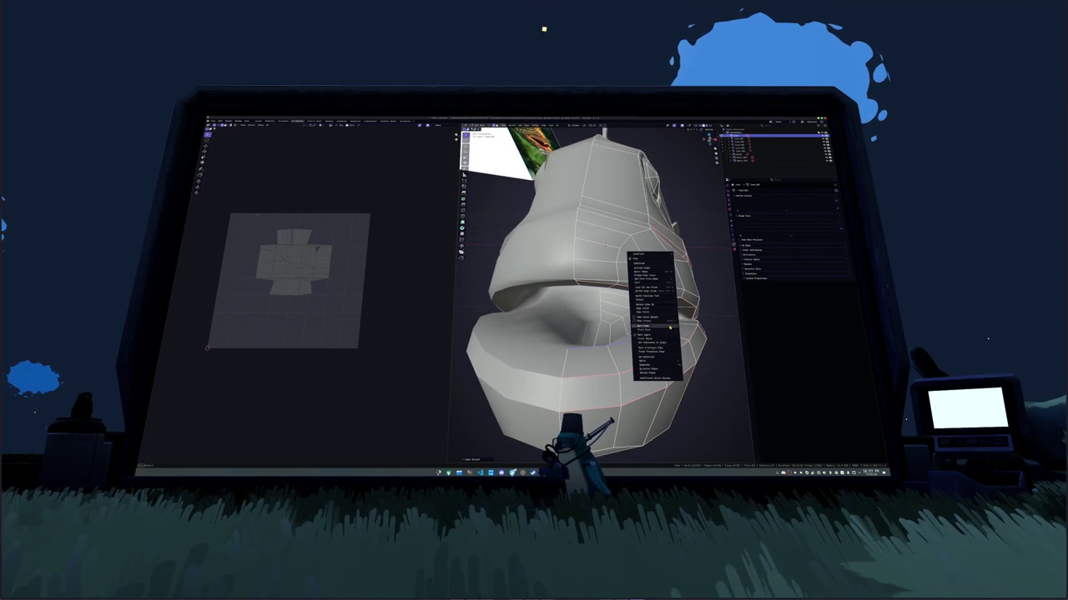
left_click(669, 328)
middle_click_drag(668, 328, 584, 291)
Mark the selected head edges and the cheek edge loop as seams.
right_click(624, 296)
left_click(624, 296)
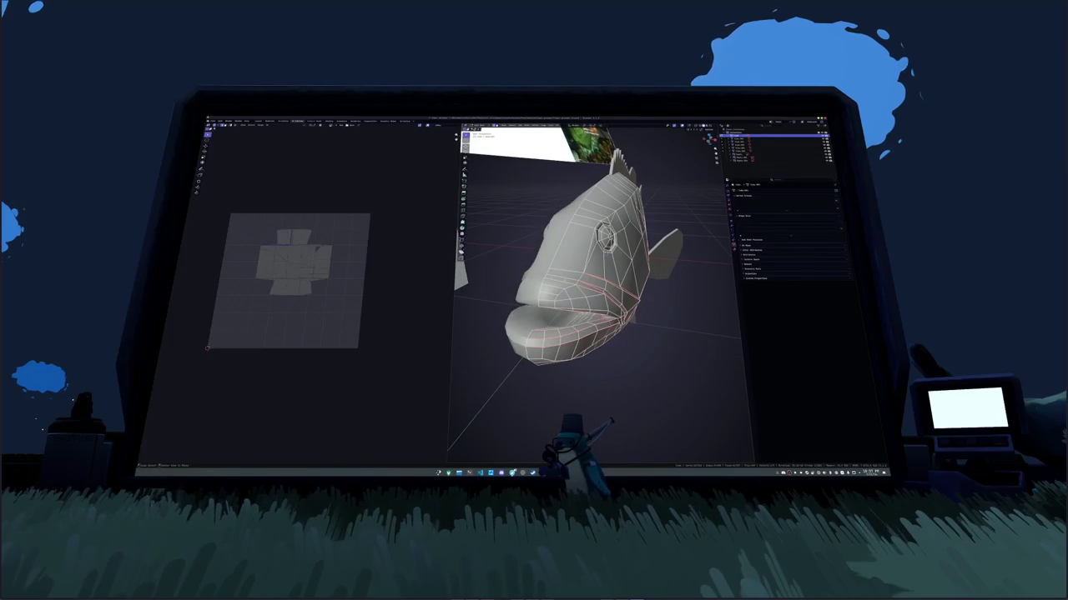
right_click(552, 265)
left_click(552, 265)
mouse_move(552, 265)
middle_mouse_down()
mouse_move(576, 283)
mouse_move(505, 280)
mouse_move(627, 254)
mouse_move(583, 252)
middle_mouse_up()
Select the edge loop around the body's middle and mark it as a seam.
left_click(583, 261, "alt")
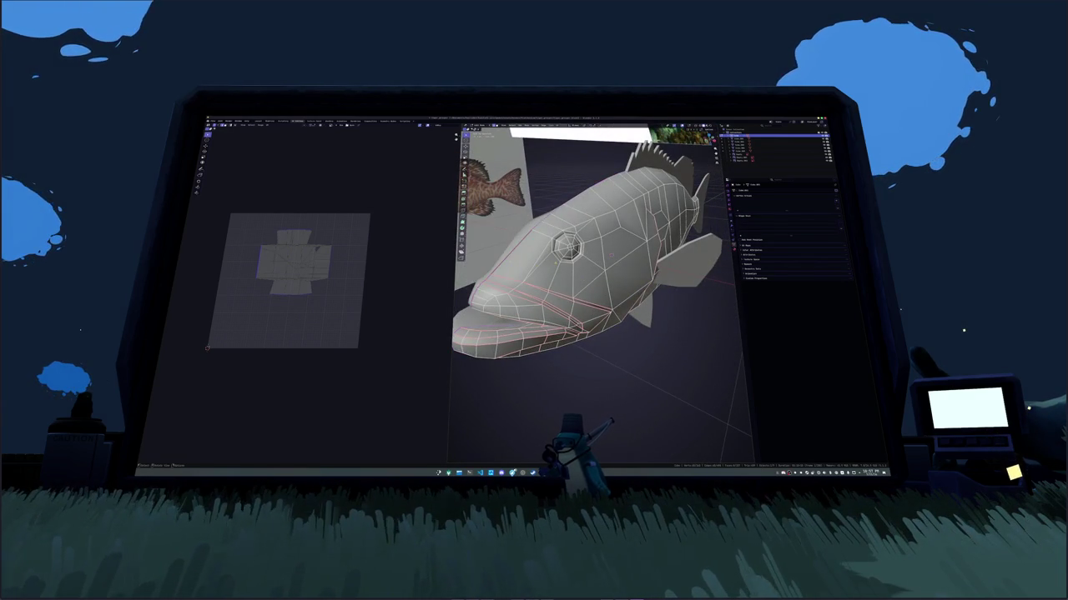
scroll(584, 275, "up", 5)
scroll(623, 240, "down", 5)
mouse_move(623, 239)
middle_mouse_down()
mouse_move(588, 257)
mouse_move(584, 209)
mouse_move(572, 267)
mouse_move(575, 250)
mouse_move(601, 267)
middle_mouse_up()
scroll(584, 209, "up", 2)
right_click(585, 198)
left_click(587, 199)
Mark the vertical loop through the fish body as a seam.
right_click(599, 265)
left_click(600, 265)
middle_click_drag(446, 362, 423, 354)
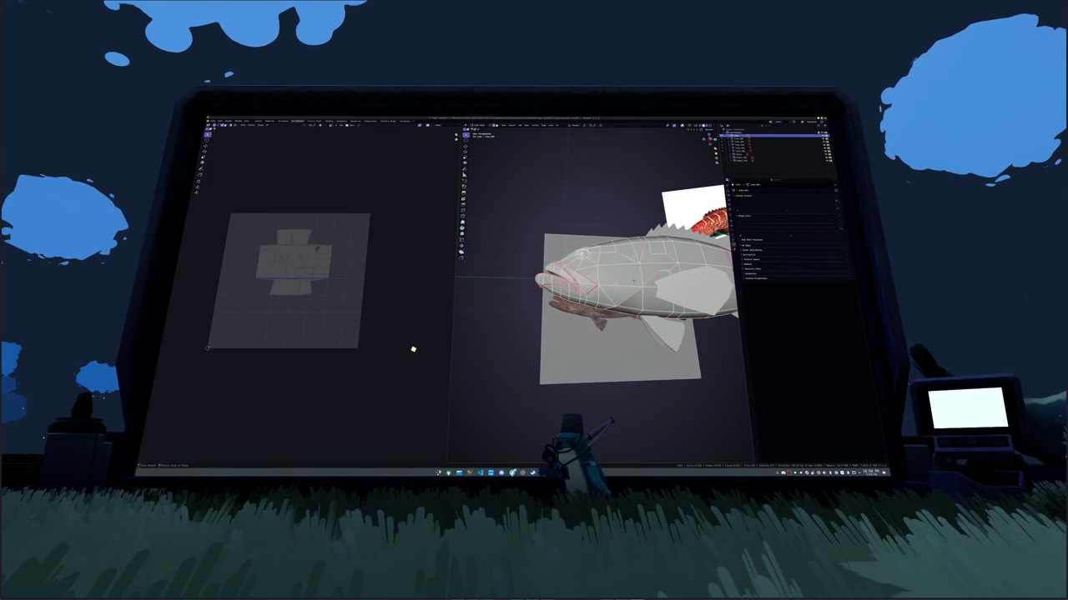
right_click(600, 265)
Mark the last seam, unwrap the entire fish body along its seams, and exit edit mode.
left_click(602, 275)
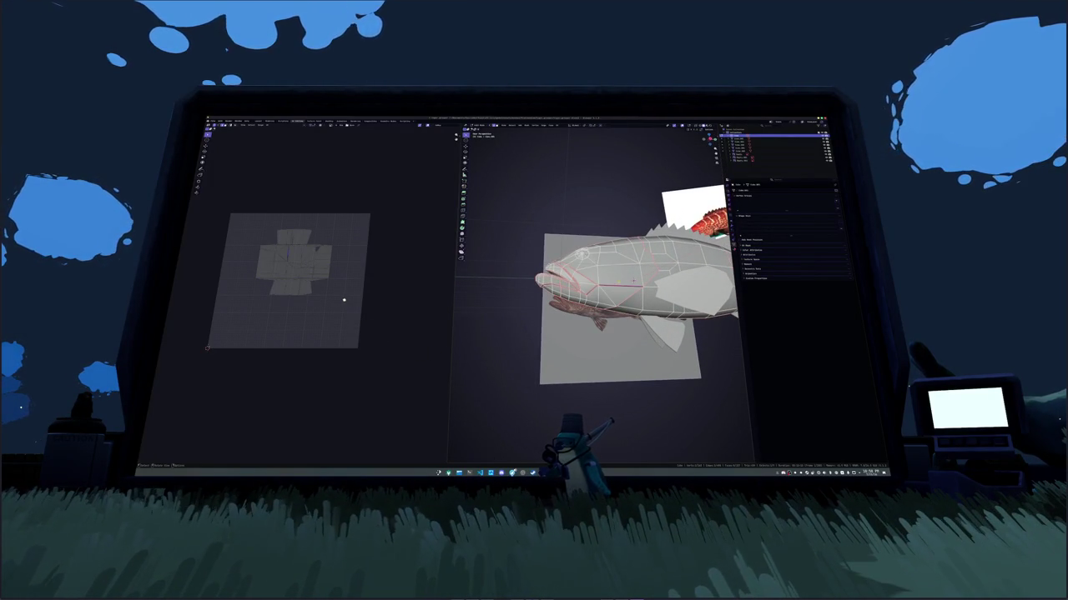
key("a")
left_click(558, 125)
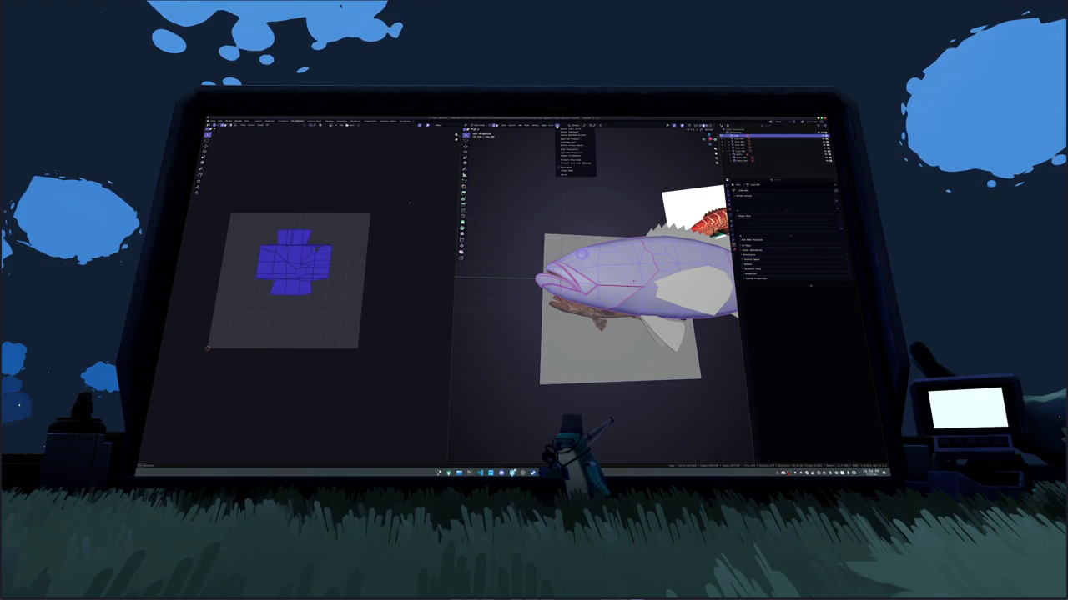
left_click(566, 138)
key("alt+a")
scroll(318, 290, "up", 1)
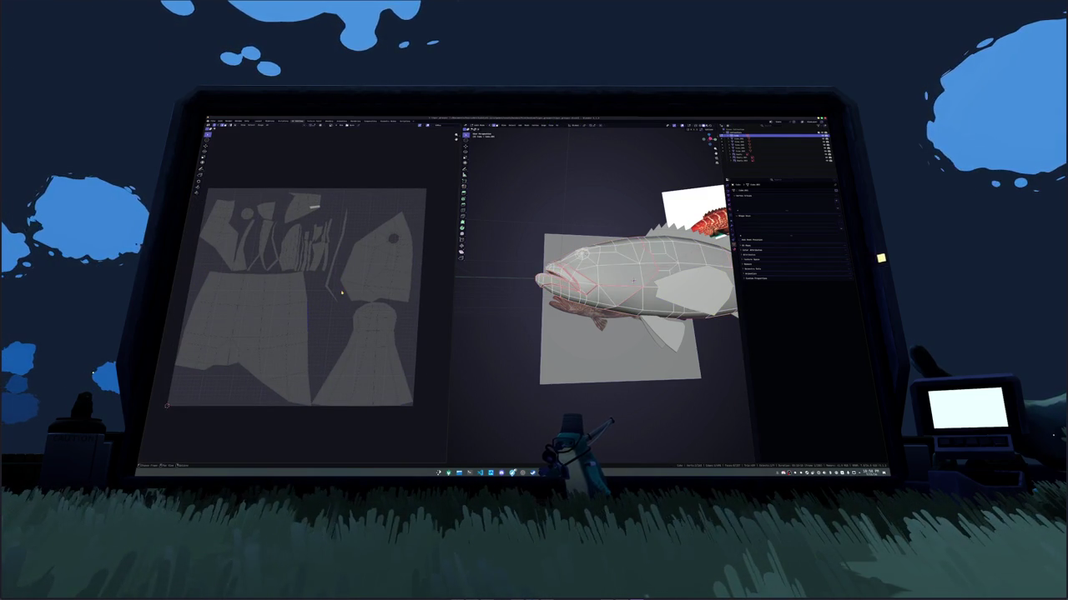
key("Tab")
Re-enter edit mode, select all, and unwrap the body again into a fresh UV layout.
mouse_move(584, 300)
middle_mouse_down()
mouse_move(634, 283)
mouse_move(657, 225)
middle_mouse_up()
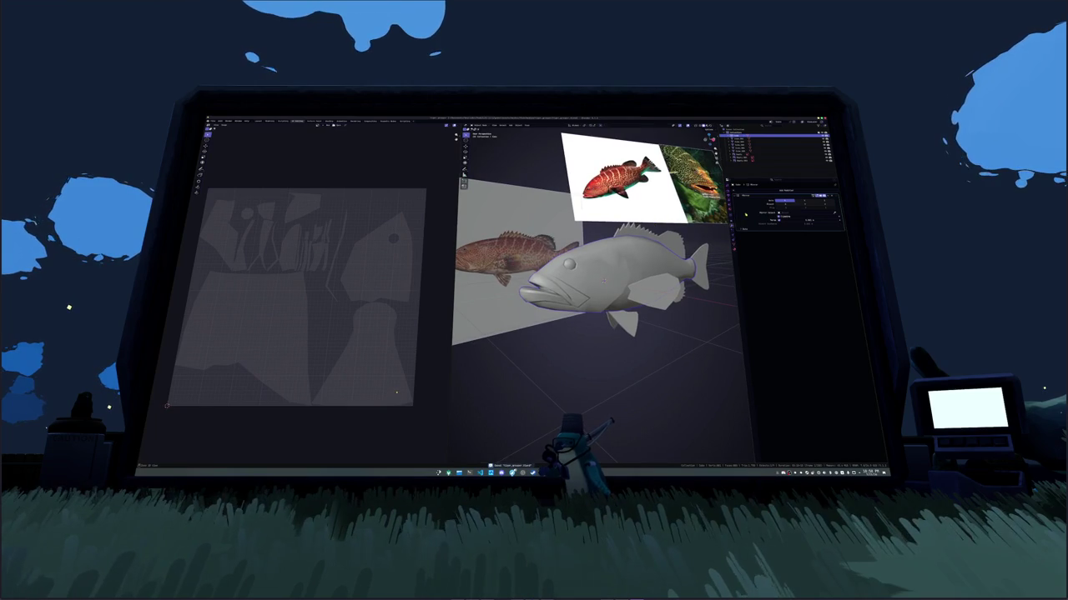
key("Tab")
key("a")
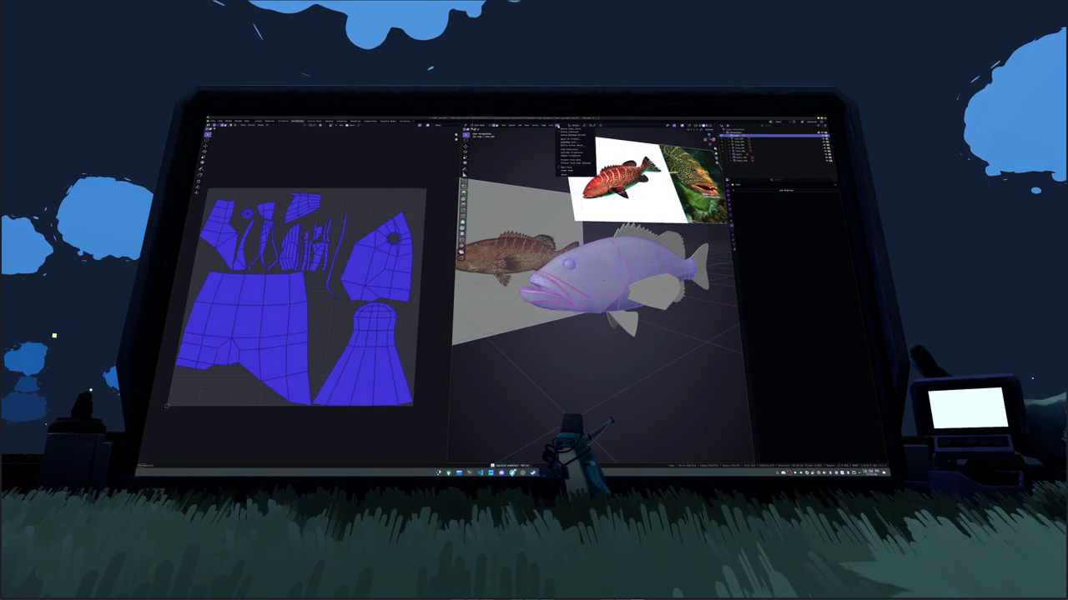
key("u")
left_click(495, 175)
key("Tab")
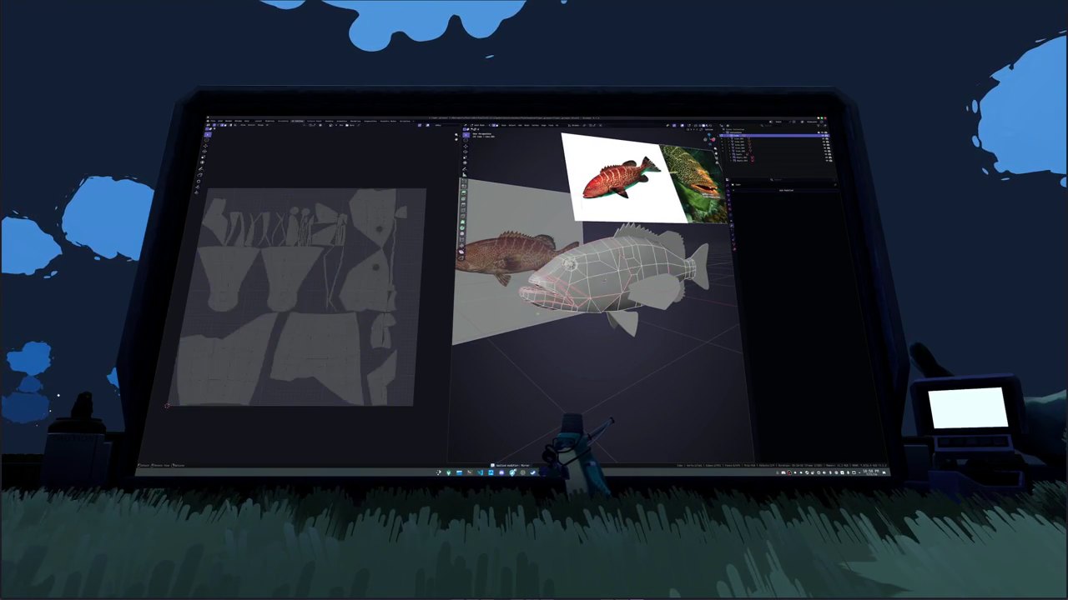
Select the fish parts together in the scene.
left_click(651, 299)
middle_click_drag(651, 299, 699, 332)
left_click_drag(699, 333, 558, 213)
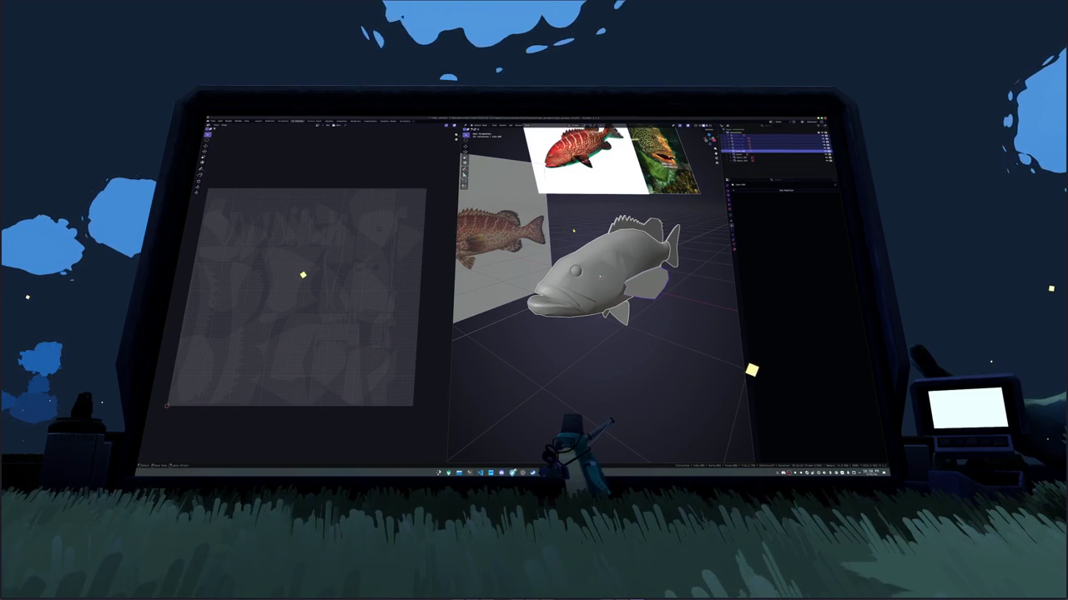
Box-select all fish parts, edit them together, and pack their UV islands with UVPackmaster.
middle_click_drag(574, 231, 681, 336)
left_click_drag(682, 336, 536, 211)
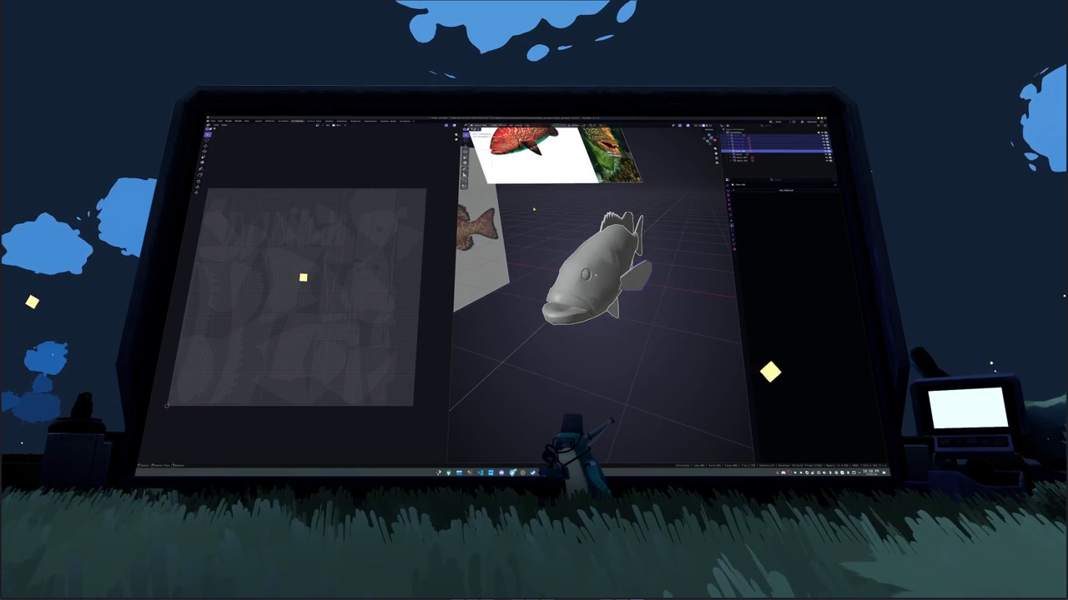
key("Tab")
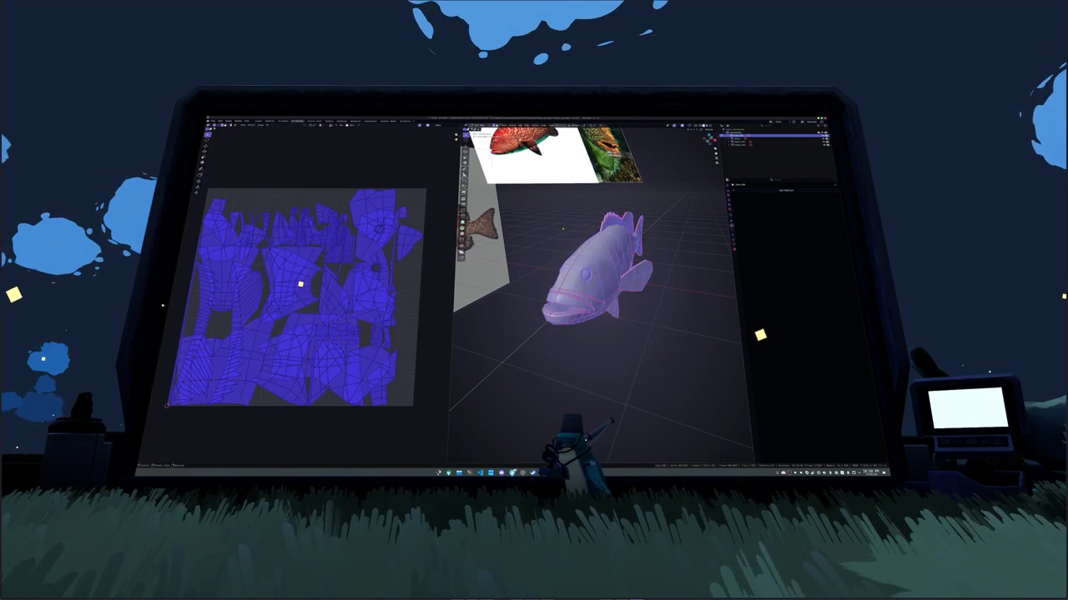
key("n")
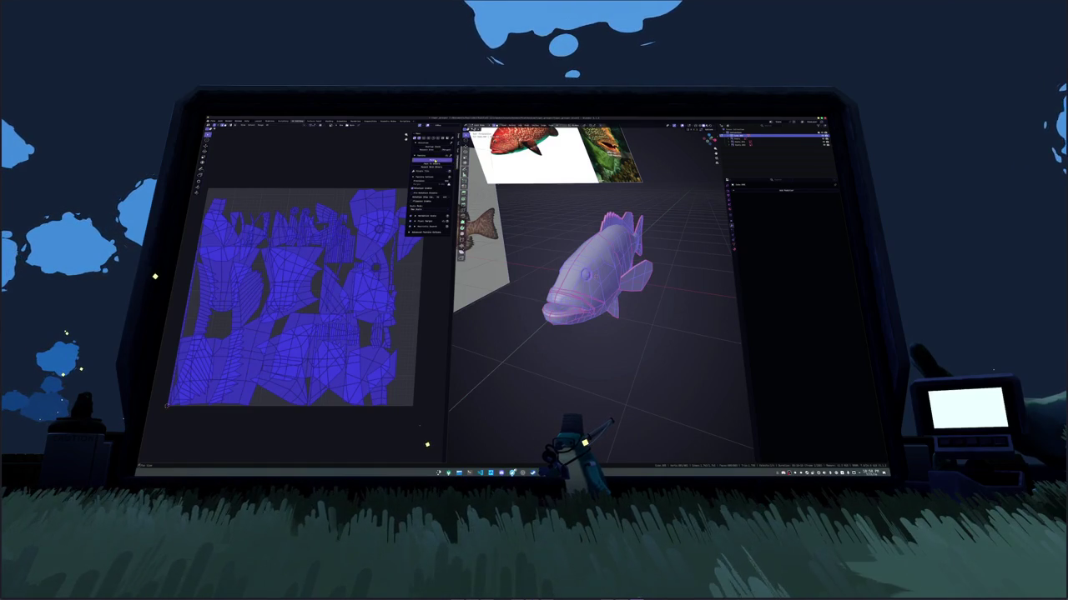
left_click(431, 161)
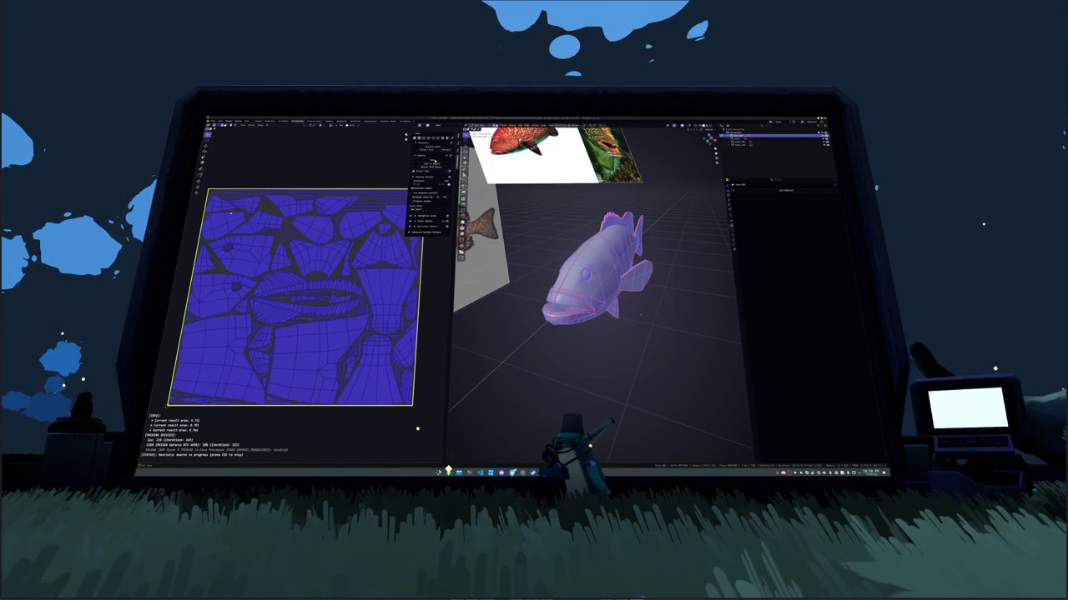
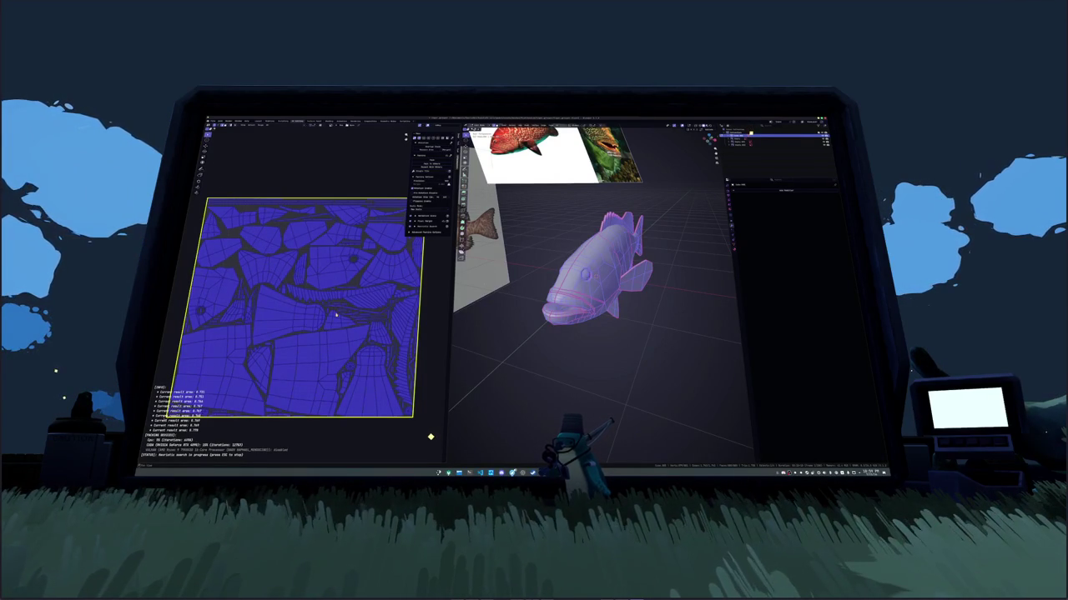
Finish the UV packing, leave Edit Mode, and give the fish object a new name.
key("Escape")
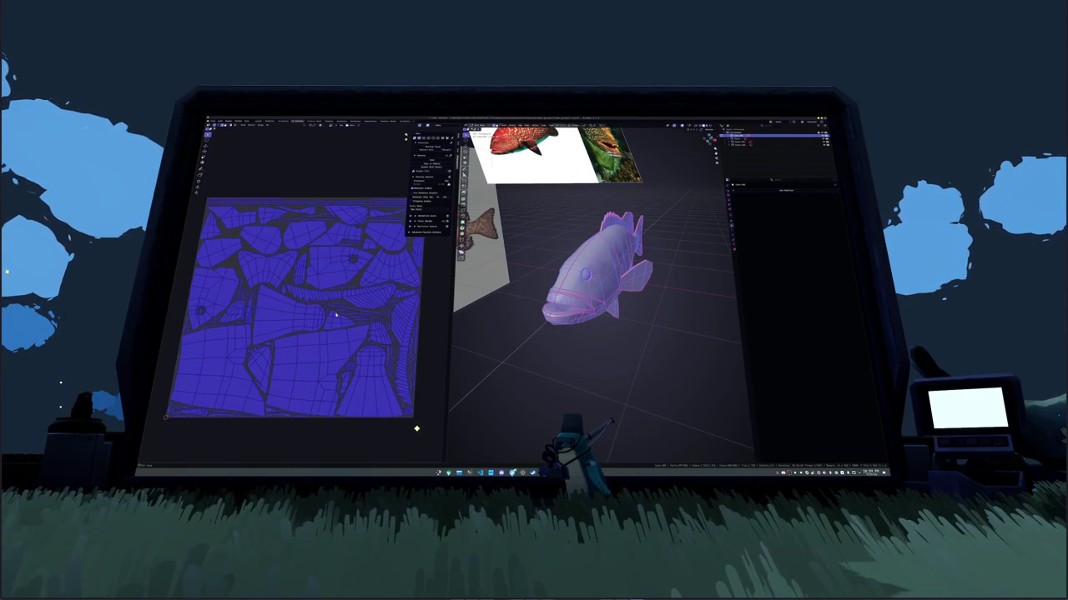
key("Tab")
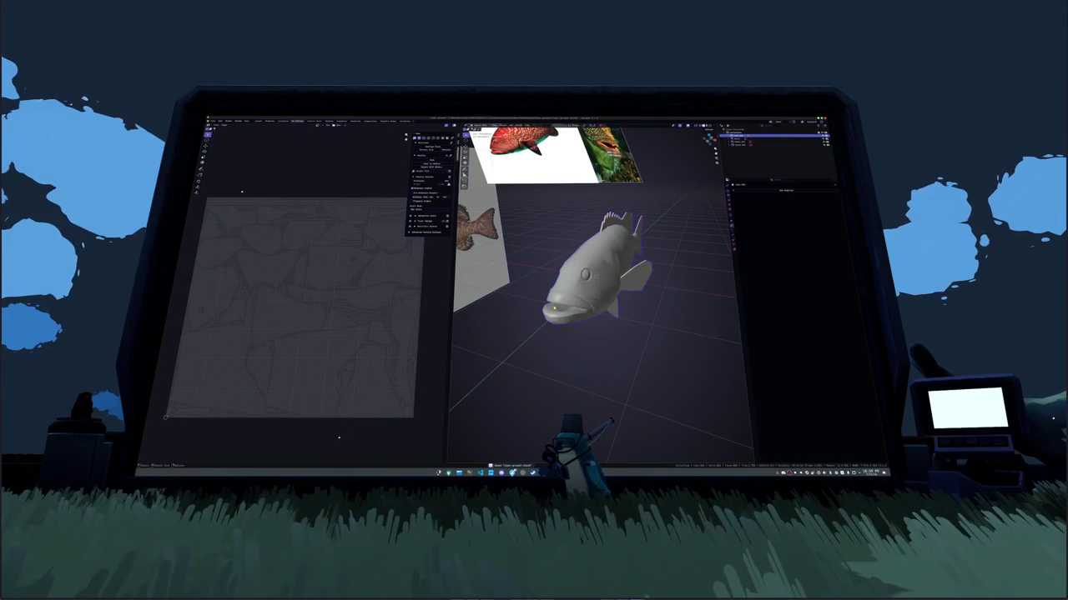
key("F2")
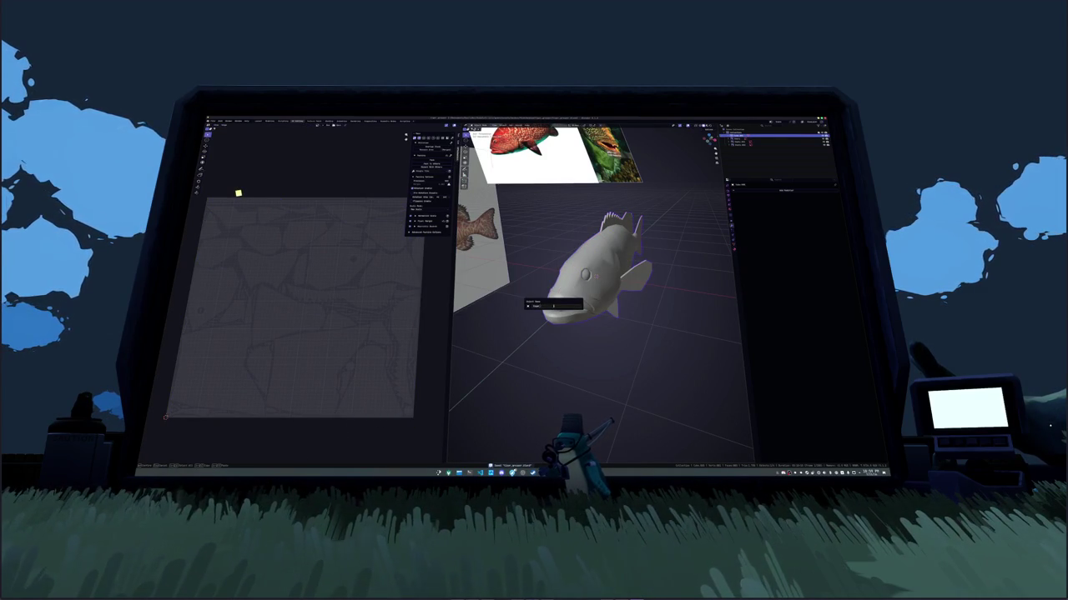
key("Return")
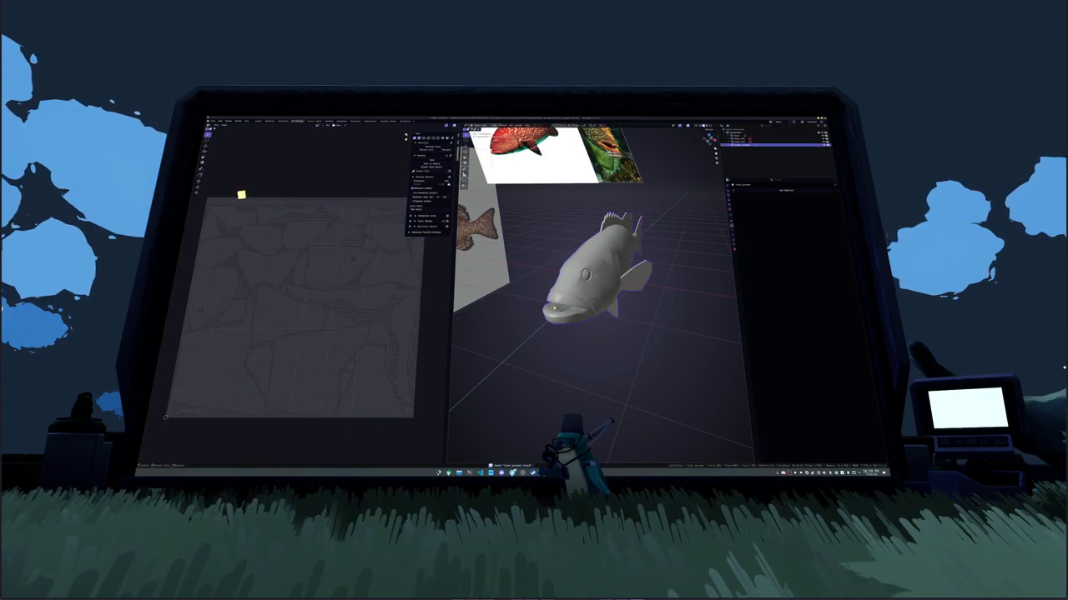
Check the fish object's settings across several Properties tabs.
left_click(734, 246)
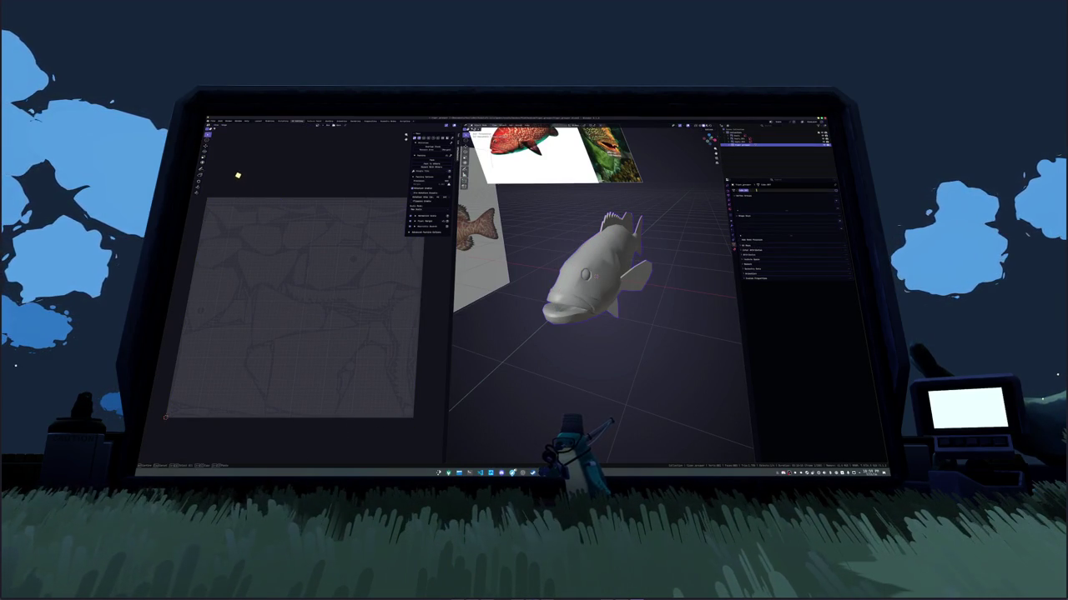
left_click(749, 250)
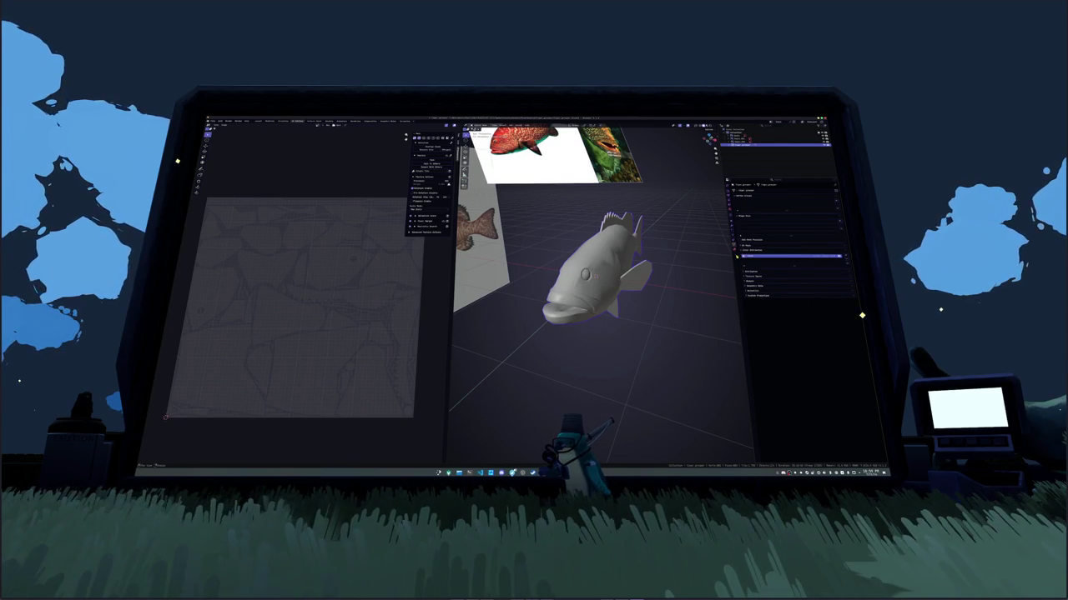
left_click(735, 236)
left_click(734, 246)
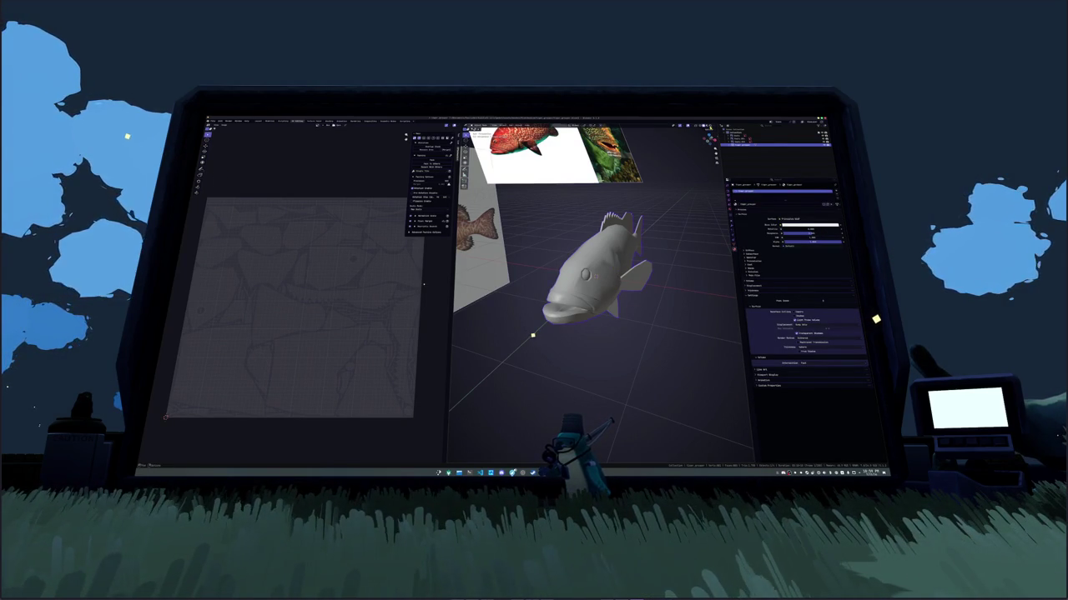
Preview rendered shading, return the fish to Edit Mode, and go to the Shading workspace.
key("z")
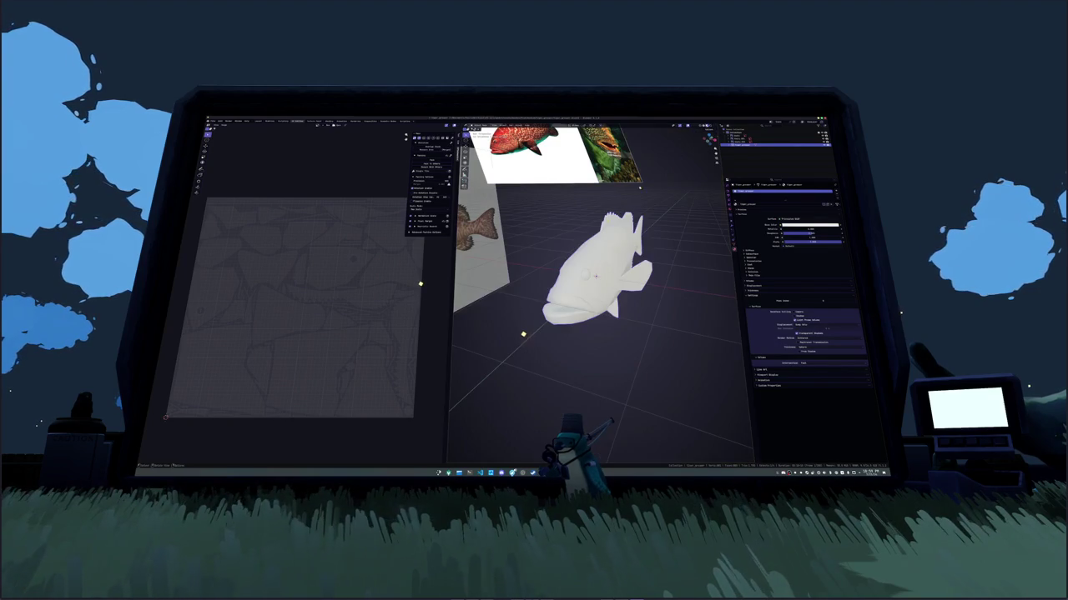
key("Tab")
key("ctrl+Page_Down")
key("ctrl+Page_Down")
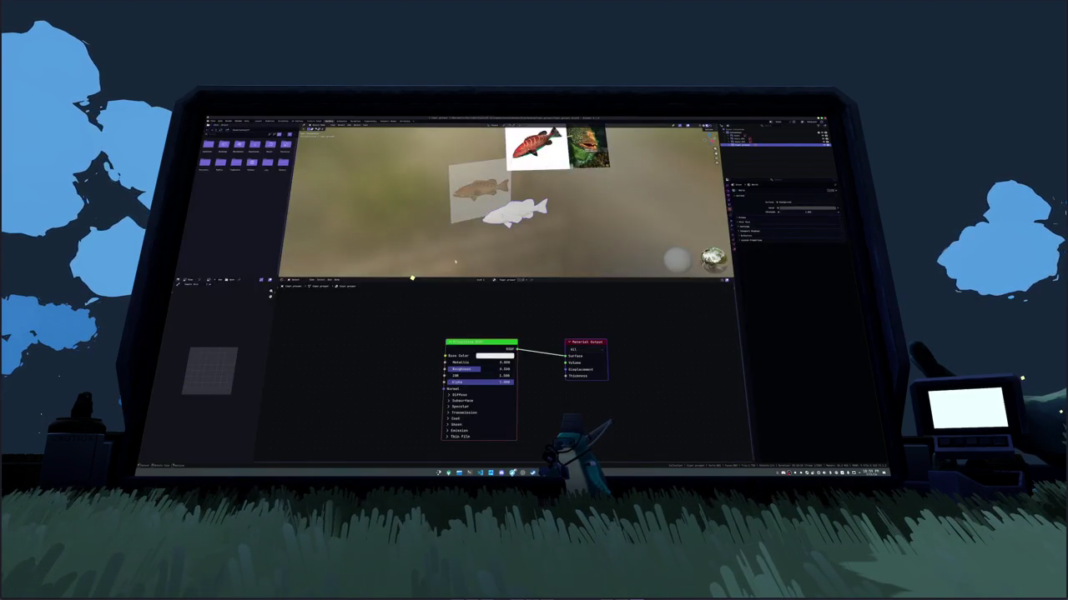
Replace the Principled BSDF with Texture Coordinate and Color Attribute nodes, linking Generated to Surface.
key("x")
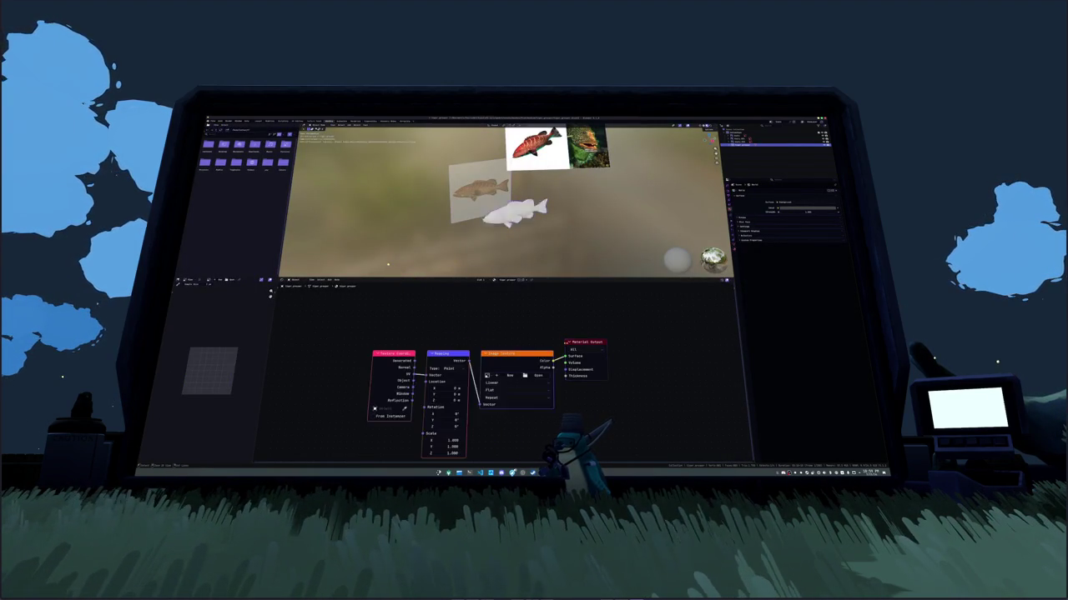
key("shift+a")
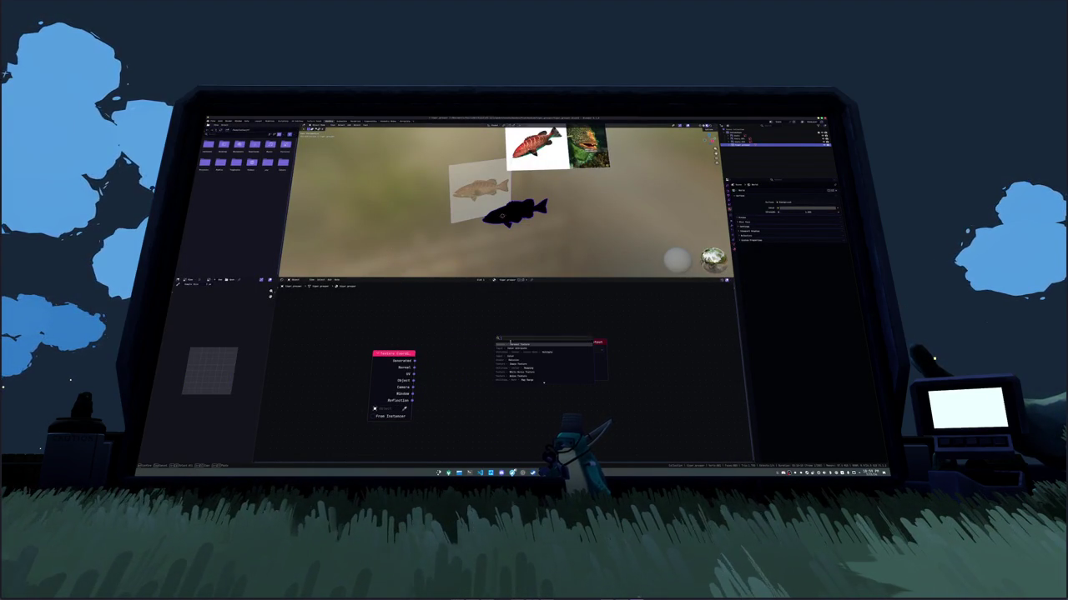
key("Return")
key("Escape")
key("shift+a")
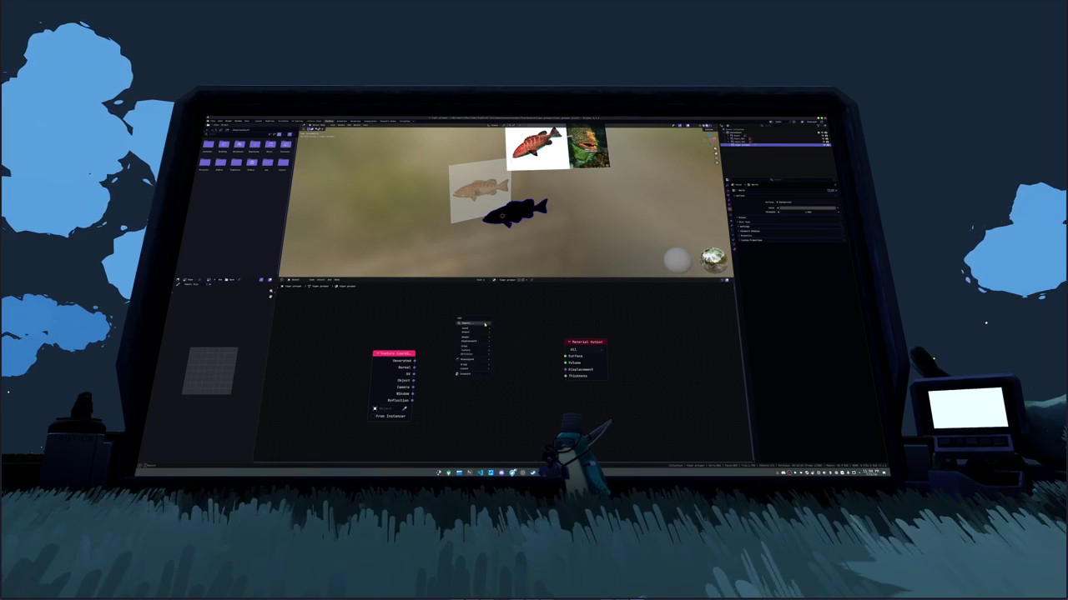
type("image")
key("Return")
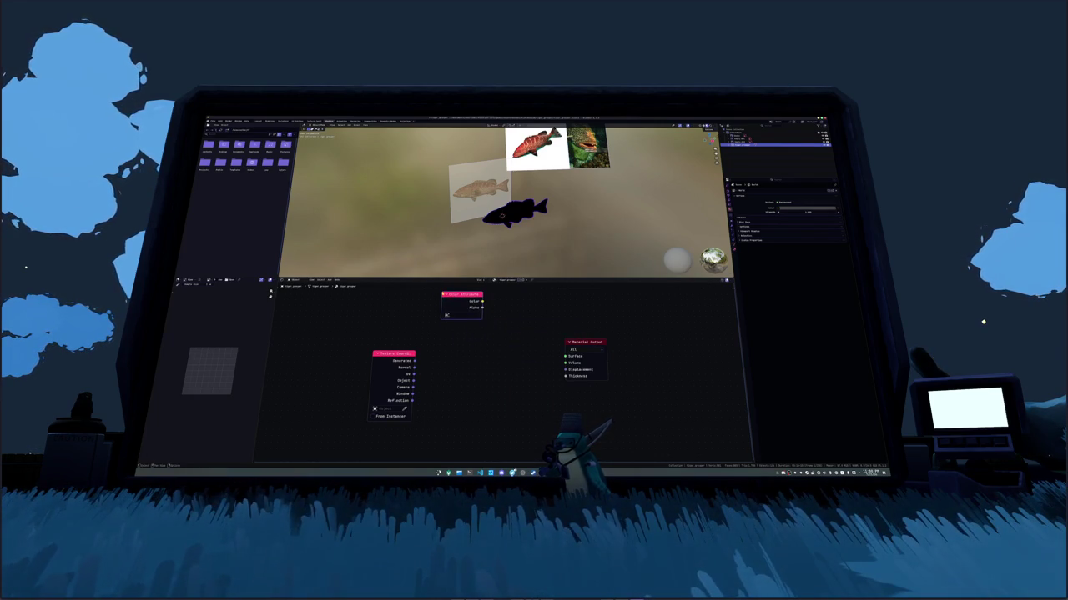
left_click(464, 314)
left_click(457, 326)
mouse_move(414, 361)
left_mouse_down()
mouse_move(565, 356)
mouse_move(410, 353)
mouse_move(464, 336)
left_mouse_up()
Bake Emit into the Active Color Attribute from the render bake settings.
scroll(511, 245, "up", 2)
scroll(587, 243, "up", 3)
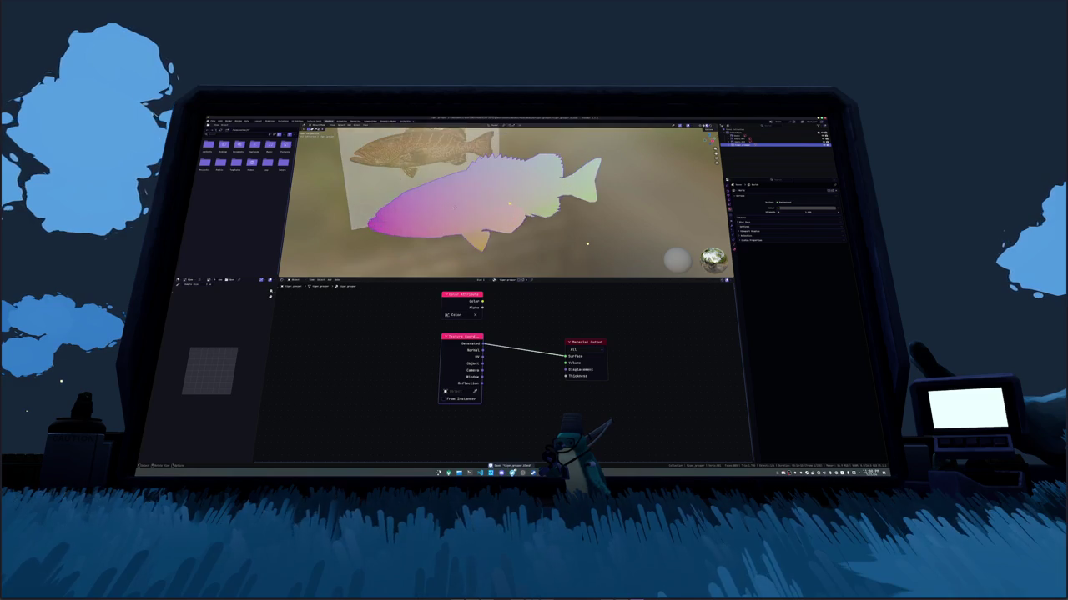
scroll(587, 244, "up", 2)
left_click(731, 194)
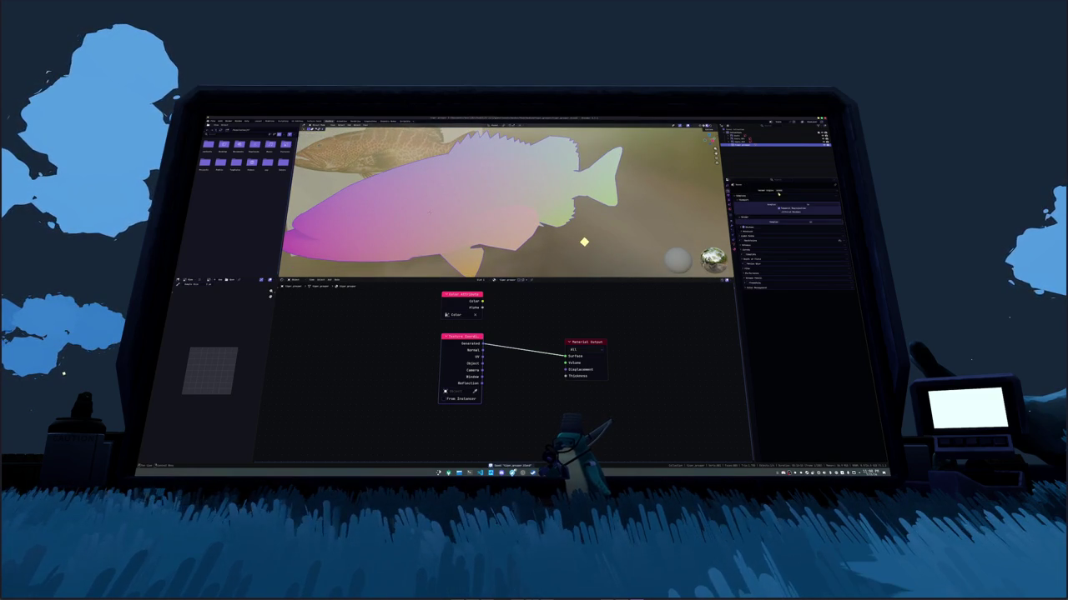
left_click(781, 209)
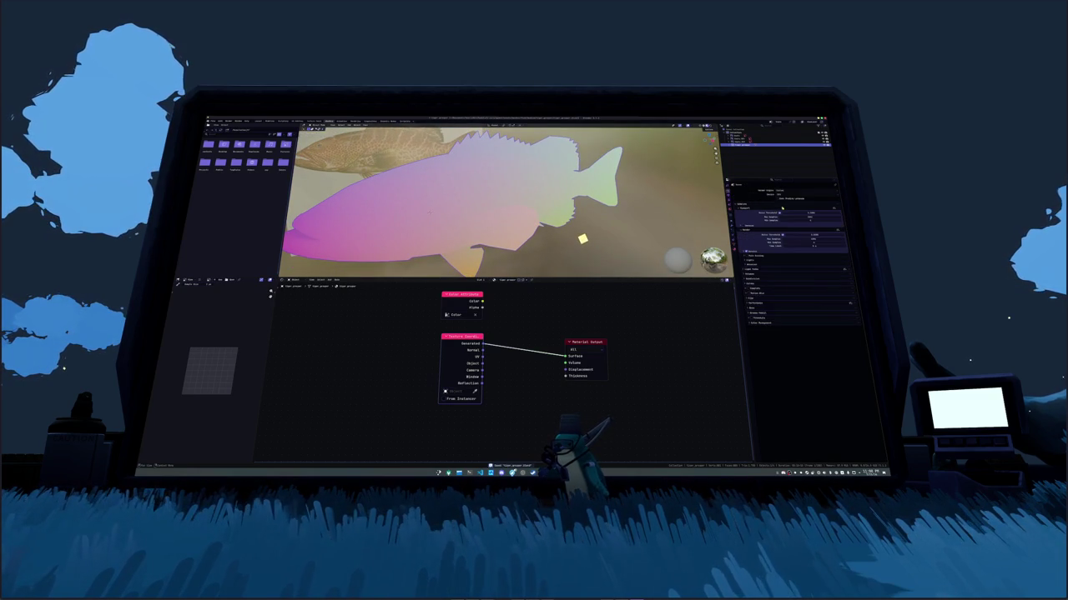
left_click(753, 309)
left_click(809, 380)
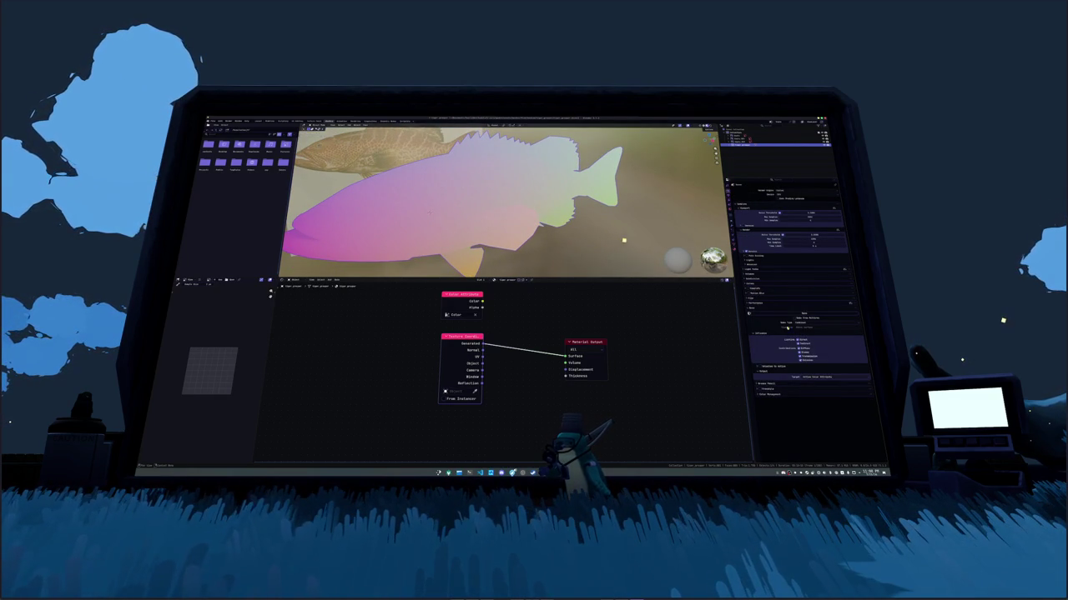
left_click(791, 314)
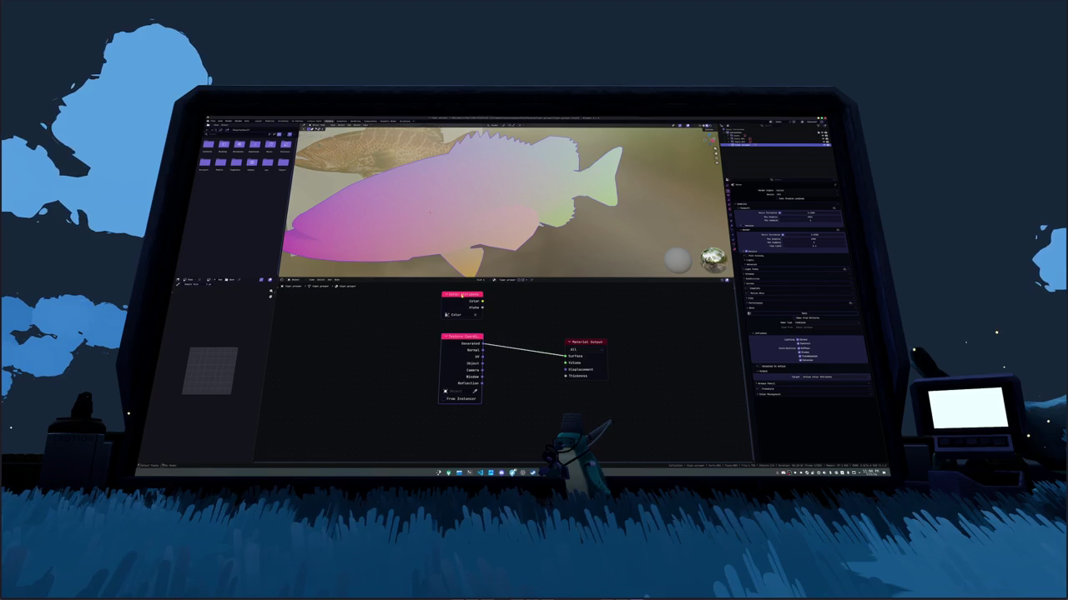
Orbit around the fish to inspect the baked gradient, cancelling an accidental rotation.
mouse_move(434, 209)
middle_mouse_down()
mouse_move(465, 230)
mouse_move(596, 205)
middle_mouse_up()
key("n")
key("r")
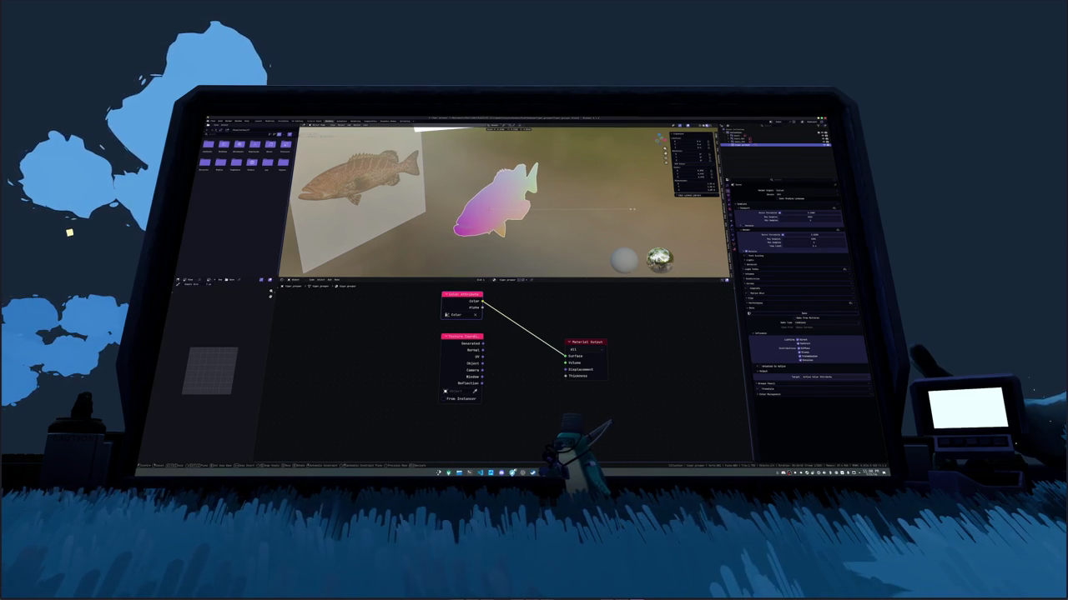
right_click(631, 208)
right_click(631, 211)
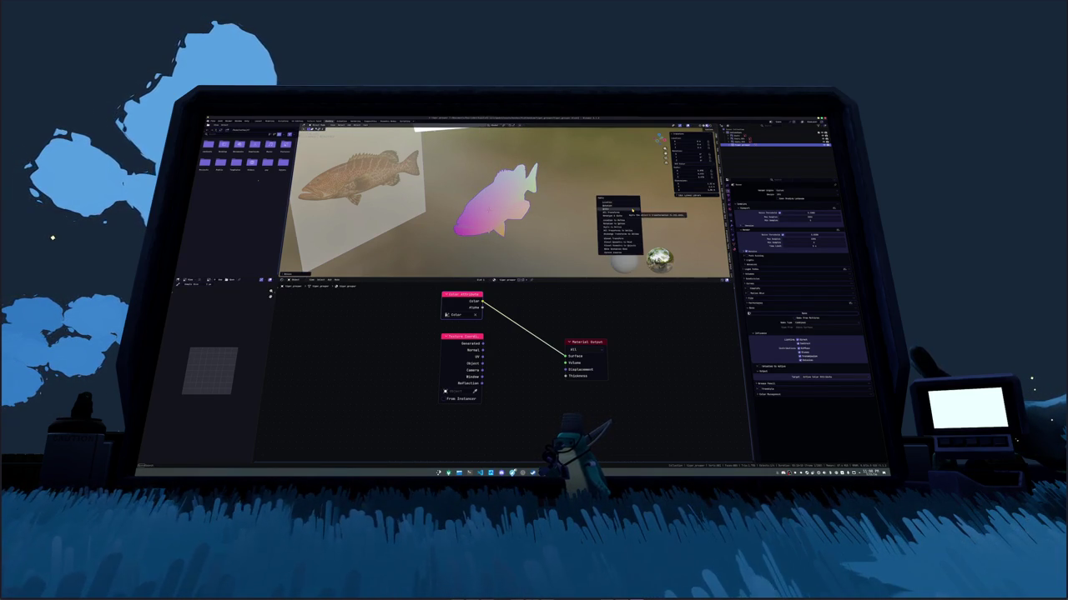
key("Escape")
middle_click_drag(611, 217, 640, 227)
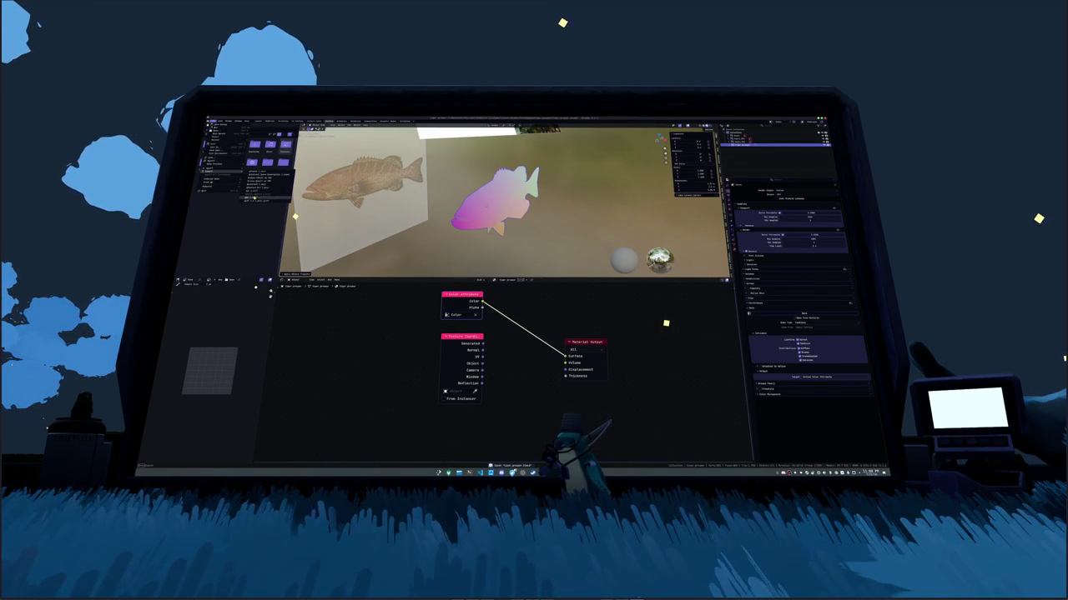
Browse into the project subfolder, then start File > Export for the fish model.
left_click(275, 190)
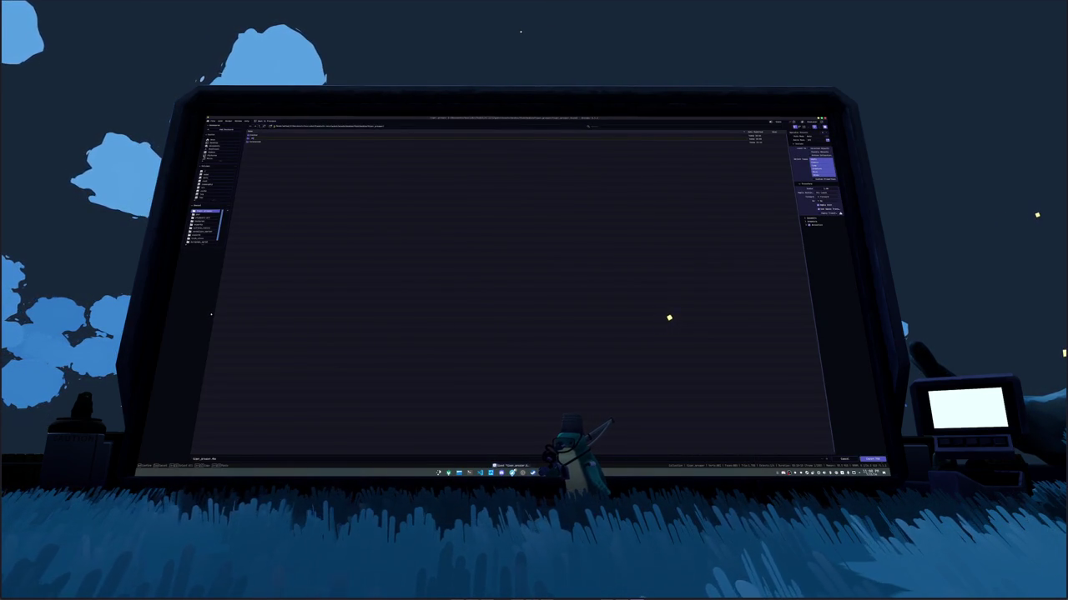
left_click(275, 138)
double_click(281, 139)
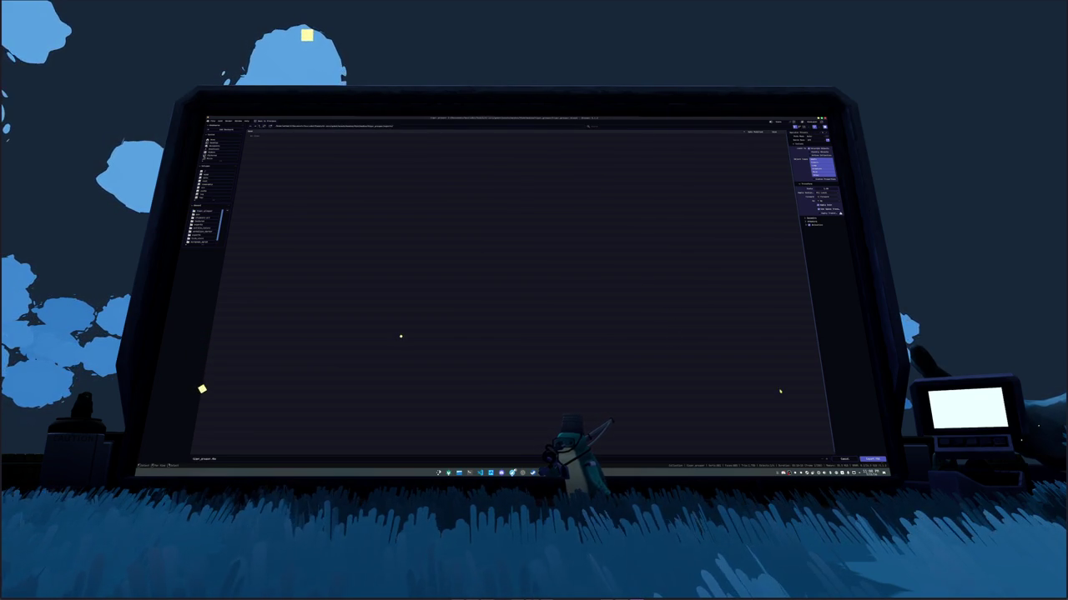
key("Escape")
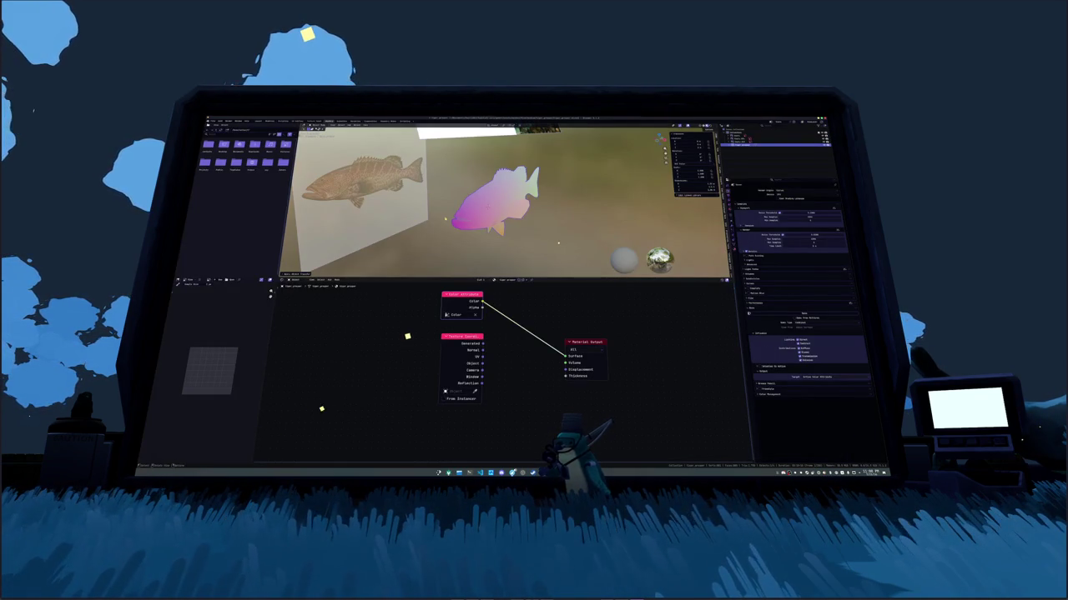
left_click(213, 121)
mouse_move(215, 171)
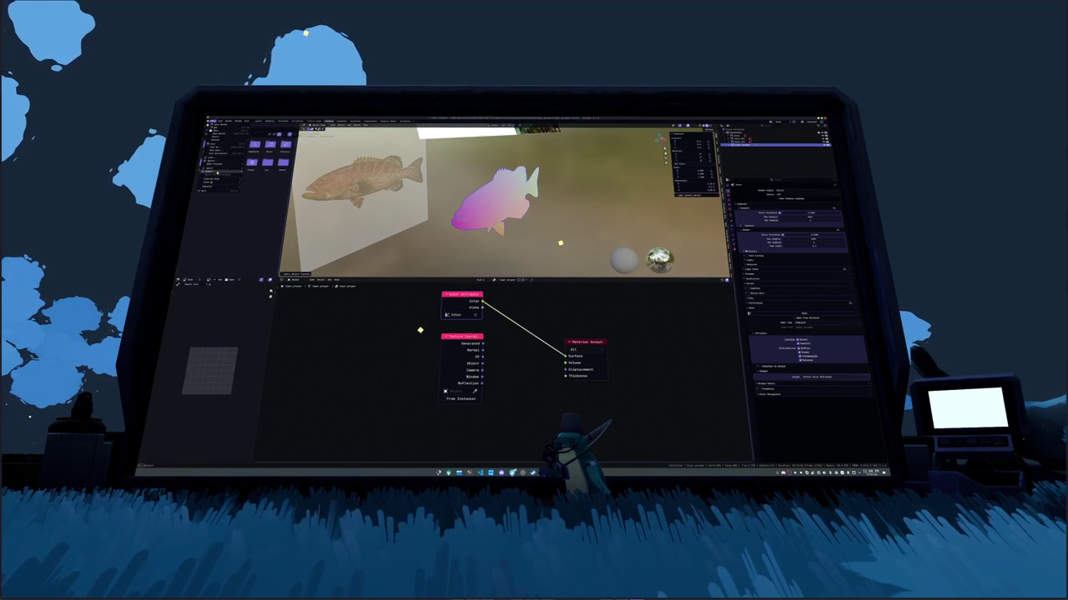
left_click(262, 185)
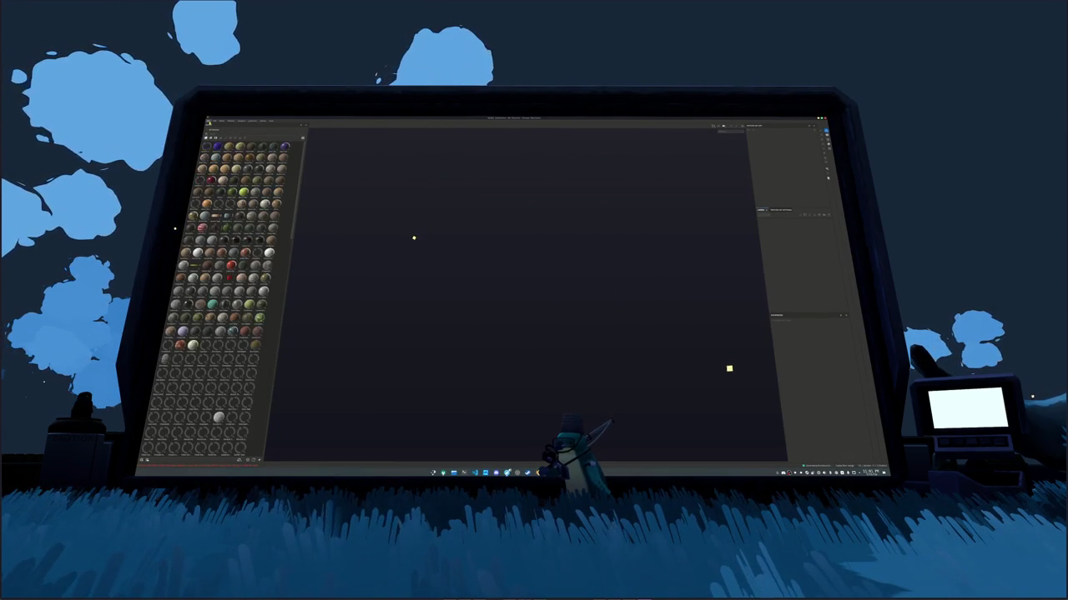
Create a new project from the exported fish model file and open Bake Mesh Maps.
key("ctrl+n")
left_click(554, 238)
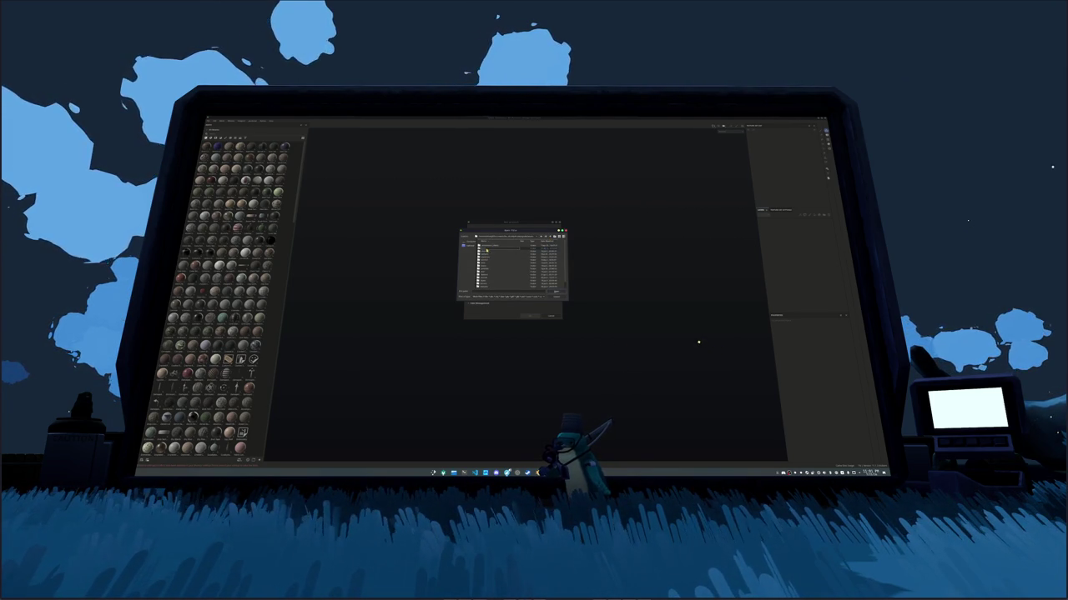
double_click(485, 258)
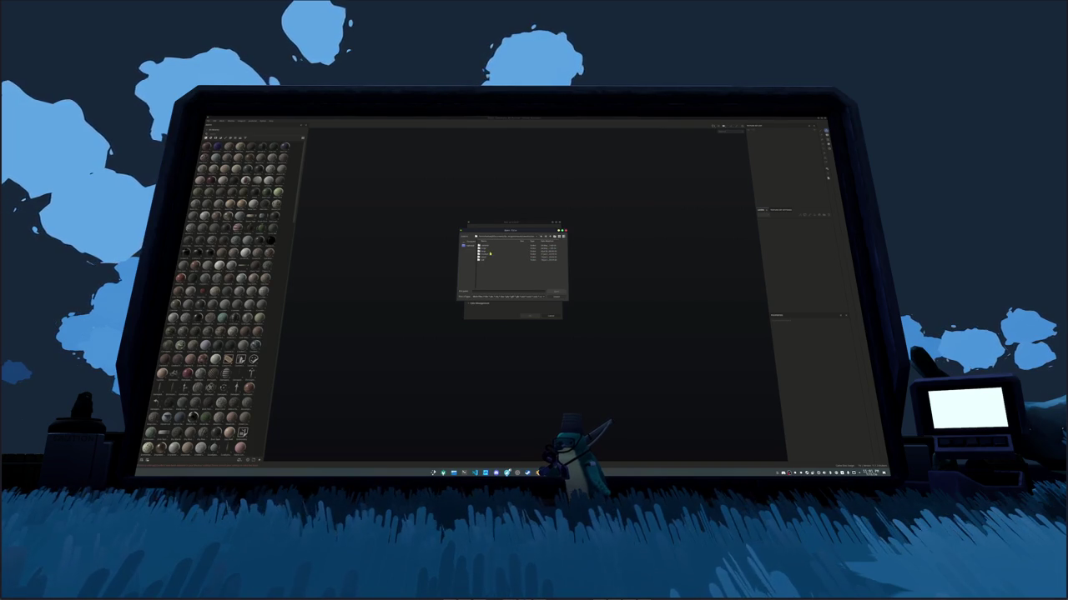
double_click(485, 250)
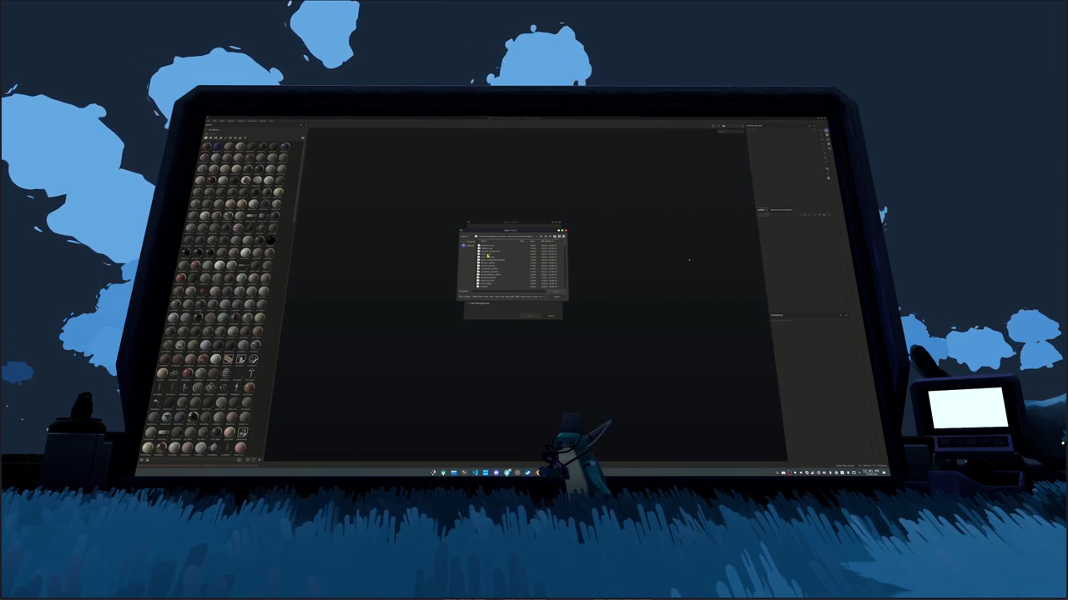
double_click(489, 266)
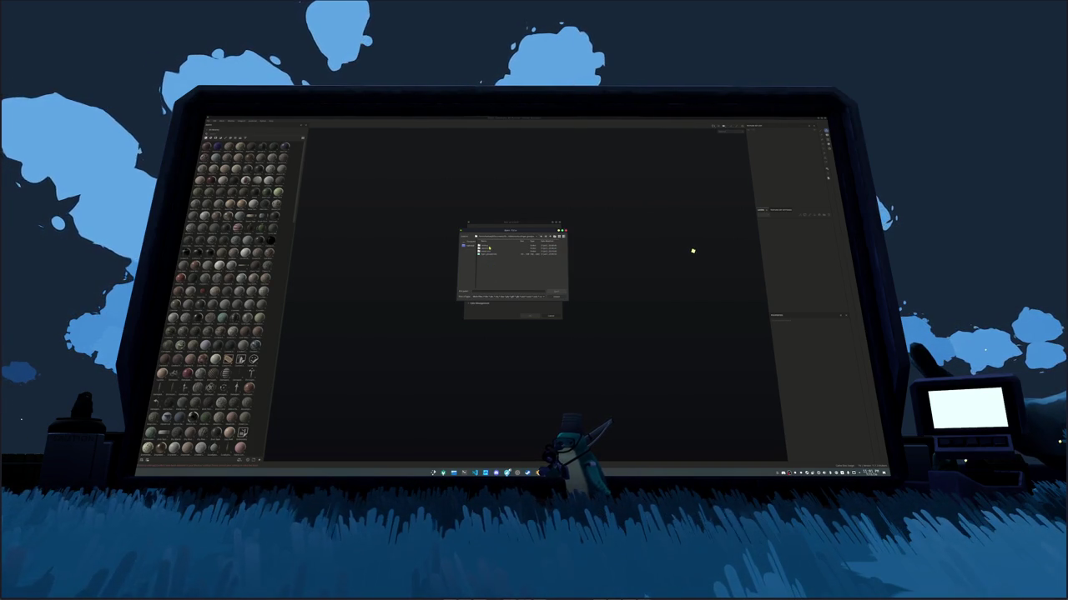
double_click(487, 247)
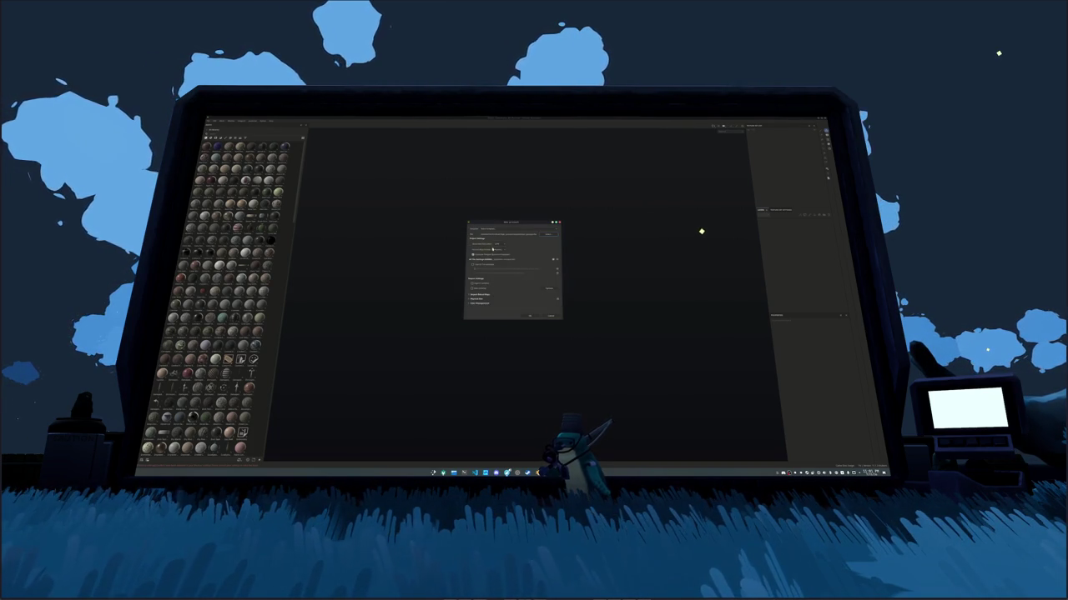
left_click(528, 316)
key("ctrl+b")
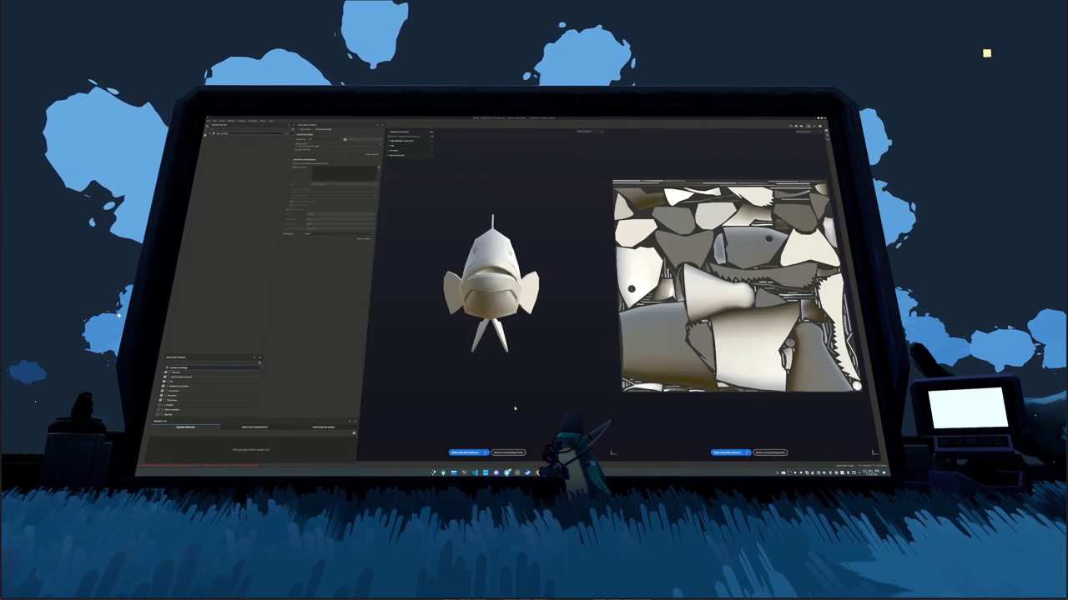
Bake the fish's mesh maps, turning the view to a side angle and re-baking once.
left_click(461, 453)
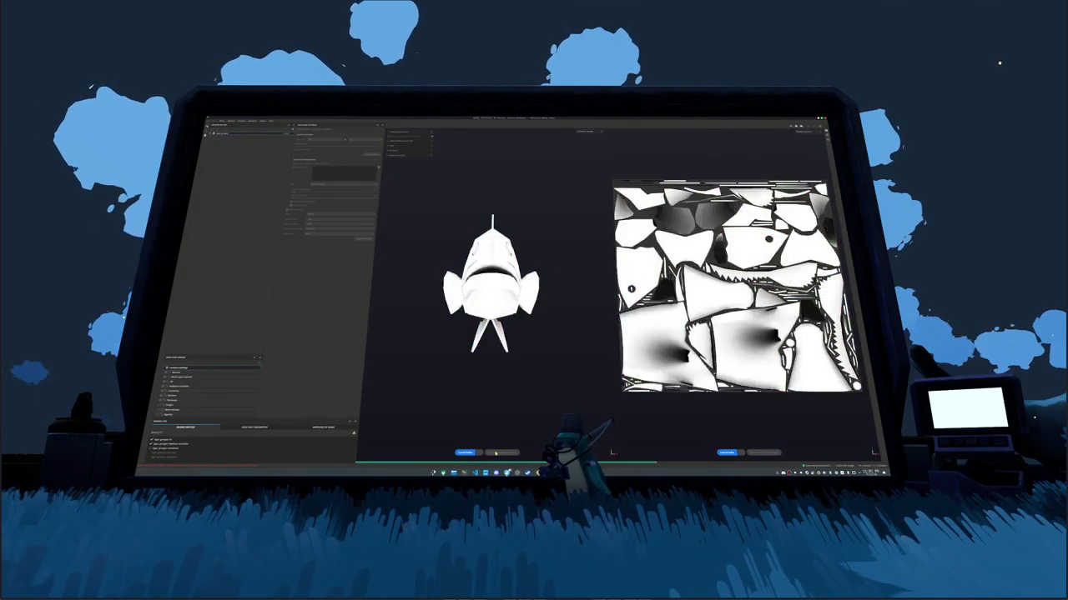
left_click(500, 453)
mouse_move(525, 365)
left_mouse_down("alt")
mouse_move(445, 328)
mouse_move(424, 296)
mouse_move(467, 276)
mouse_move(377, 265)
mouse_move(434, 269)
mouse_move(393, 298)
left_mouse_up("alt")
scroll(447, 281, "up", 5)
scroll(393, 298, "down", 3)
scroll(392, 298, "down", 3)
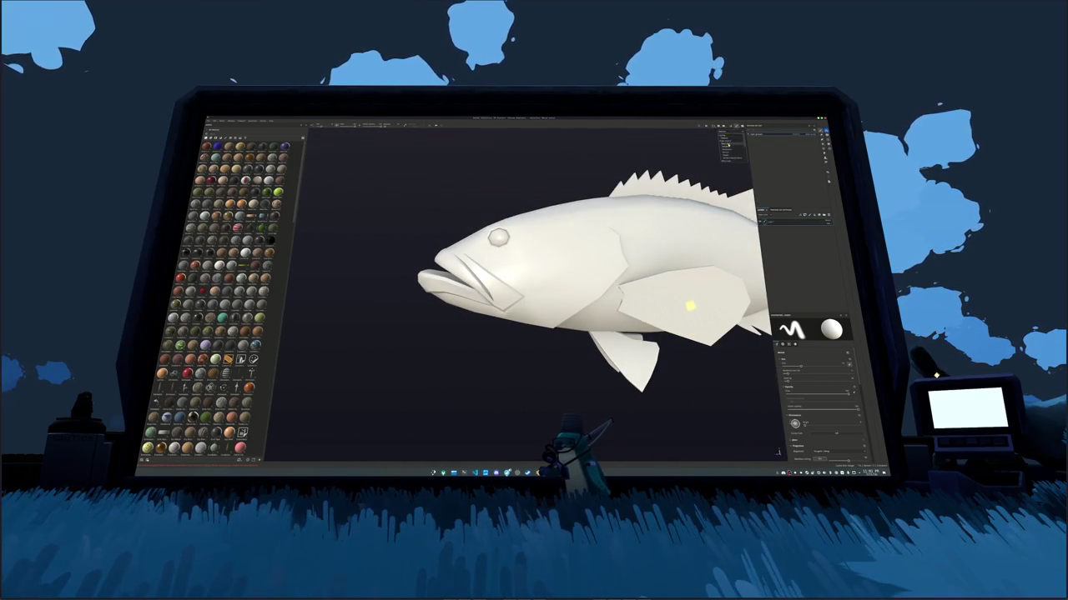
scroll(675, 171, "down", 2)
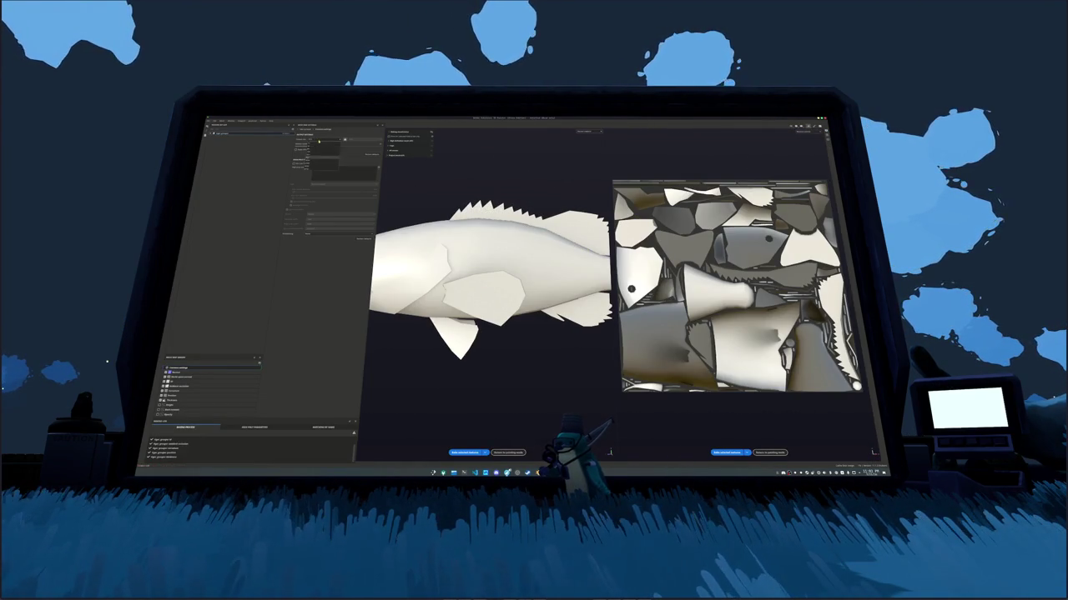
left_click(469, 453)
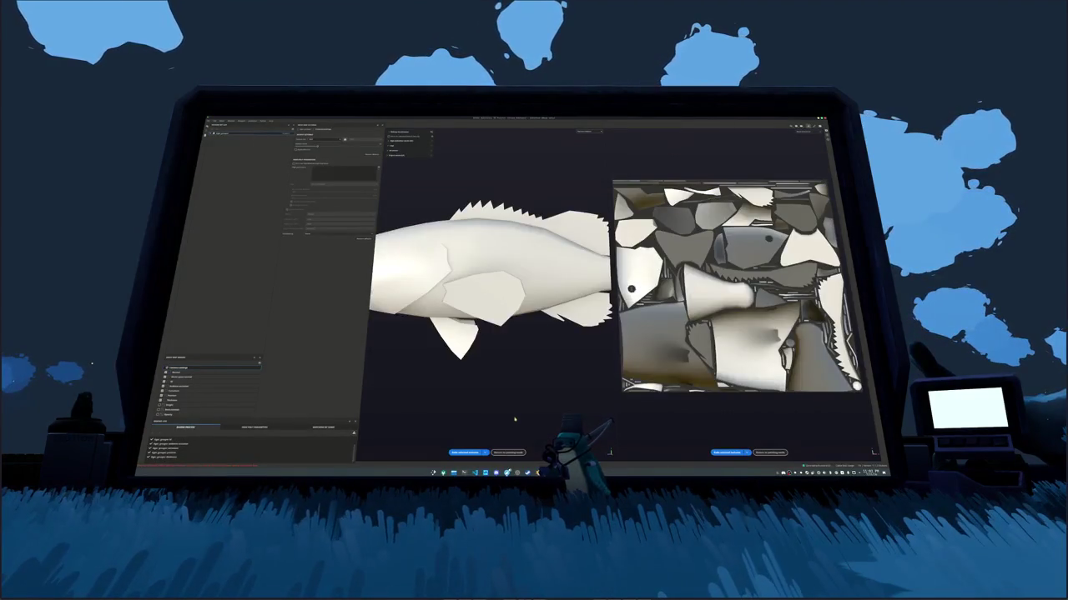
left_click(501, 453)
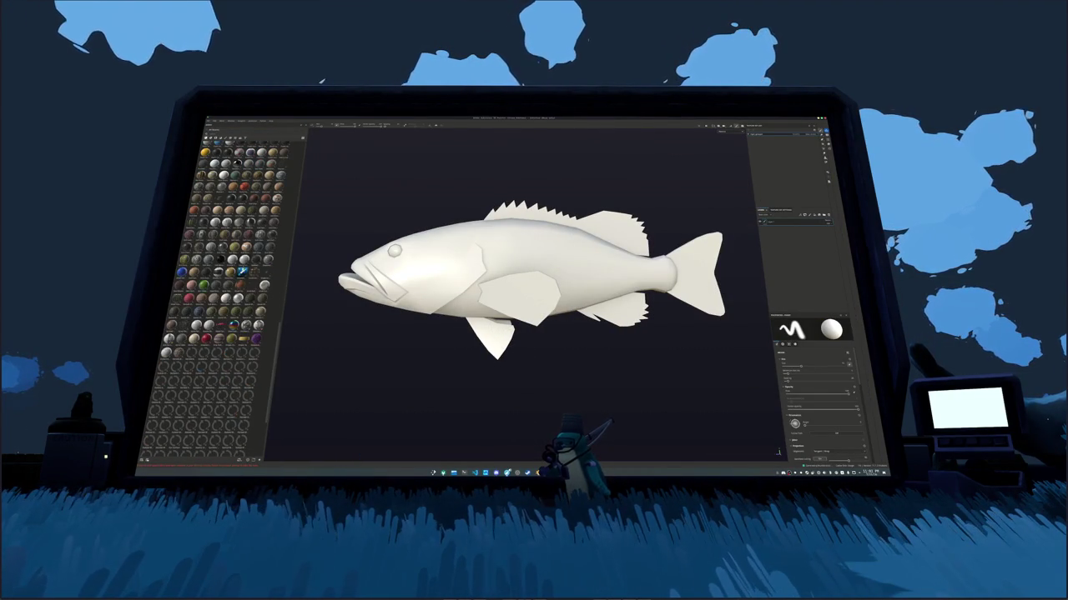
Fill the whole fish with a copper-brown shelf material, then bring Steam forward.
left_click(242, 271)
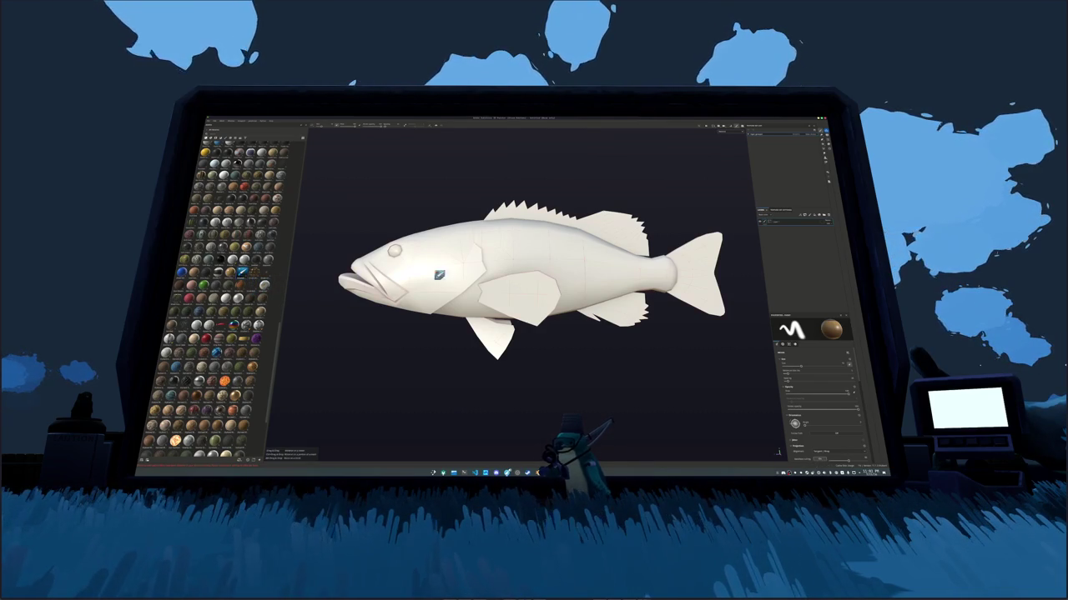
left_click_drag(400, 393, 488, 411)
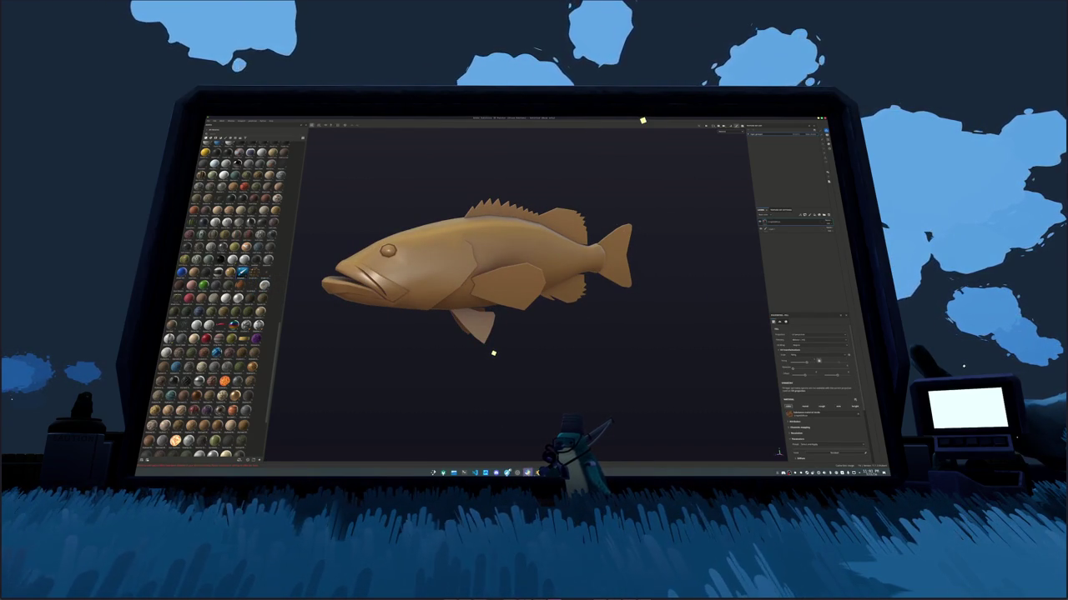
mouse_move(527, 472)
left_click(527, 453)
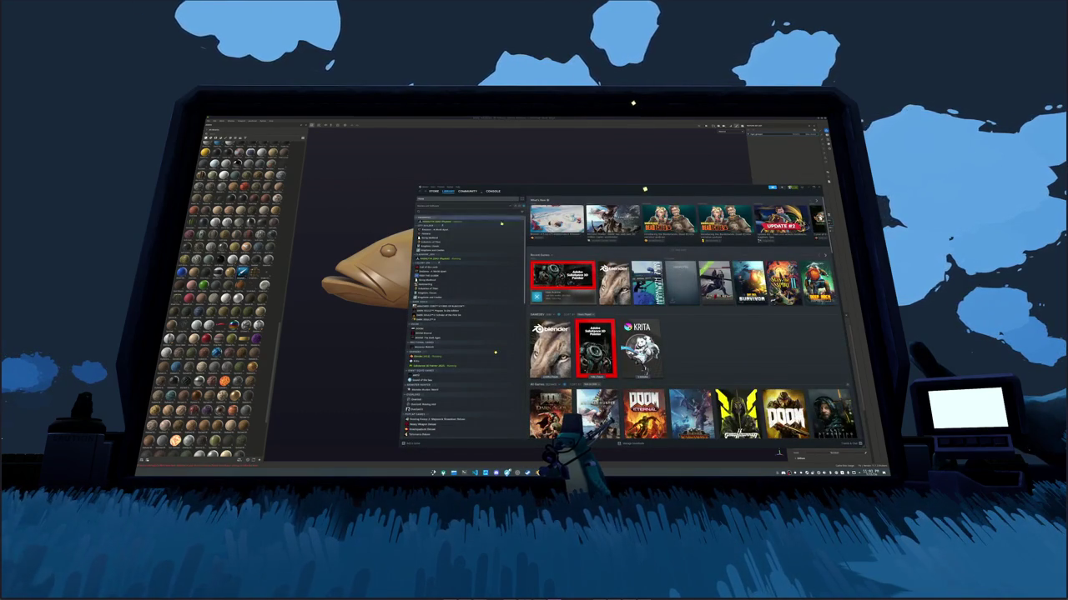
Go from the Substance 3D Painter store page to the Substance 3D Designer 2026 page.
left_click(547, 271)
left_click(540, 261)
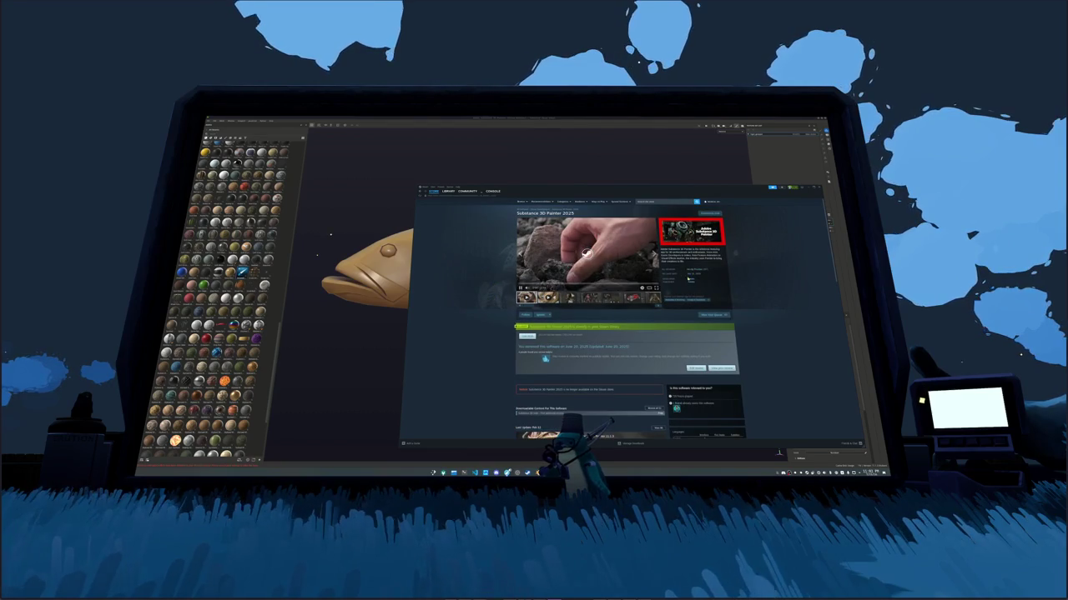
left_click(538, 283)
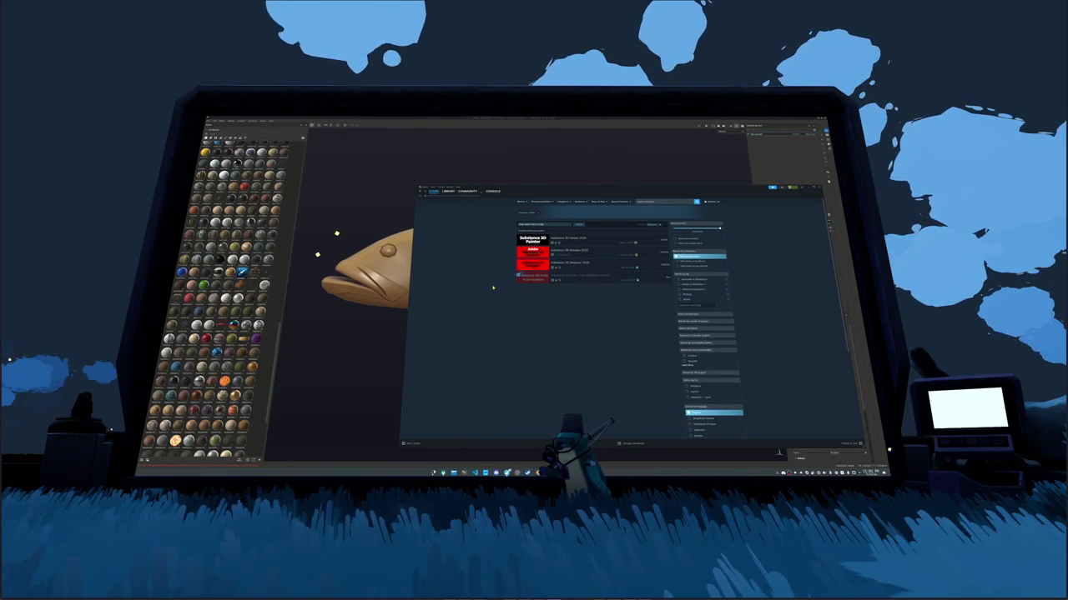
mouse_move(575, 264)
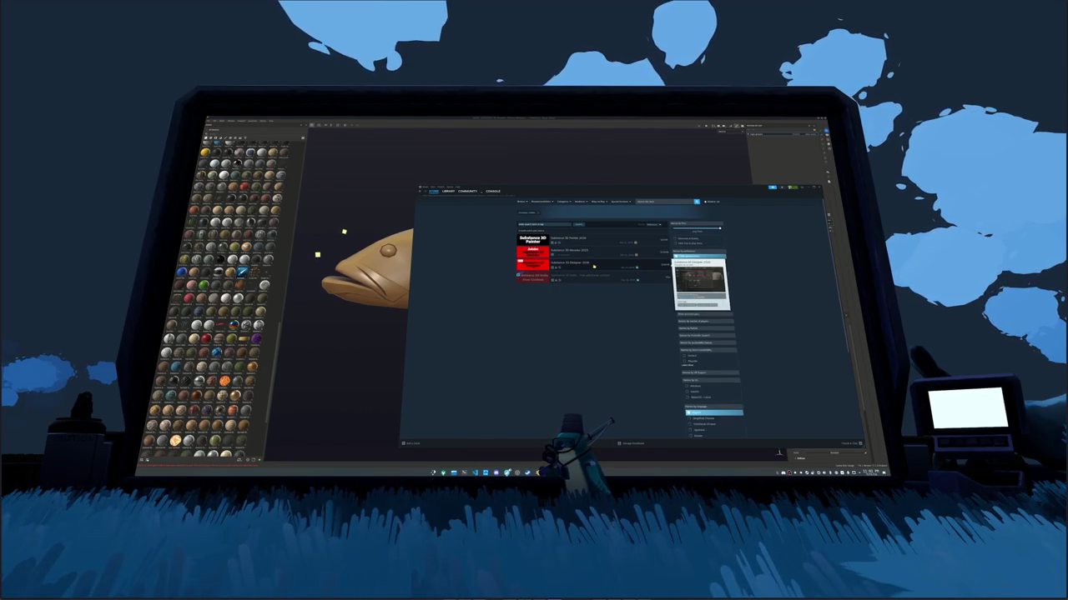
left_click(593, 265)
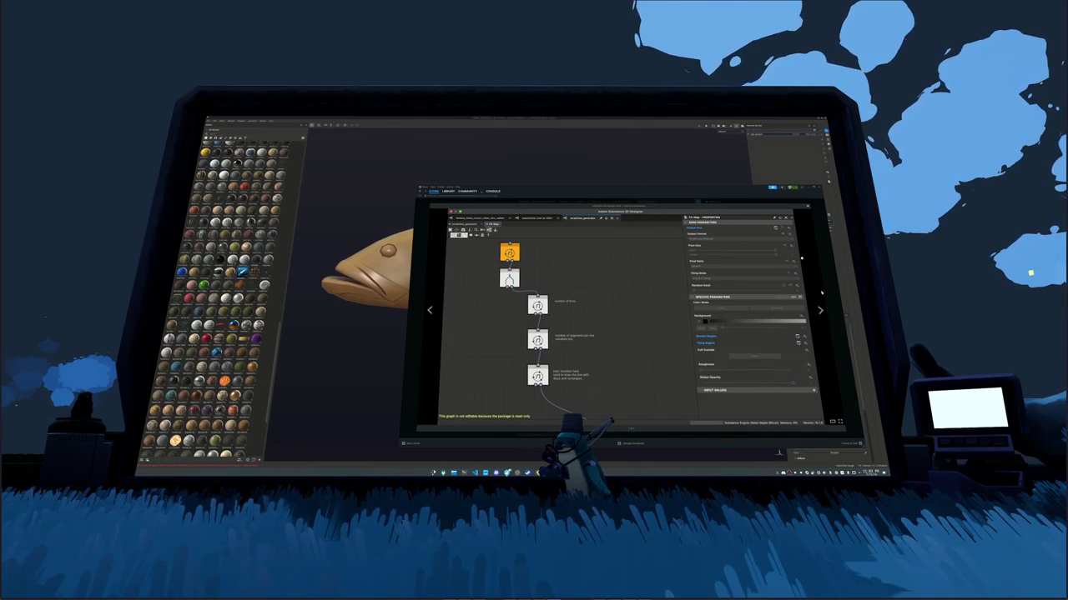
Close the screenshot viewer, then read and close the Designer 16.0 update announcement.
left_click(771, 237)
scroll(534, 331, "down", 2)
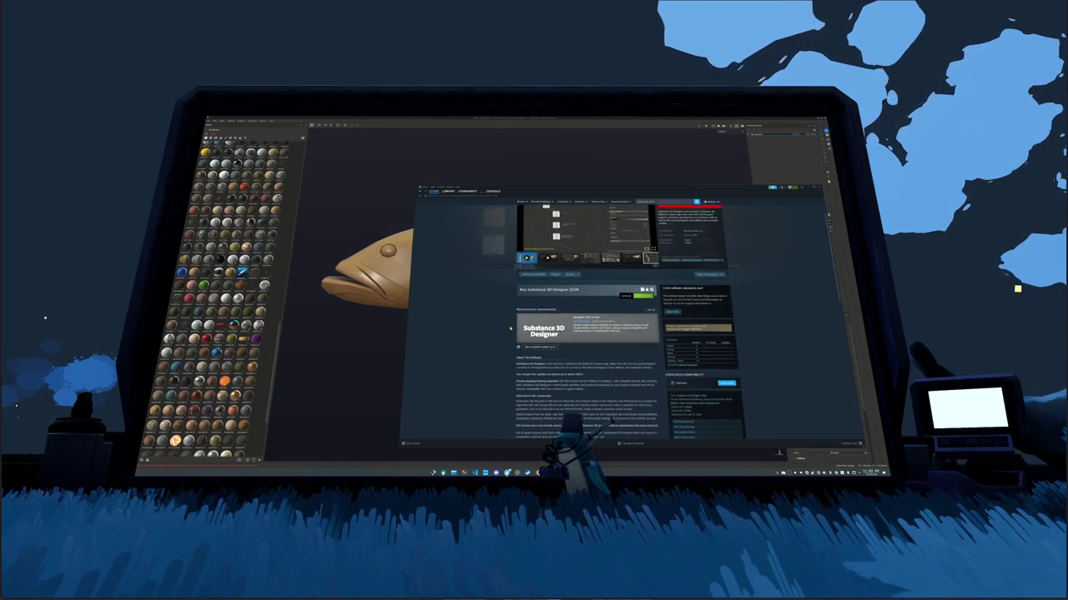
scroll(535, 331, "down", 1)
left_click(546, 318)
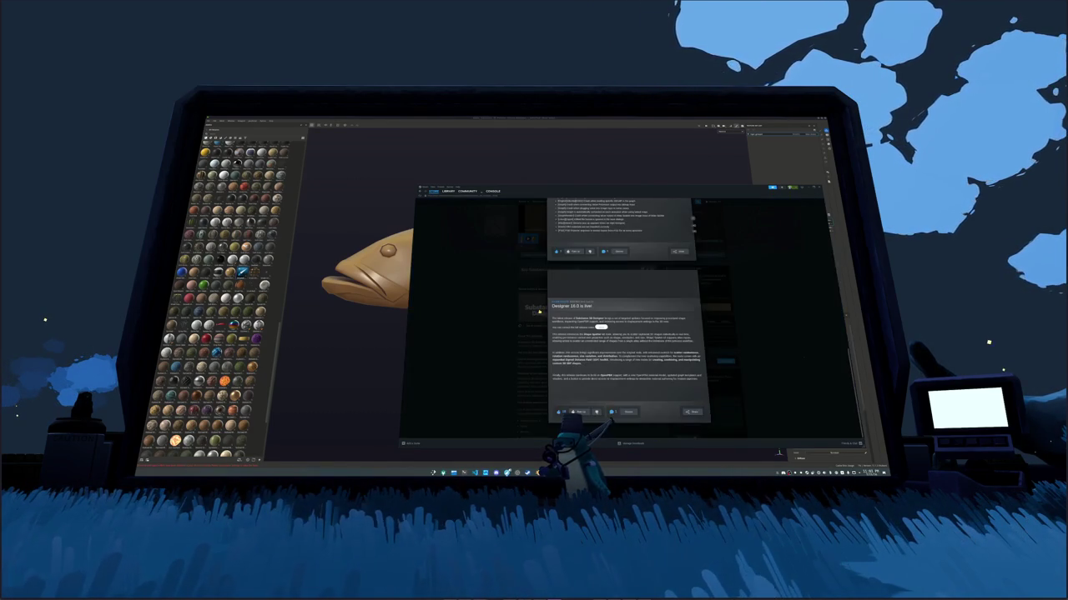
scroll(546, 318, "down", 2)
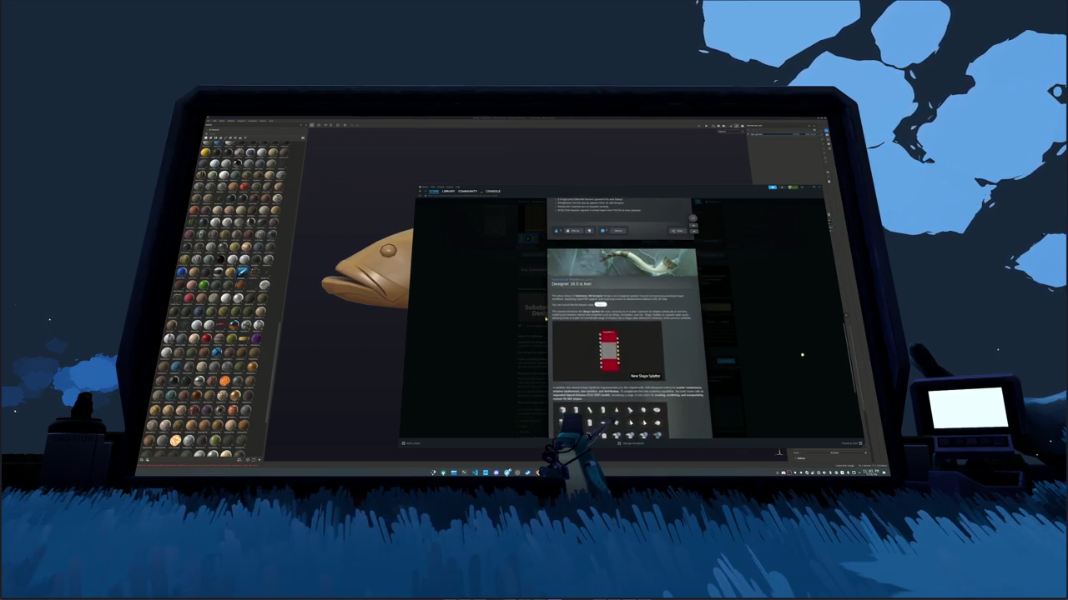
scroll(546, 318, "down", 2)
scroll(546, 317, "down", 2)
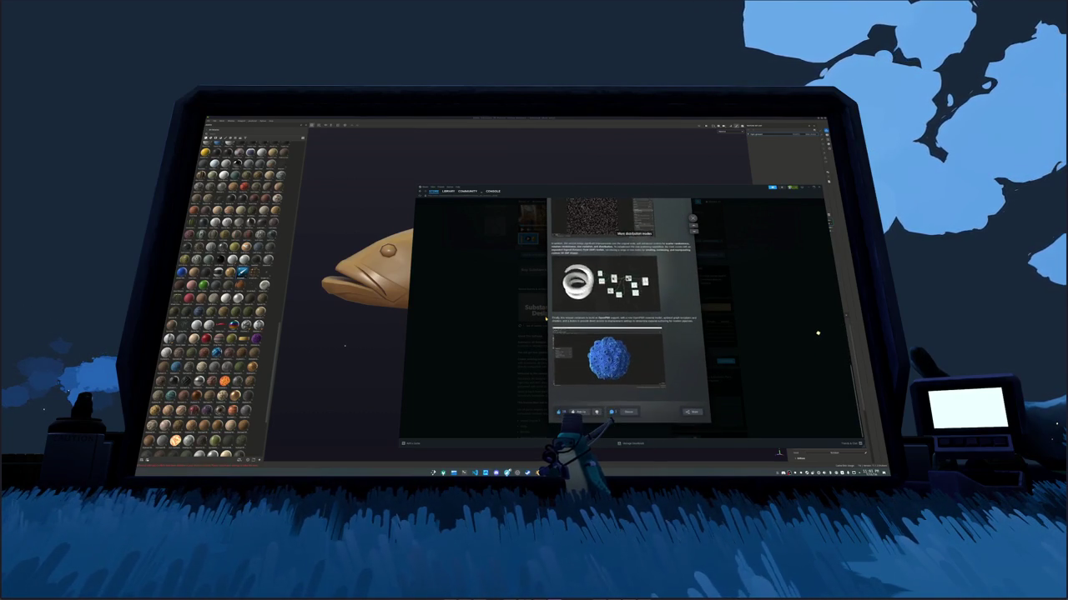
left_click(494, 319)
Scroll down through the Designer 2026 store page and back up.
scroll(494, 319, "down", 3)
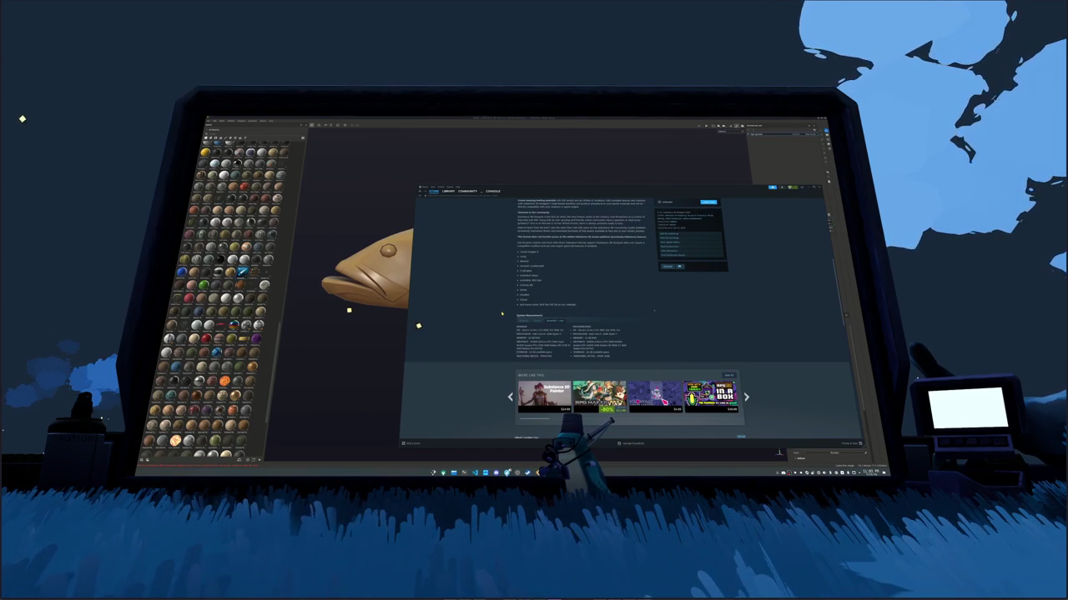
scroll(501, 313, "down", 3)
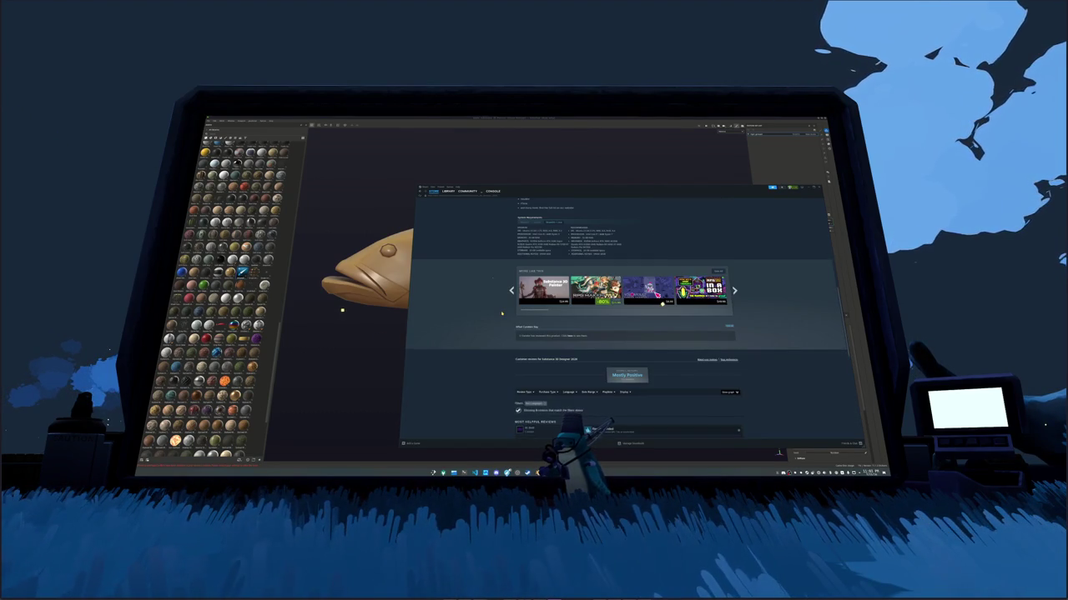
scroll(501, 314, "down", 1)
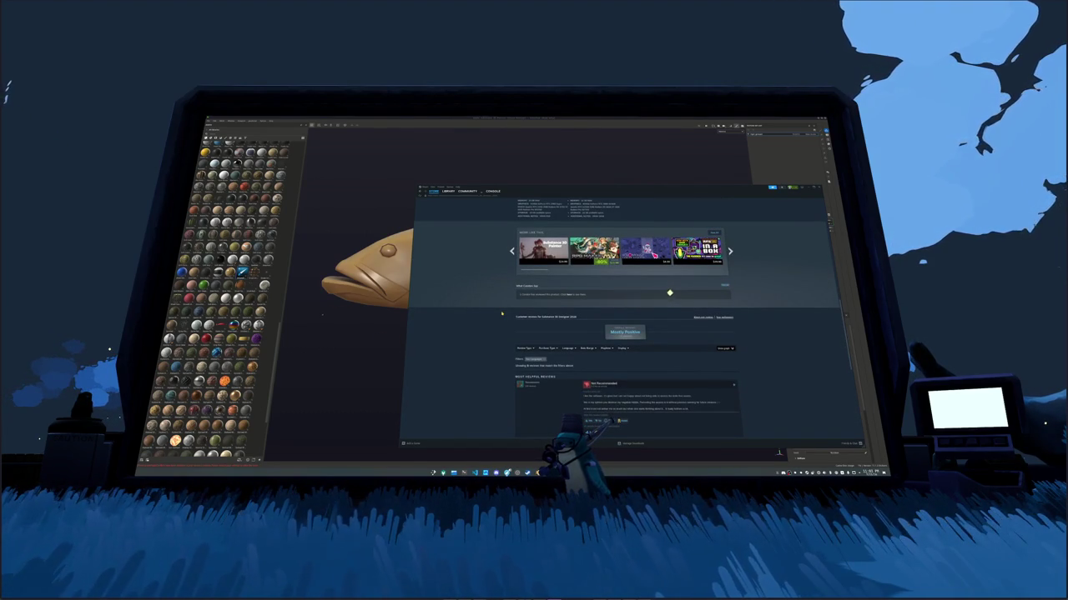
scroll(502, 313, "down", 3)
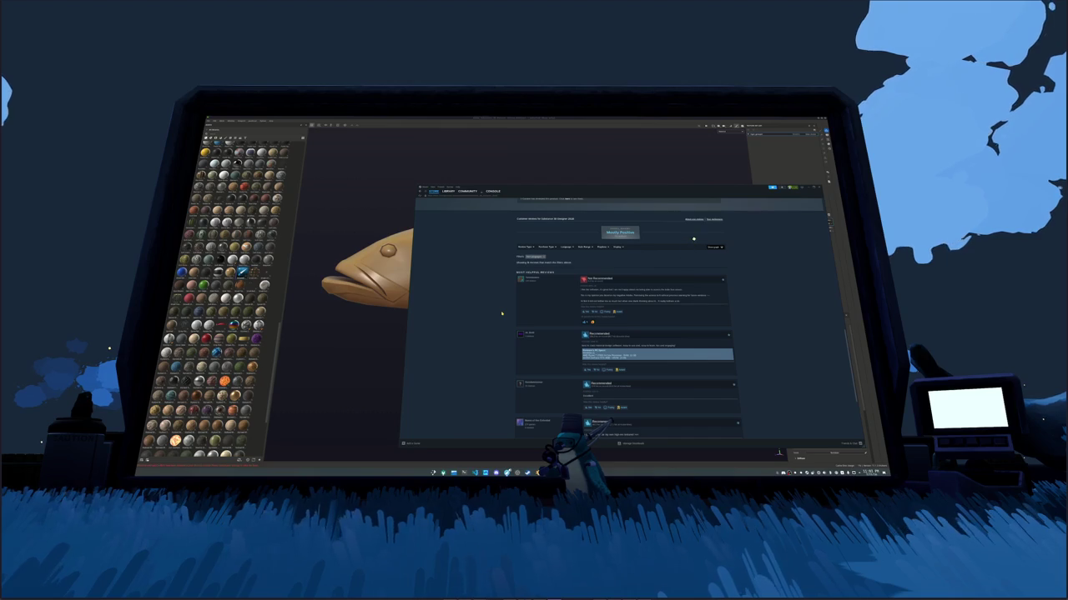
scroll(501, 313, "up", 3)
scroll(501, 314, "up", 3)
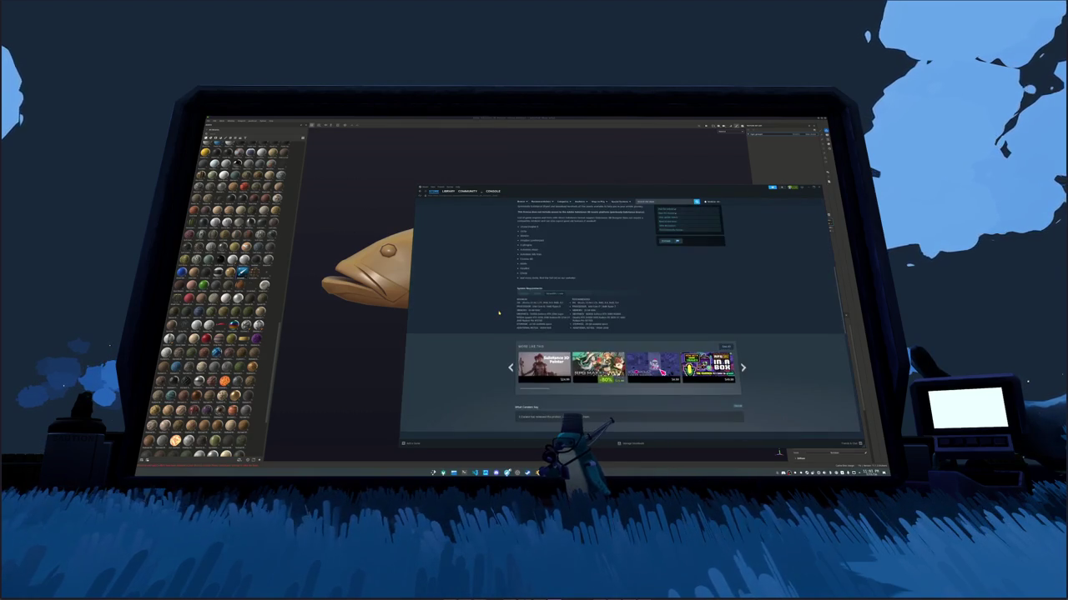
scroll(499, 314, "up", 10)
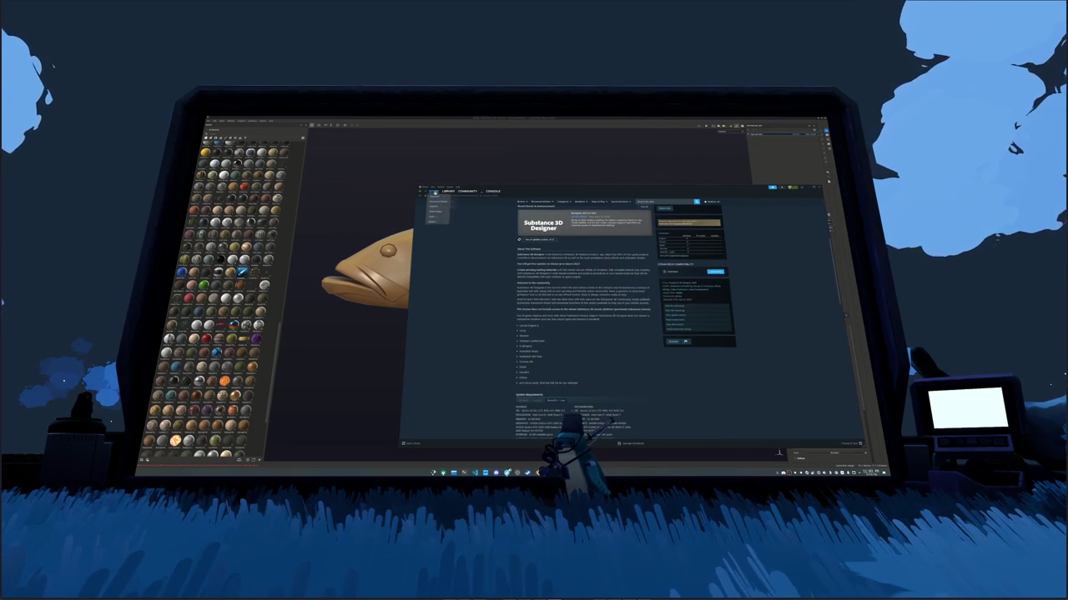
scroll(505, 298, "up", 2)
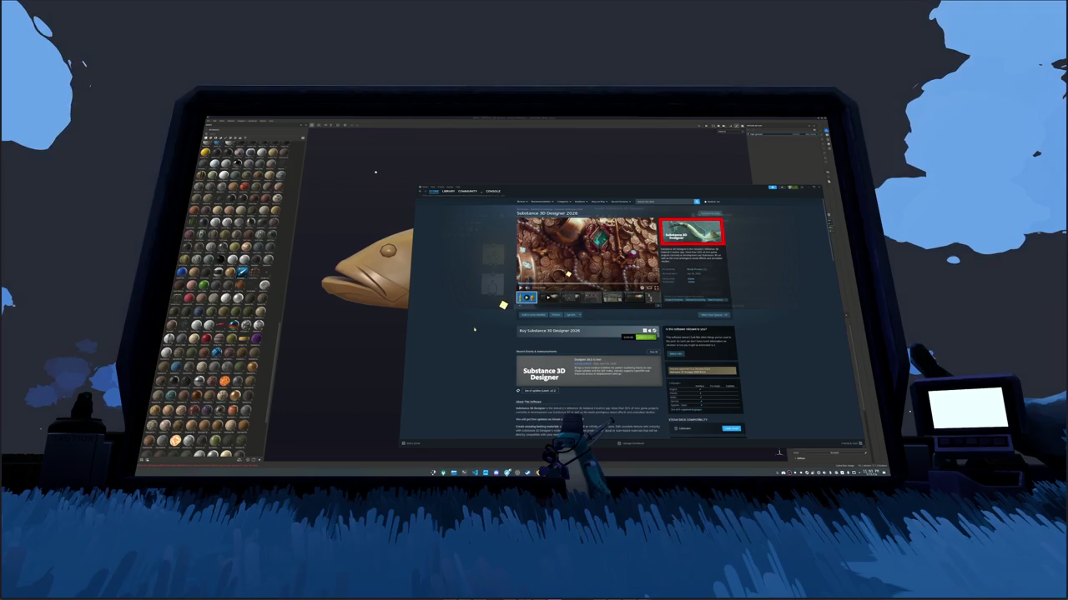
Open Animation & Modeling and page the featured carousel forward to Desktop Mate, then back one.
left_click(501, 308)
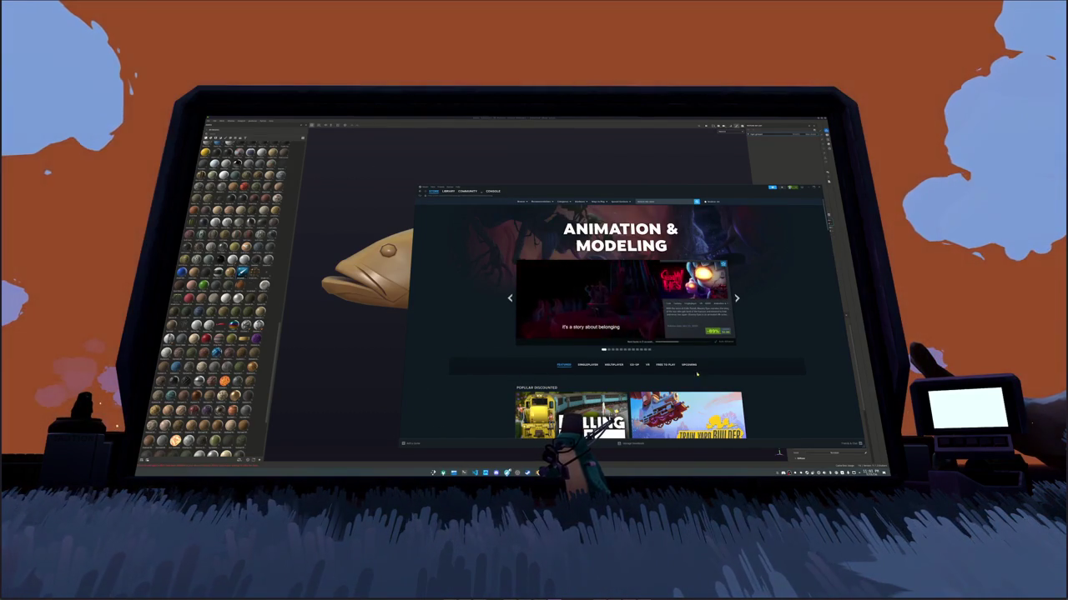
left_click(736, 298)
left_click(737, 297)
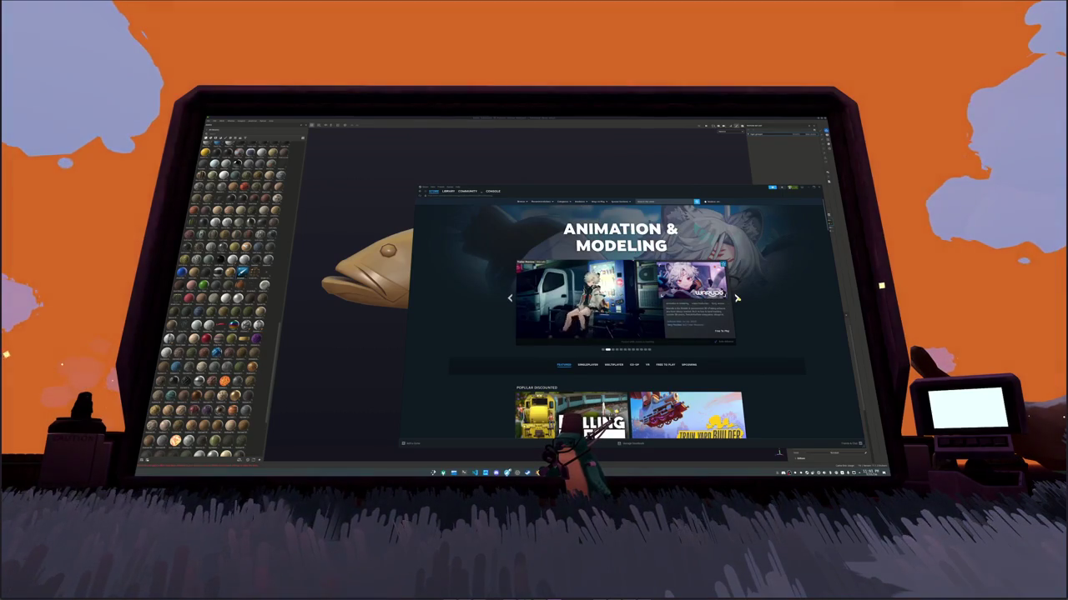
left_click(736, 297)
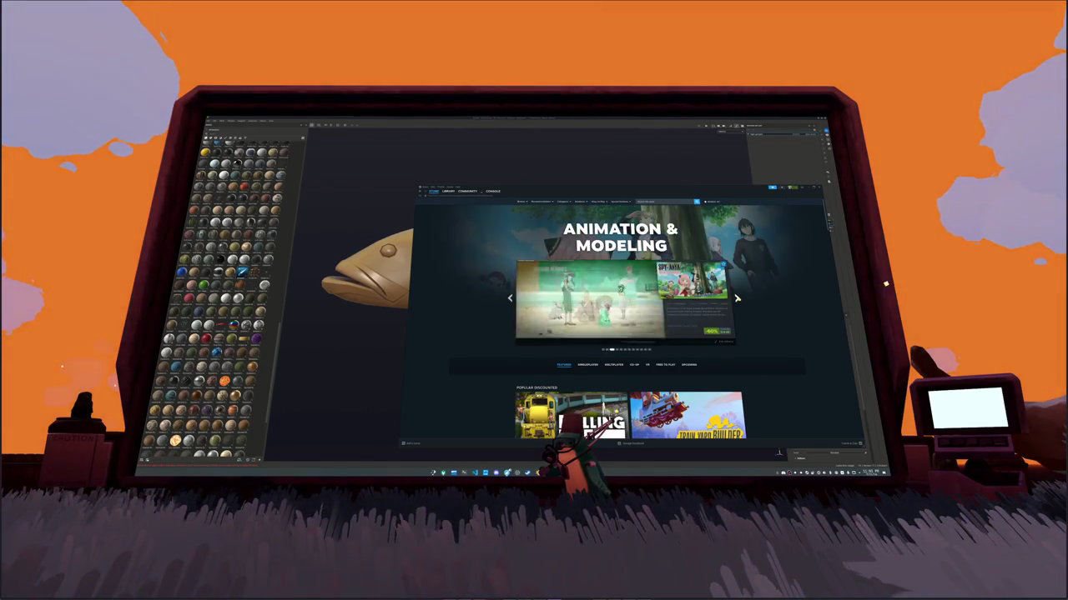
left_click(736, 298)
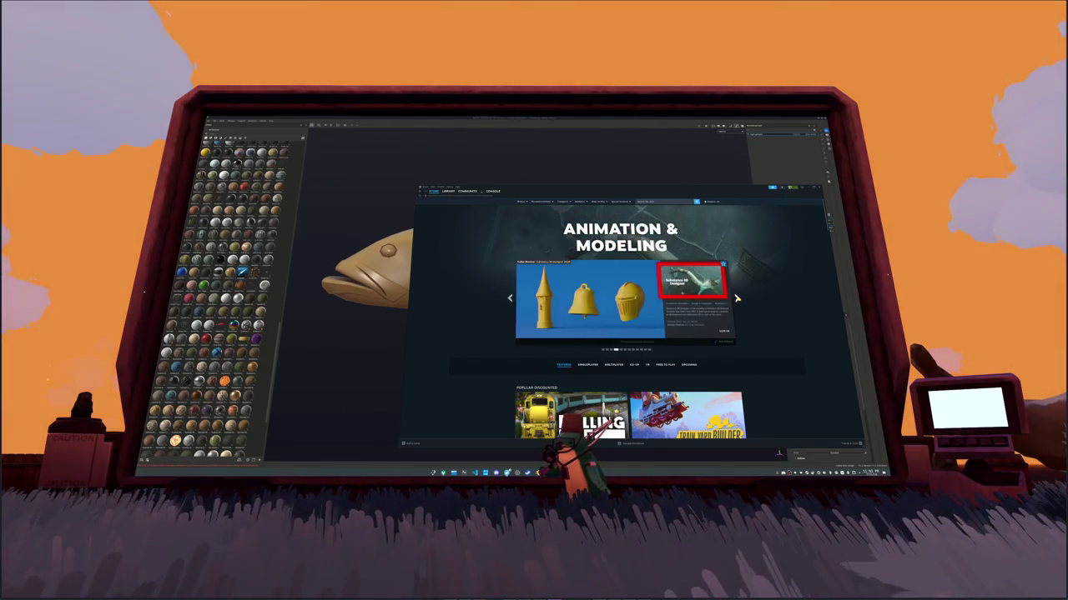
left_click(736, 298)
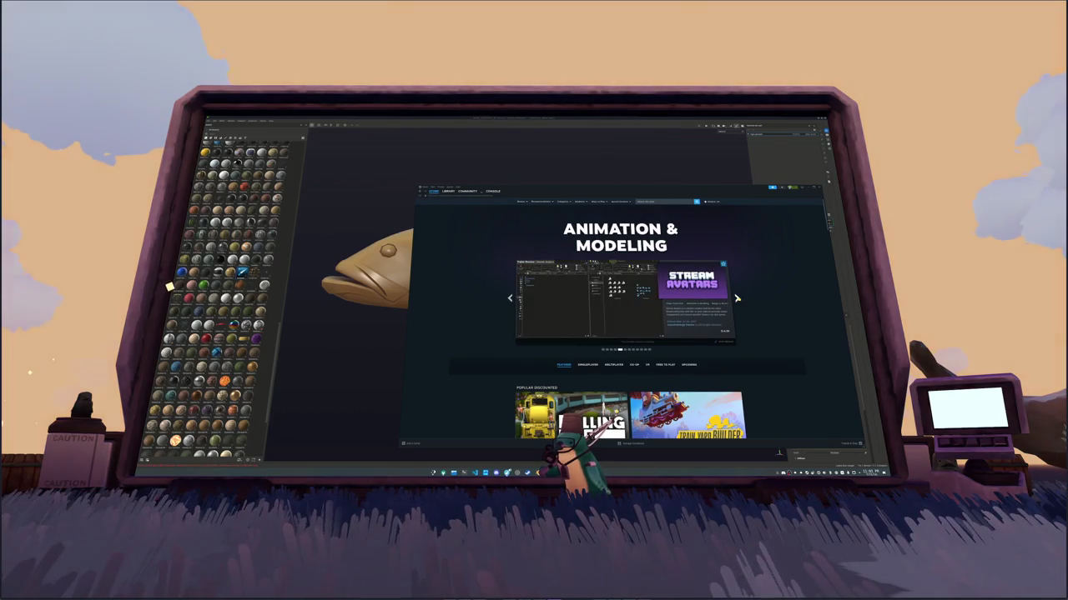
left_click(736, 297)
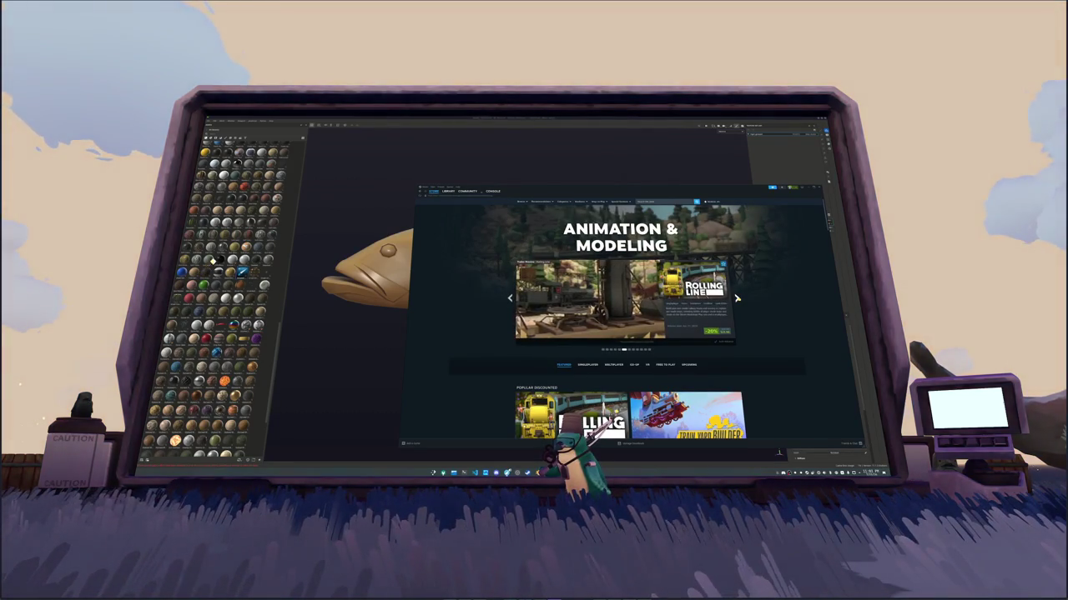
left_click(736, 298)
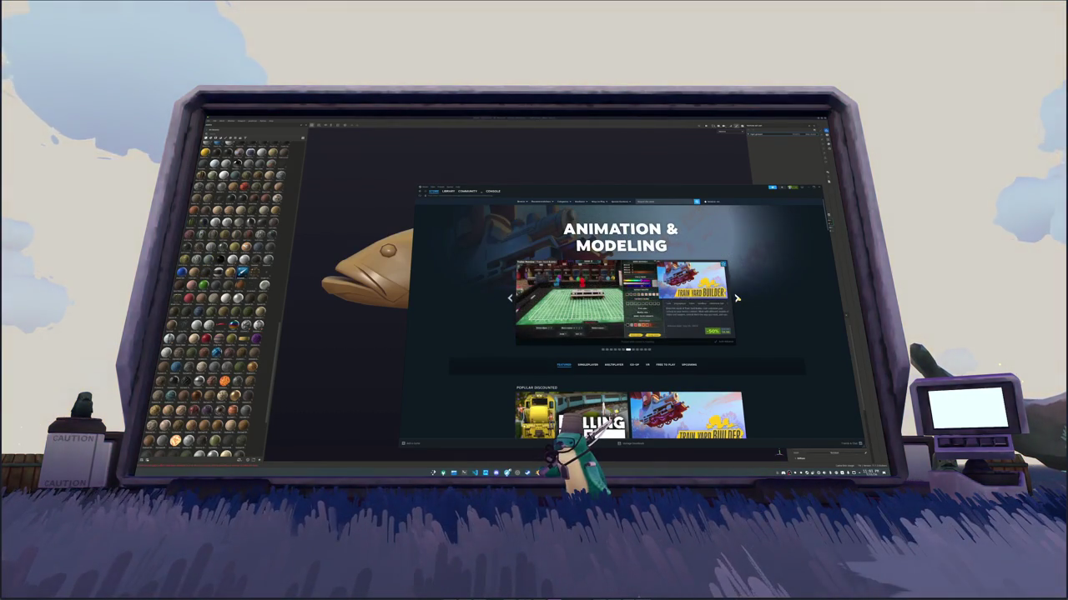
left_click(736, 298)
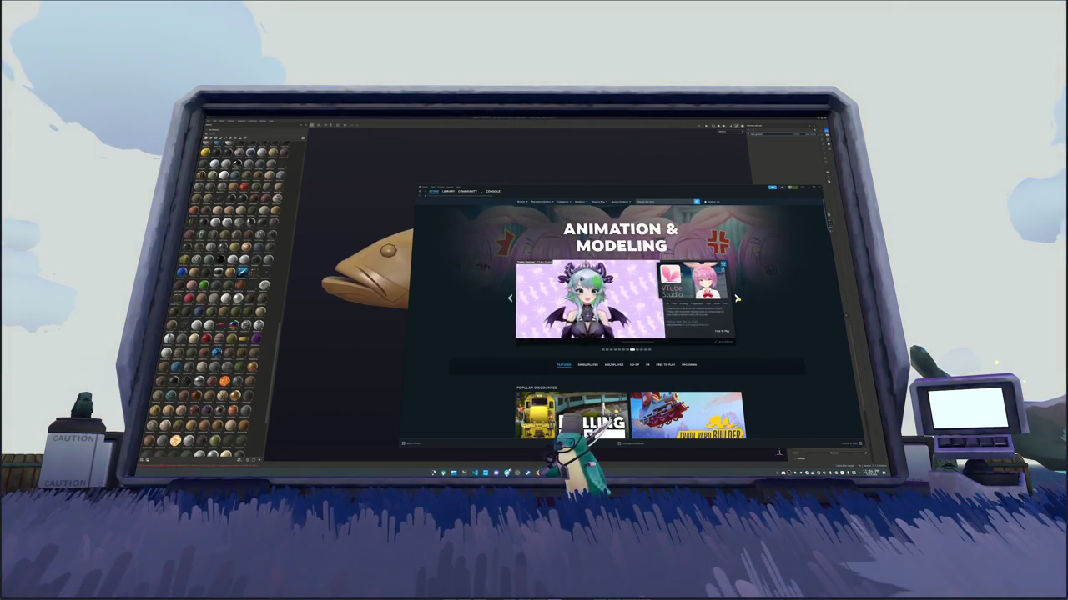
left_click(737, 298)
left_click(737, 299)
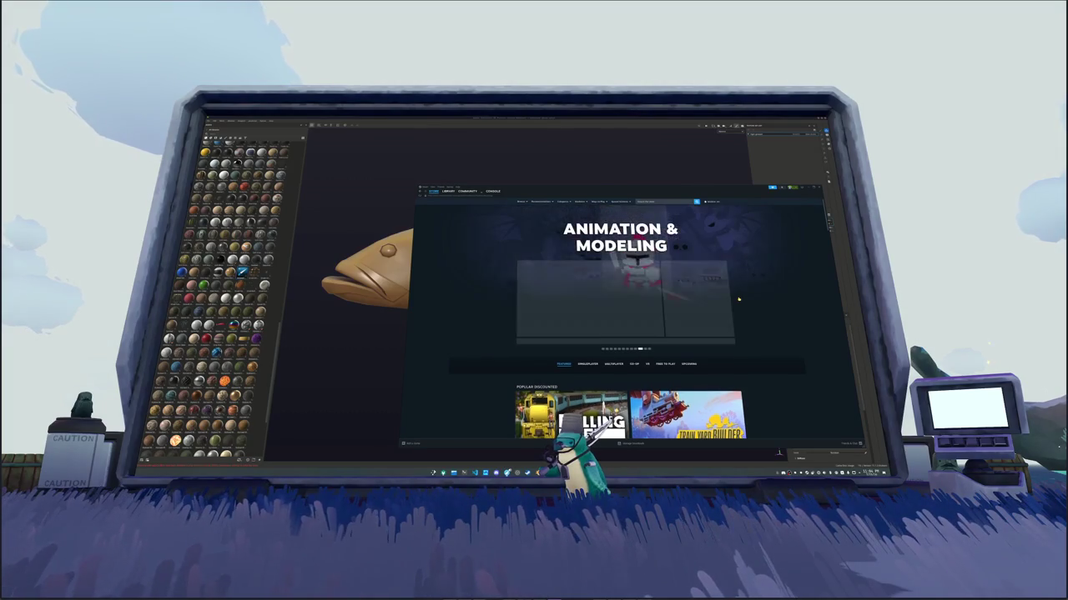
left_click(737, 298)
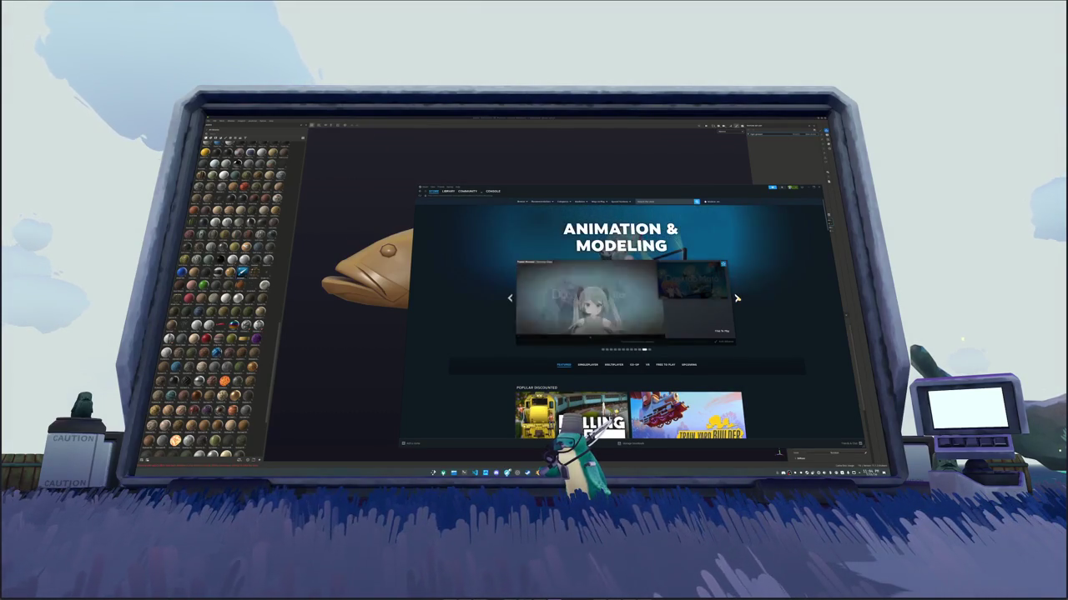
left_click(510, 298)
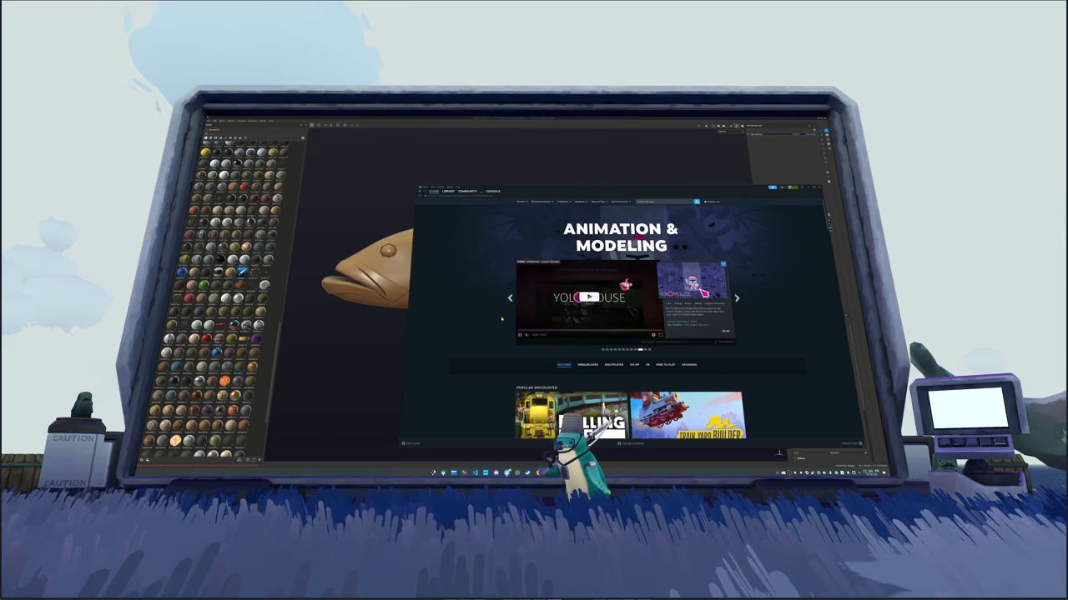
scroll(501, 318, "down", 3)
Scroll to Popular Titles, advance it two pages, and open the Material Maker tile.
scroll(502, 318, "down", 1)
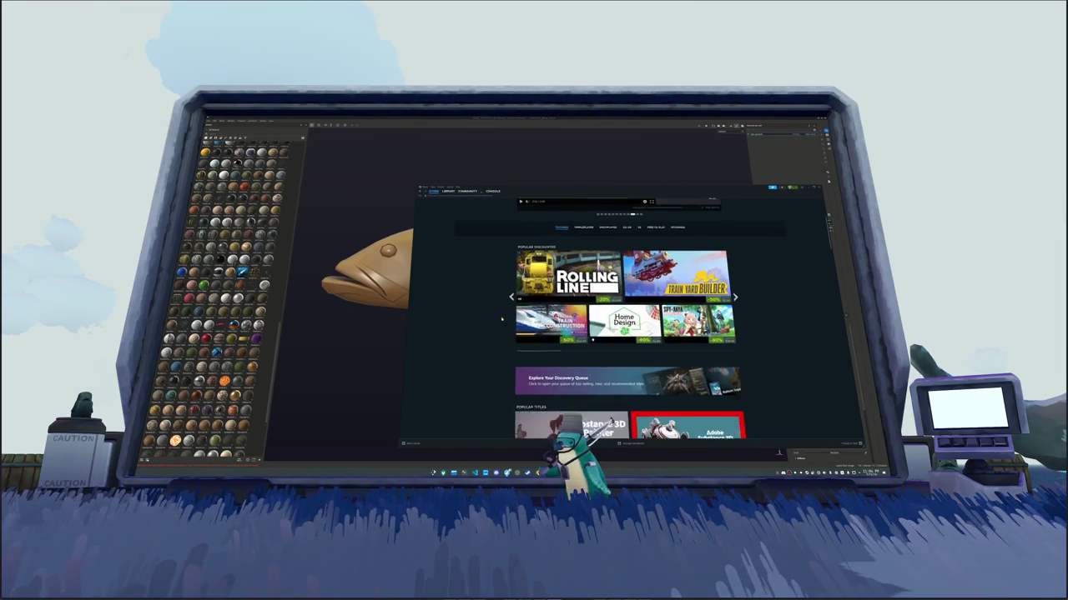
scroll(500, 319, "down", 2)
scroll(499, 320, "down", 2)
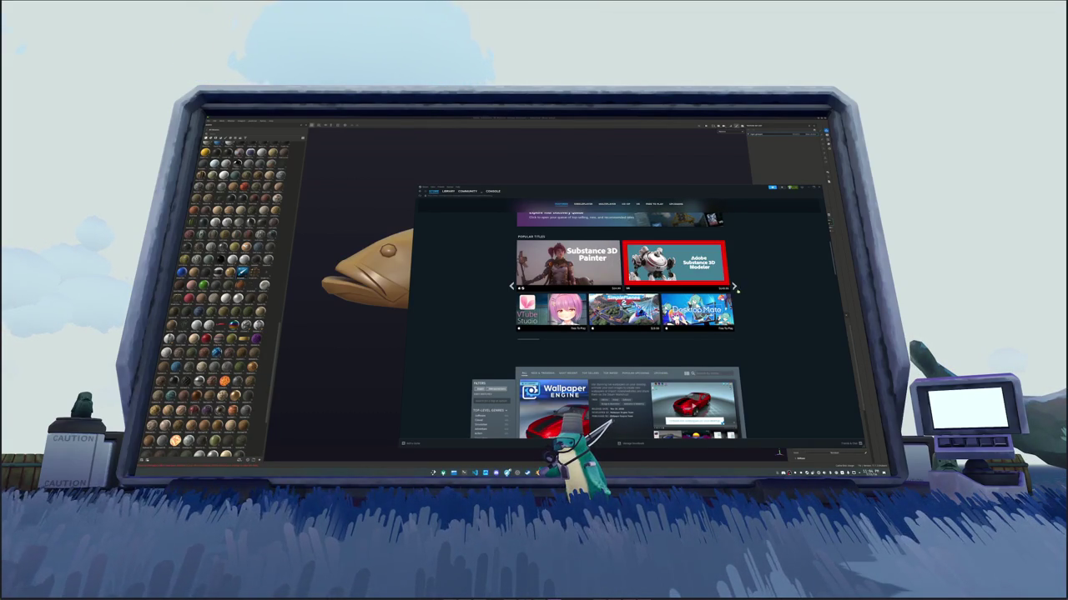
left_click(733, 287)
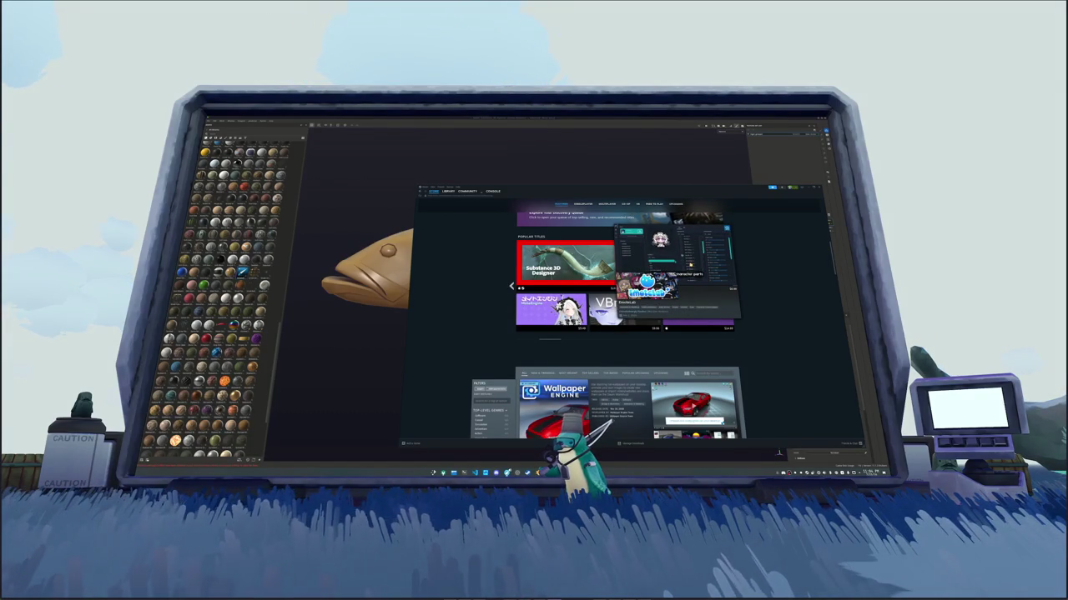
left_click(734, 287)
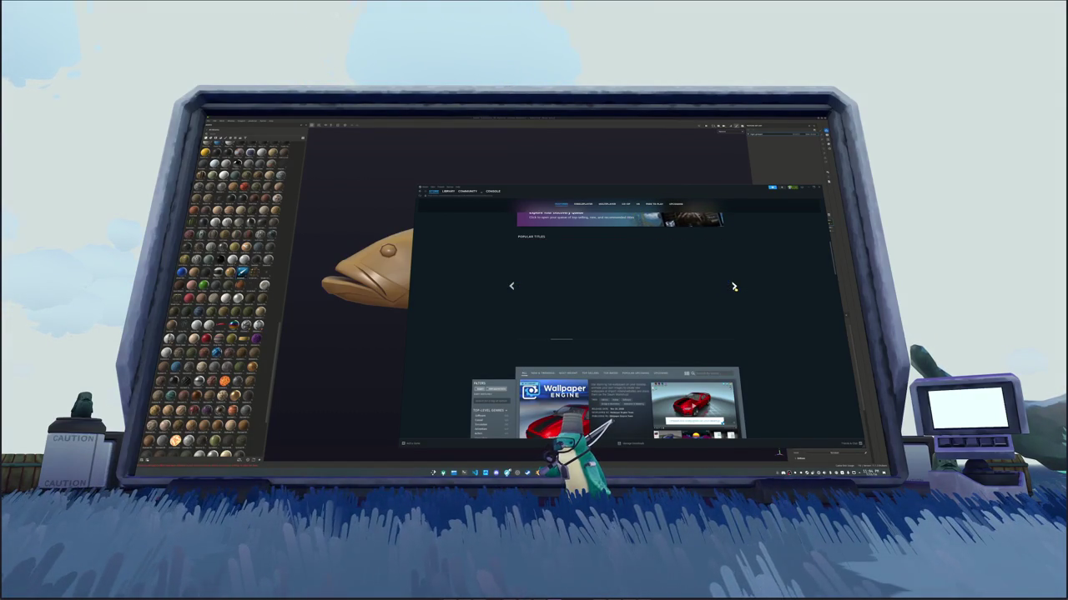
mouse_move(567, 309)
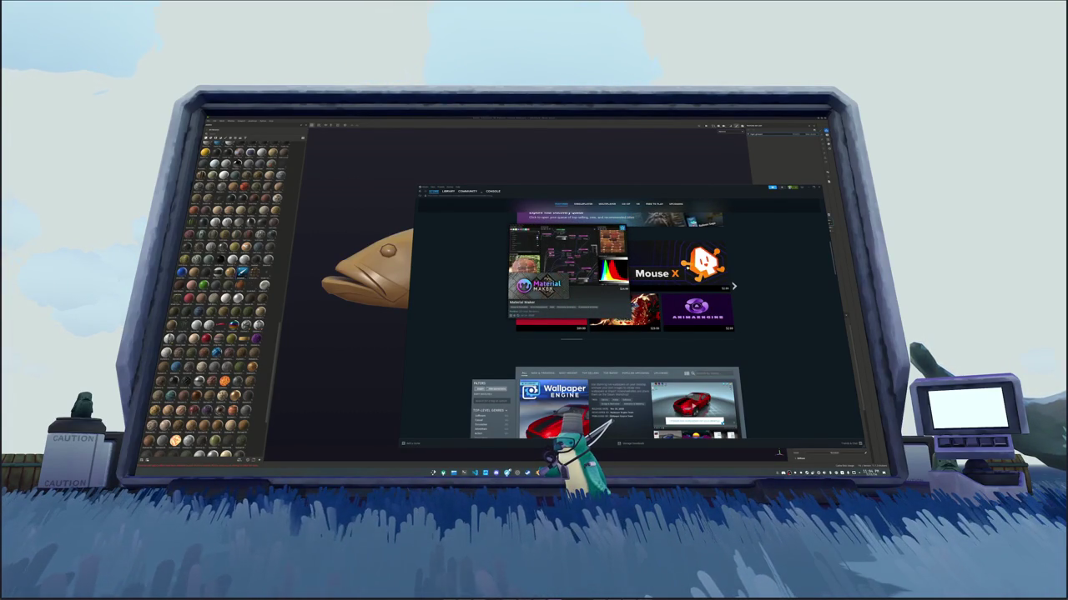
left_click(567, 263)
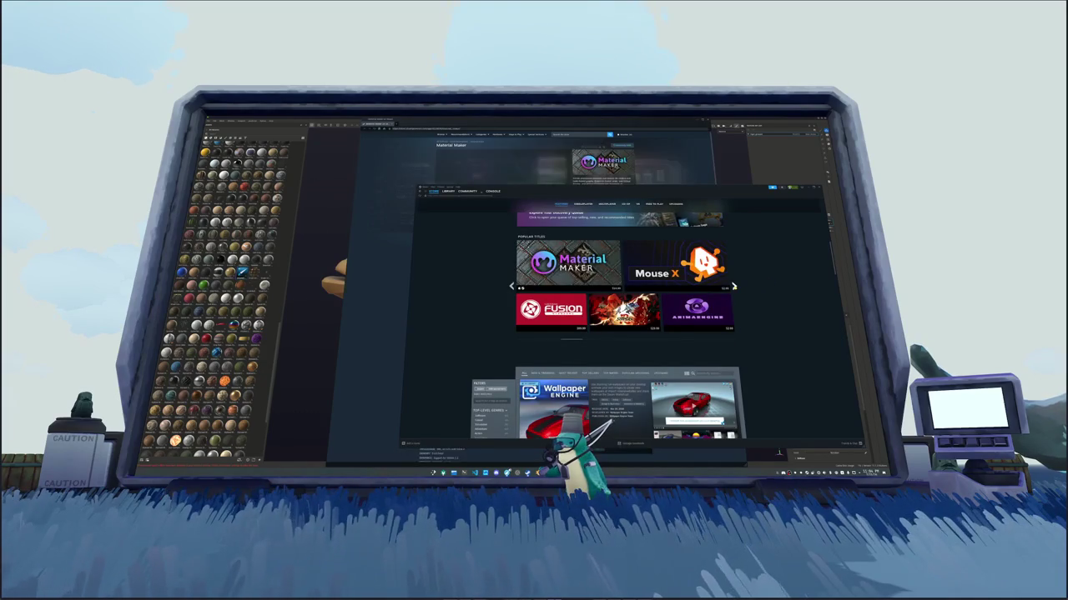
Advance Popular Titles three more pages, briefly switching to the Material Maker window and back.
left_click(733, 286)
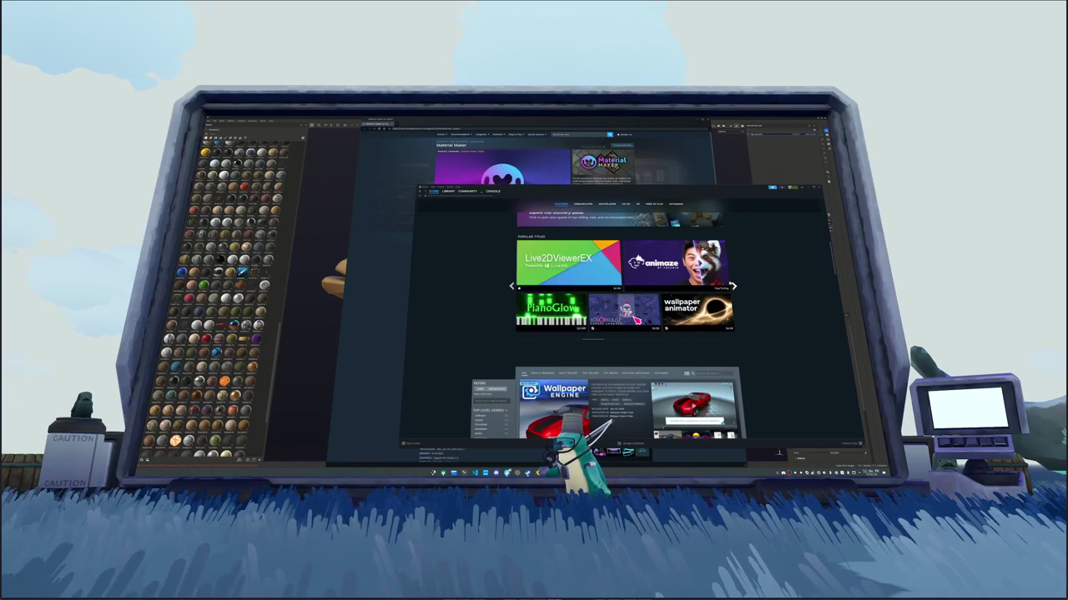
left_click(530, 177)
left_click(795, 253)
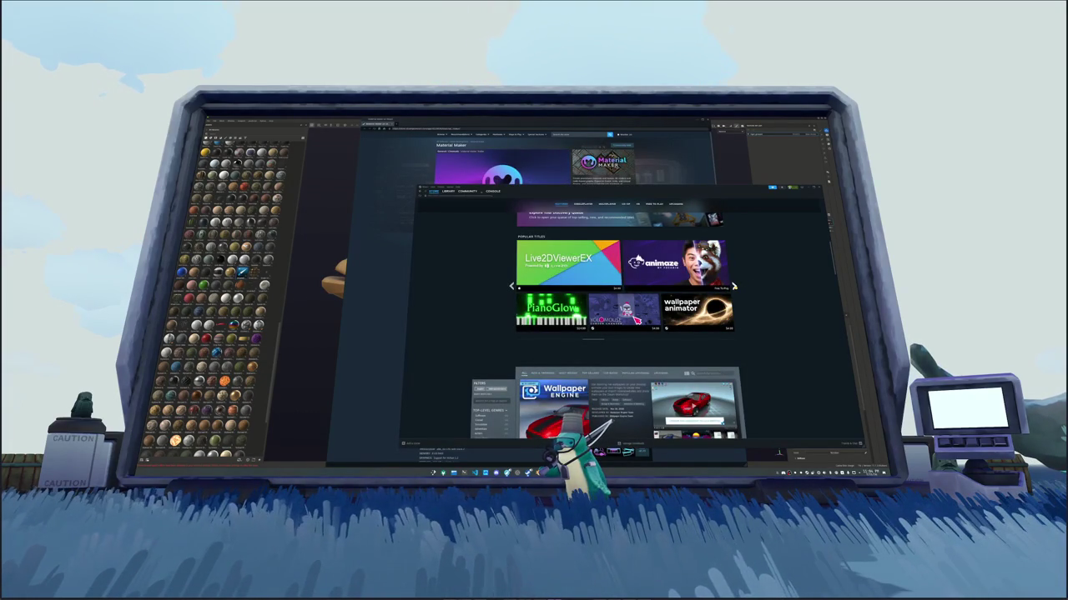
left_click(733, 286)
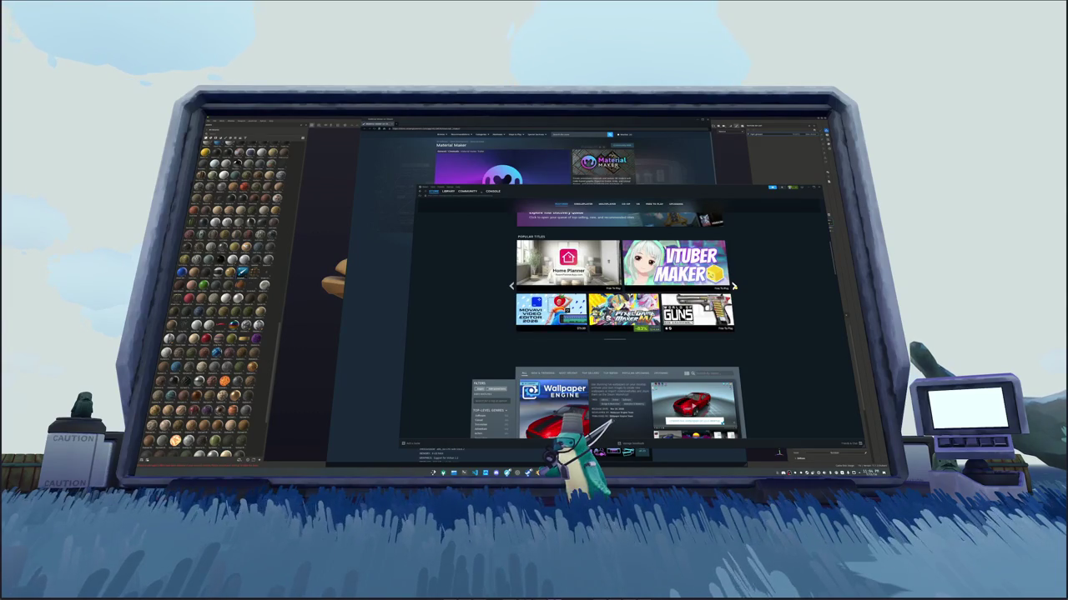
left_click(733, 286)
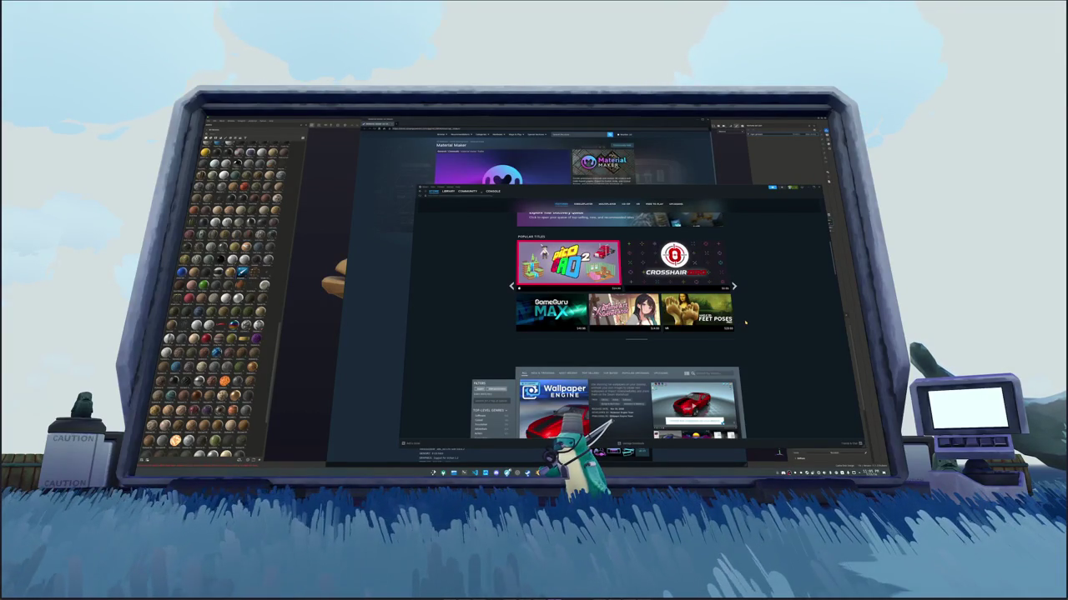
Scroll the store page down and up, then bring the Material Maker page forward.
scroll(745, 323, "down", 1)
scroll(745, 323, "down", 1)
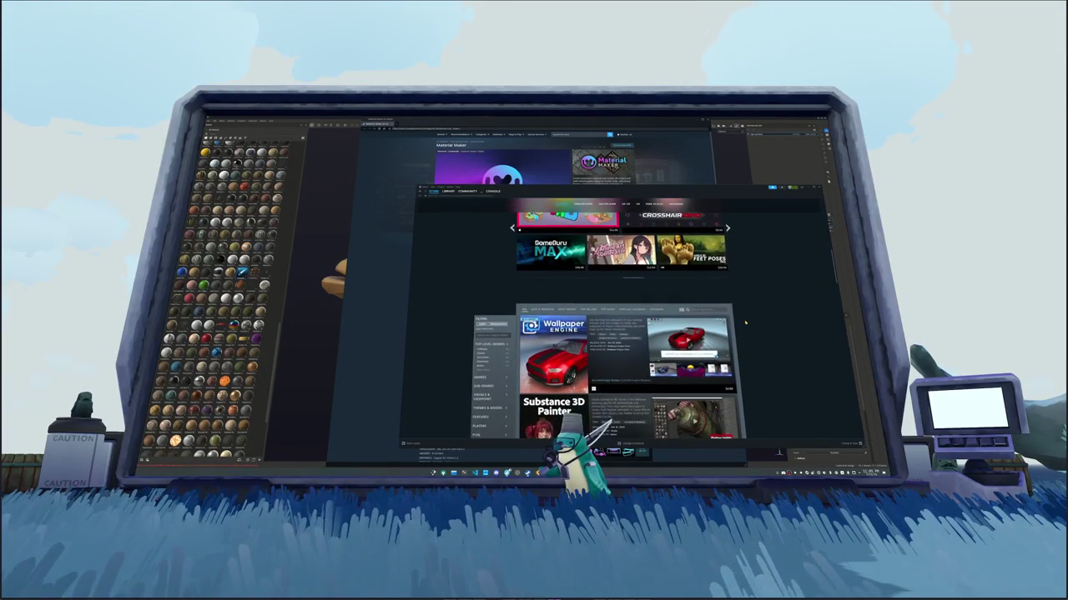
scroll(745, 323, "down", 1)
scroll(744, 323, "up", 1)
scroll(745, 323, "up", 1)
scroll(745, 323, "up", 1)
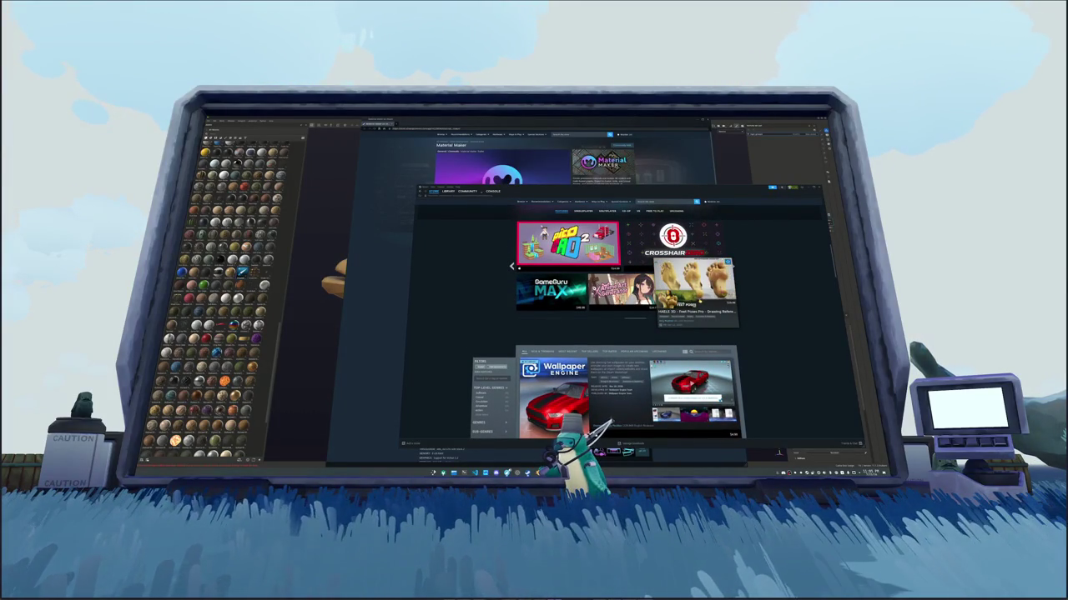
left_click(670, 176)
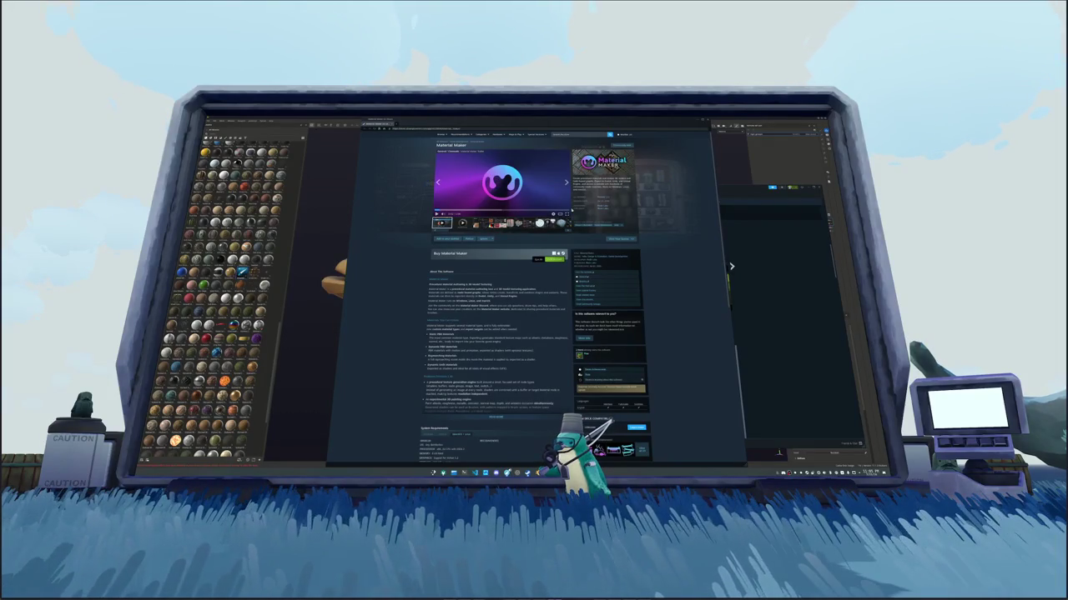
Put the Material Maker page back on top and scroll through it.
left_click(758, 249)
left_click(442, 179)
left_click(409, 123)
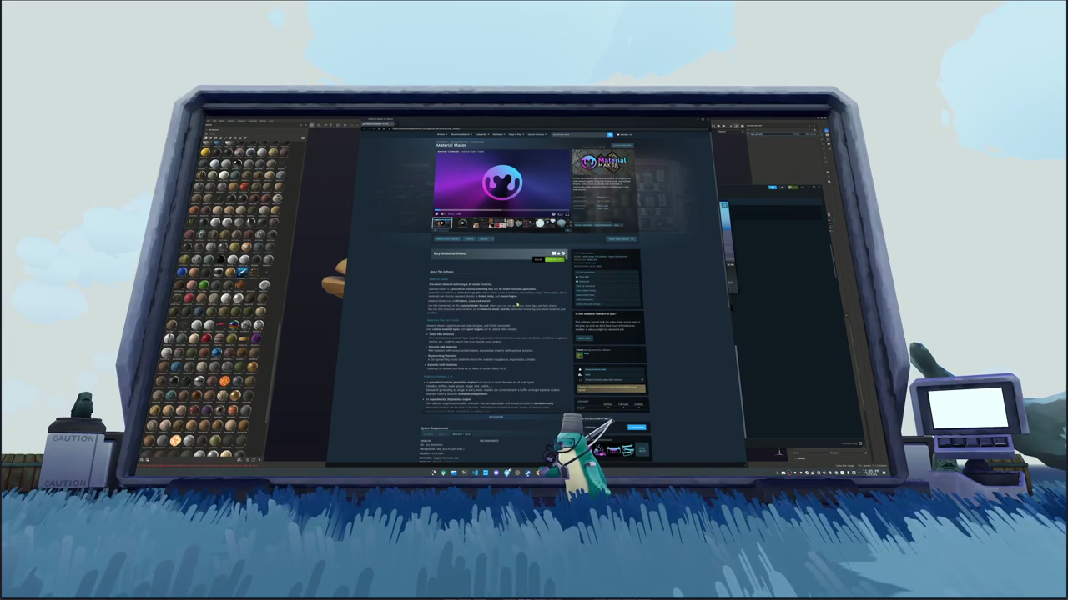
scroll(424, 302, "down", 2)
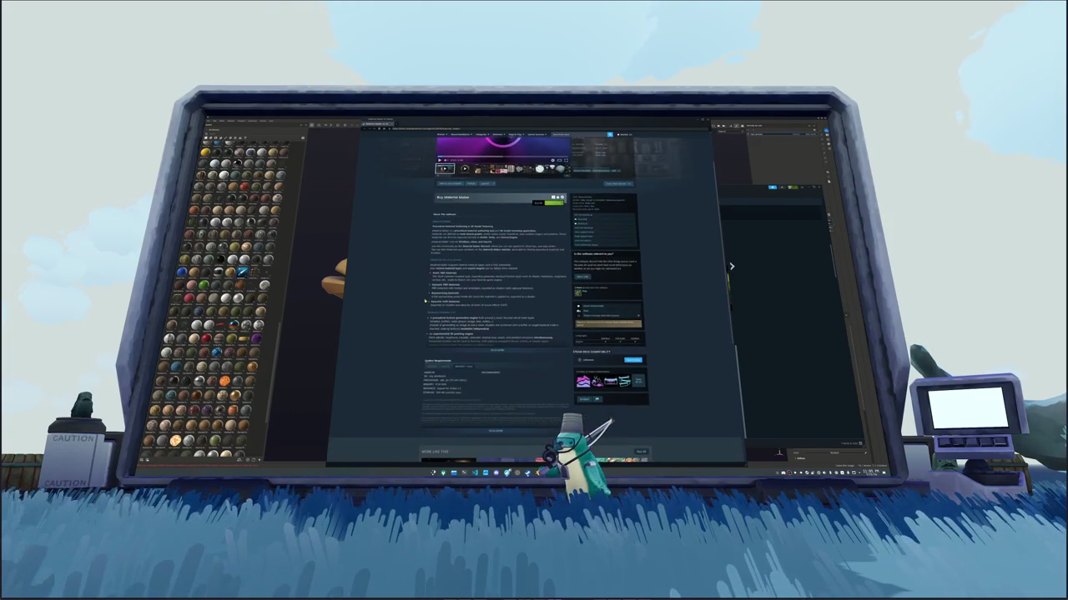
scroll(424, 302, "down", 2)
scroll(424, 302, "down", 3)
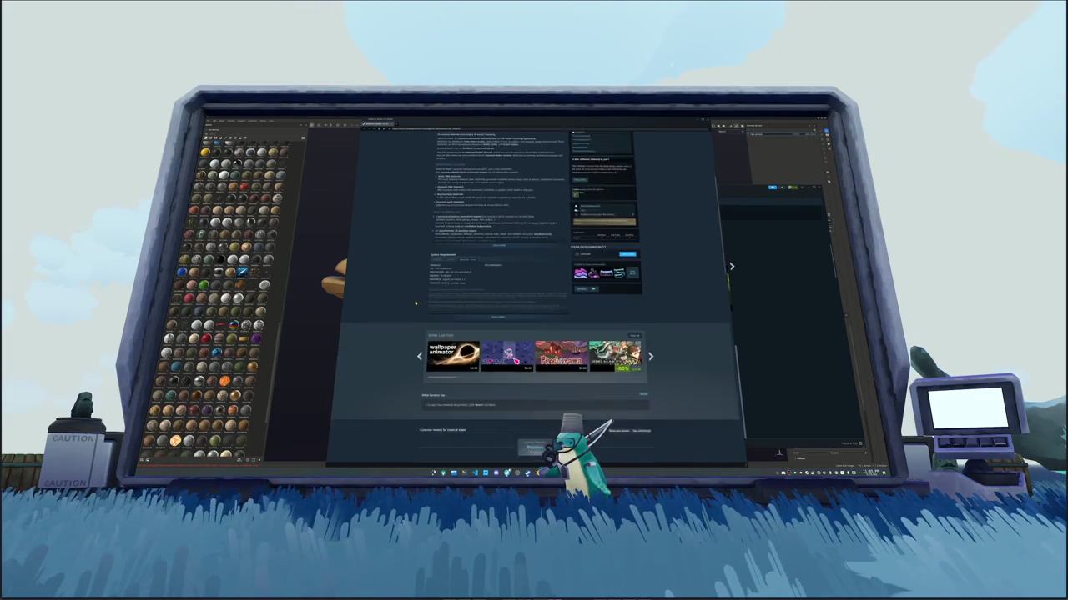
scroll(481, 305, "up", 2)
Expand the About This Software description, read through it, and close the Material Maker window.
left_click(496, 308)
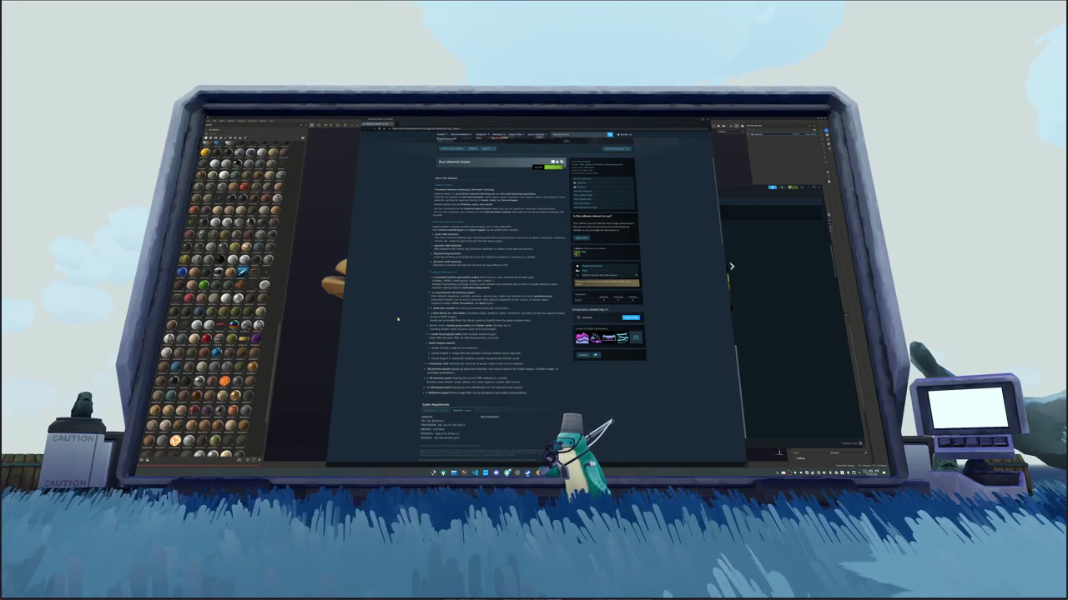
scroll(398, 319, "down", 3)
scroll(397, 319, "down", 2)
scroll(397, 319, "down", 2)
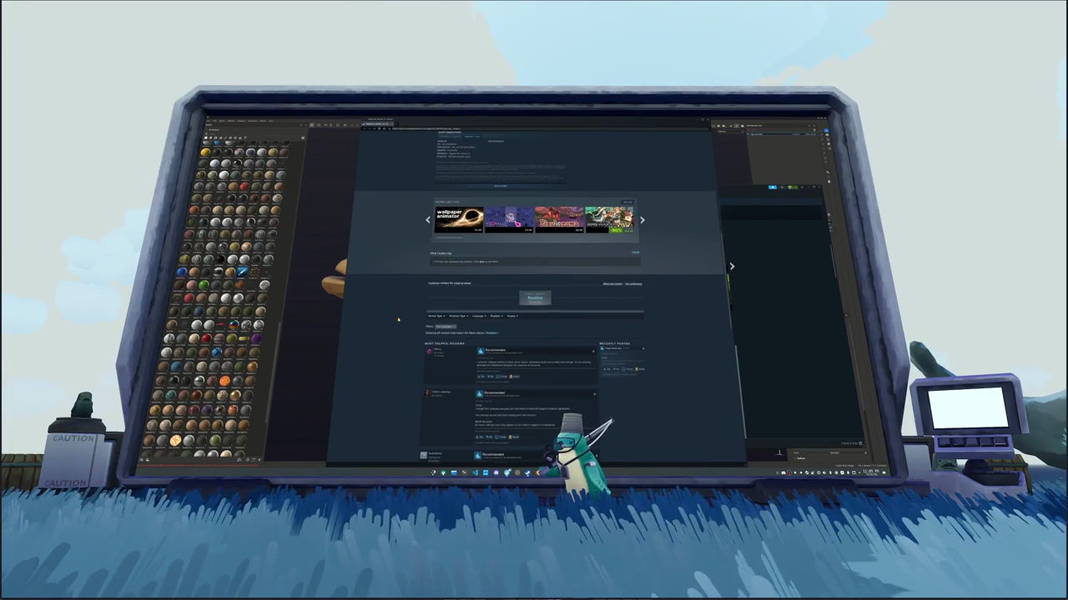
scroll(398, 318, "up", 3)
scroll(398, 319, "up", 3)
scroll(400, 322, "up", 2)
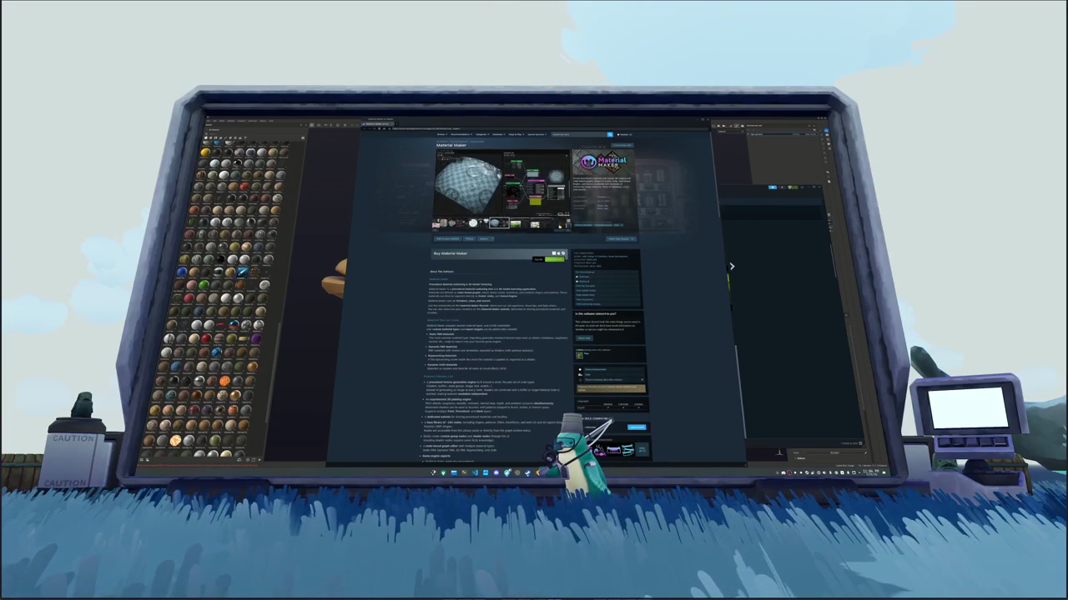
scroll(459, 275, "down", 3)
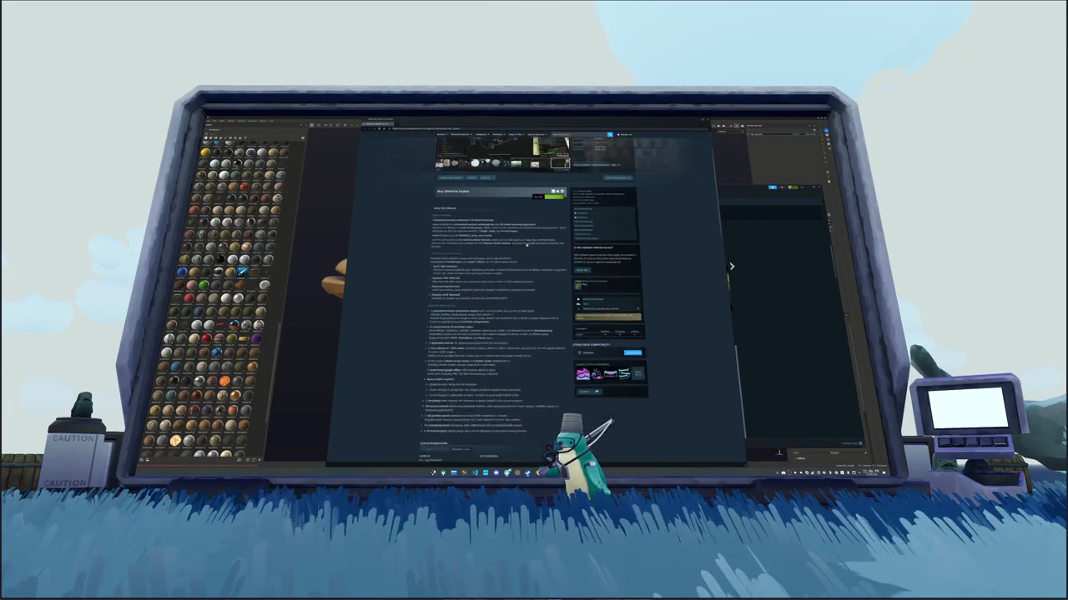
scroll(458, 275, "down", 3)
scroll(458, 275, "down", 3)
scroll(433, 277, "down", 2)
scroll(413, 279, "down", 3)
scroll(421, 267, "up", 2)
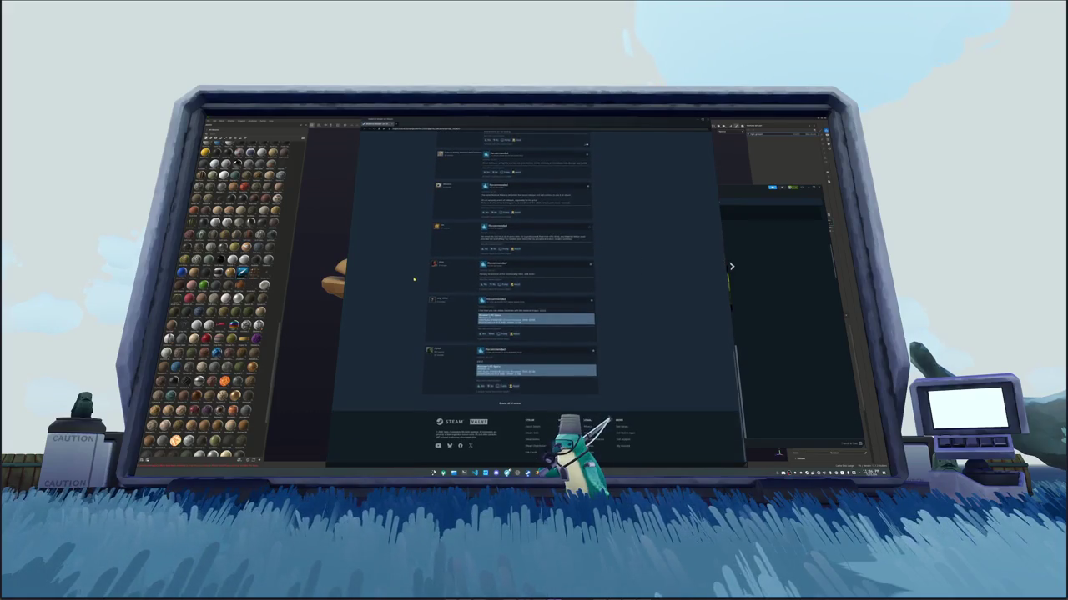
left_click(707, 122)
Close the Steam store window with Alt+F4 so the textured fish is visible again.
scroll(466, 290, "down", 3)
scroll(466, 290, "down", 3)
scroll(466, 290, "down", 3)
scroll(465, 291, "down", 3)
scroll(464, 291, "down", 3)
scroll(463, 289, "down", 3)
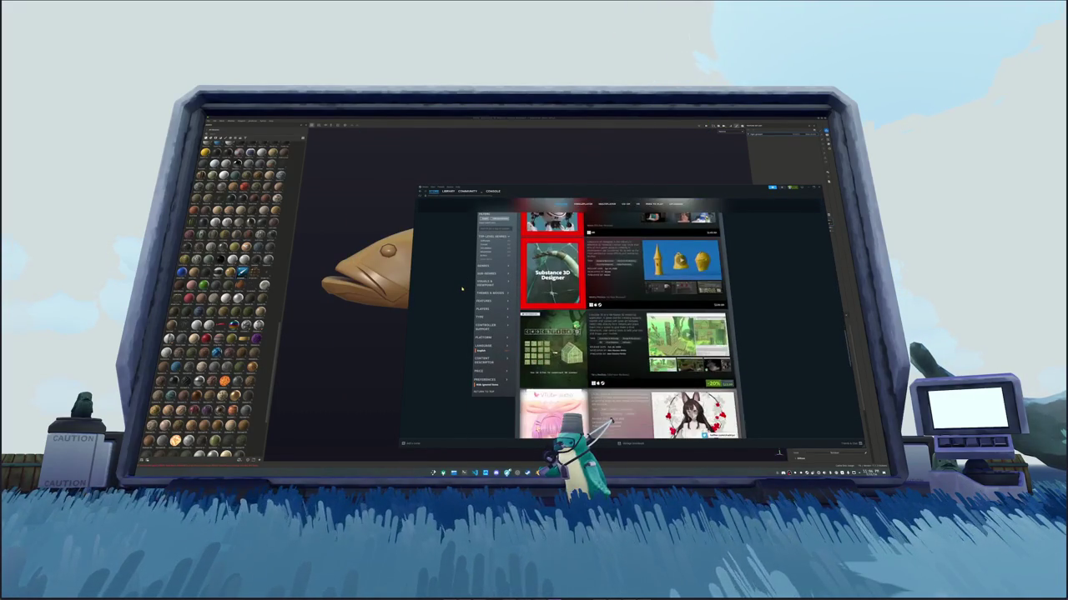
scroll(461, 288, "down", 3)
scroll(461, 289, "down", 3)
scroll(461, 288, "down", 3)
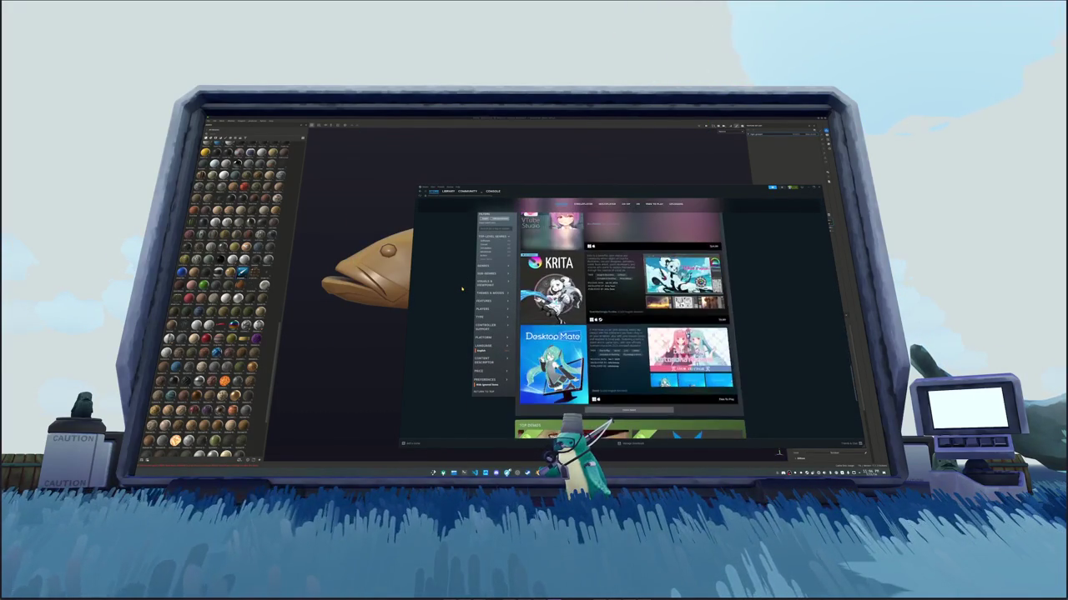
scroll(462, 289, "down", 3)
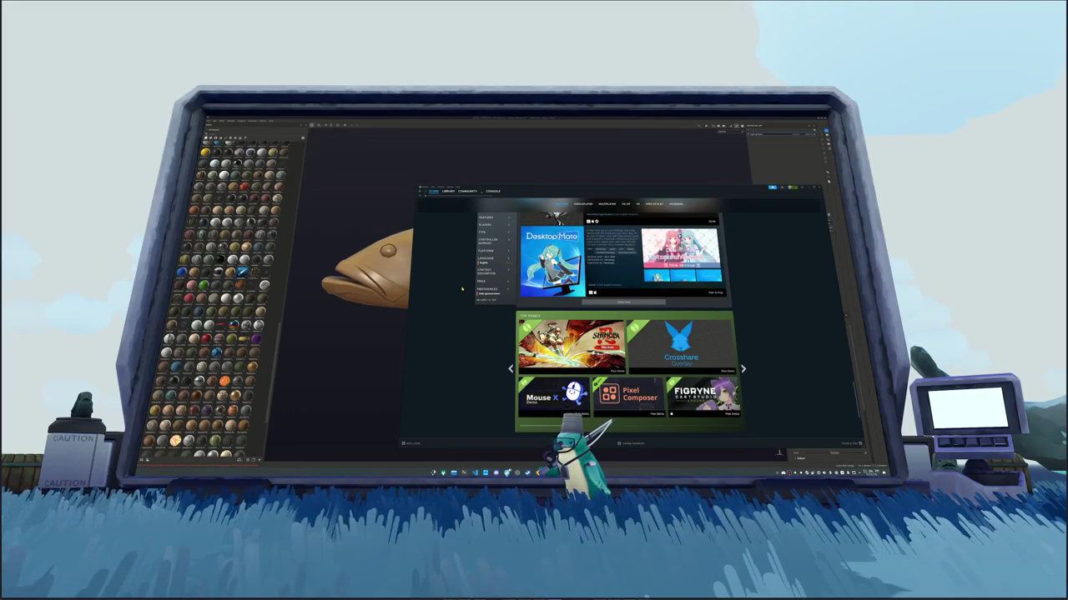
scroll(461, 288, "down", 2)
scroll(459, 299, "down", 2)
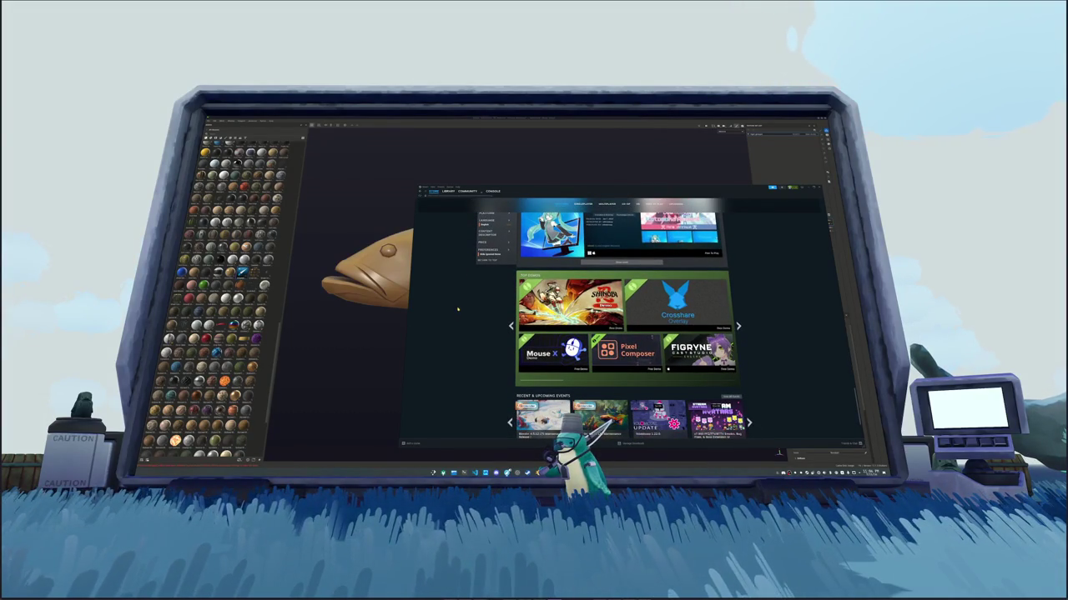
scroll(457, 309, "down", 3)
scroll(457, 309, "down", 2)
scroll(457, 309, "down", 2)
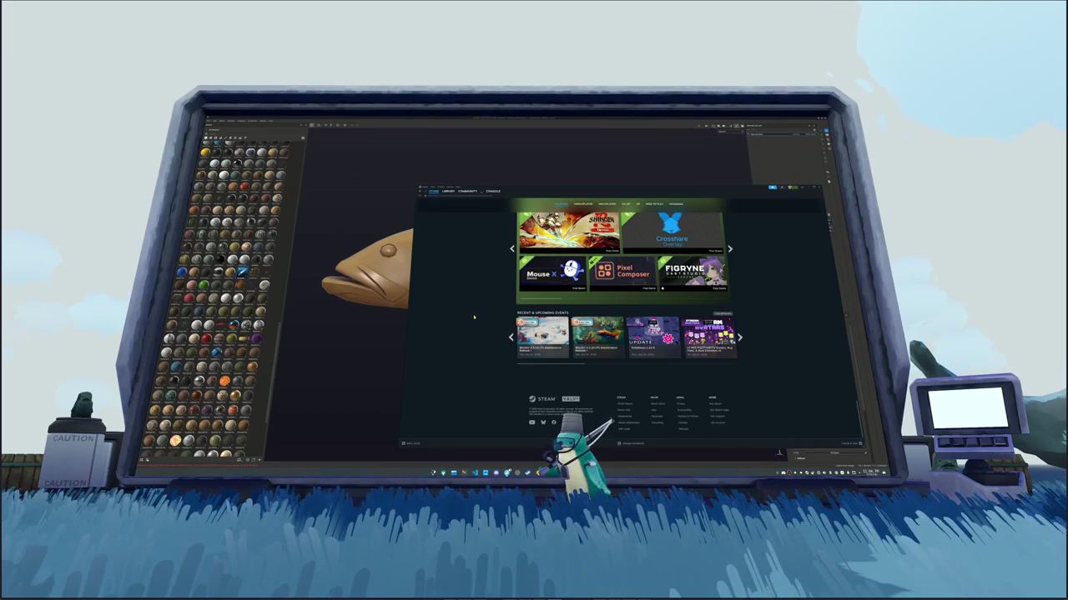
key("alt+F4")
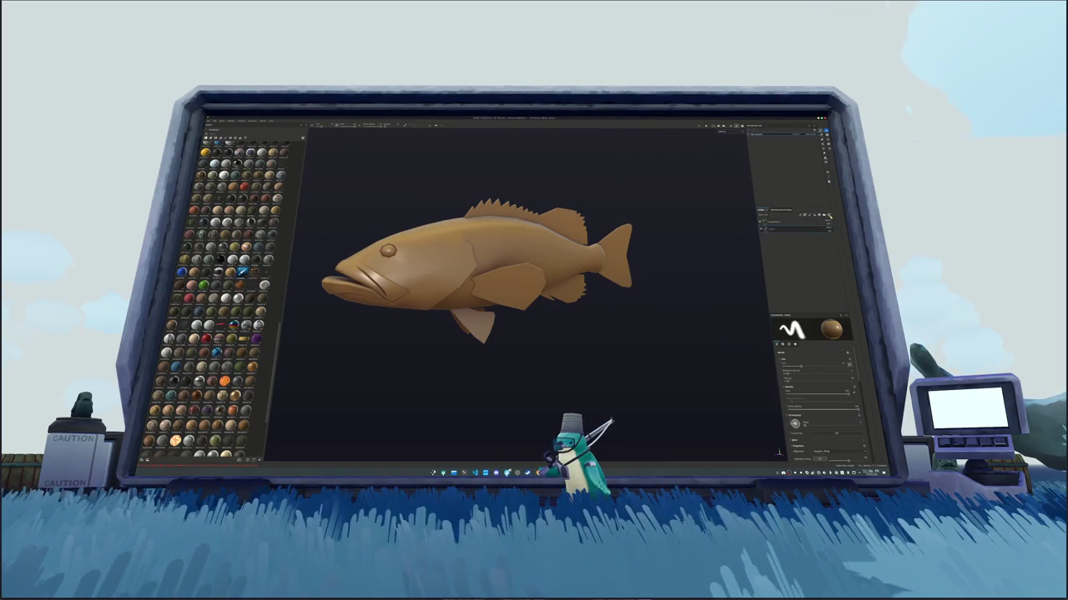
Switch the viewport to flat shading and open the grouper photo from File Explorer.
left_click(722, 132)
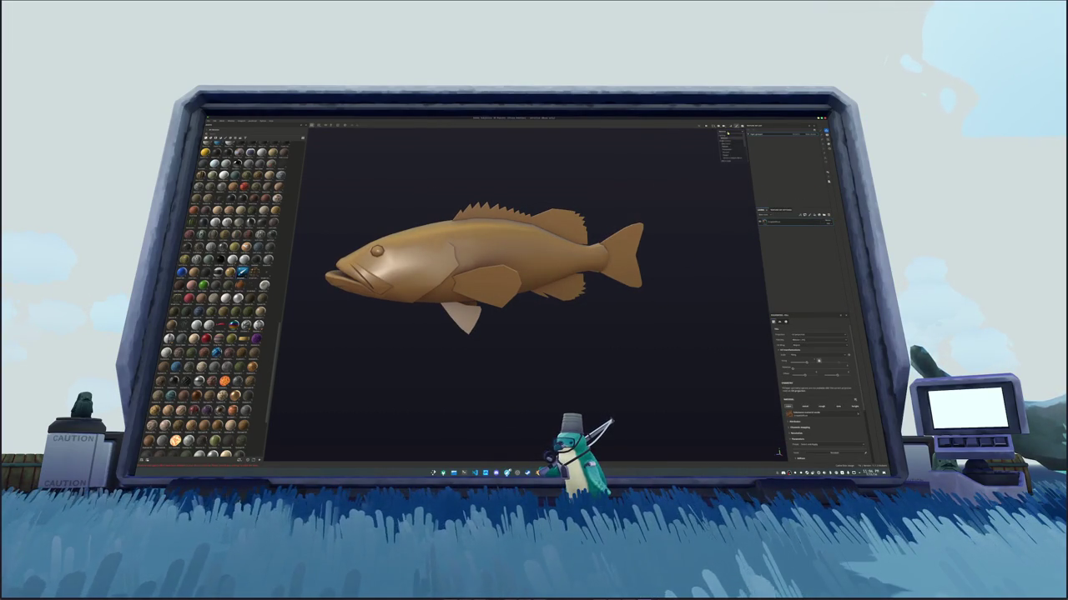
left_click(724, 143)
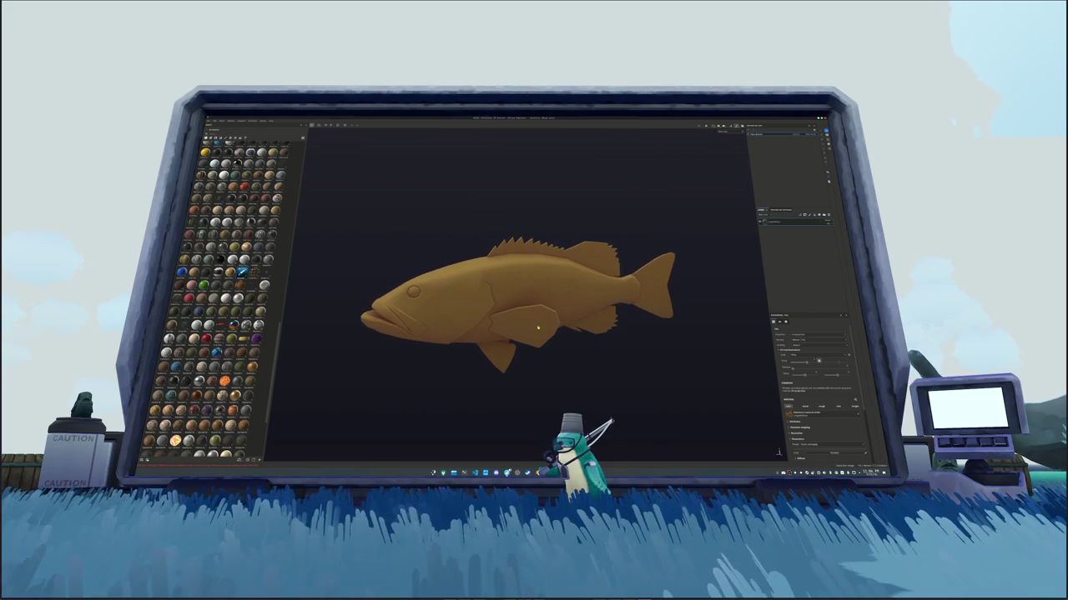
key("super+e")
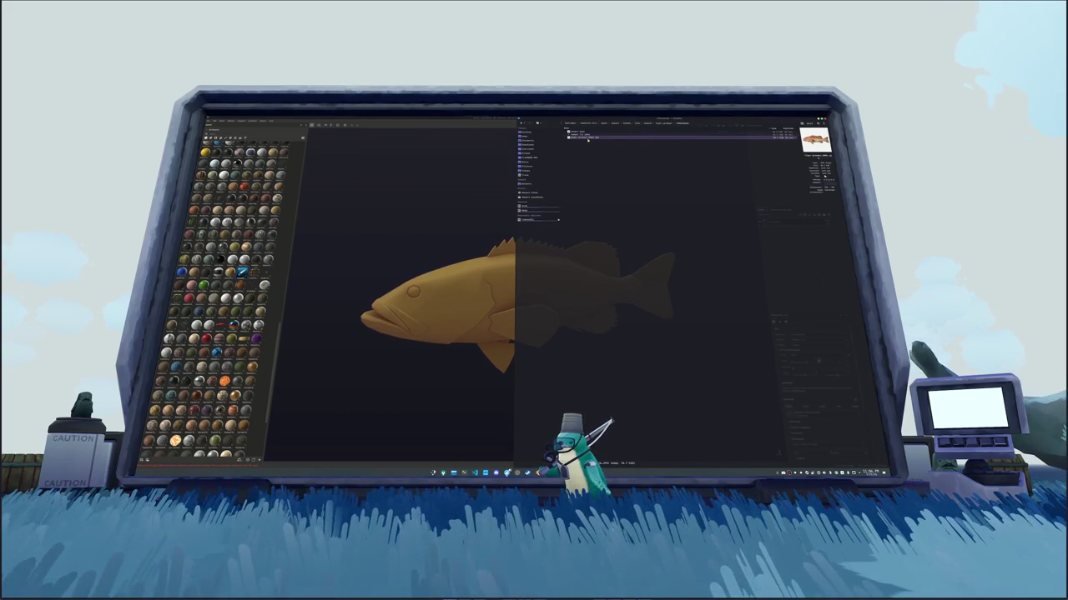
double_click(588, 139)
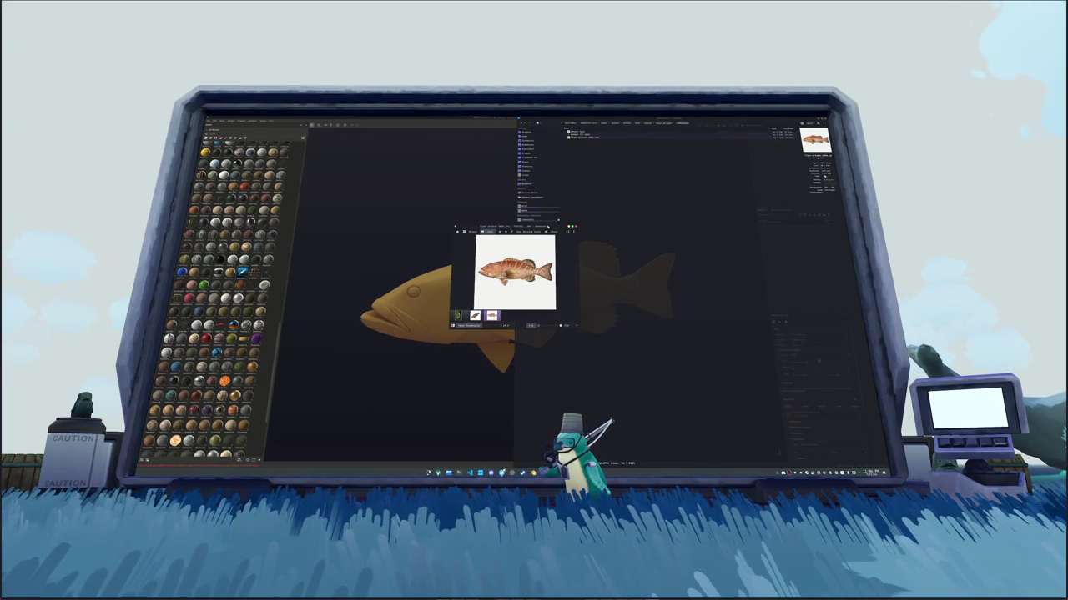
Place the grouper photo enlarged at the upper left and close File Explorer.
left_click_drag(509, 227, 363, 132)
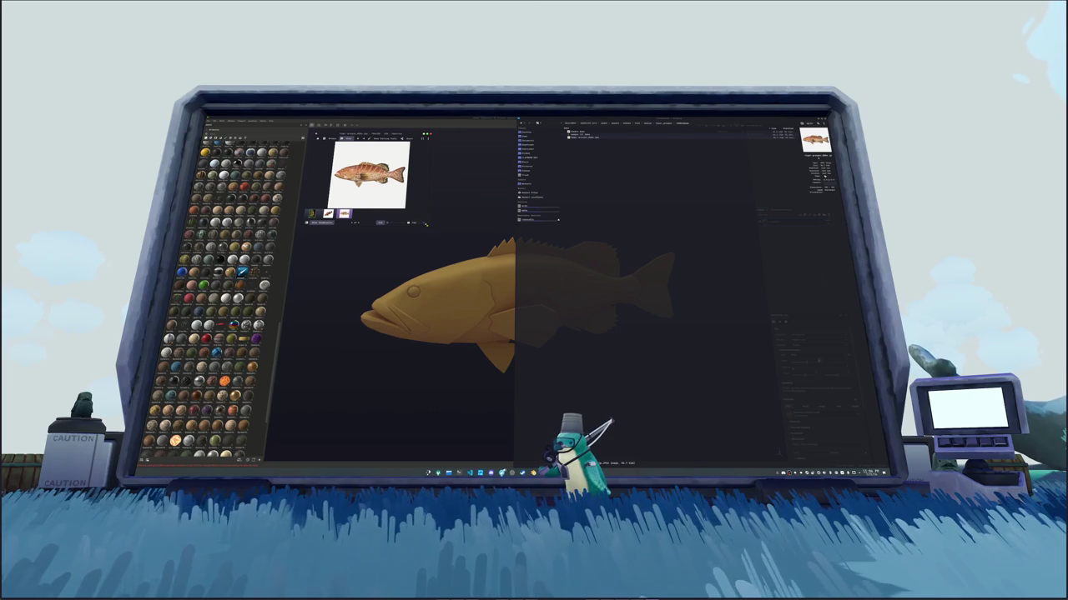
left_click_drag(426, 224, 437, 259)
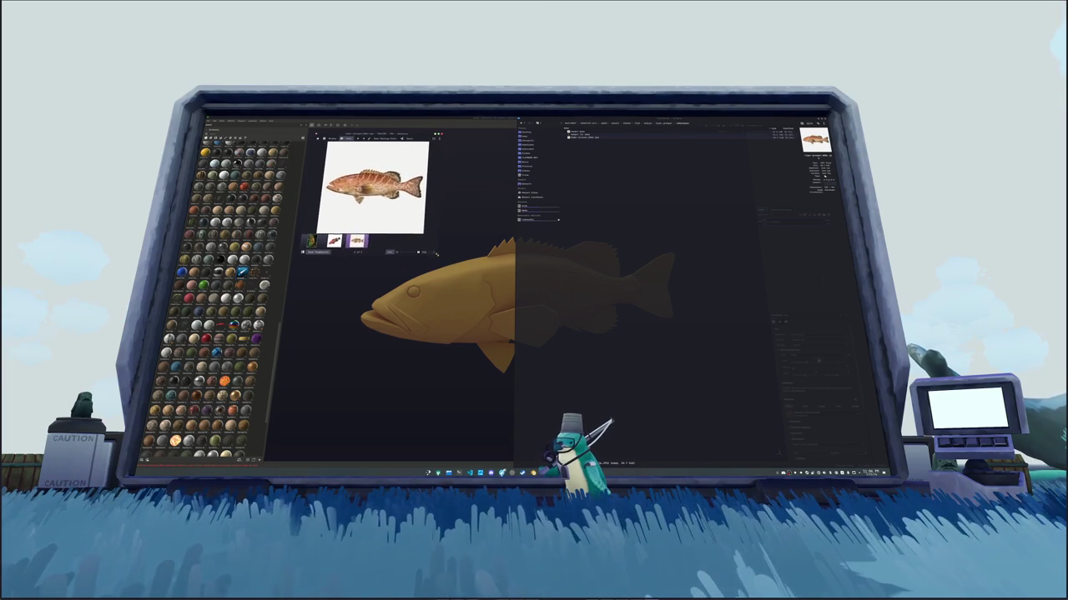
left_click(489, 233)
key("alt+space")
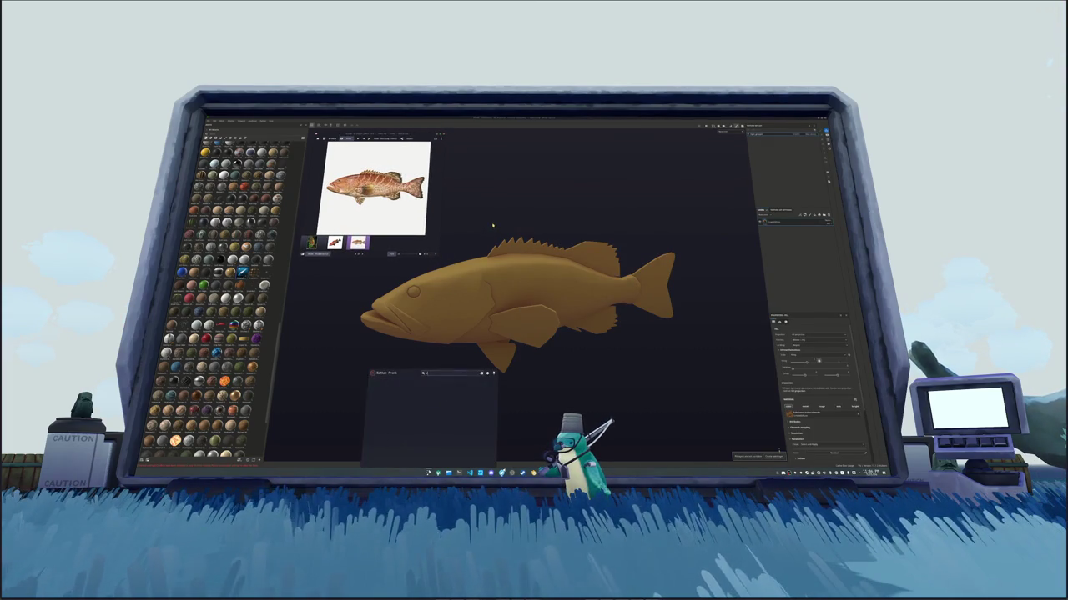
Launch the Select Color tool beside the photo and sample a colour from the grouper.
type("color")
key("Return")
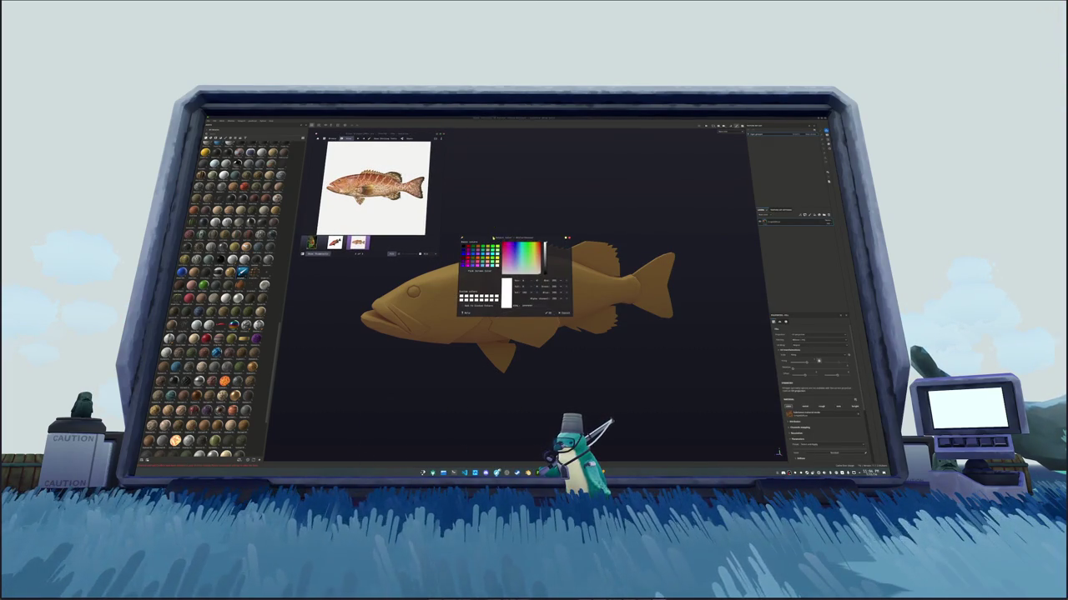
left_click_drag(500, 238, 486, 133)
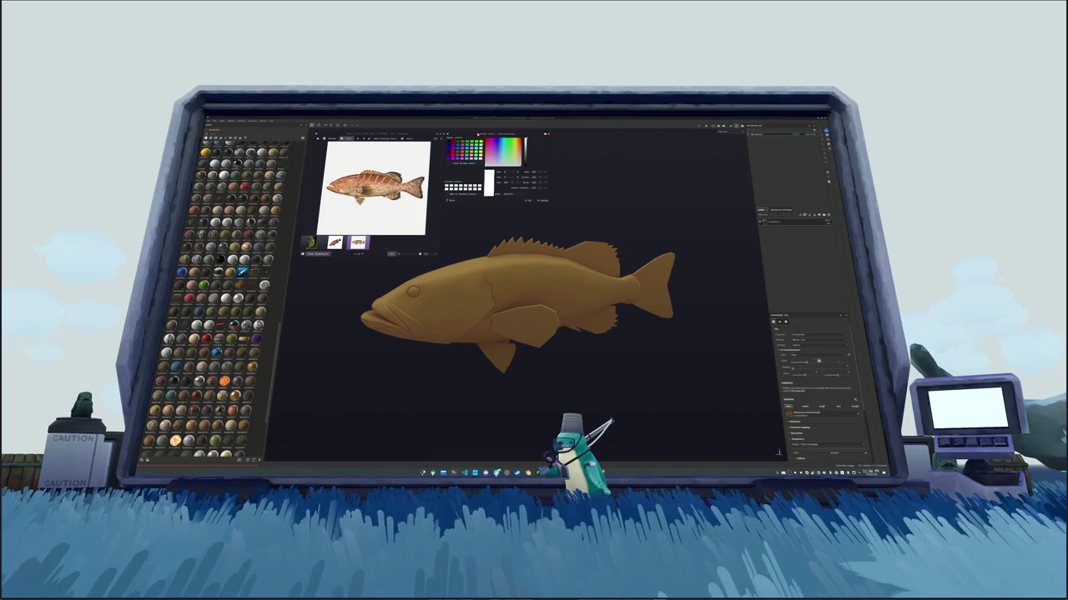
scroll(373, 188, "up", 3)
scroll(374, 188, "down", 1)
left_click(461, 164)
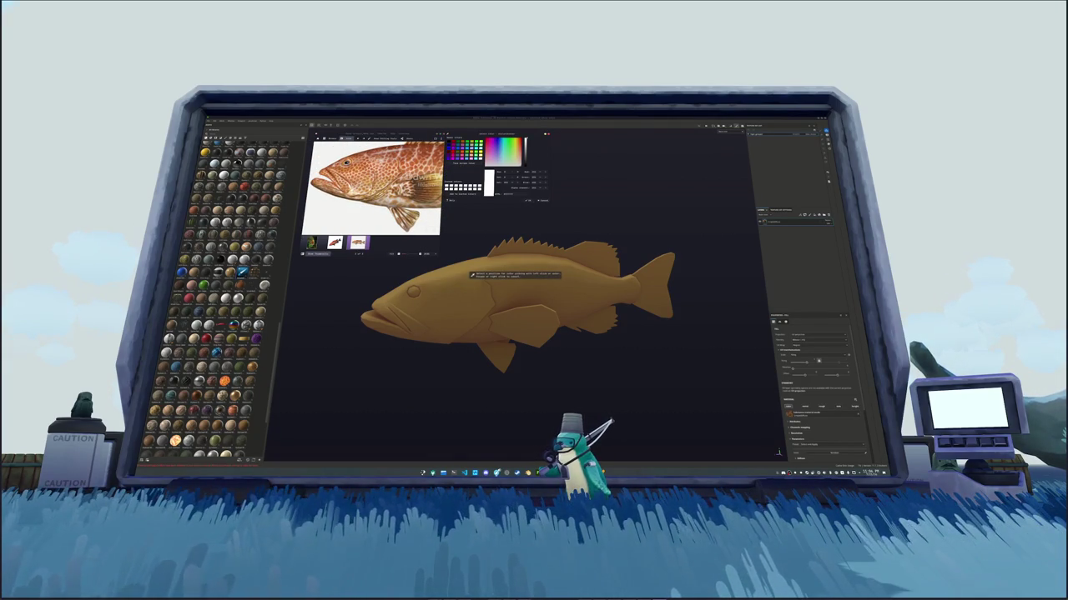
left_click(472, 274)
scroll(374, 188, "down", 2)
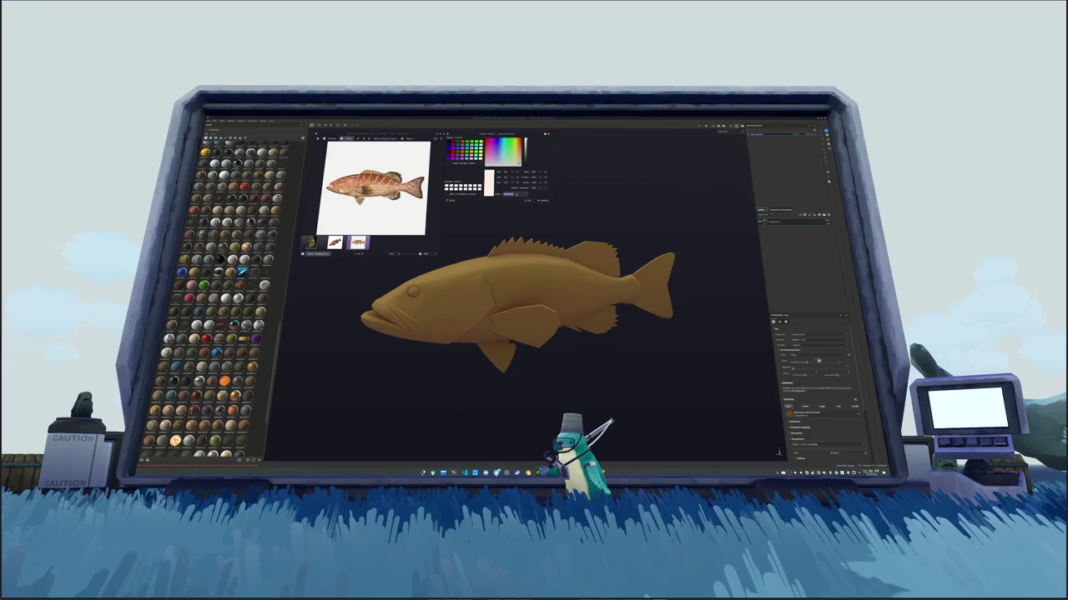
scroll(791, 356, "down", 2)
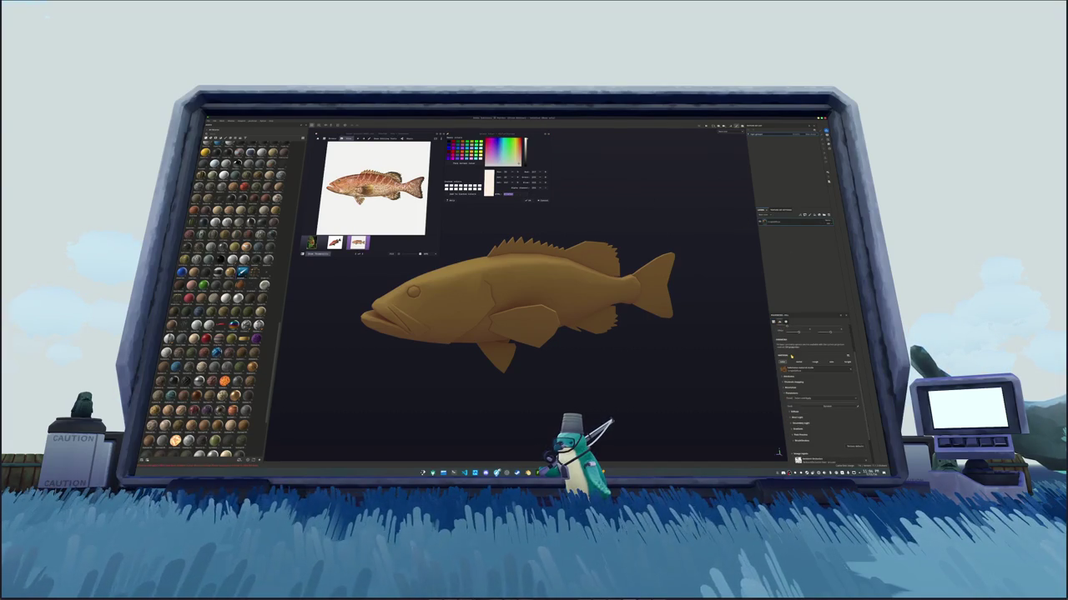
Set the fish layer's base colour to pale pinkish white.
left_click(791, 393)
left_click(820, 417)
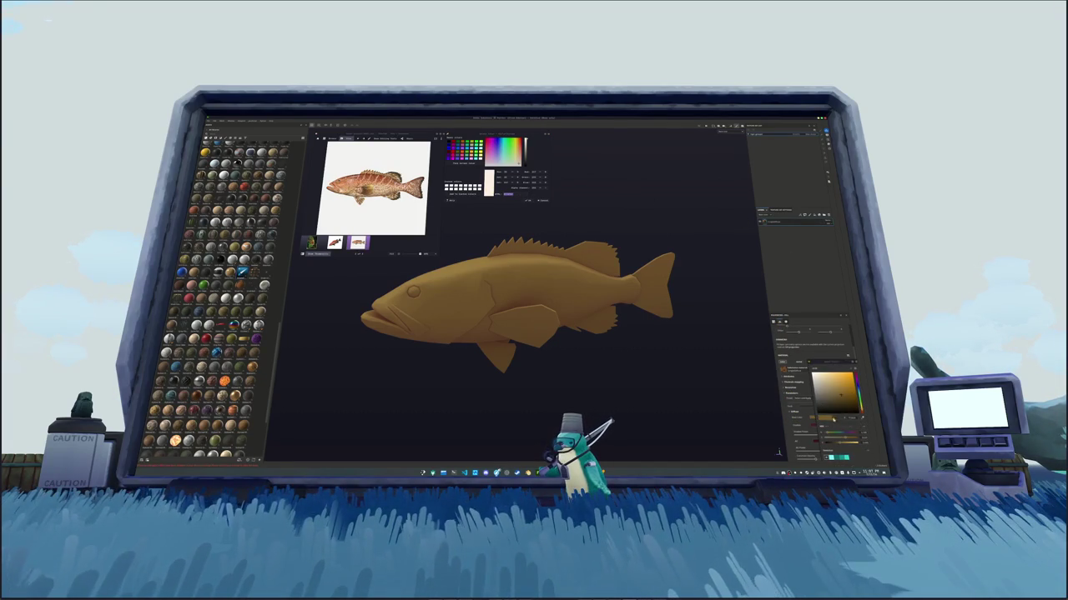
mouse_move(834, 392)
left_mouse_down()
mouse_move(817, 377)
mouse_move(859, 380)
left_mouse_up()
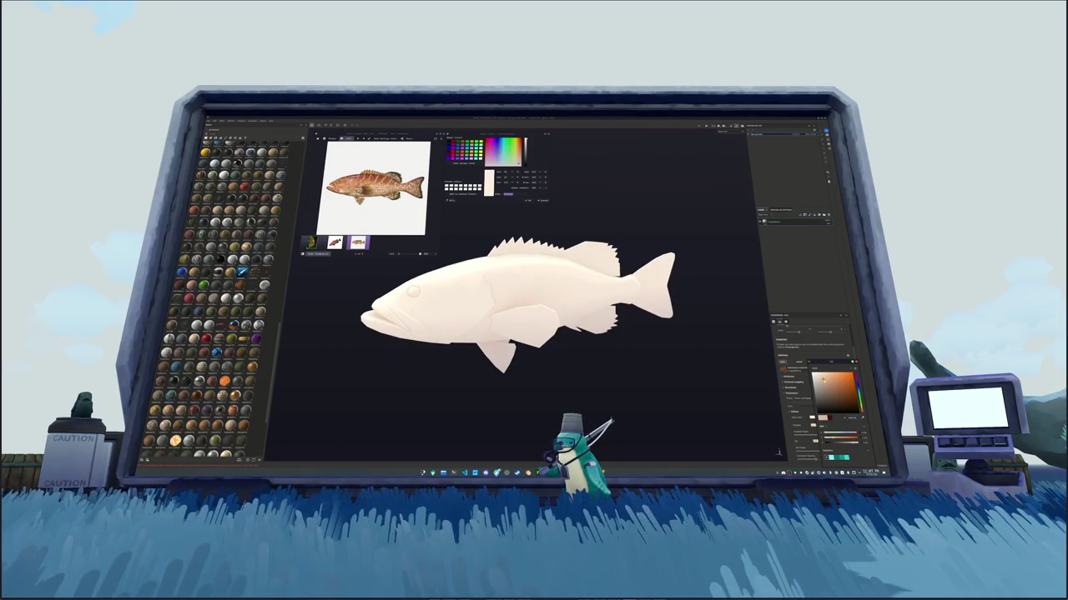
left_click(777, 224)
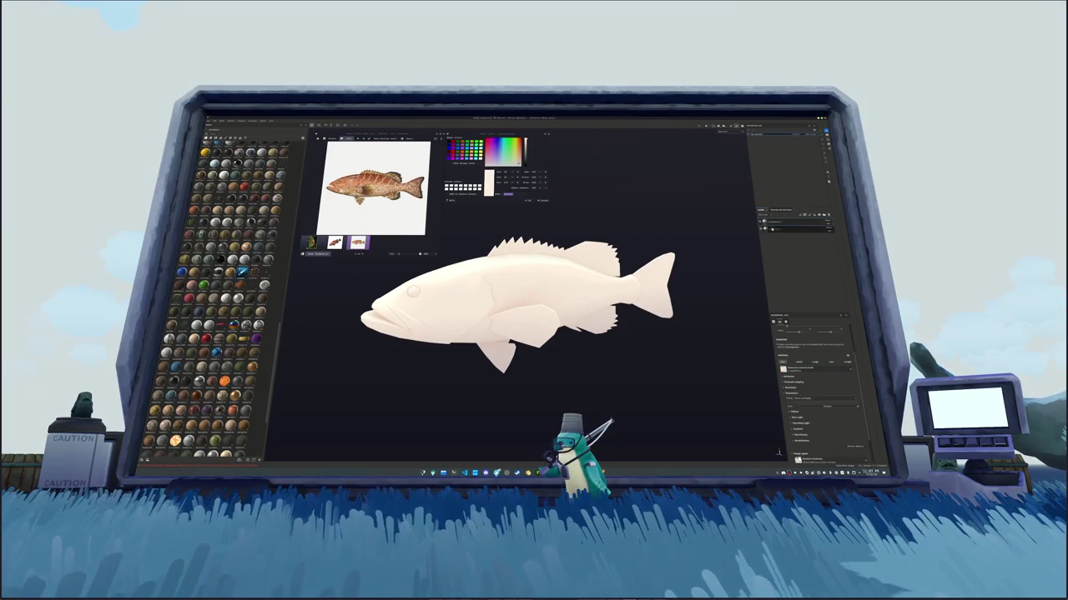
Select the new layer and sample a brown tone from the reference photo.
scroll(375, 184, "up", 3)
scroll(375, 188, "down", 2)
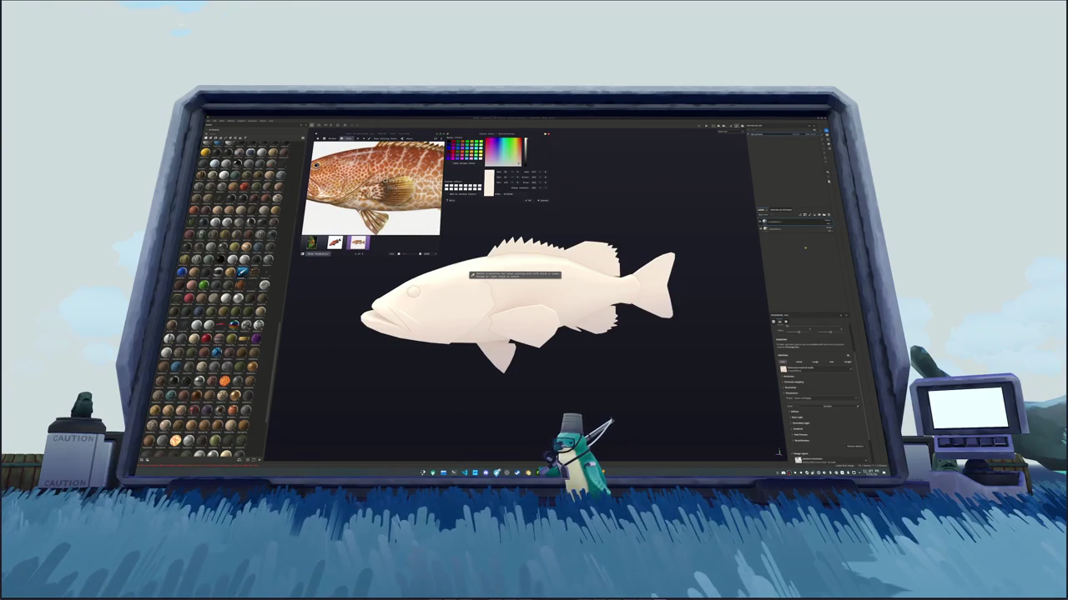
left_click(780, 225)
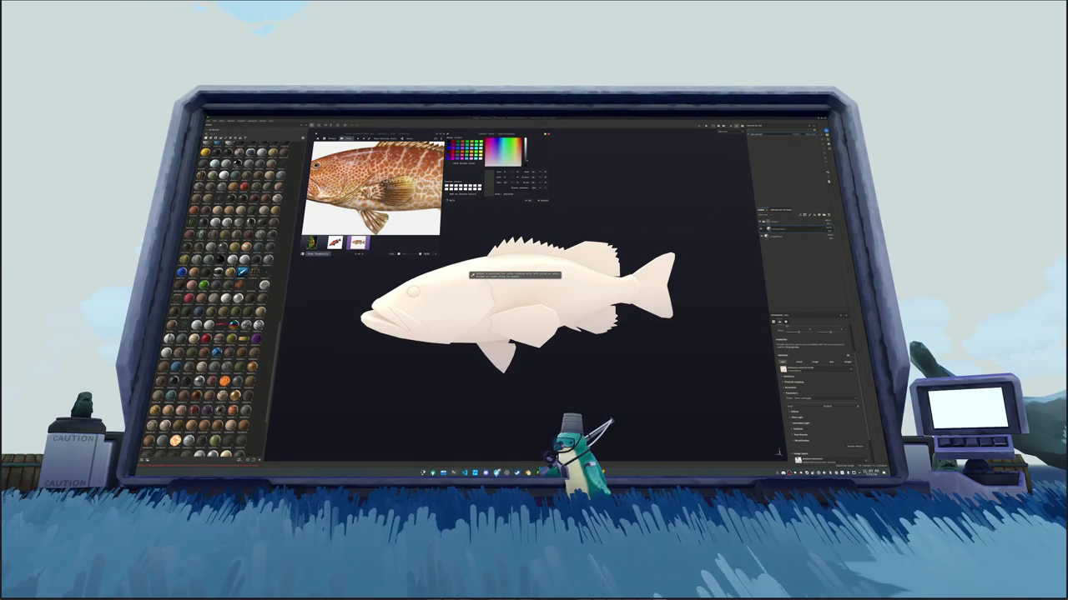
left_click(510, 195)
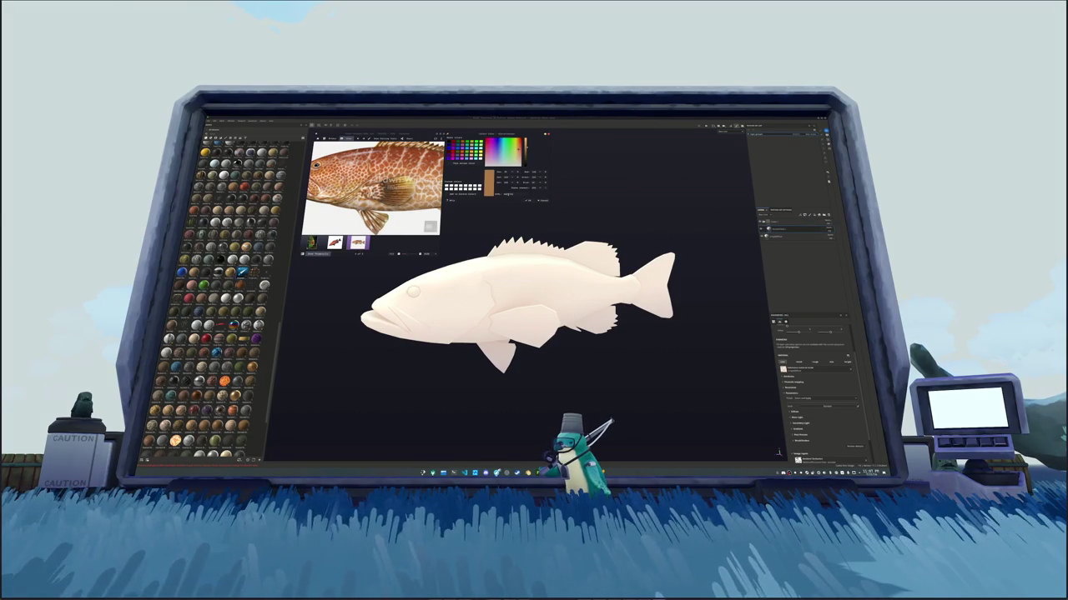
Set the layer's base colour to a deep orange-brown.
left_click(780, 231)
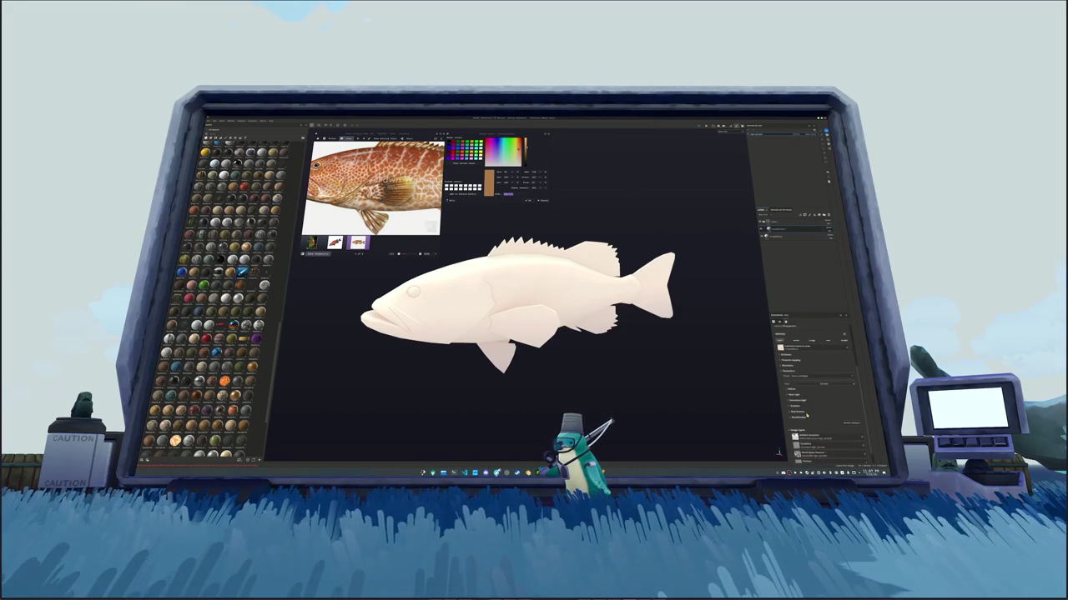
left_click(814, 383)
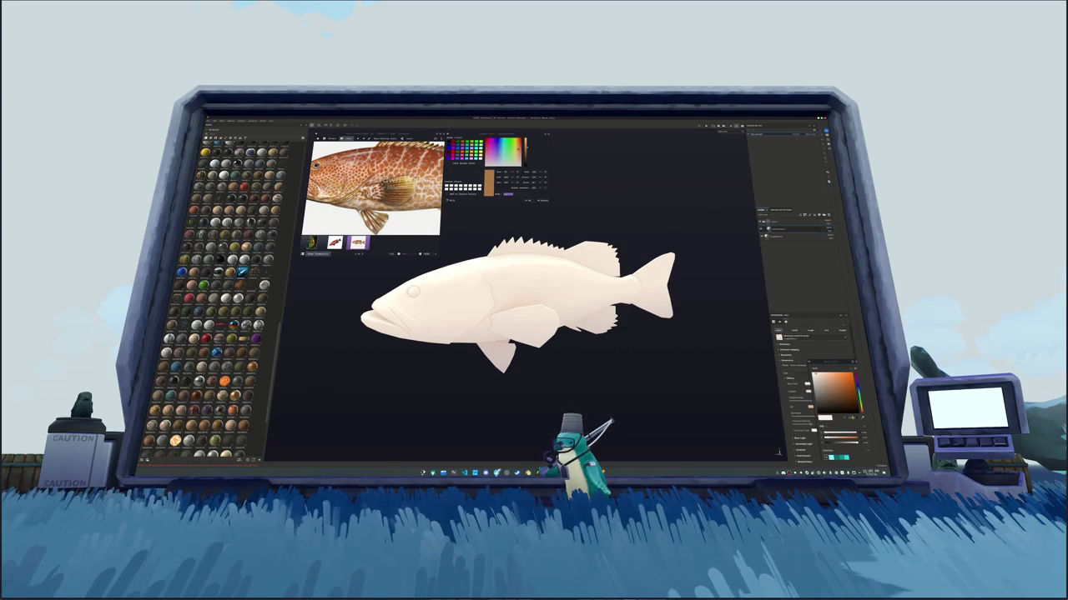
left_click(834, 387)
left_click(835, 406)
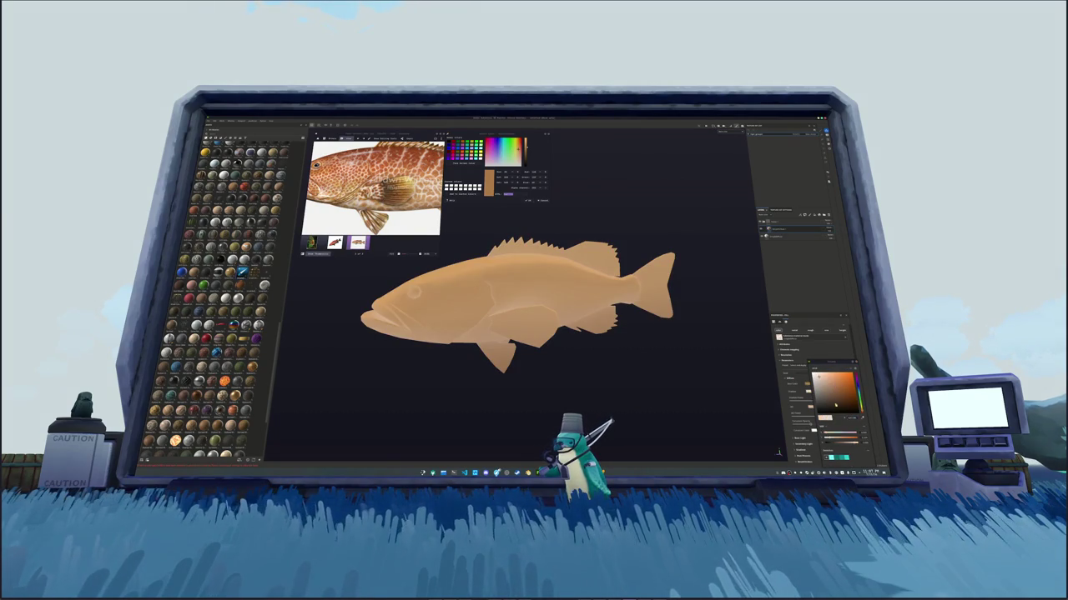
left_click(834, 398)
left_click(845, 397)
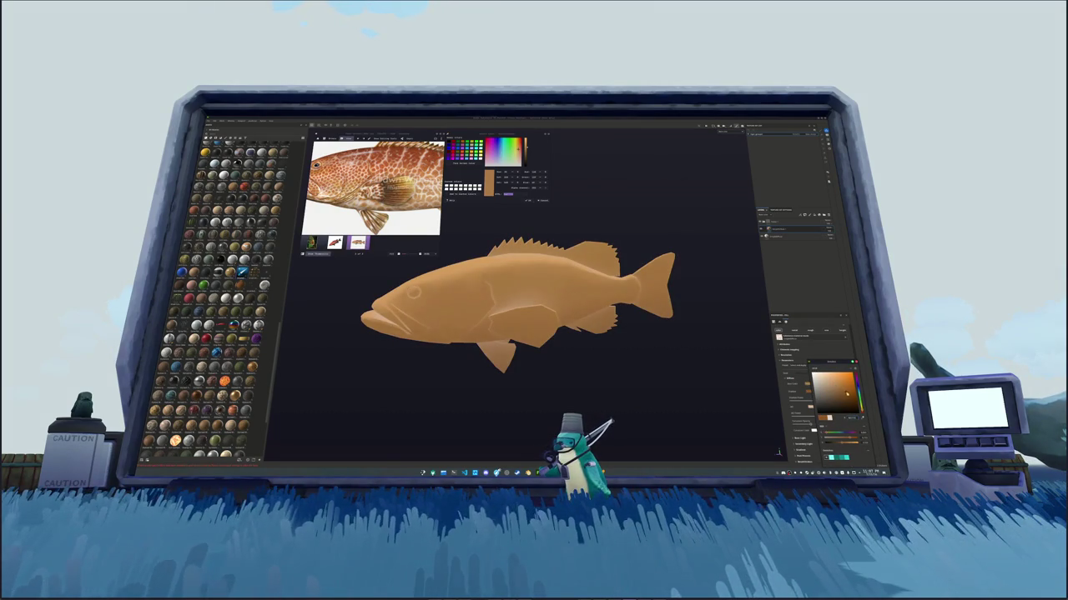
left_click(850, 402)
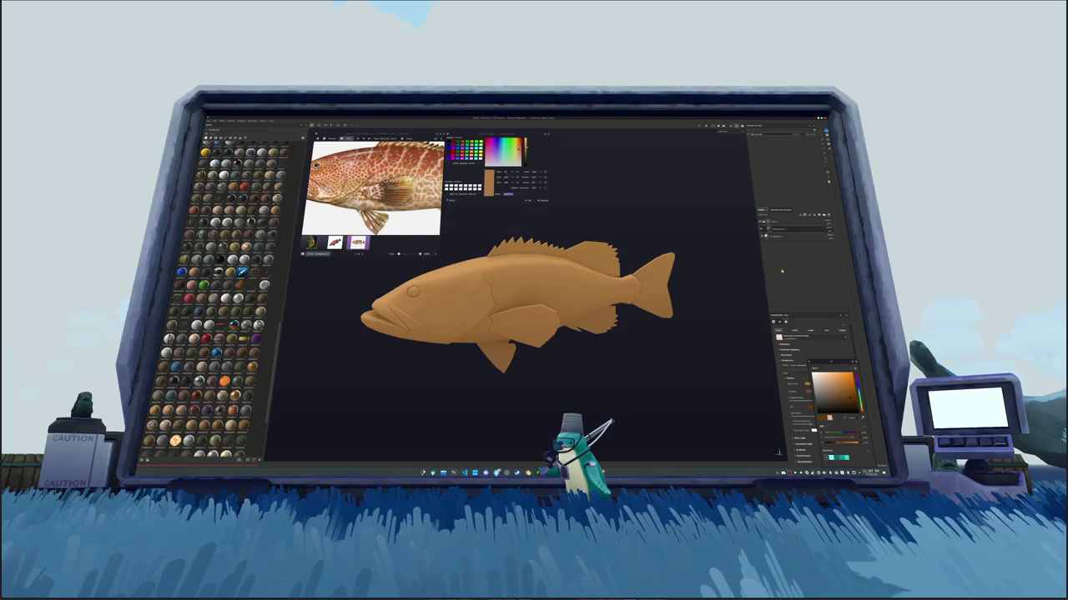
left_click(792, 236)
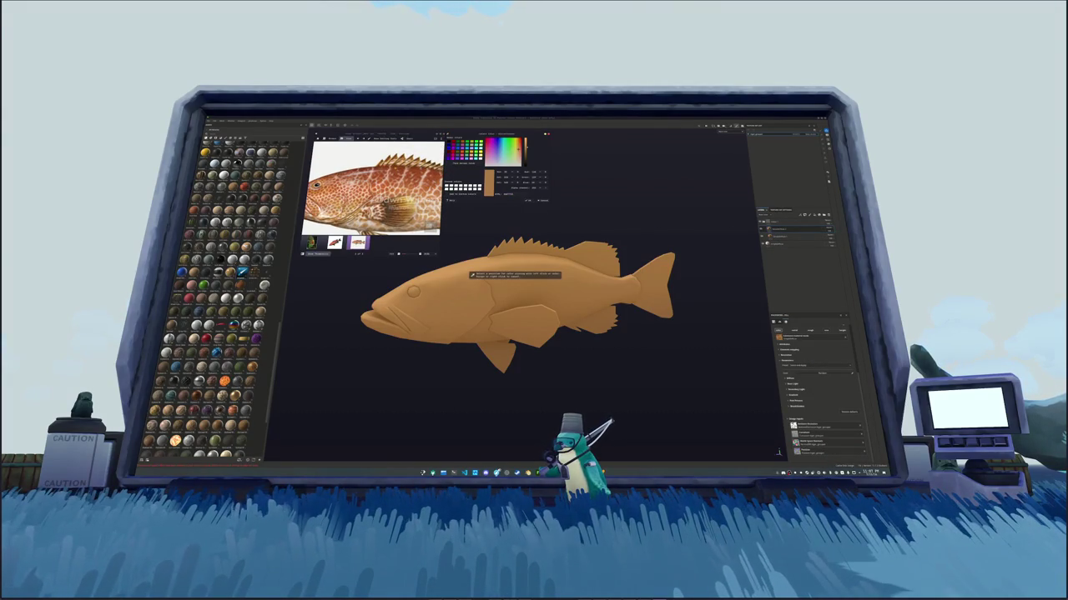
Fine-tune another layer's base colour to a slightly brighter orange-brown.
left_click(807, 384)
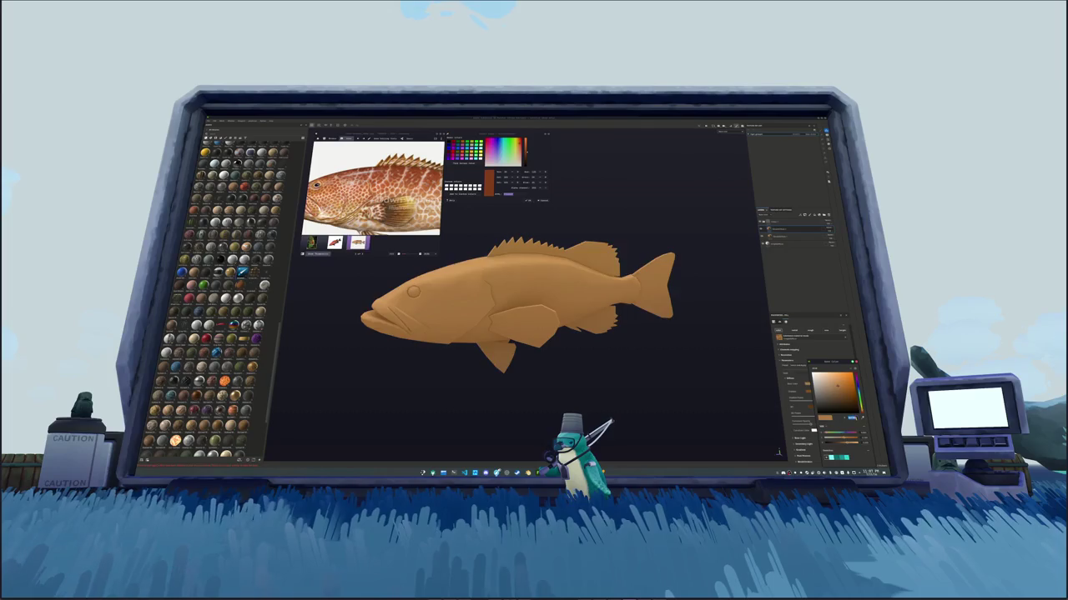
left_click(828, 403)
left_click(853, 398)
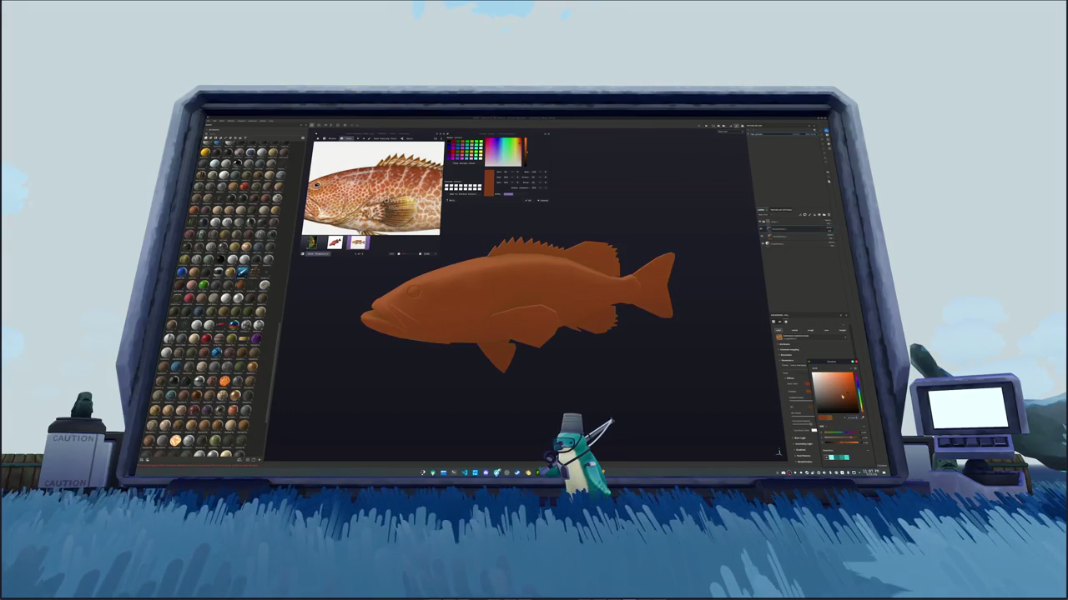
left_click_drag(819, 403, 820, 411)
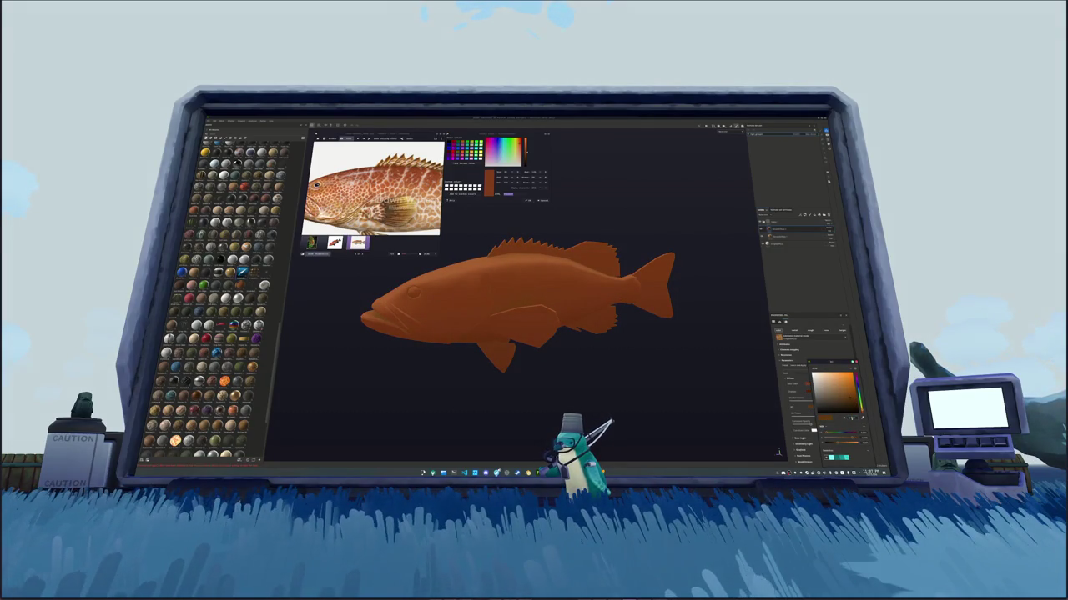
Apply a darker shaded material, lighten the orange base colour, then select the cream-white layer.
right_click(782, 230)
left_click(788, 275)
left_click(784, 237)
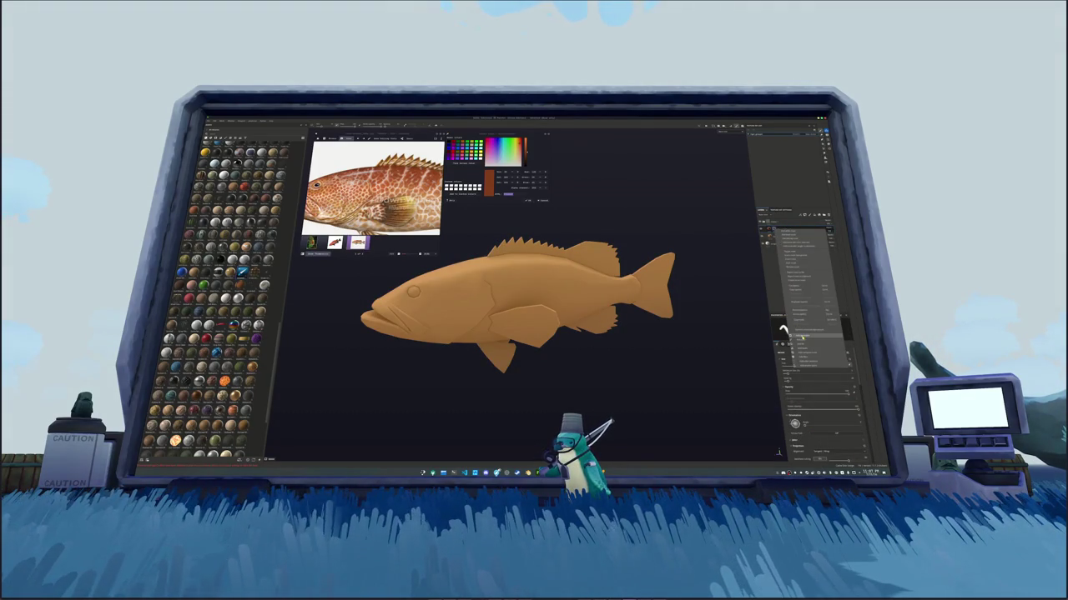
left_click(784, 333)
left_click(821, 364)
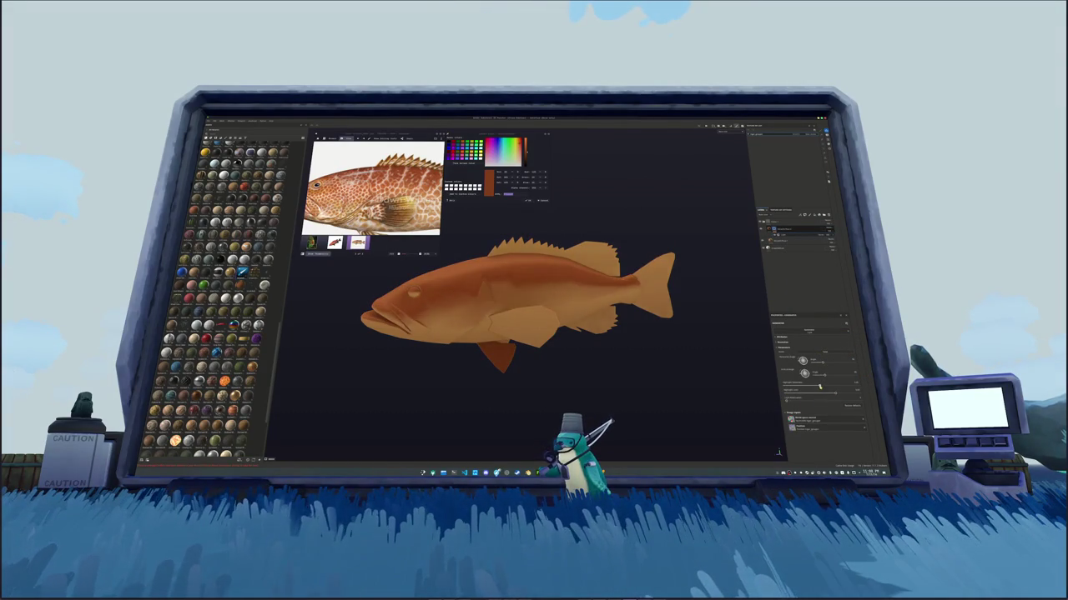
left_click_drag(834, 392, 796, 387)
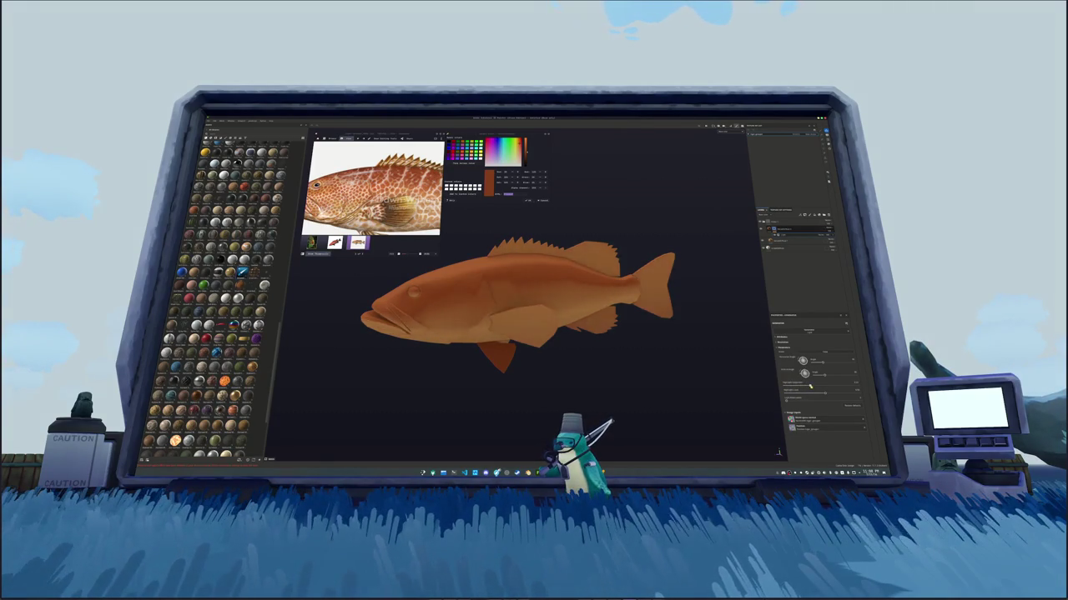
left_click(784, 227)
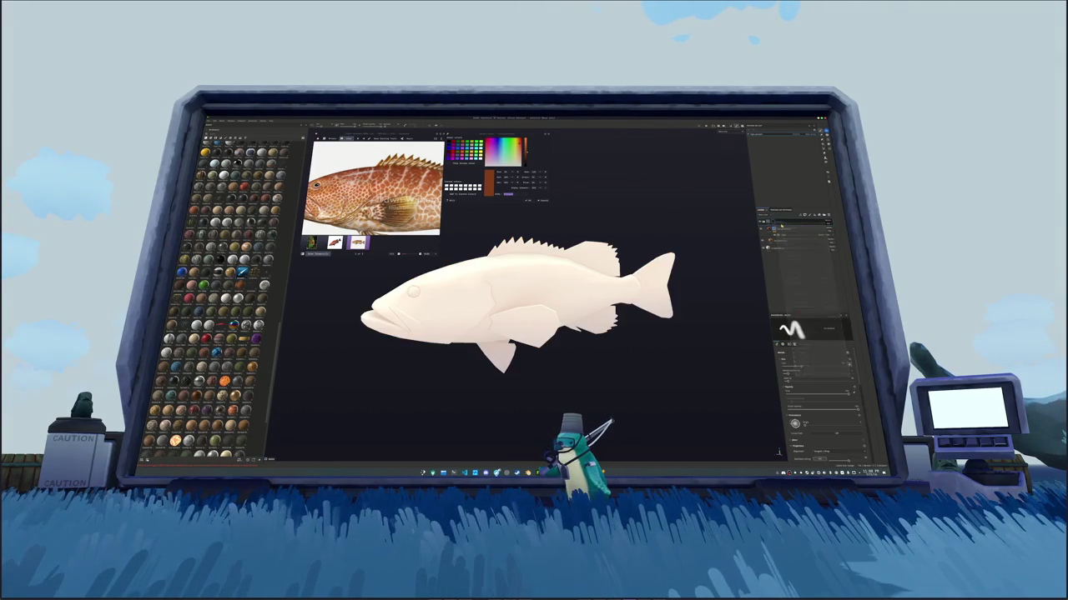
Add a fill layer from the Layers panel menu to tint the fish peach.
right_click(776, 224)
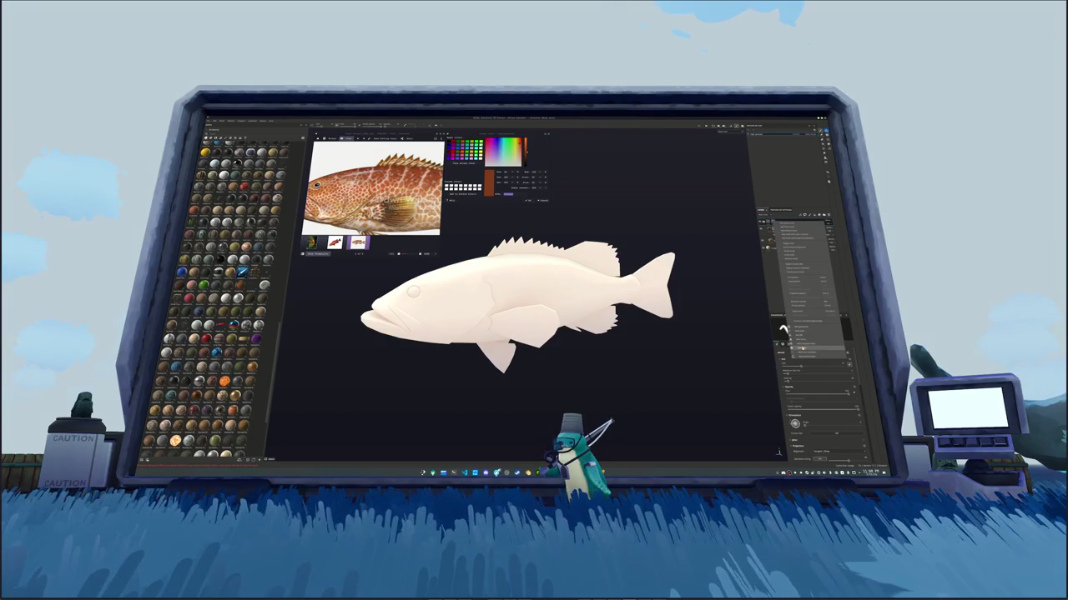
left_click(788, 335)
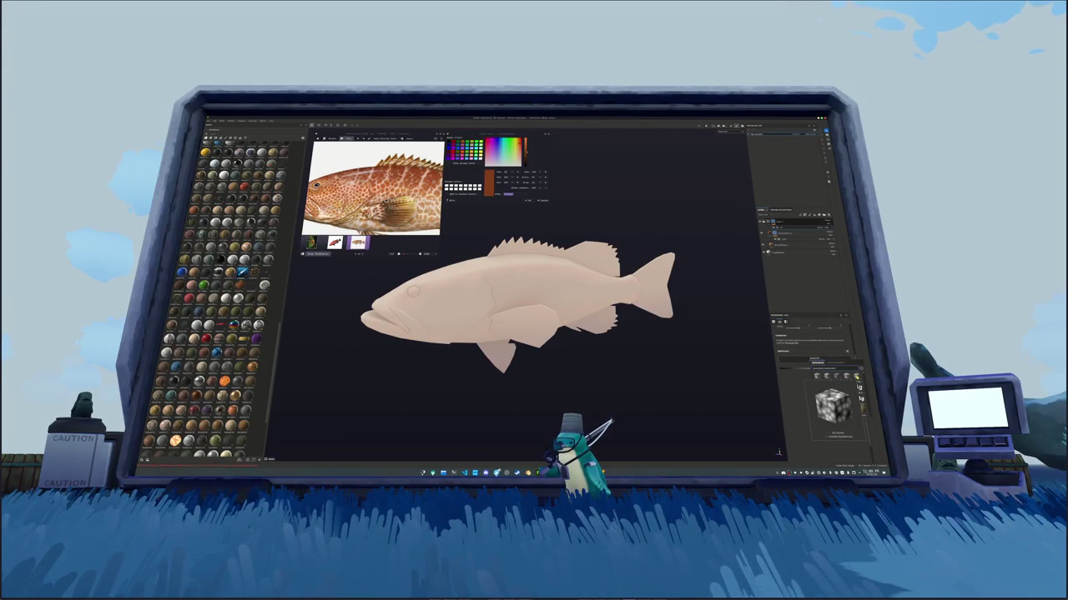
Apply a mottled spot pattern set to cracked tiles, tuned into brown cells with thin white lines.
left_click(856, 377)
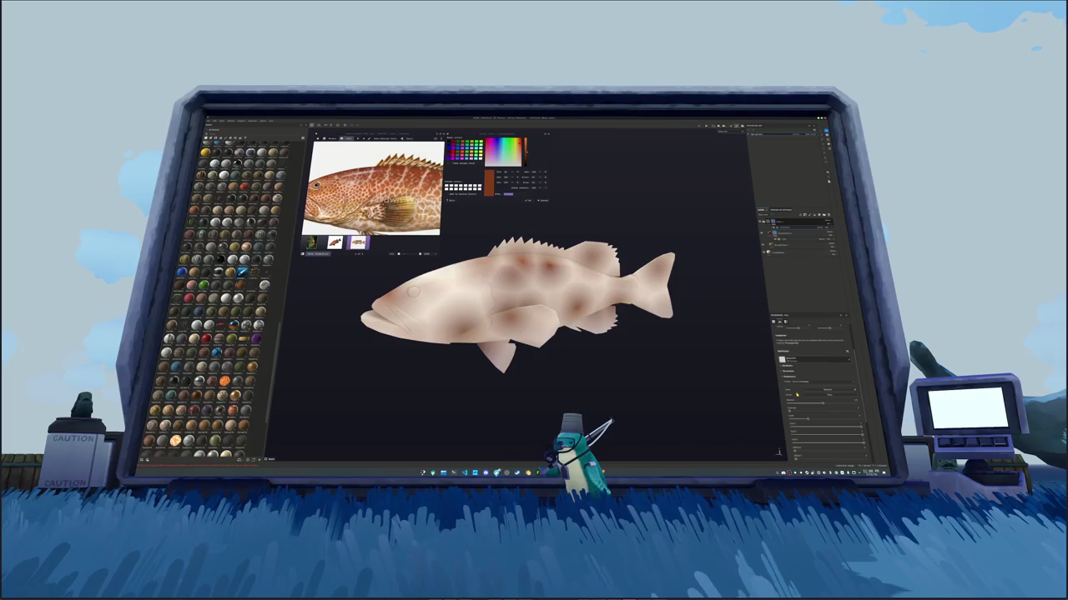
scroll(796, 395, "down", 3)
scroll(797, 396, "down", 3)
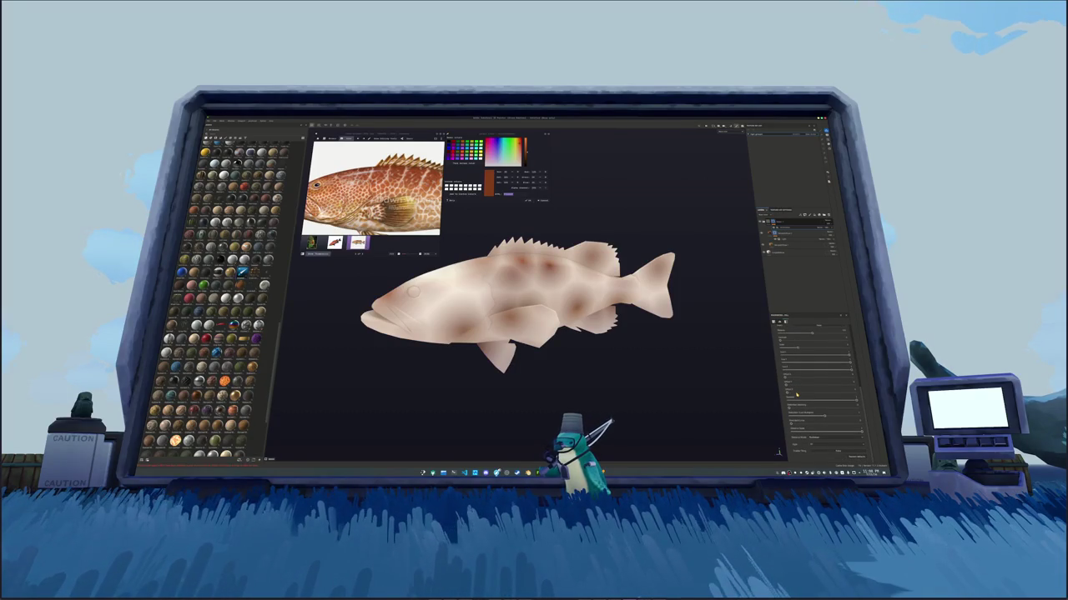
left_click(821, 447)
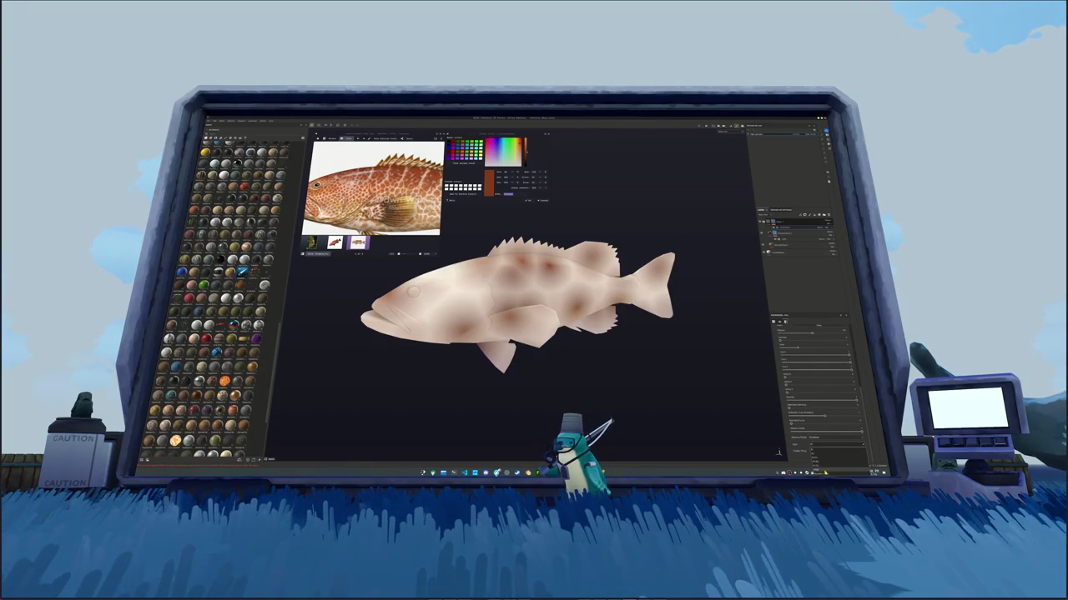
left_click(825, 467)
scroll(808, 403, "up", 5)
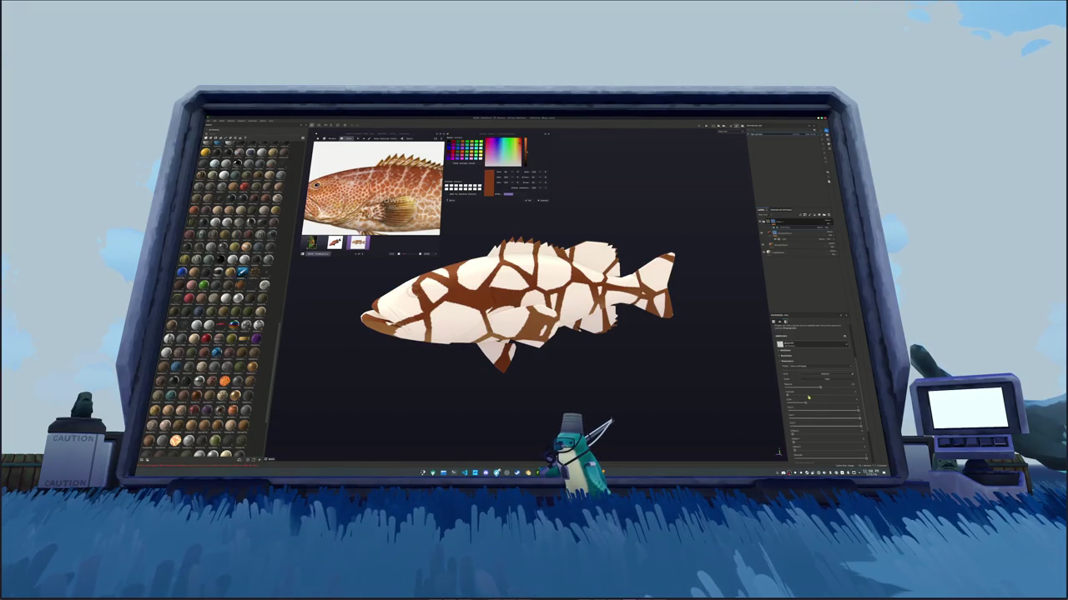
mouse_move(810, 379)
left_mouse_down()
mouse_move(859, 370)
mouse_move(829, 366)
mouse_move(852, 365)
left_mouse_up()
scroll(802, 375, "down", 3)
scroll(819, 414, "down", 2)
left_click_drag(807, 447, 802, 446)
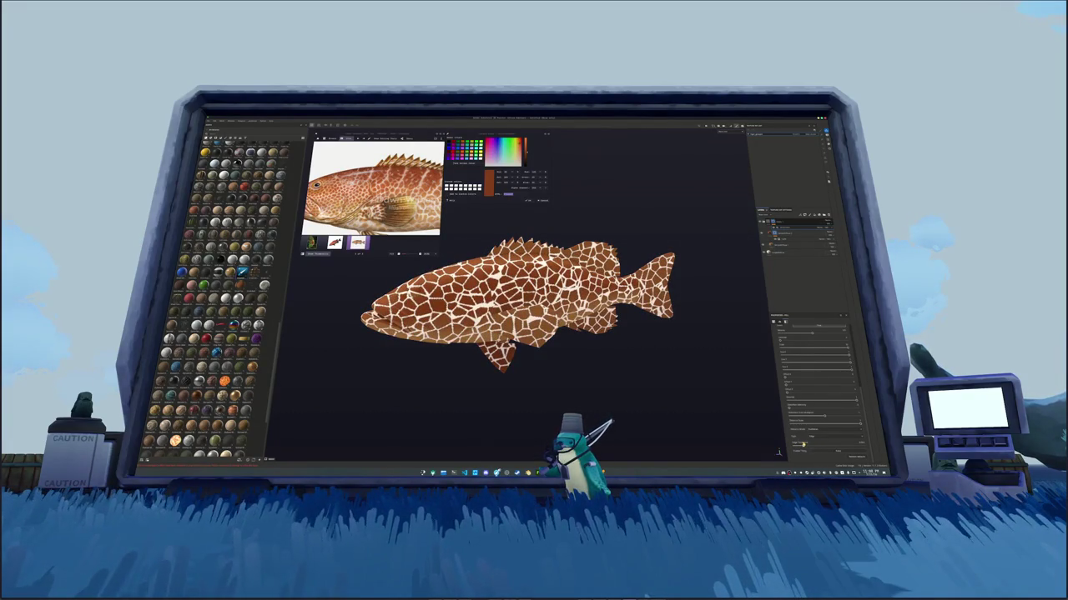
left_click(790, 253)
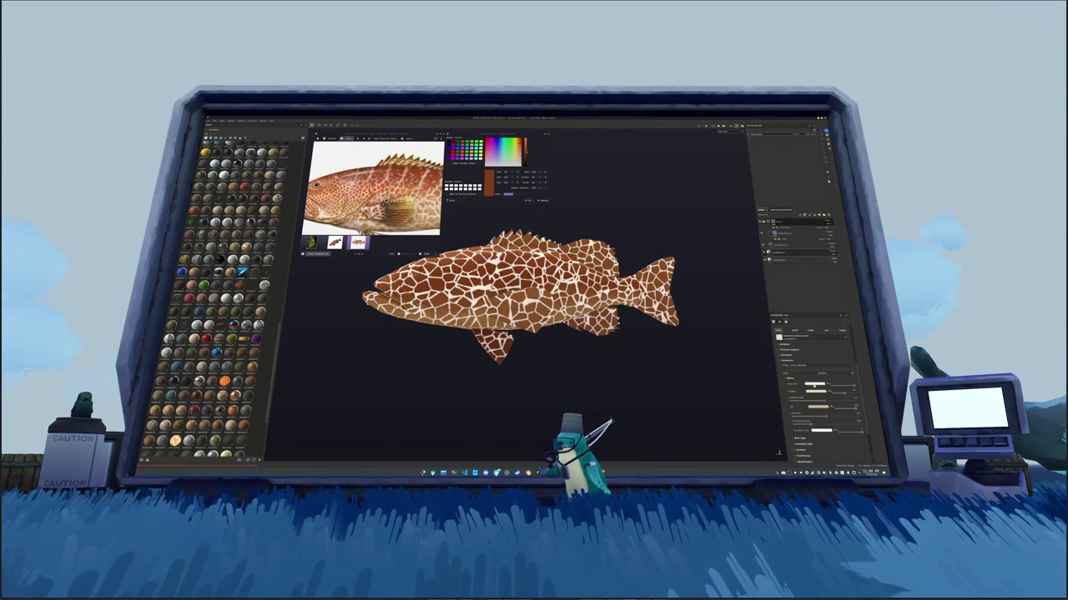
Add a levels-type filter to the cell-pattern layer and darken the tiles slightly.
left_click(805, 384)
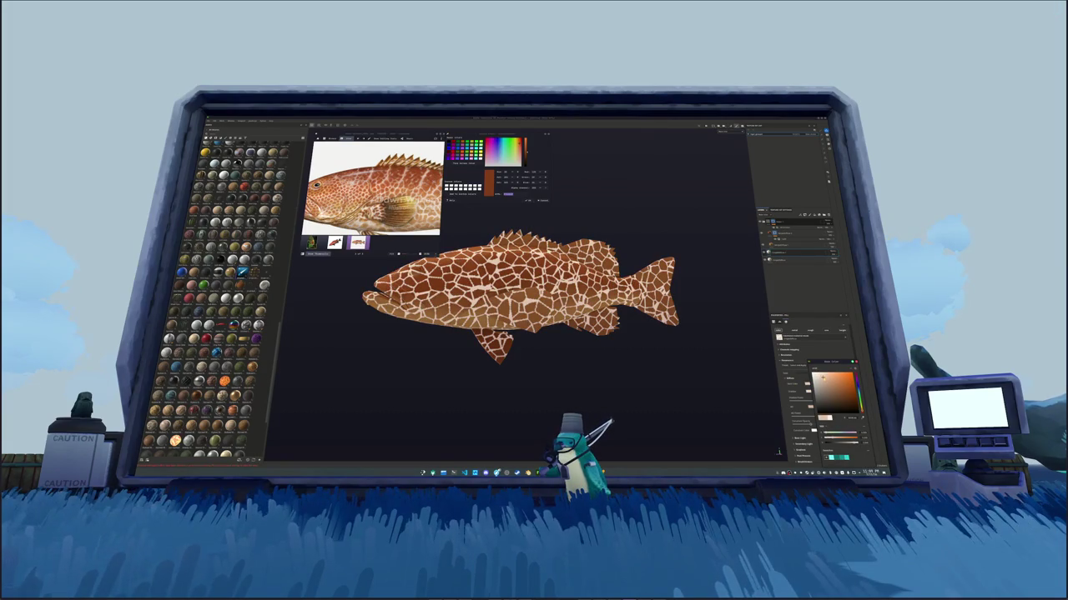
right_click(782, 253)
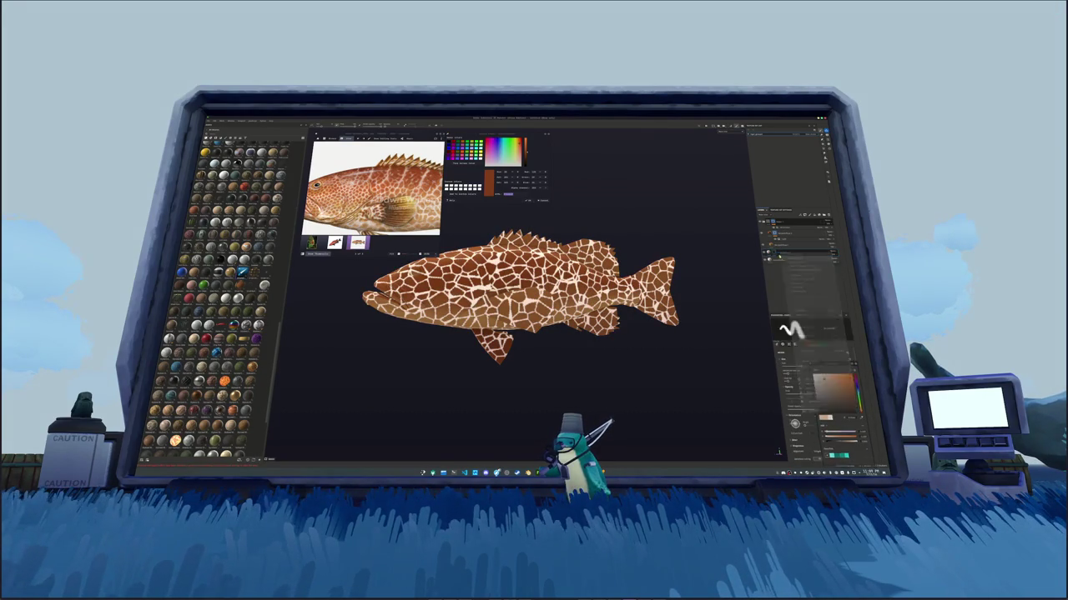
left_click(813, 363)
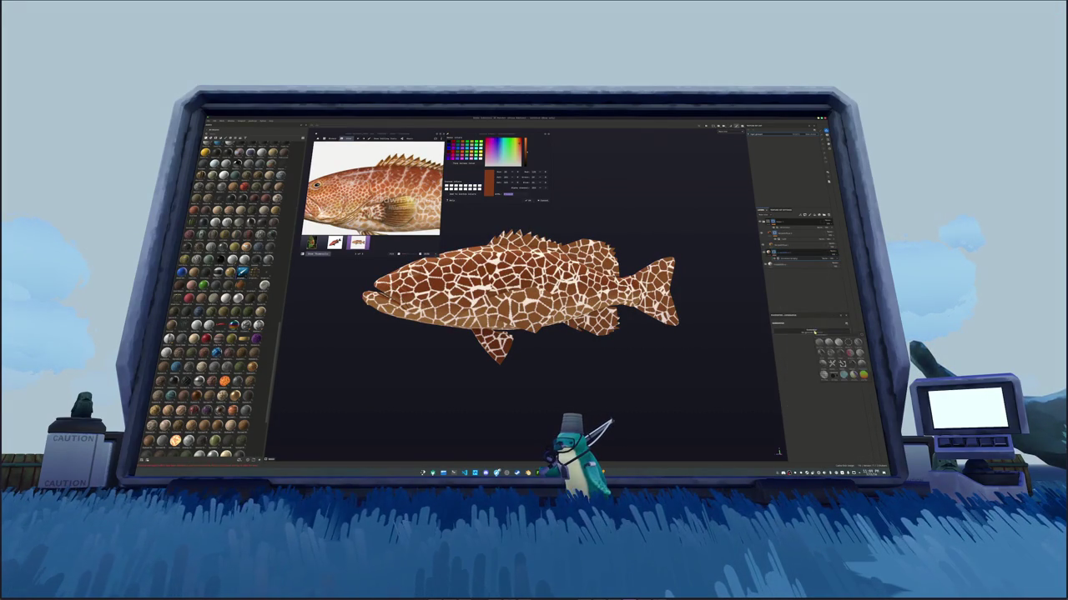
left_click(828, 354)
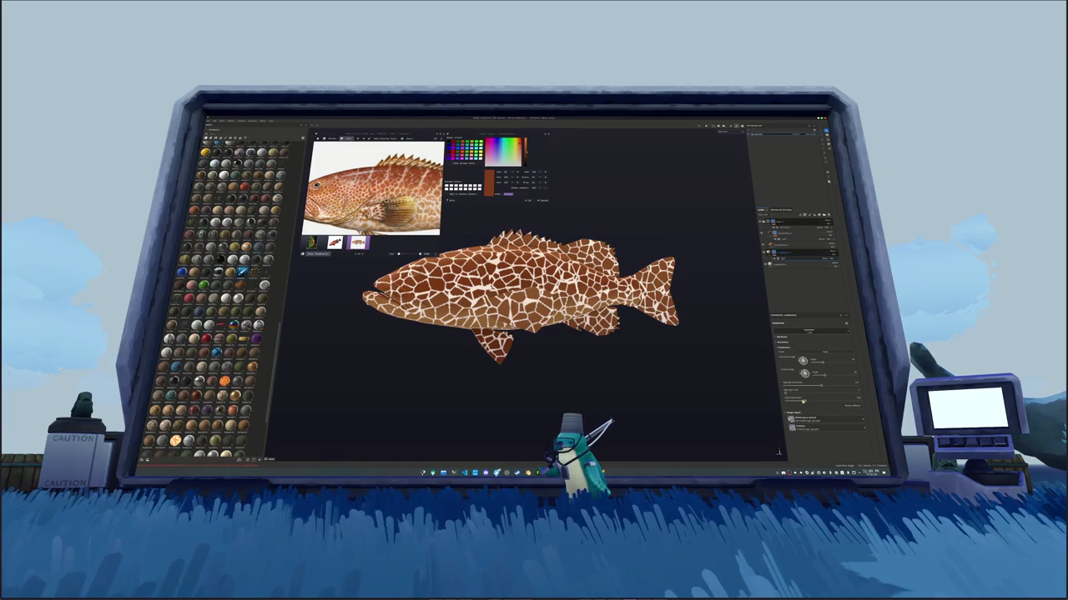
mouse_move(804, 401)
left_mouse_down()
mouse_move(859, 390)
mouse_move(785, 385)
mouse_move(834, 392)
left_mouse_up()
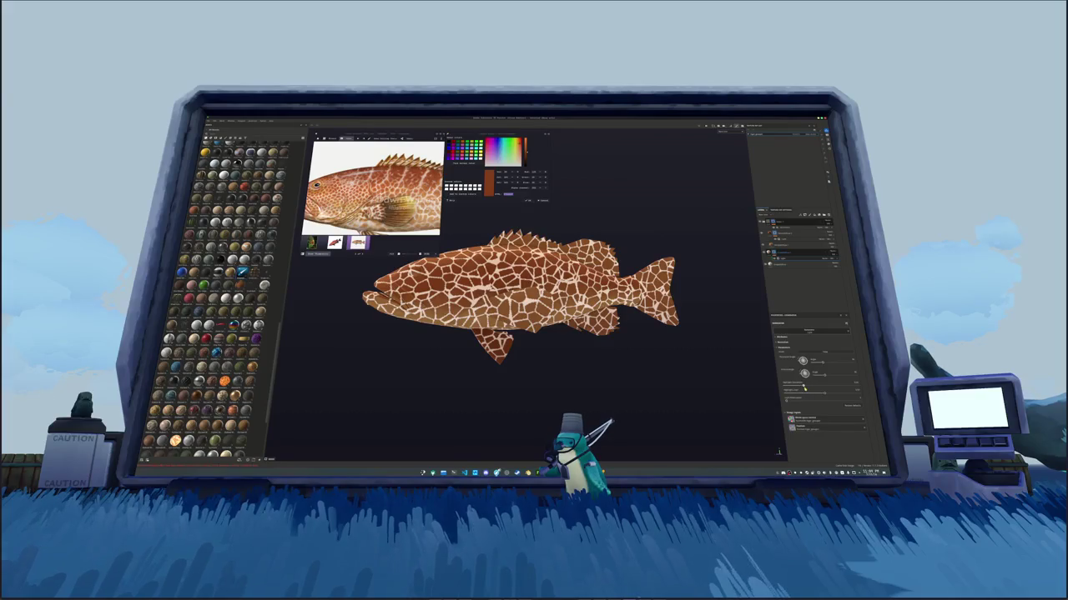
middle_click_drag(692, 317, 668, 331)
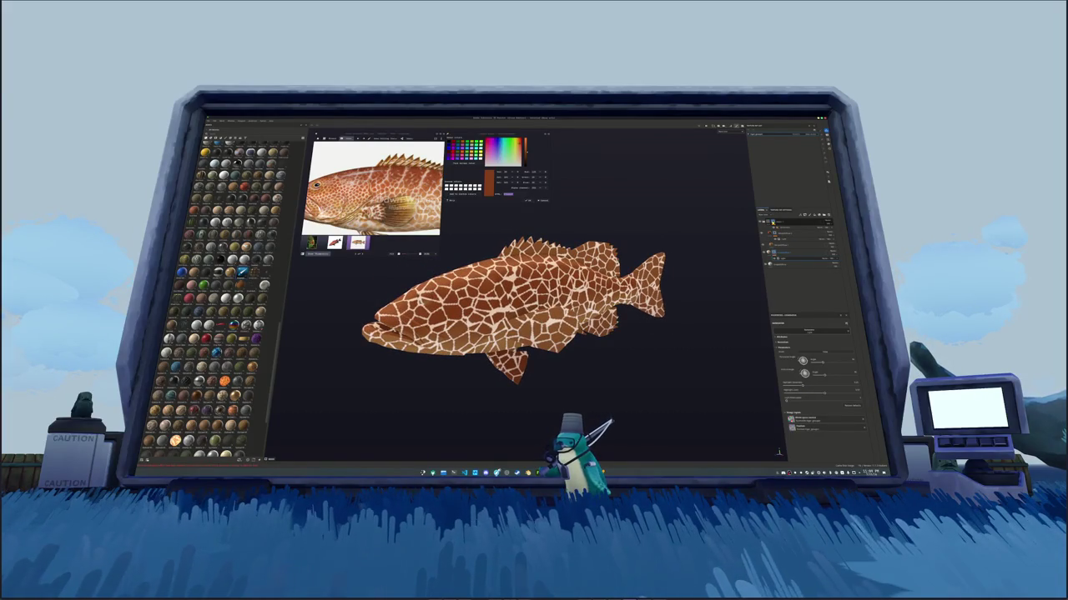
left_click(793, 222)
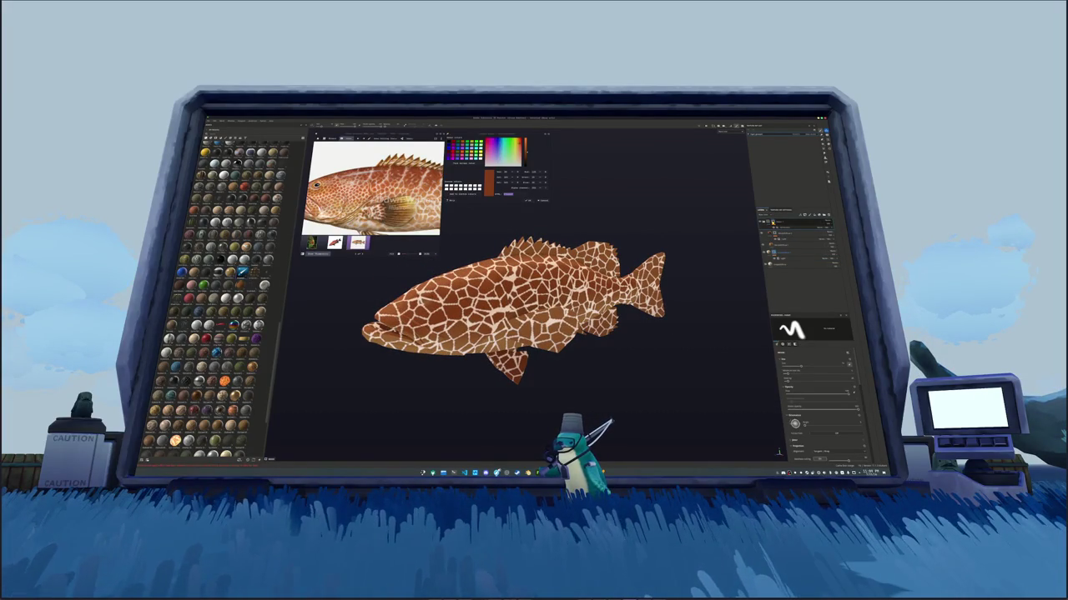
scroll(700, 242, "down", 2)
scroll(691, 254, "down", 1)
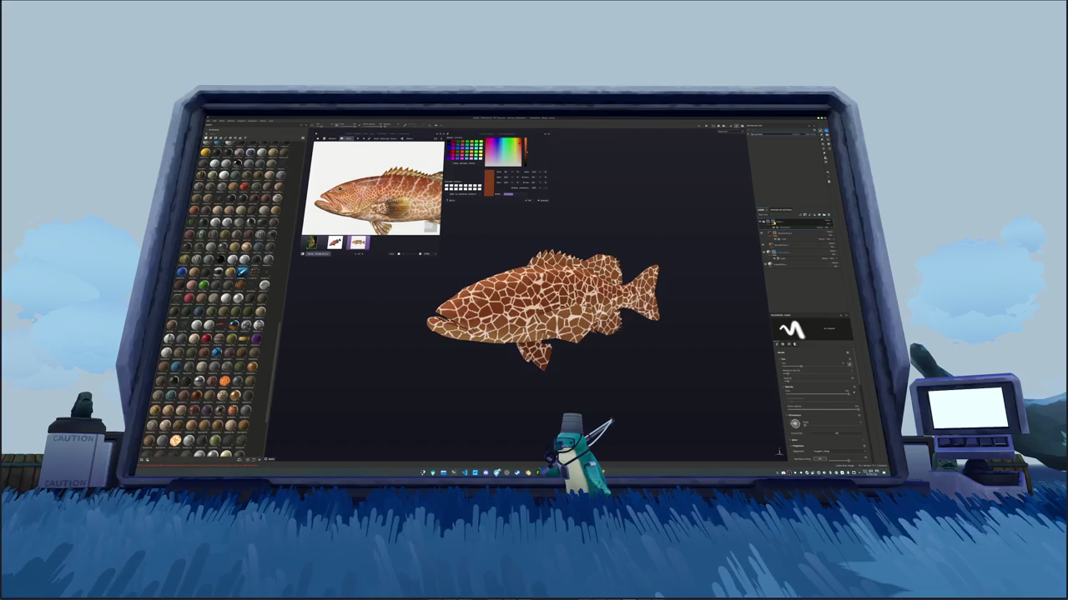
Add a plain fill layer with a Cells generator mask.
right_click(779, 222)
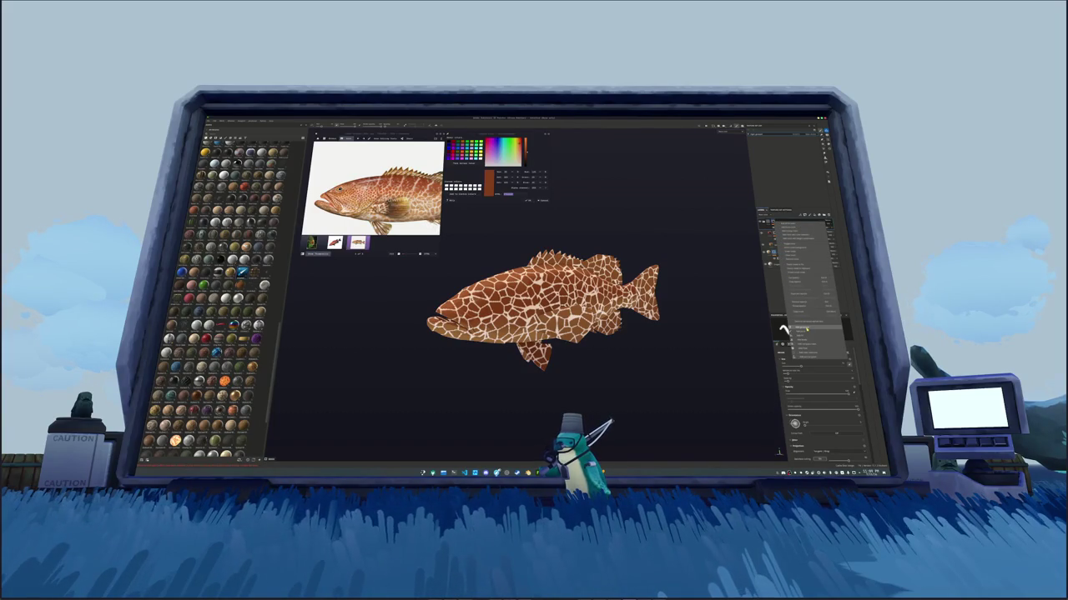
left_click(803, 330)
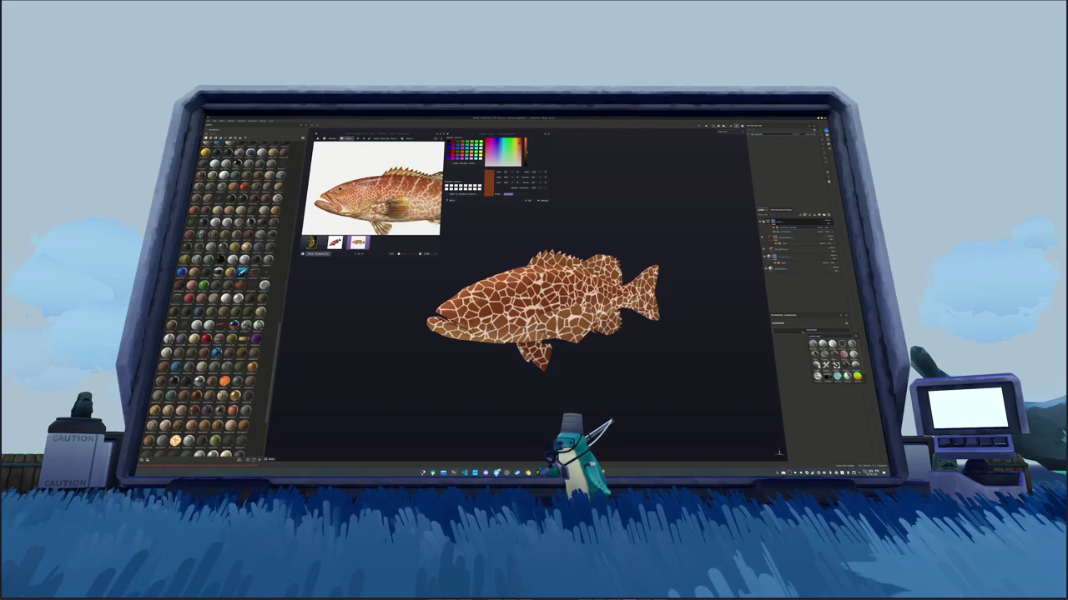
left_click(818, 364)
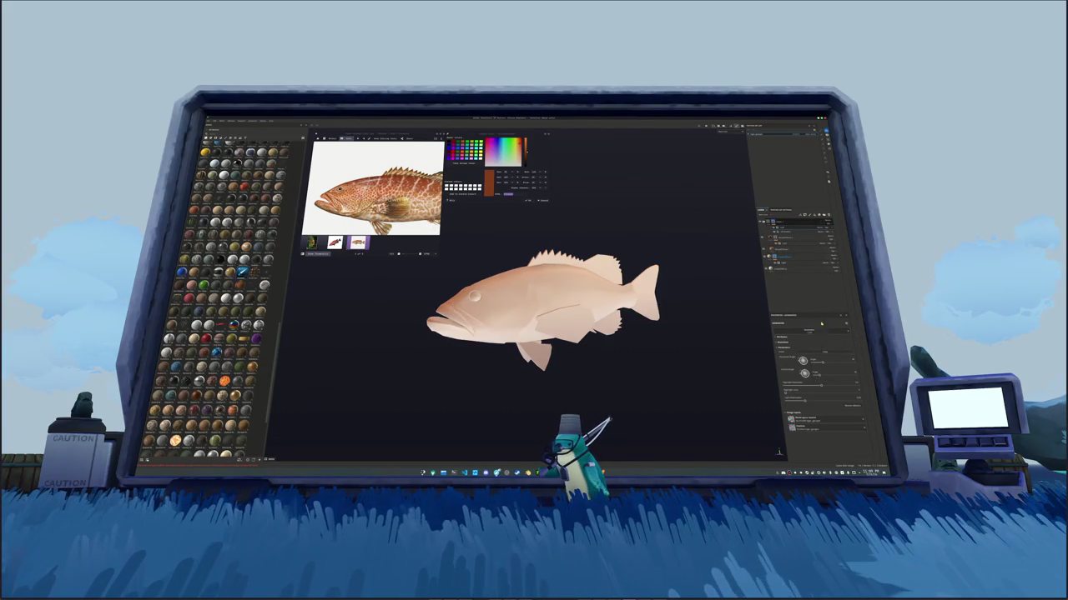
left_click(824, 226)
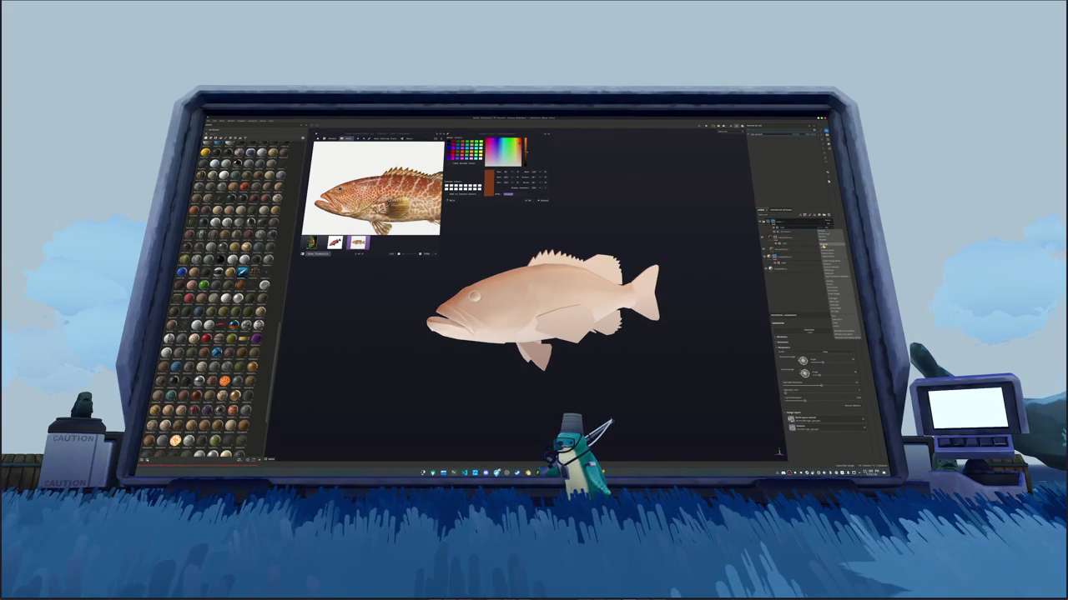
left_click(824, 242)
Tune the cells mask's contrast and balance for darker brown tiles and sharper cream lines.
left_click_drag(797, 352, 805, 352)
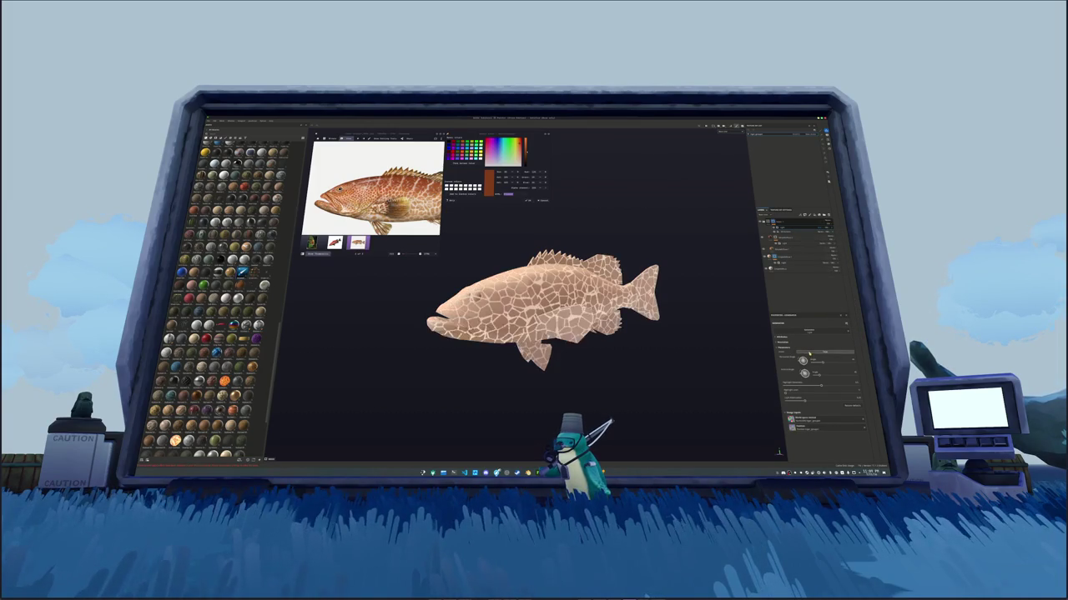
left_click_drag(714, 355, 692, 354, "alt")
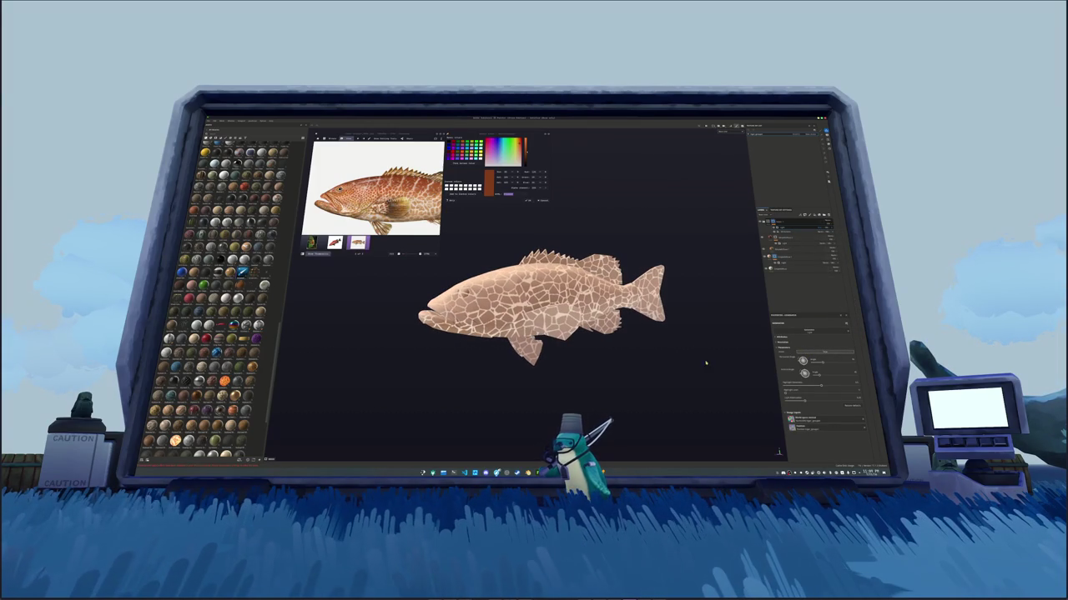
left_click(787, 393)
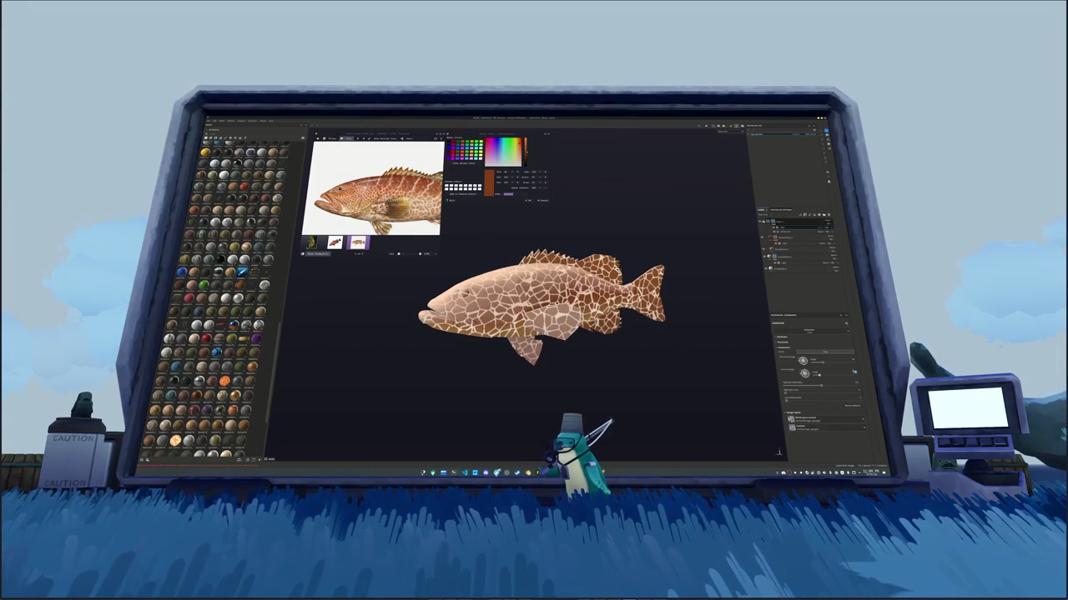
left_click(809, 403)
mouse_move(789, 393)
left_mouse_down()
mouse_move(848, 385)
mouse_move(823, 379)
left_mouse_up()
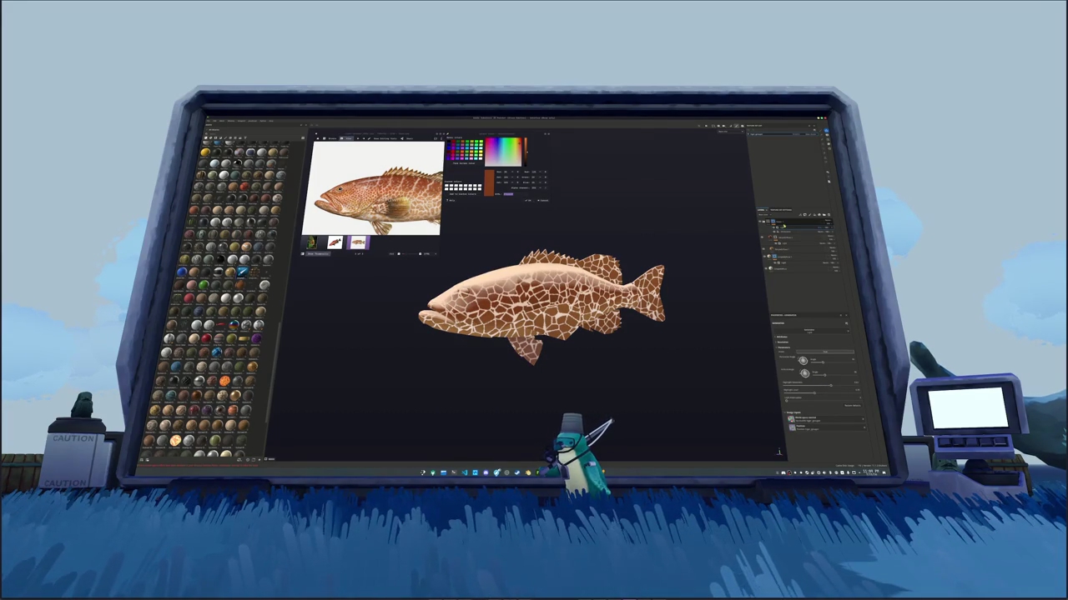
Add a new paint layer to the layer stack.
left_click(784, 227)
right_click(779, 222)
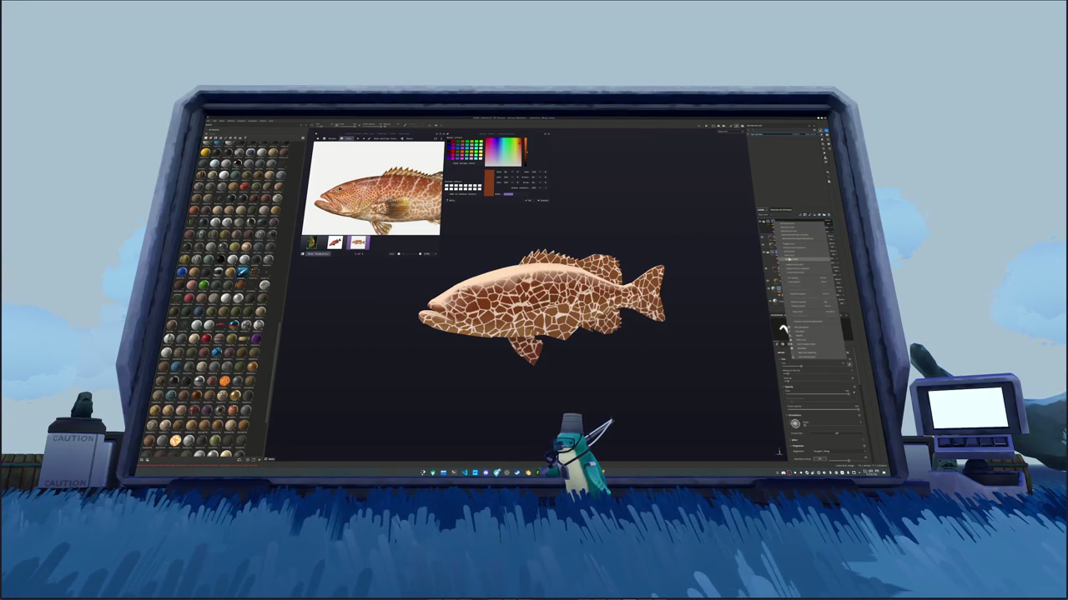
left_click(788, 259)
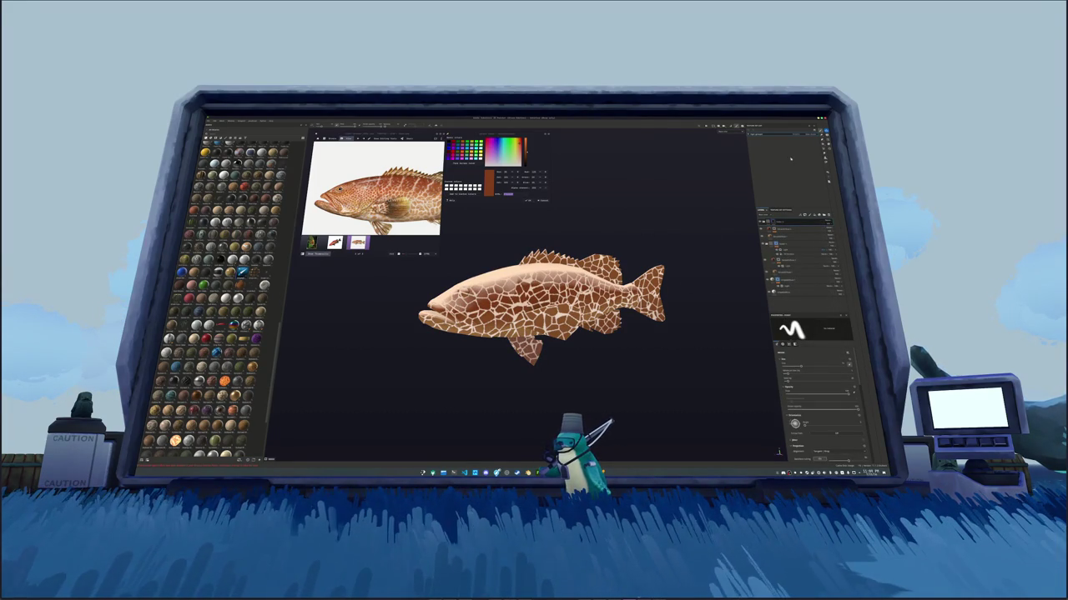
scroll(456, 251, "up", 5)
Paint a rust-brown band along the fish's back, extending over the head.
mouse_move(570, 293)
left_mouse_down()
mouse_move(565, 319)
mouse_move(574, 280)
mouse_move(559, 324)
mouse_move(548, 308)
mouse_move(543, 322)
left_mouse_up()
mouse_move(542, 283)
left_mouse_down()
mouse_move(538, 309)
mouse_move(617, 351)
left_mouse_up()
left_click_drag(571, 307, 569, 352)
mouse_move(572, 324)
left_mouse_down()
mouse_move(572, 290)
mouse_move(559, 337)
mouse_move(547, 301)
mouse_move(547, 346)
mouse_move(537, 310)
mouse_move(548, 346)
mouse_move(597, 330)
mouse_move(570, 292)
mouse_move(571, 326)
mouse_move(527, 342)
mouse_move(521, 307)
mouse_move(500, 359)
mouse_move(470, 367)
mouse_move(560, 347)
left_mouse_up()
middle_click_drag(561, 347, 393, 350, "alt")
mouse_move(551, 283)
left_mouse_down("alt")
mouse_move(534, 277)
mouse_move(537, 346)
mouse_move(552, 352)
mouse_move(527, 294)
mouse_move(524, 310)
mouse_move(576, 348)
mouse_move(581, 265)
mouse_move(559, 328)
left_mouse_up("alt")
left_click_drag(558, 264, 556, 299)
Add darker brown strokes along the back band and near the tail junction.
mouse_move(534, 350)
left_mouse_down("alt")
mouse_move(476, 334)
mouse_move(488, 304)
left_mouse_up("alt")
mouse_move(511, 267)
left_mouse_down()
mouse_move(500, 323)
mouse_move(497, 277)
mouse_move(509, 325)
mouse_move(525, 327)
mouse_move(507, 337)
mouse_move(491, 299)
left_mouse_up()
mouse_move(550, 281)
left_mouse_down()
mouse_move(539, 327)
mouse_move(467, 305)
mouse_move(468, 335)
left_mouse_up()
mouse_move(492, 276)
left_mouse_down()
mouse_move(467, 325)
mouse_move(508, 342)
mouse_move(491, 317)
mouse_move(510, 344)
left_mouse_up()
left_click_drag(522, 300, 505, 347)
middle_click_drag(534, 334, 461, 319, "alt")
mouse_move(484, 289)
left_mouse_down()
mouse_move(472, 305)
mouse_move(500, 337)
mouse_move(468, 330)
mouse_move(472, 295)
left_mouse_up()
mouse_move(497, 289)
left_mouse_down()
mouse_move(475, 307)
mouse_move(547, 331)
mouse_move(559, 320)
left_mouse_up()
mouse_move(547, 332)
left_mouse_down()
mouse_move(569, 319)
mouse_move(512, 340)
left_mouse_up()
left_click_drag(472, 291, 457, 317)
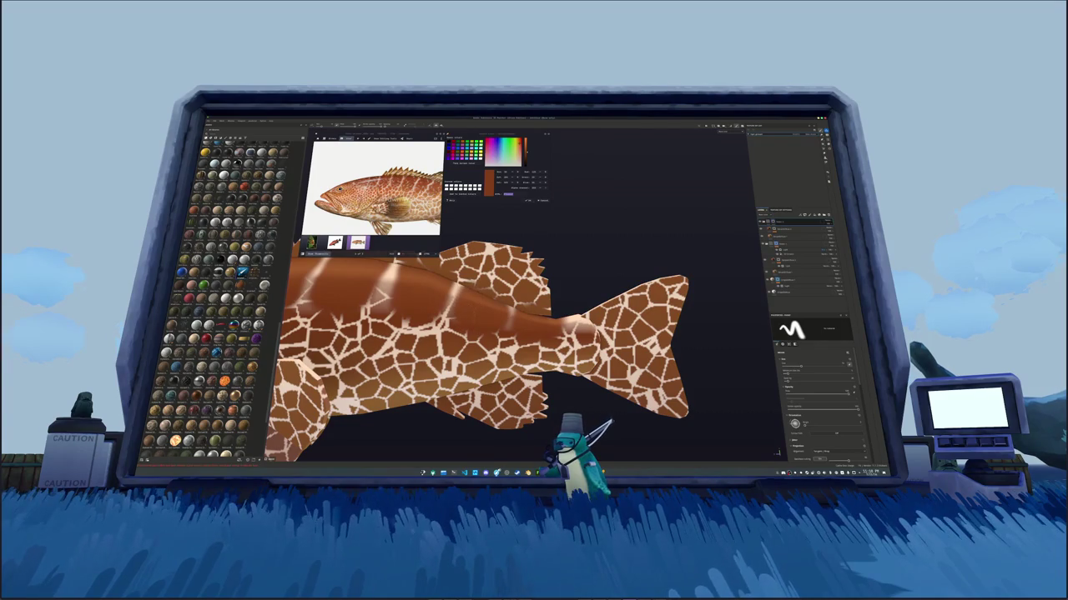
Reframe the viewport to show the head and the whole fish body.
middle_click_drag(488, 321, 434, 329)
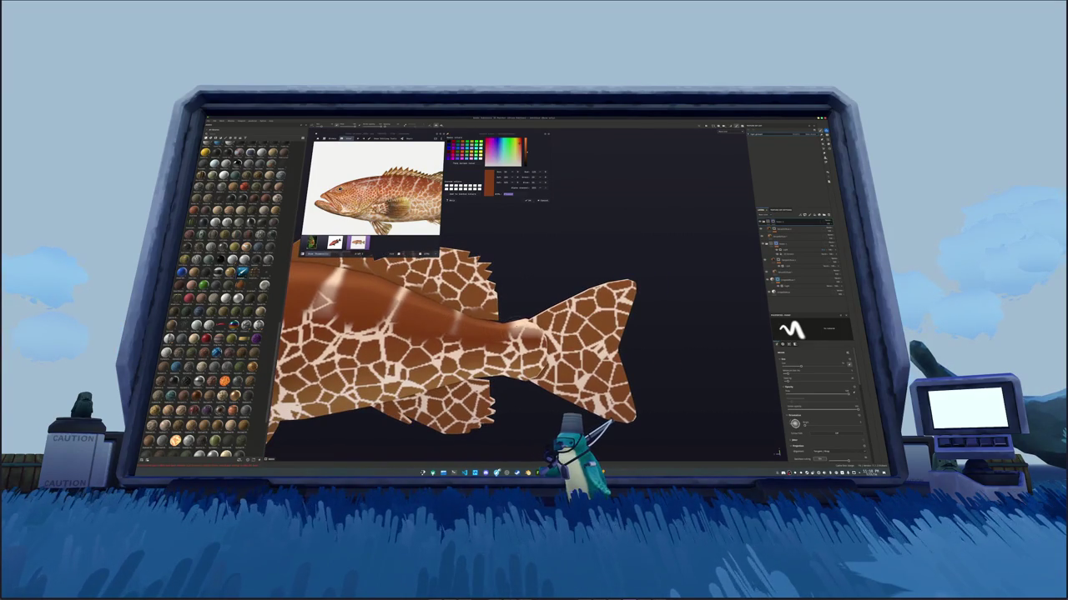
middle_click_drag(525, 329, 696, 313)
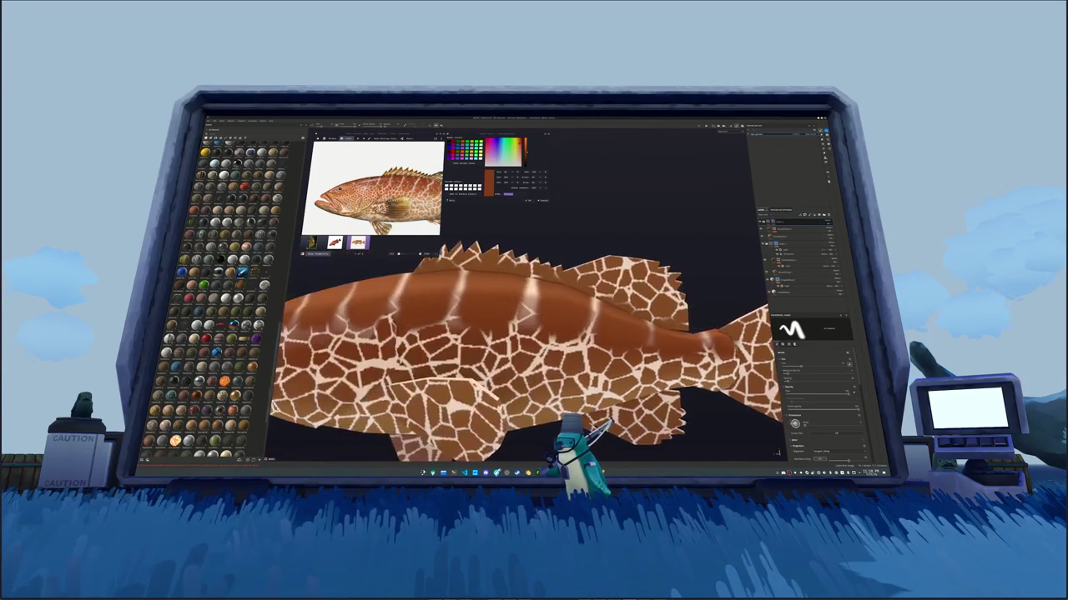
scroll(696, 313, "down", 2)
right_click(776, 222)
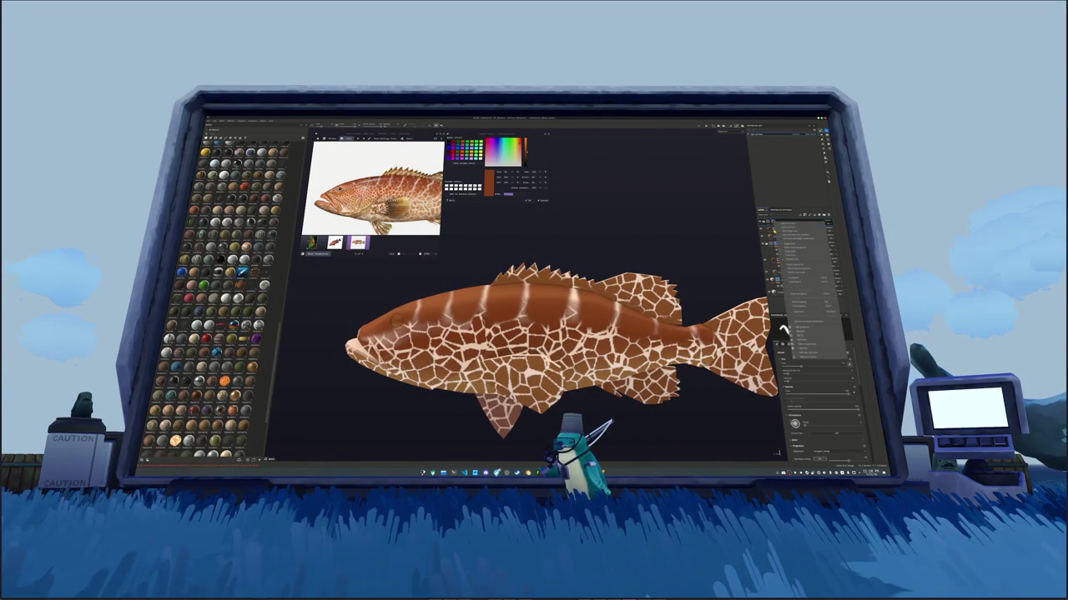
Add a filter to the stripe layer, set it to wide textured bands, and lower its strength until the stripes turn faint and see-through.
left_click(781, 327)
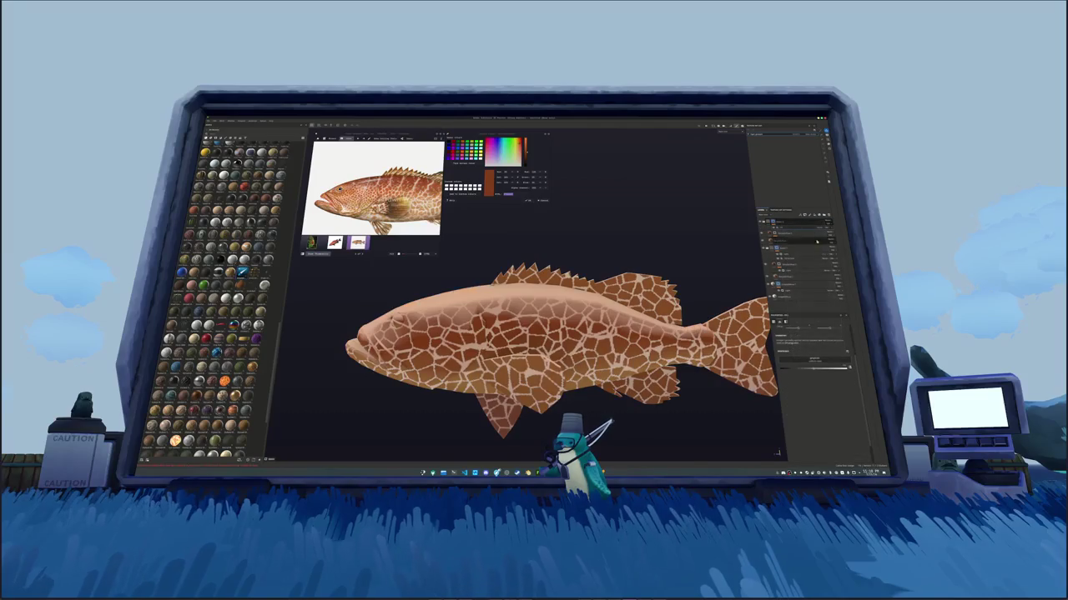
left_click(824, 247)
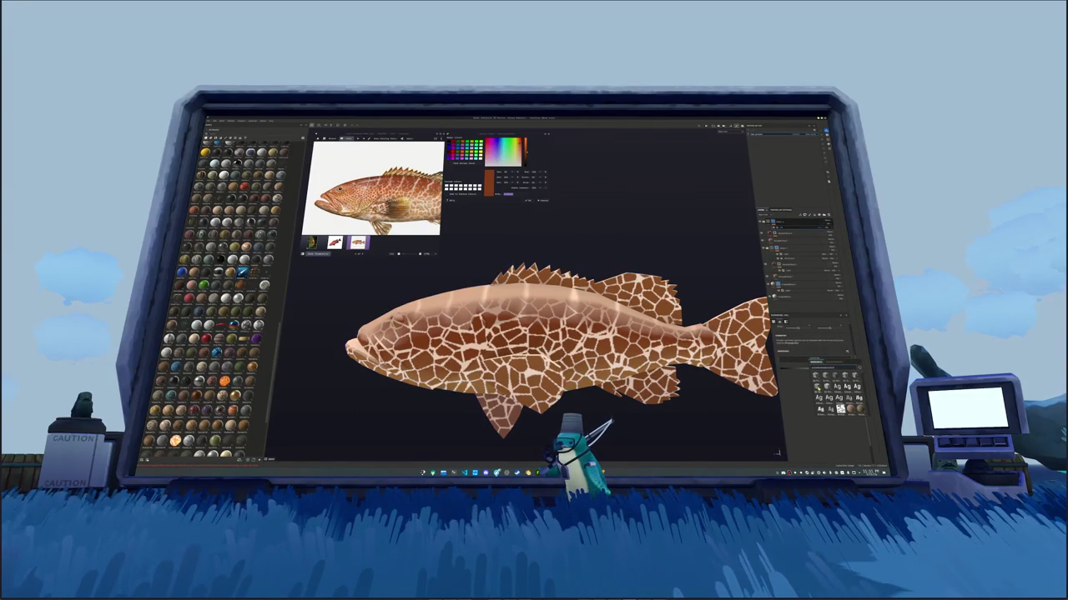
mouse_move(830, 397)
left_click(855, 380)
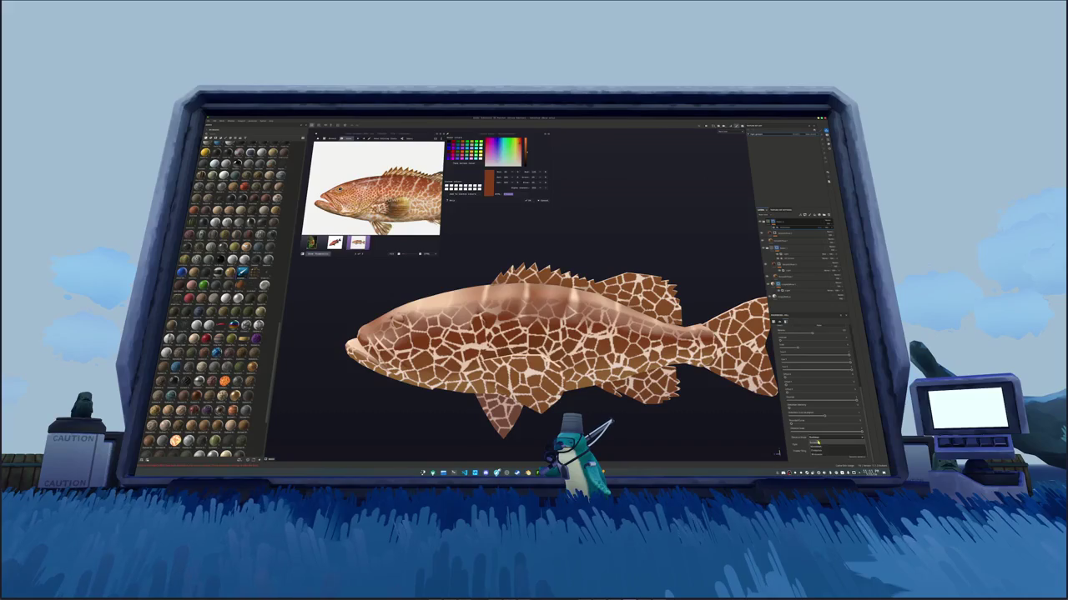
left_click(820, 448)
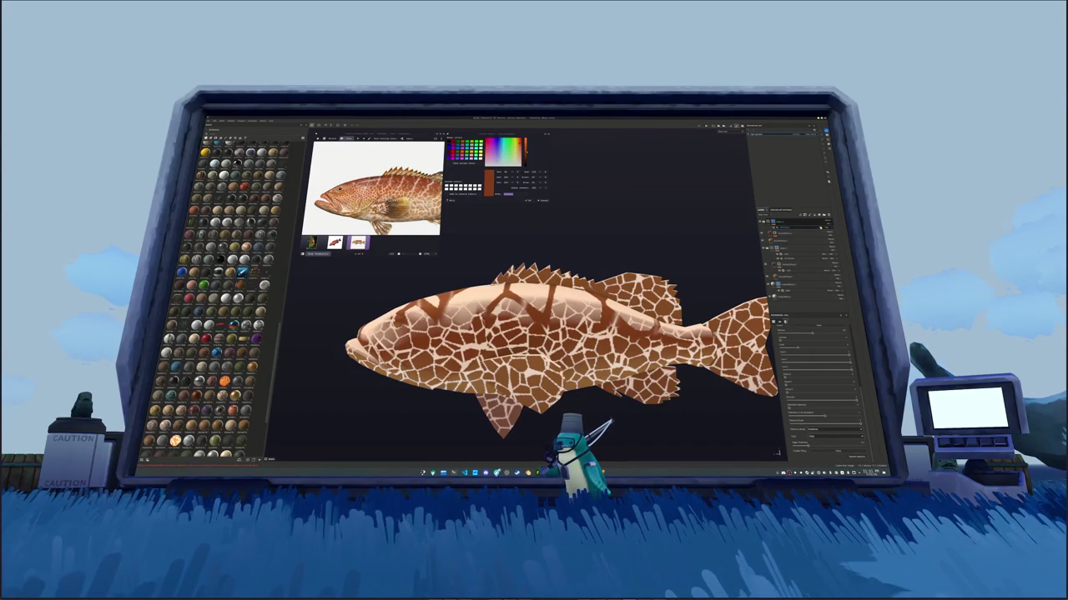
scroll(809, 429, "up", 3)
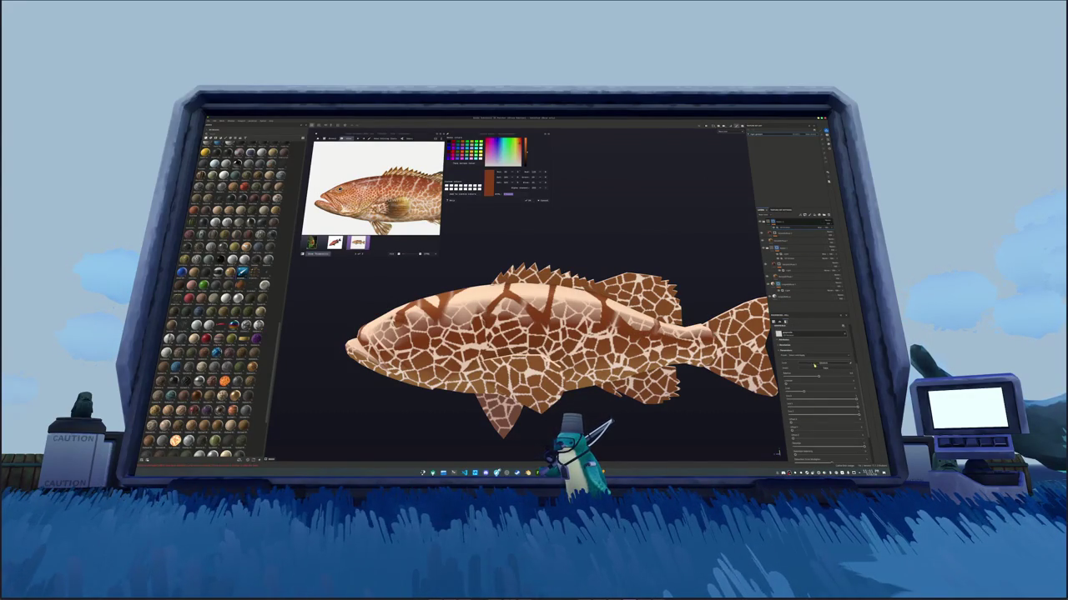
left_click(813, 364)
left_click_drag(807, 446, 799, 436)
left_click_drag(799, 344, 805, 344)
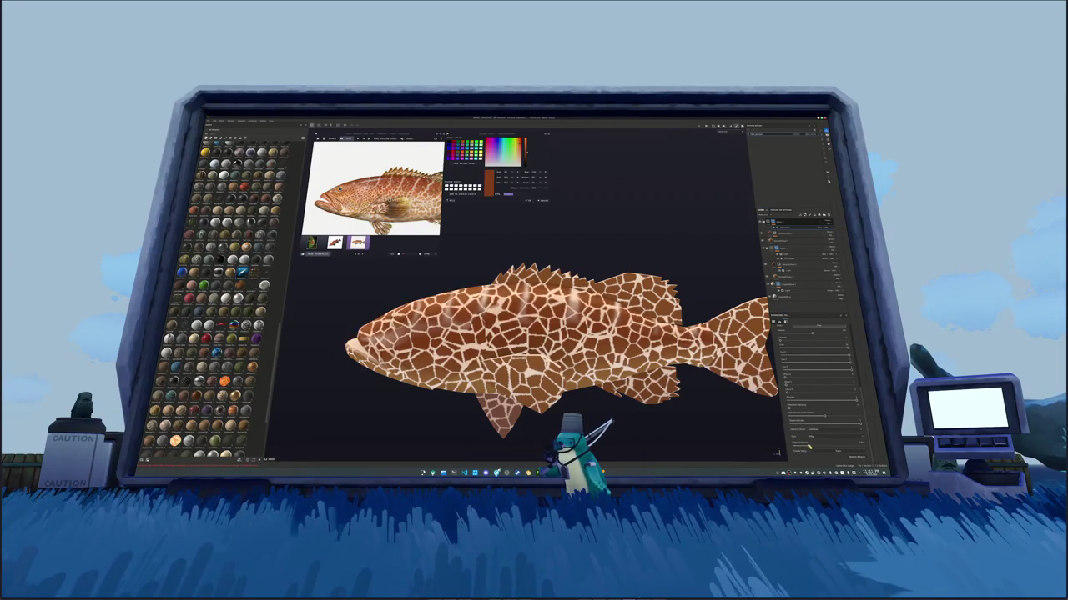
left_click_drag(801, 445, 796, 447)
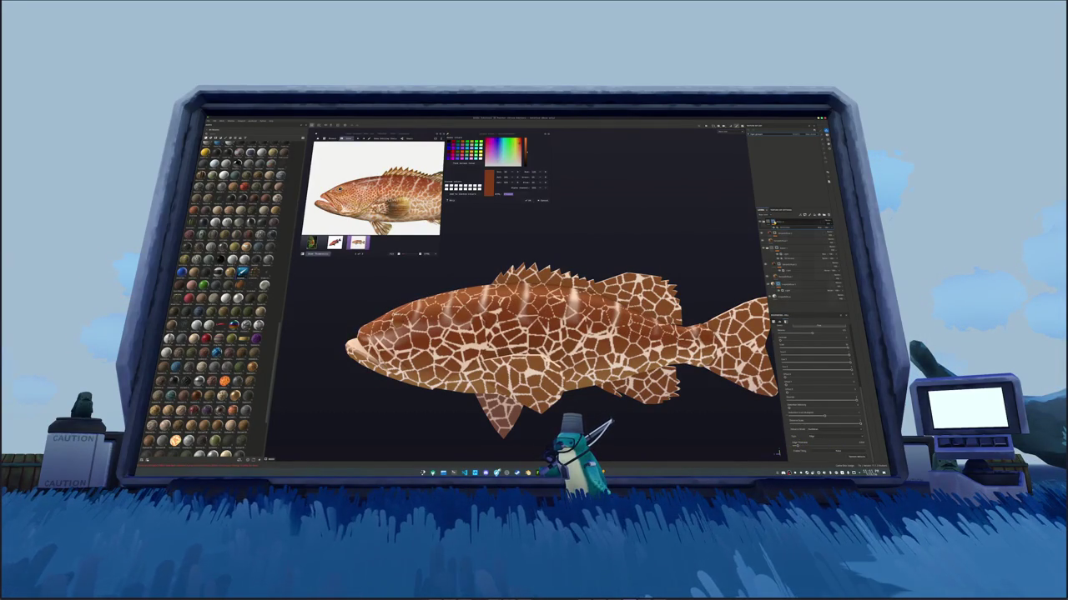
Apply a layer command, then drag the adjustment layer's slider to darken and fade the pale stripes.
right_click(775, 222)
left_click(785, 332)
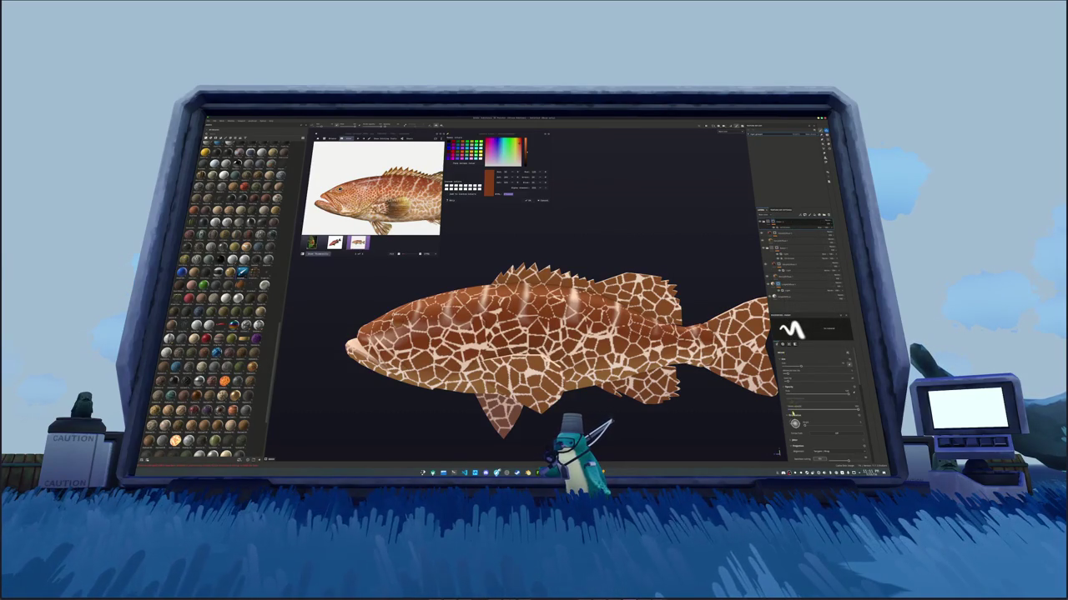
left_click(830, 228)
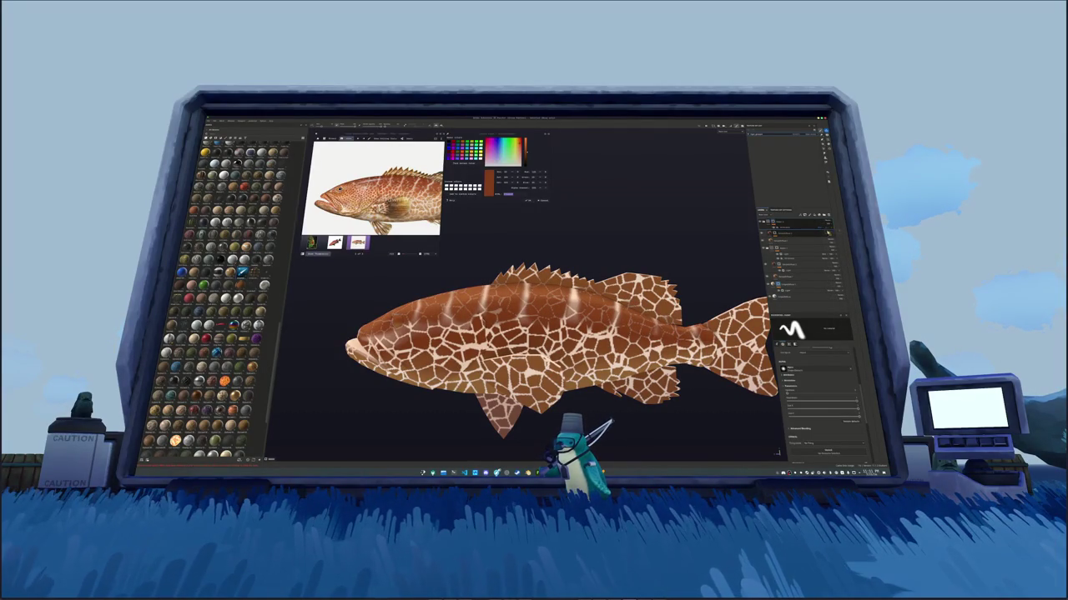
scroll(567, 359, "up", 3)
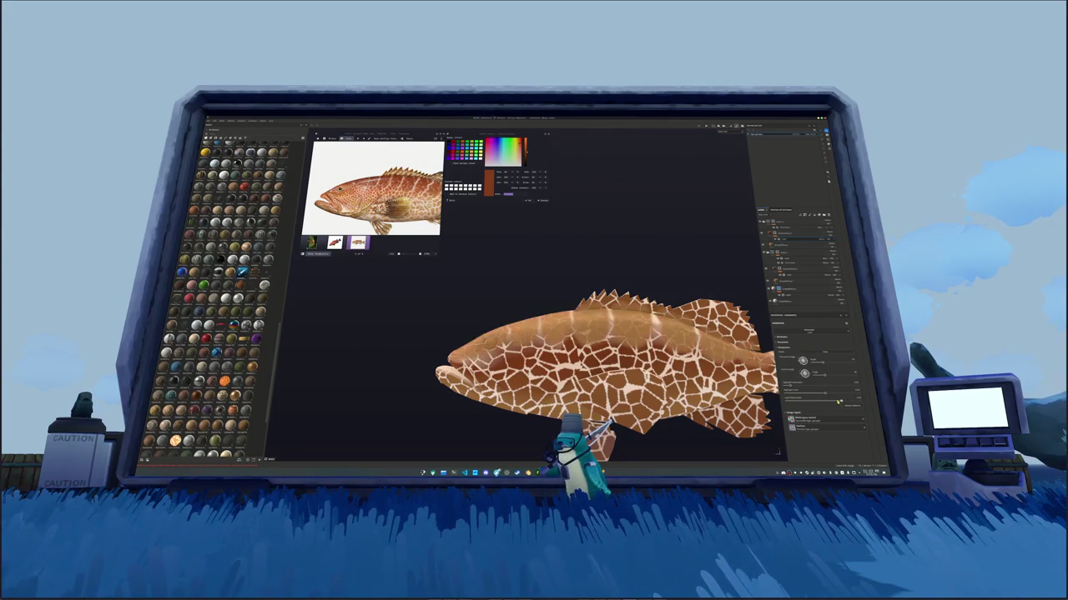
left_click(789, 259)
mouse_move(831, 387)
left_mouse_down()
mouse_move(849, 386)
mouse_move(838, 387)
left_mouse_up()
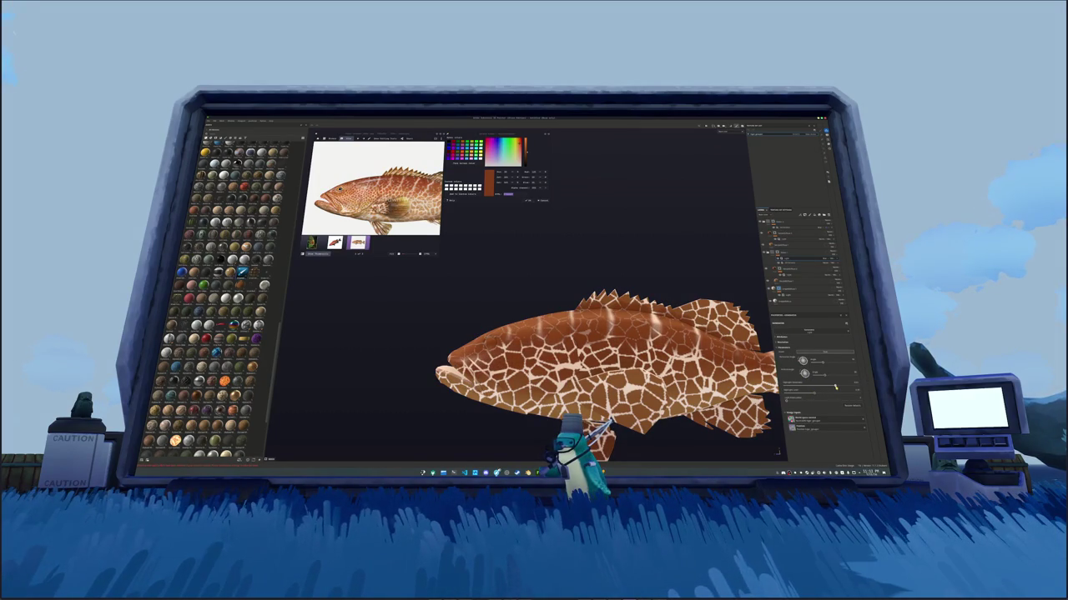
left_click_drag(831, 387, 836, 388)
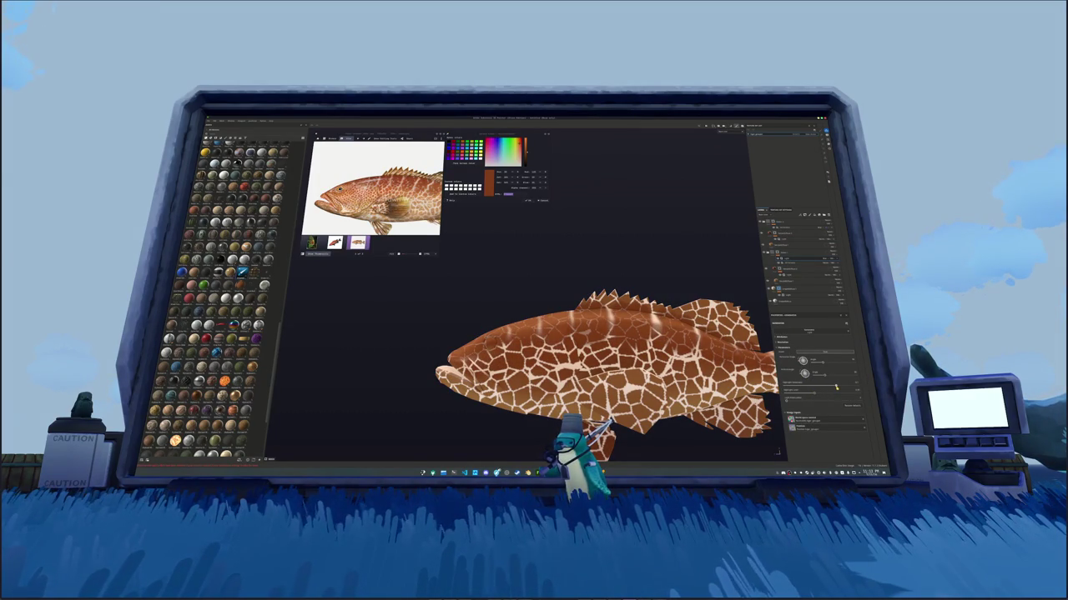
Reselect the paint layer and orbit in for a closer look at the fish's head.
left_click(792, 222)
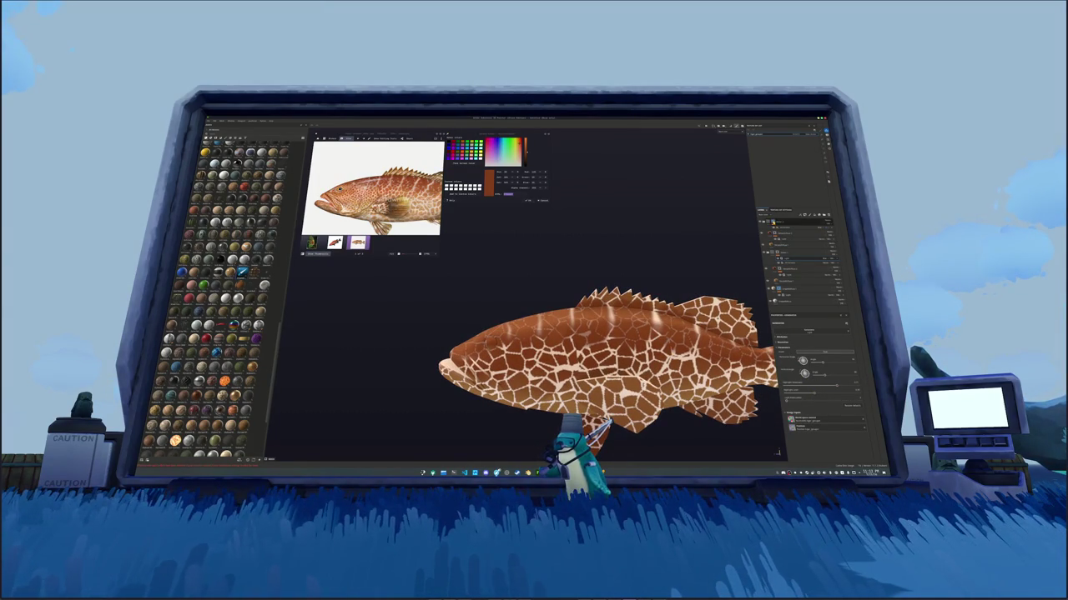
scroll(748, 366, "up", 2)
scroll(748, 365, "up", 2)
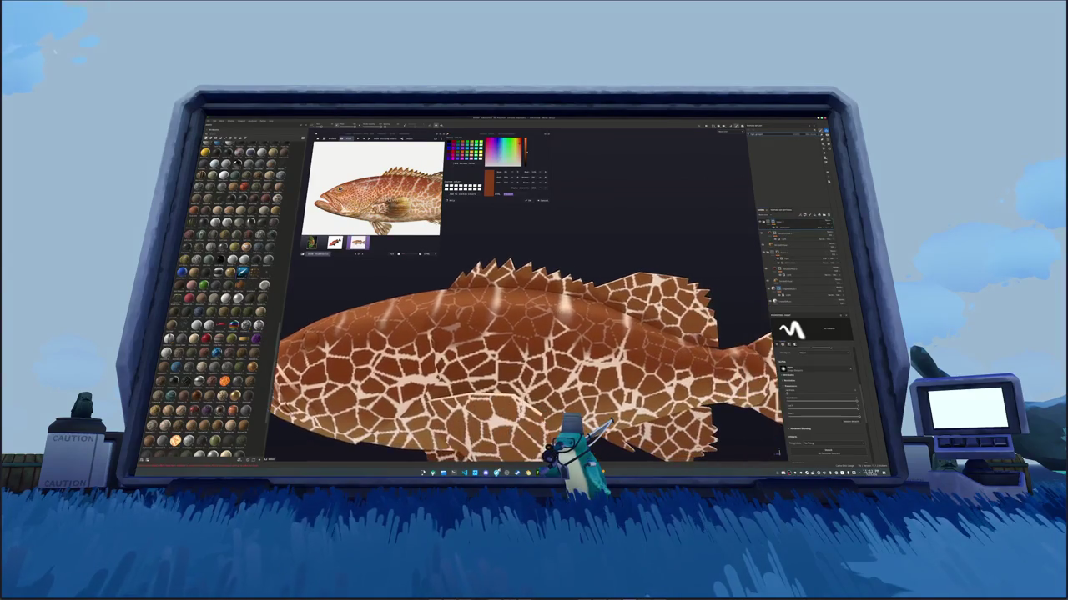
scroll(748, 365, "up", 1)
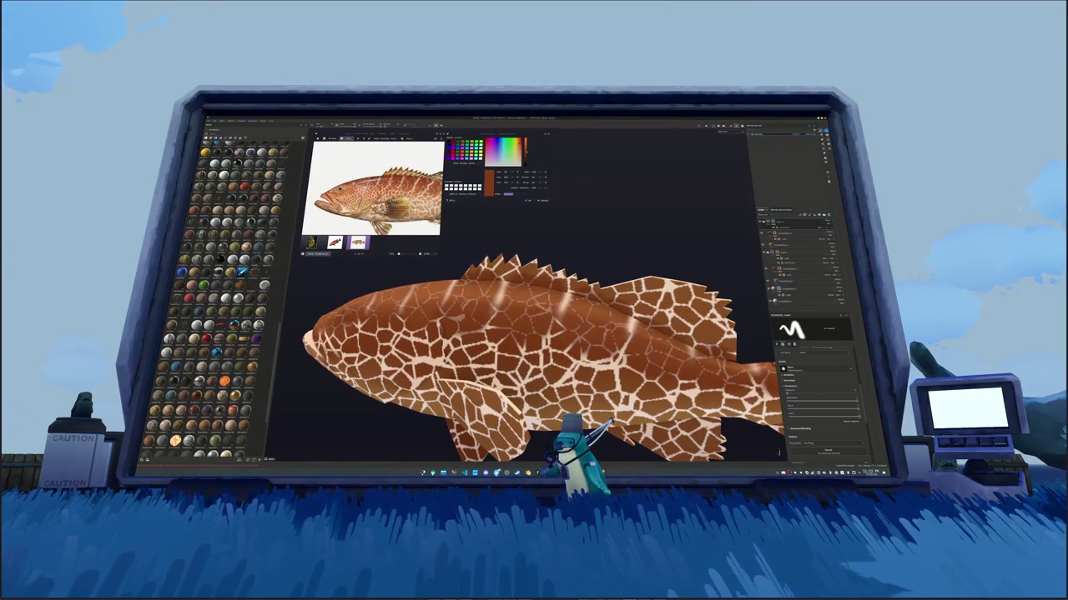
mouse_move(533, 351)
left_mouse_down("alt")
mouse_move(500, 333)
mouse_move(559, 347)
mouse_move(550, 355)
mouse_move(576, 365)
mouse_move(525, 358)
left_mouse_up("alt")
scroll(567, 376, "down", 3)
scroll(567, 376, "down", 2)
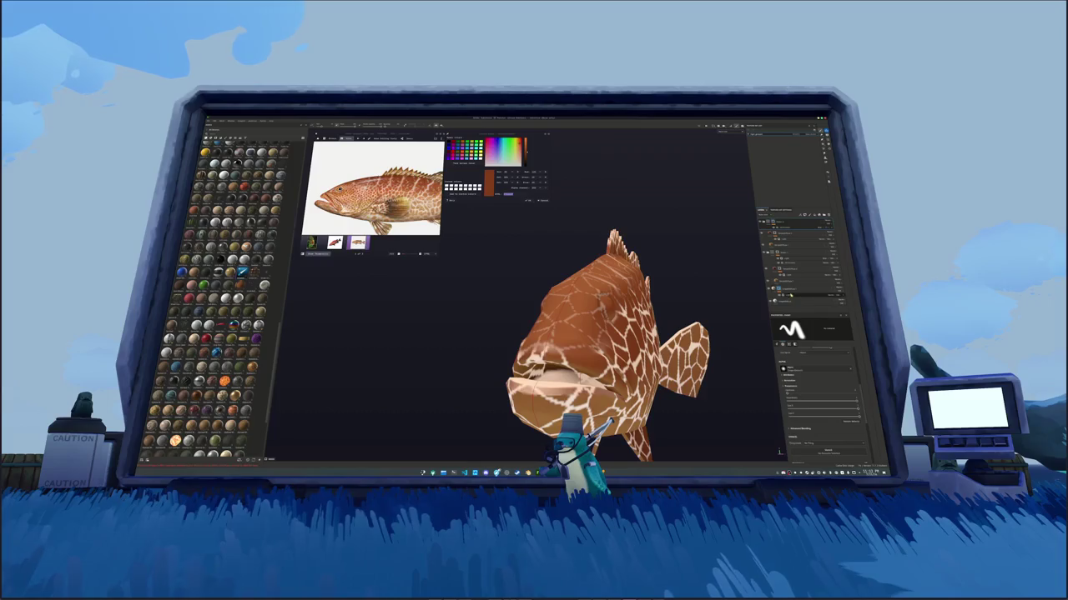
left_click(796, 290)
left_click(792, 290)
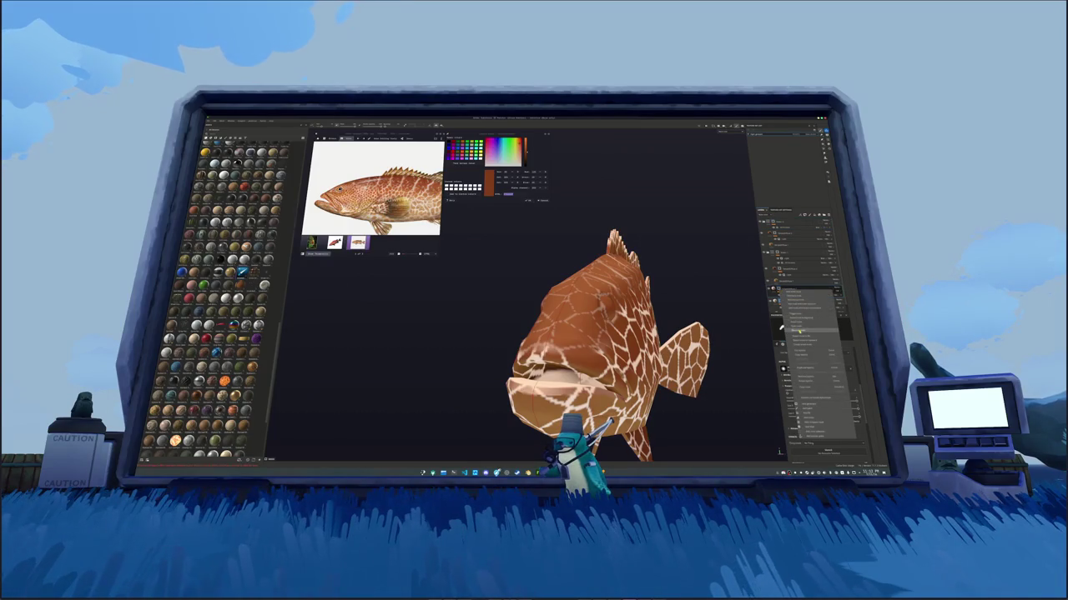
left_click(790, 285)
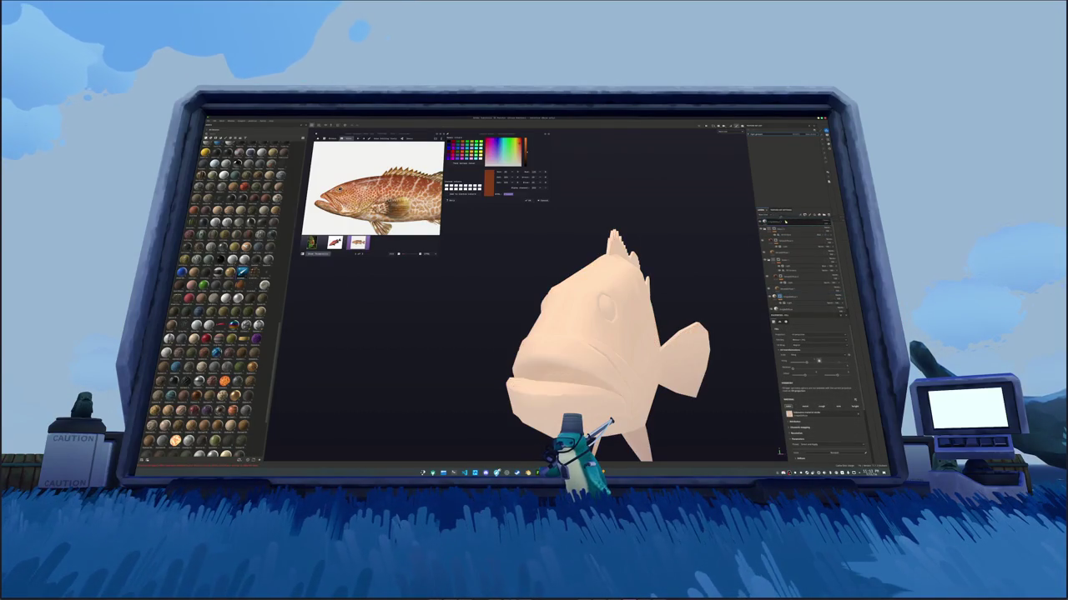
left_click(784, 330)
left_click_drag(609, 334, 684, 317, "alt")
left_click_drag(617, 334, 575, 326, "alt")
scroll(576, 325, "up", 5)
scroll(575, 326, "up", 3)
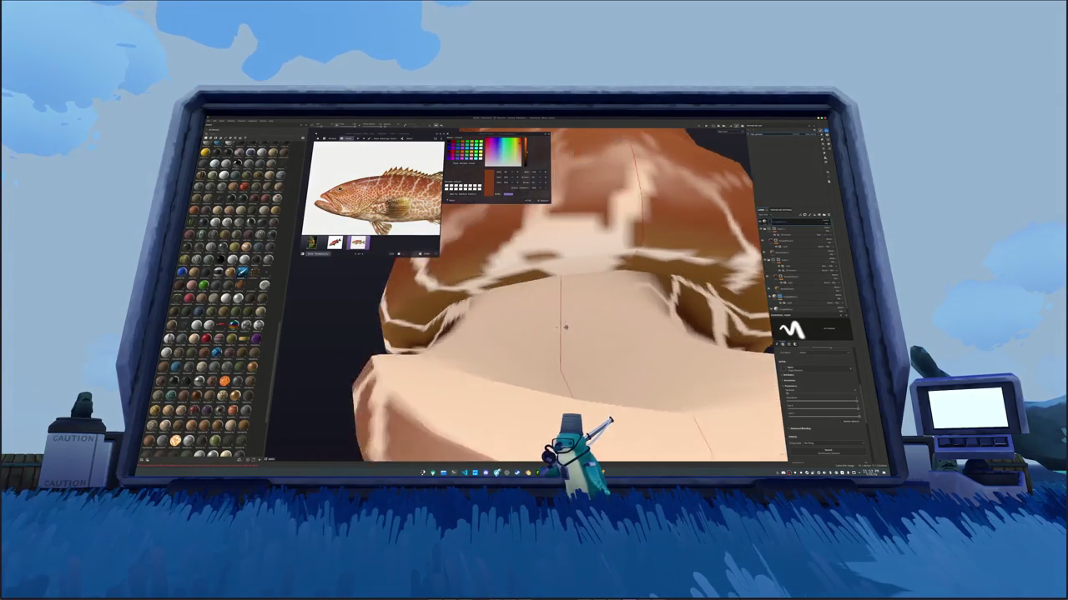
left_click_drag(575, 325, 588, 322, "alt")
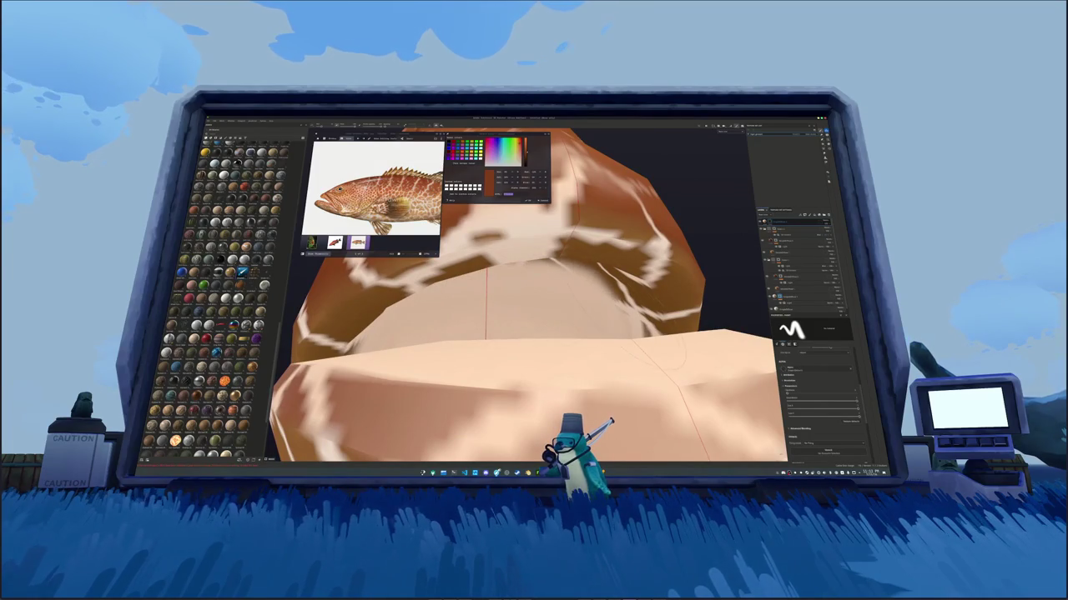
mouse_move(588, 322)
left_mouse_down("alt")
mouse_move(576, 308)
mouse_move(557, 328)
mouse_move(588, 209)
left_mouse_up("alt")
left_click_drag(559, 390, 459, 380, "alt")
mouse_move(584, 337)
left_mouse_down("alt")
mouse_move(558, 345)
mouse_move(597, 350)
mouse_move(626, 338)
mouse_move(590, 379)
mouse_move(711, 372)
mouse_move(634, 376)
mouse_move(634, 342)
left_mouse_up("alt")
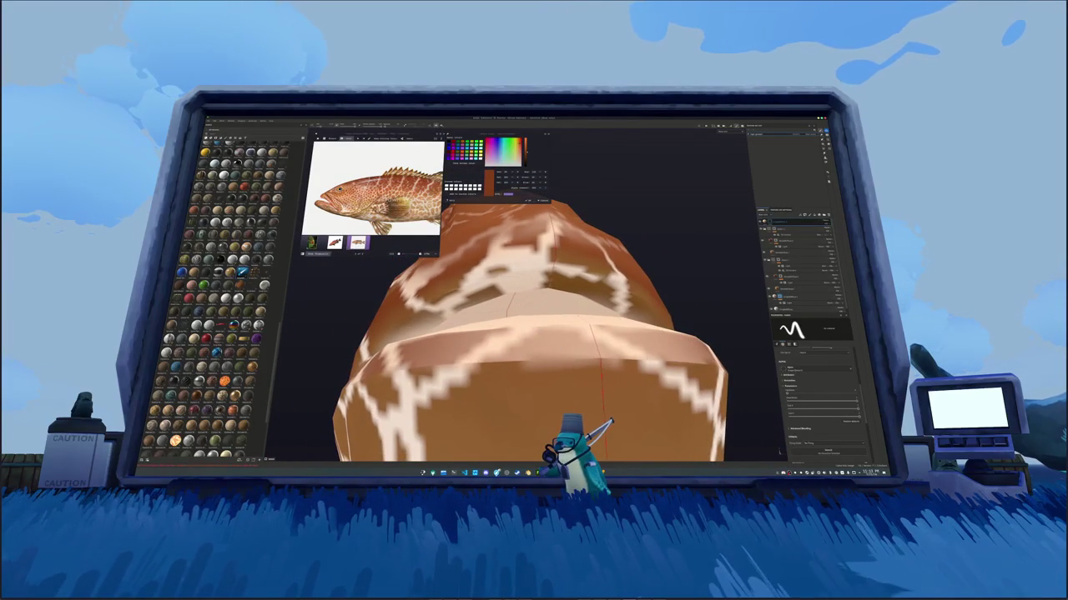
mouse_move(570, 334)
left_mouse_down("alt")
mouse_move(570, 311)
mouse_move(528, 333)
mouse_move(500, 334)
mouse_move(542, 334)
mouse_move(517, 367)
mouse_move(550, 333)
mouse_move(534, 342)
left_mouse_up("alt")
scroll(528, 333, "down", 5)
scroll(542, 334, "up", 3)
scroll(542, 334, "up", 2)
scroll(550, 333, "down", 3)
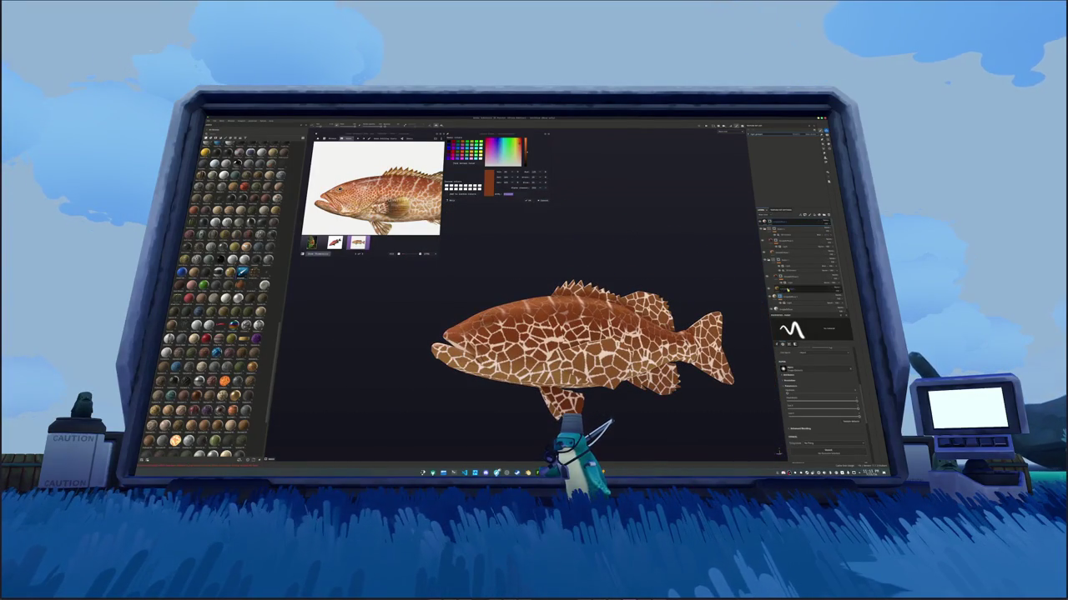
Inspect the base colours of the fill layer and a second layer, turning the fish sideways.
left_click(801, 289)
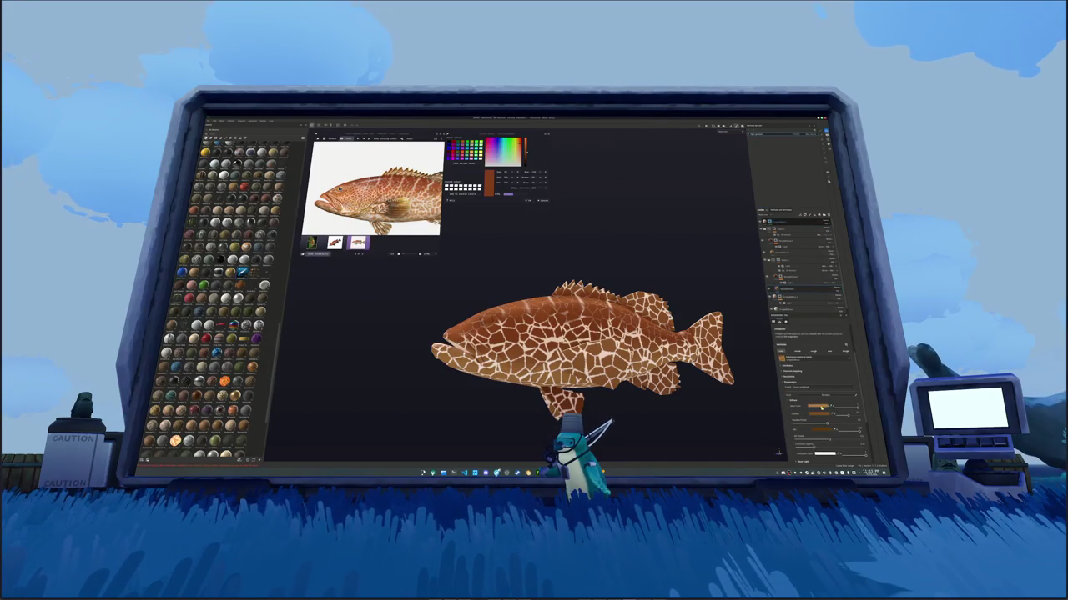
left_click(822, 410)
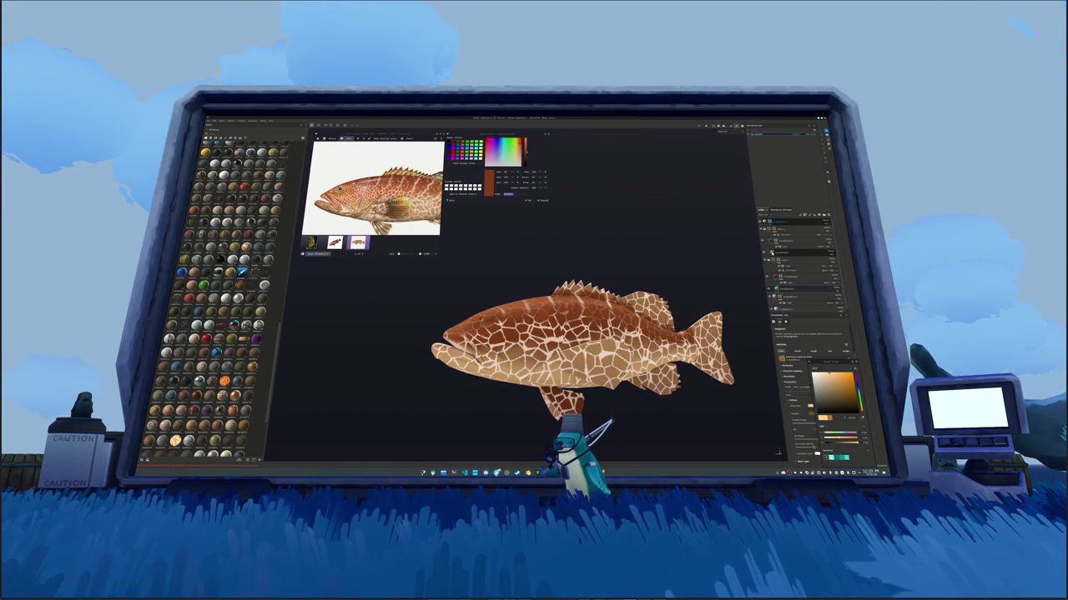
left_click(765, 303)
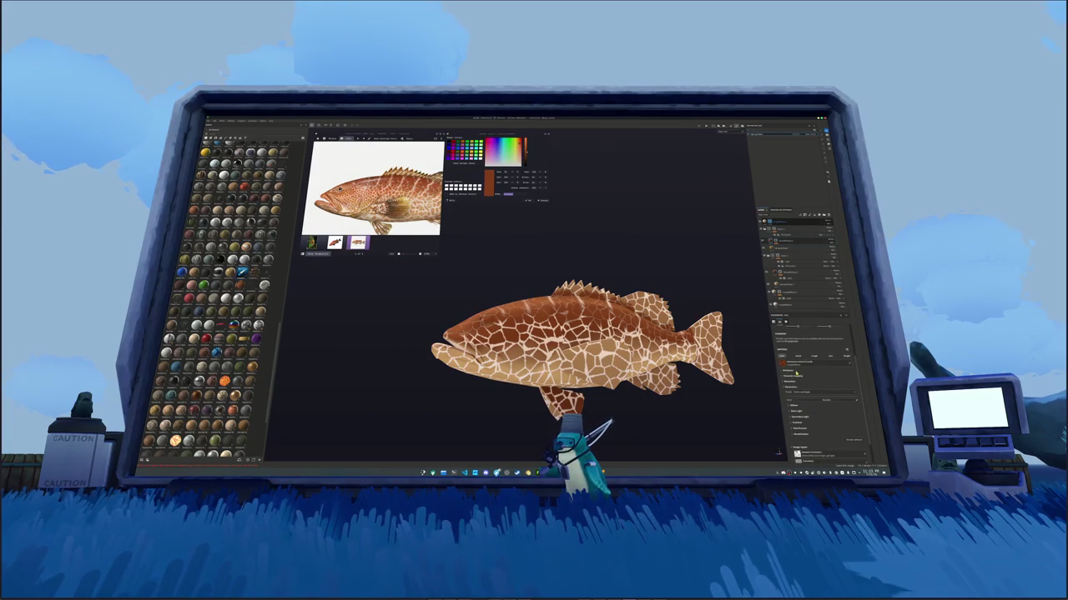
left_click(851, 390)
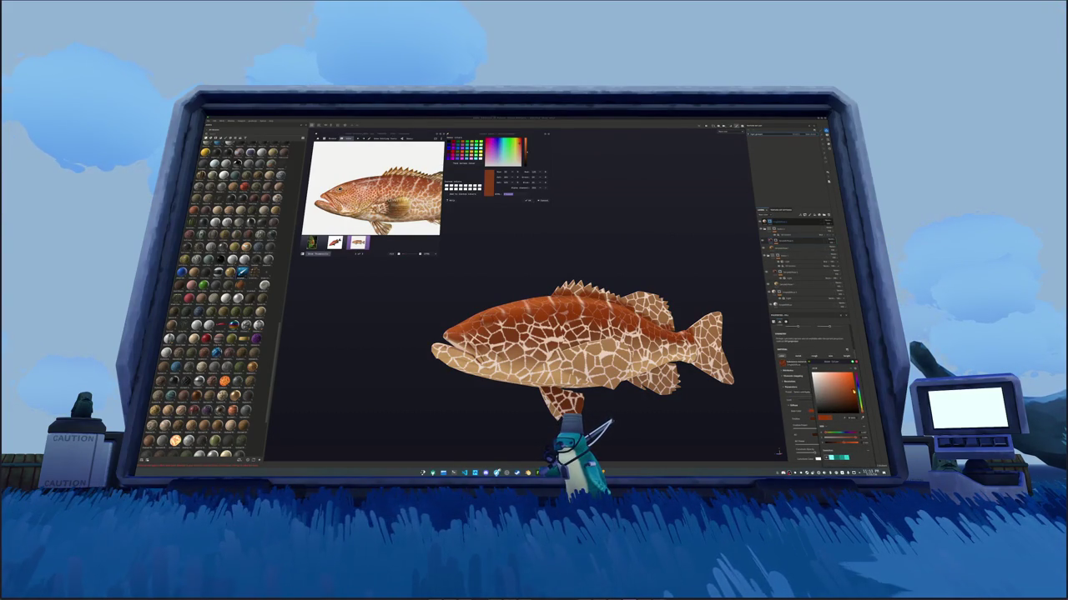
left_click_drag(583, 317, 677, 301, "alt")
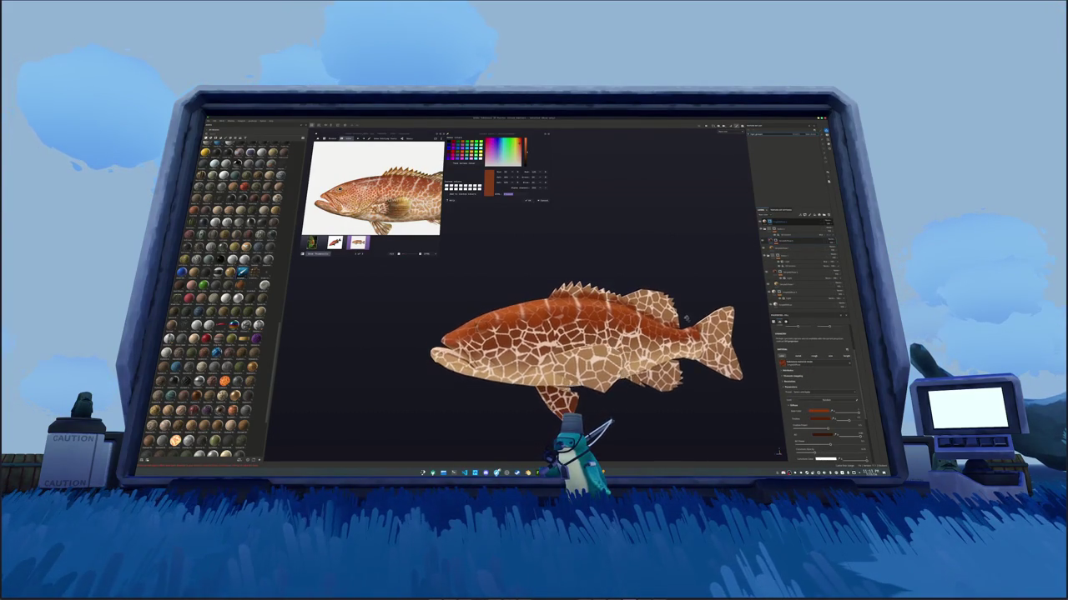
Toggle the orange upper-body layer off and on to compare, leaving it visible.
left_click(806, 241)
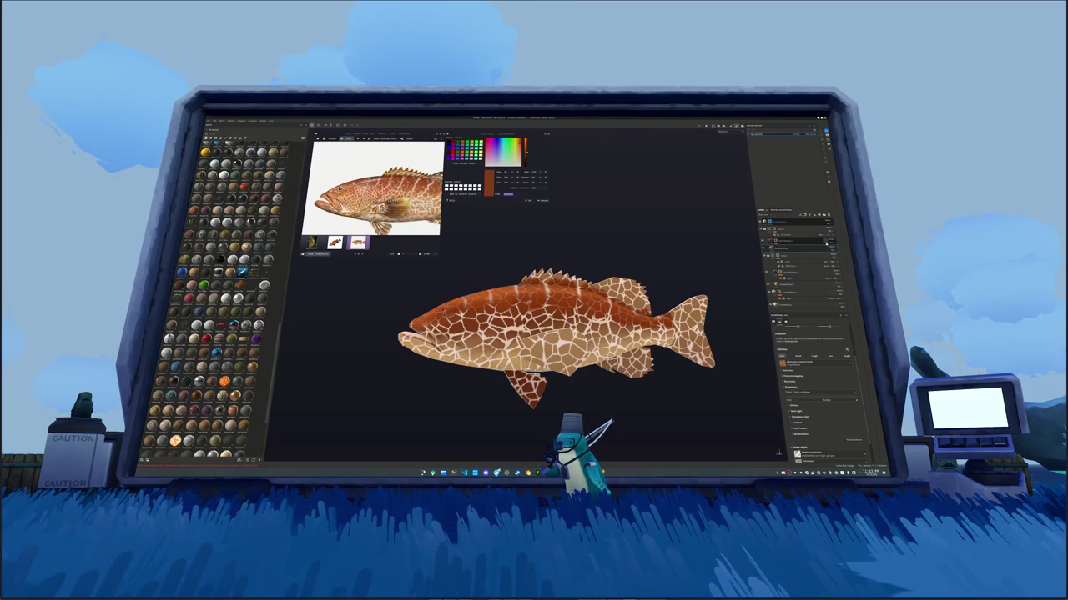
scroll(371, 188, "down", 1)
scroll(372, 188, "down", 1)
scroll(372, 189, "down", 1)
scroll(421, 179, "up", 2)
scroll(421, 179, "up", 1)
scroll(421, 180, "up", 1)
scroll(421, 180, "up", 1)
left_click(764, 241)
left_click(764, 241)
left_click(765, 241)
left_click(765, 241)
Select the paint layer and shift the fish view left and up.
left_click(800, 272)
middle_click_drag(556, 334, 488, 317)
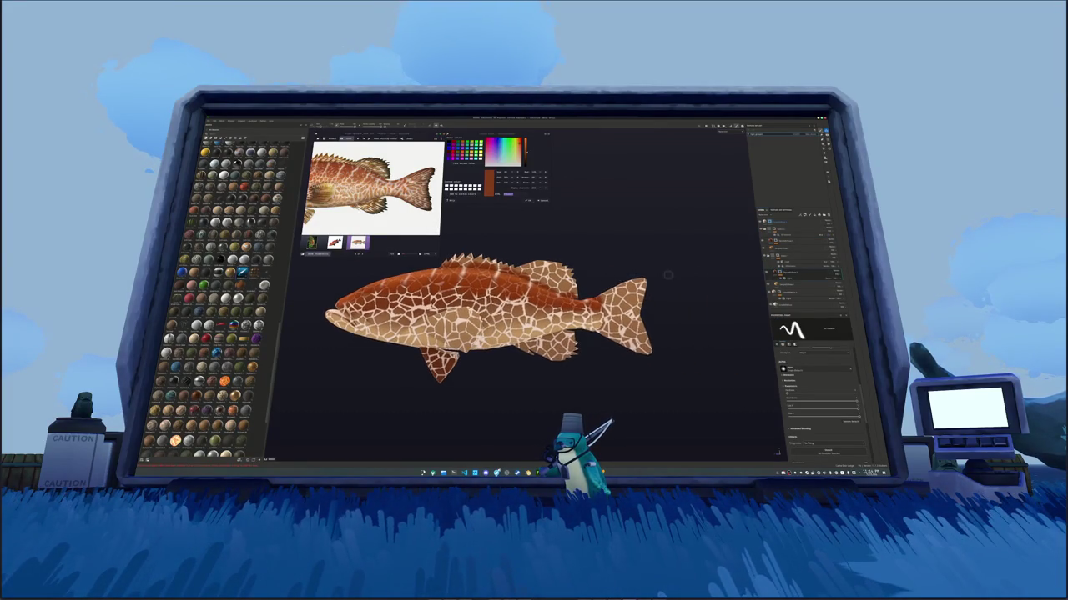
right_click(784, 274)
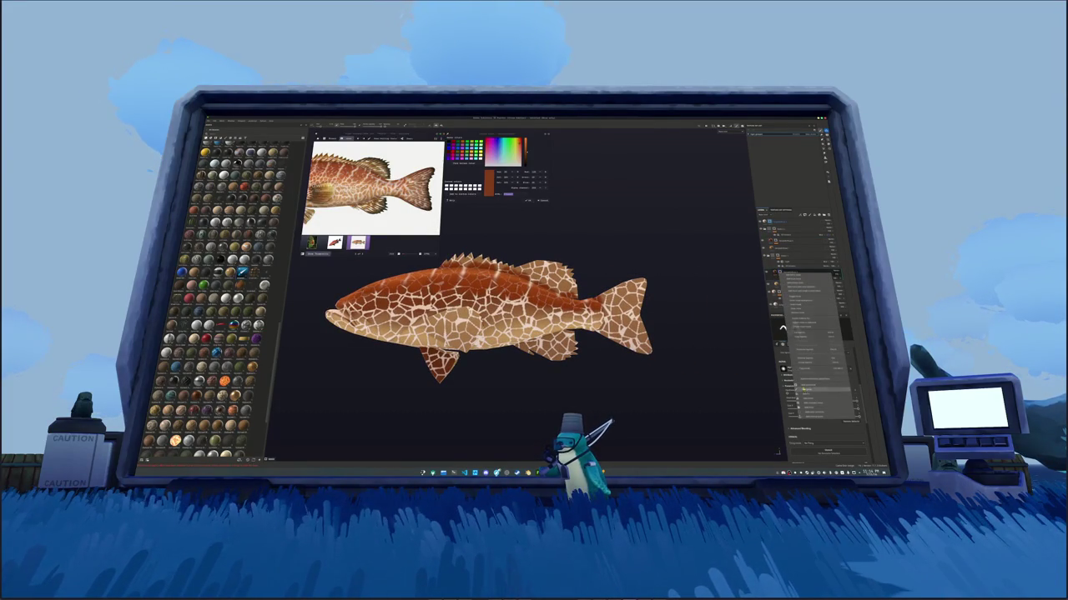
Add a new layer to the stack and check the mask of the layer below it.
left_click(803, 389)
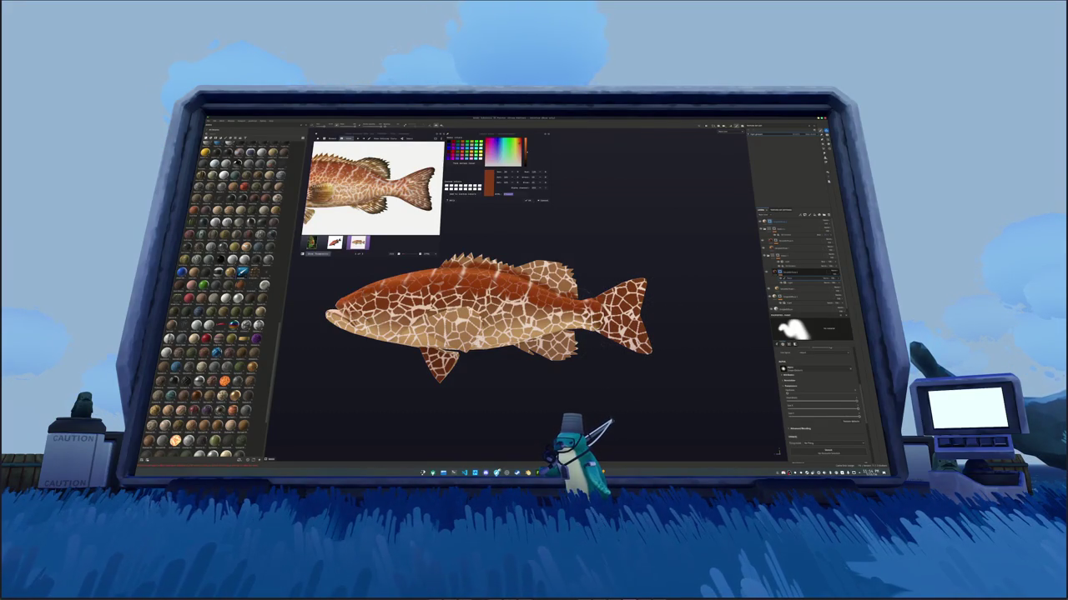
middle_click_drag(634, 325, 704, 347)
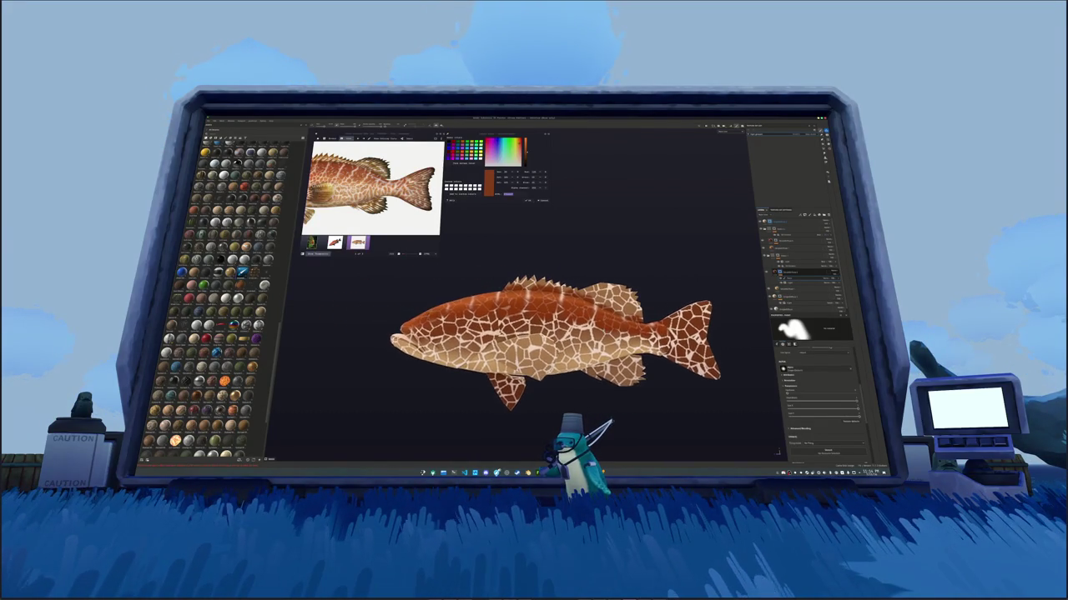
left_click(782, 276)
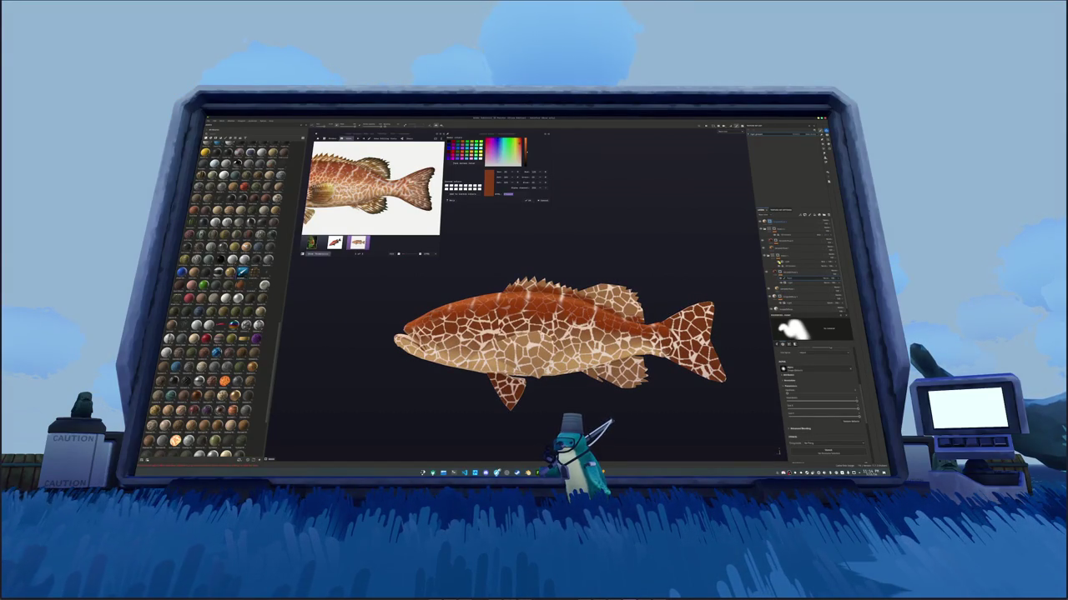
left_click(801, 241)
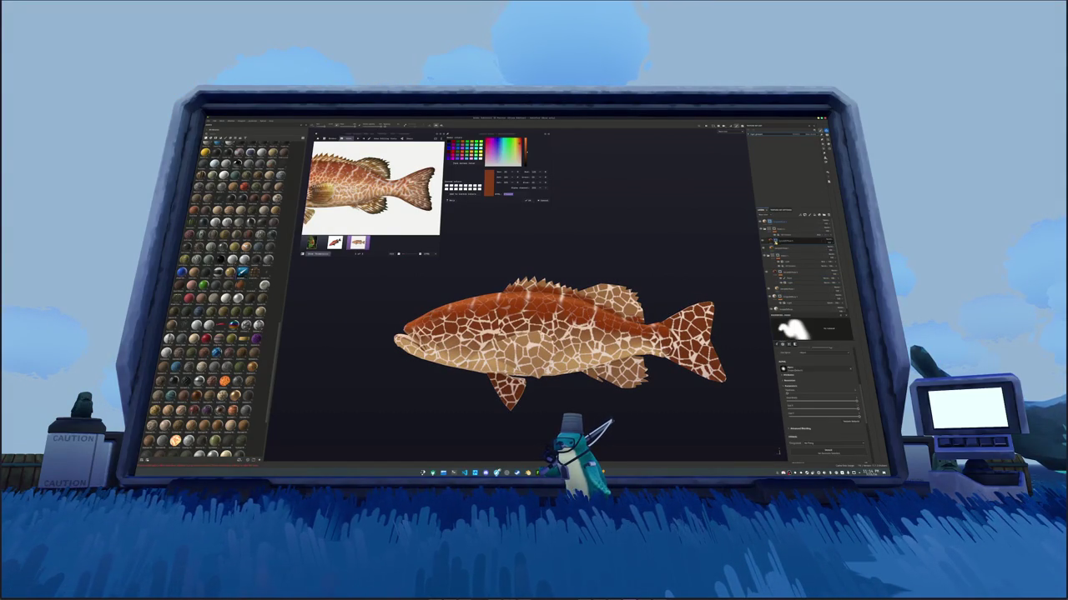
Frame the fish with F, then orbit and zoom to view it head-on and whole.
key("f")
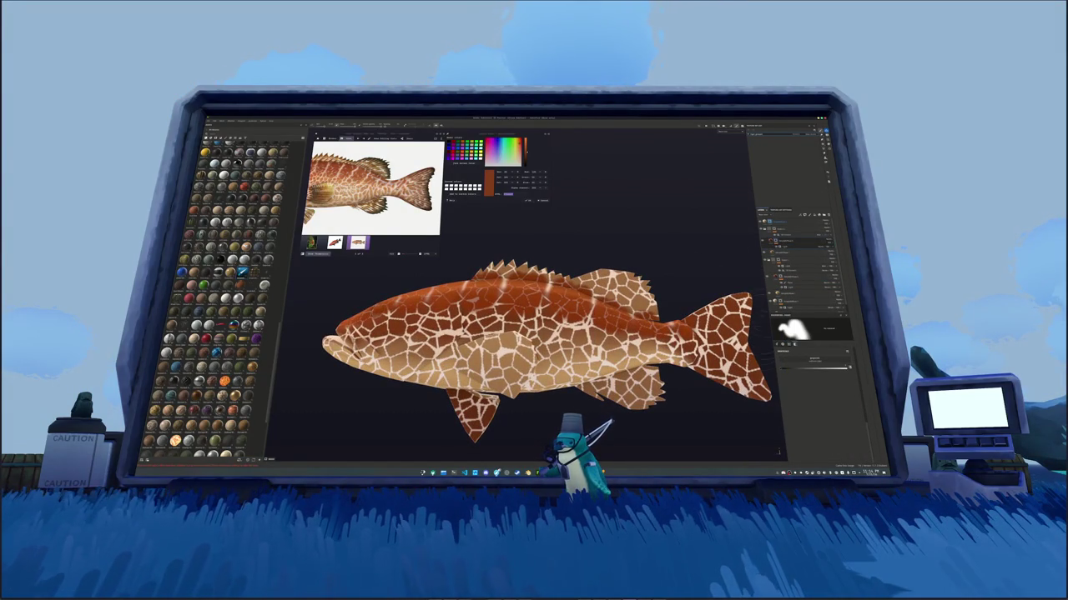
scroll(511, 248, "up", 2)
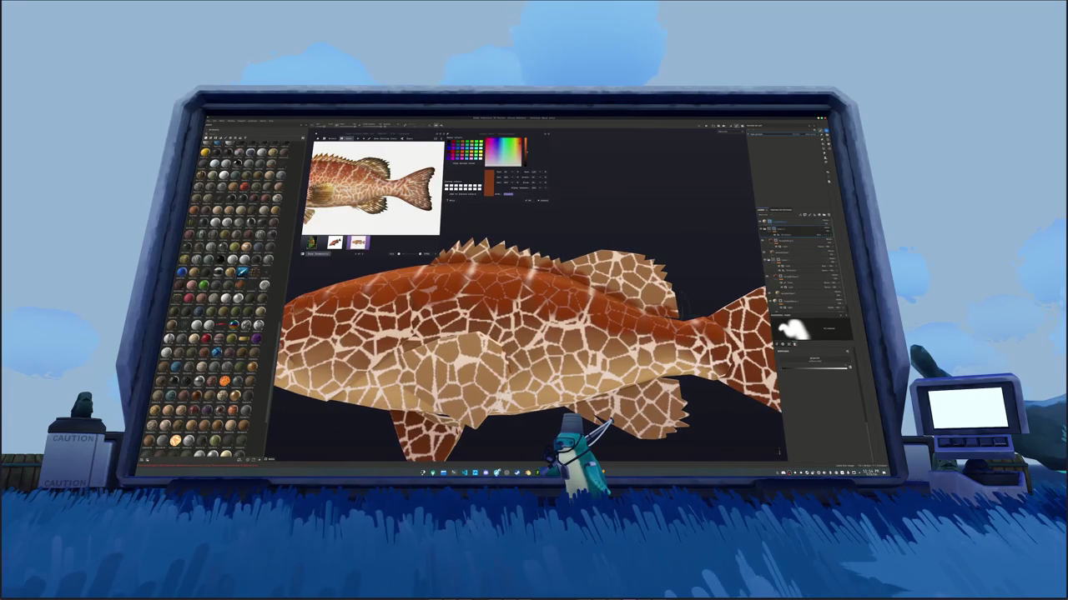
scroll(511, 248, "up", 2)
scroll(563, 275, "down", 1)
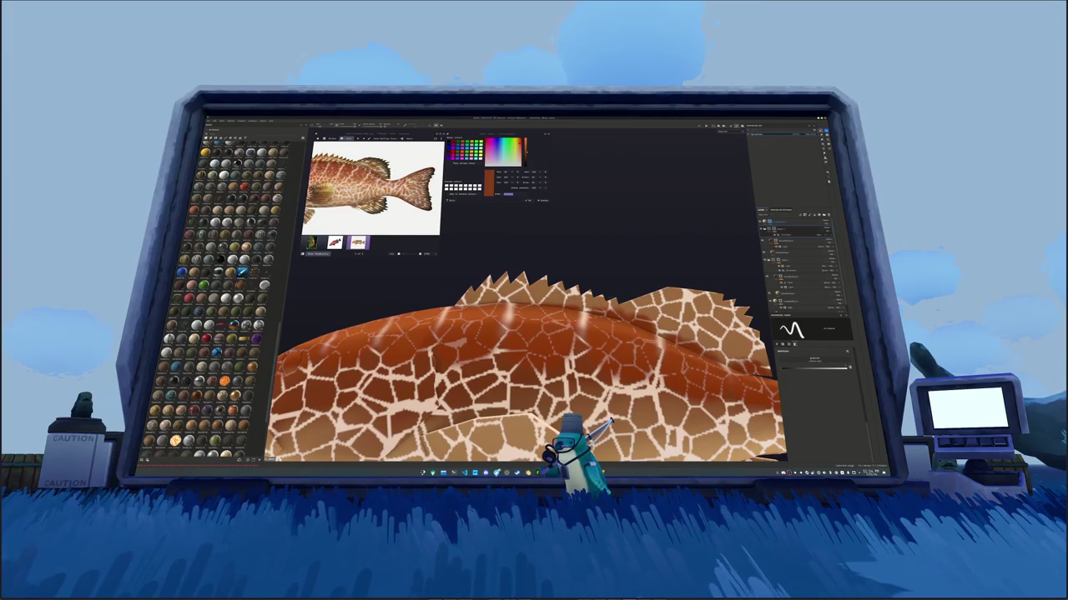
scroll(525, 359, "down", 3)
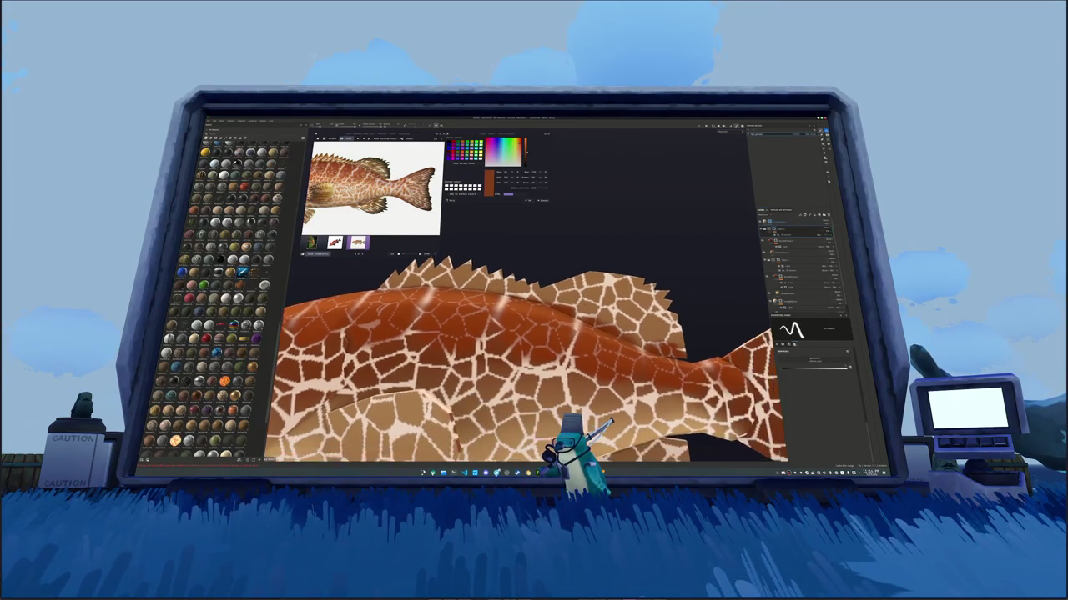
left_click_drag(533, 350, 550, 351, "alt")
scroll(525, 356, "up", 2)
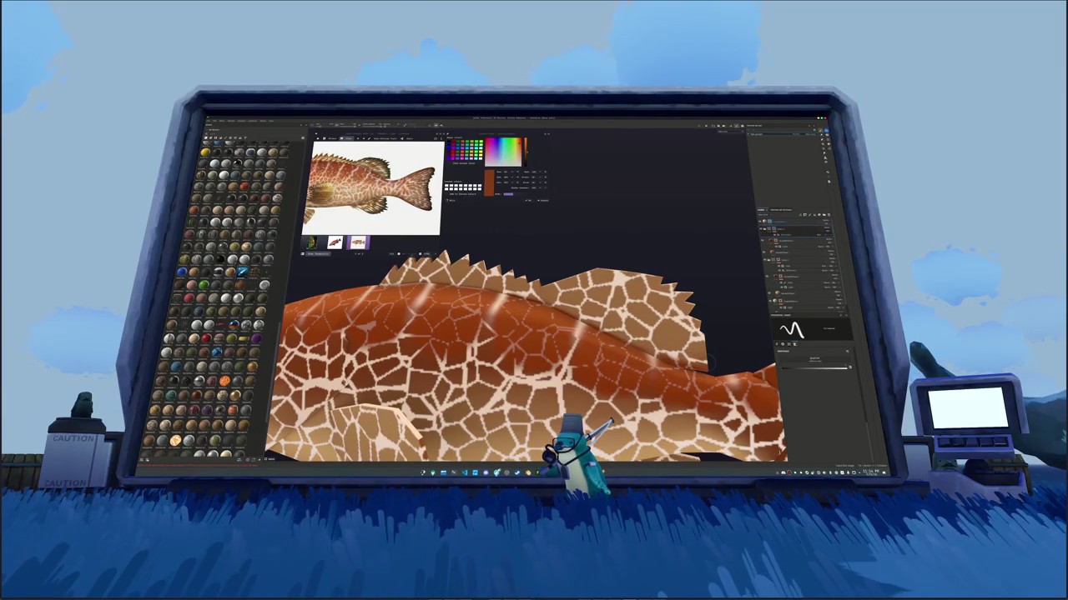
scroll(526, 356, "down", 3)
left_click_drag(525, 356, 550, 350, "alt")
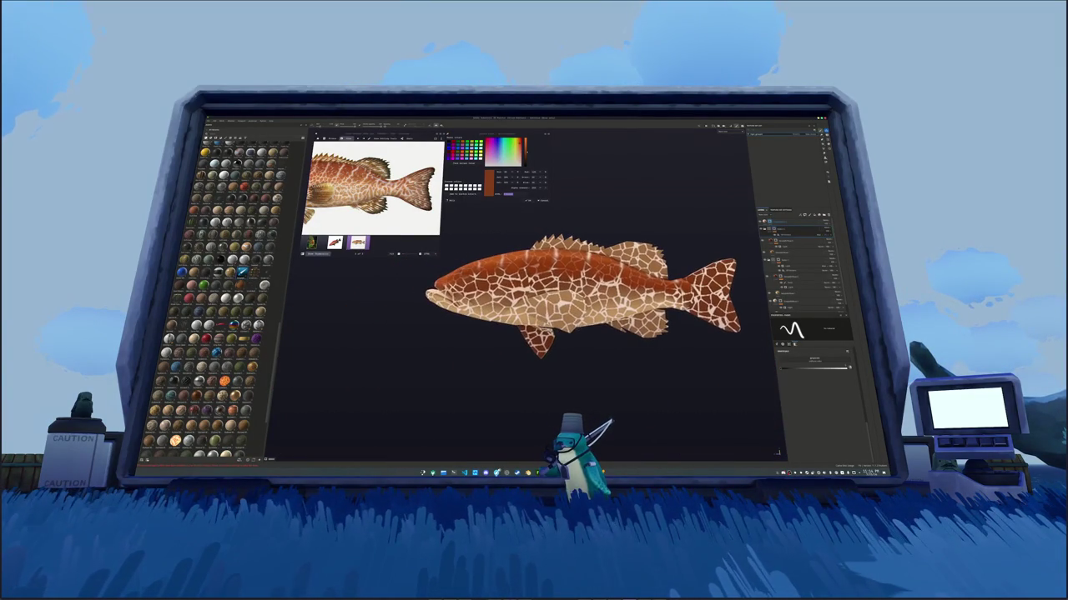
Turn the fish to a three-quarter side view and browse the nearby layers.
scroll(371, 187, "down", 2)
scroll(577, 359, "up", 2)
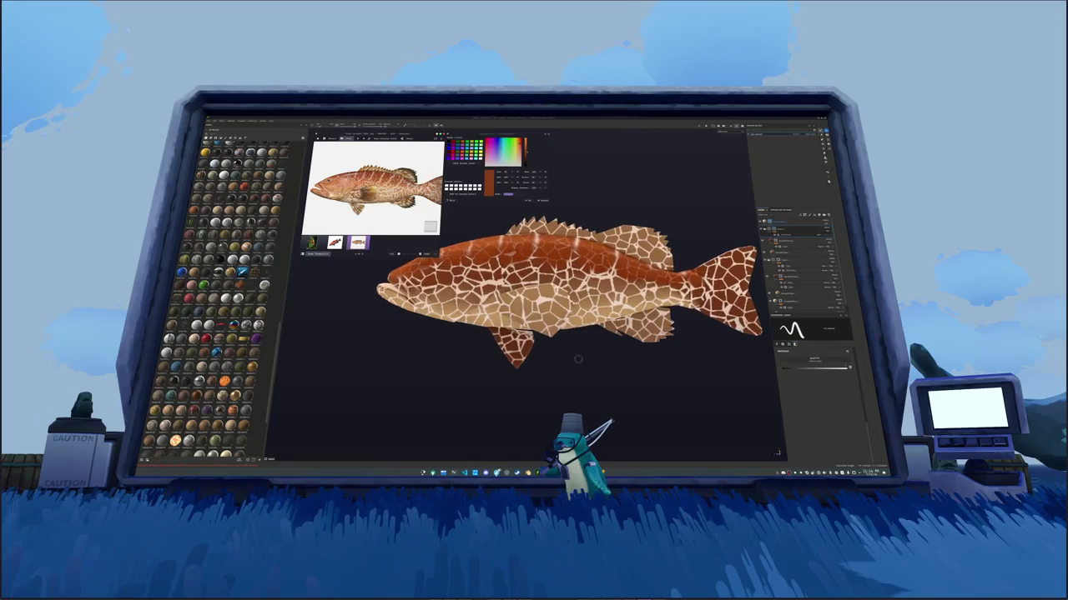
scroll(576, 358, "up", 2)
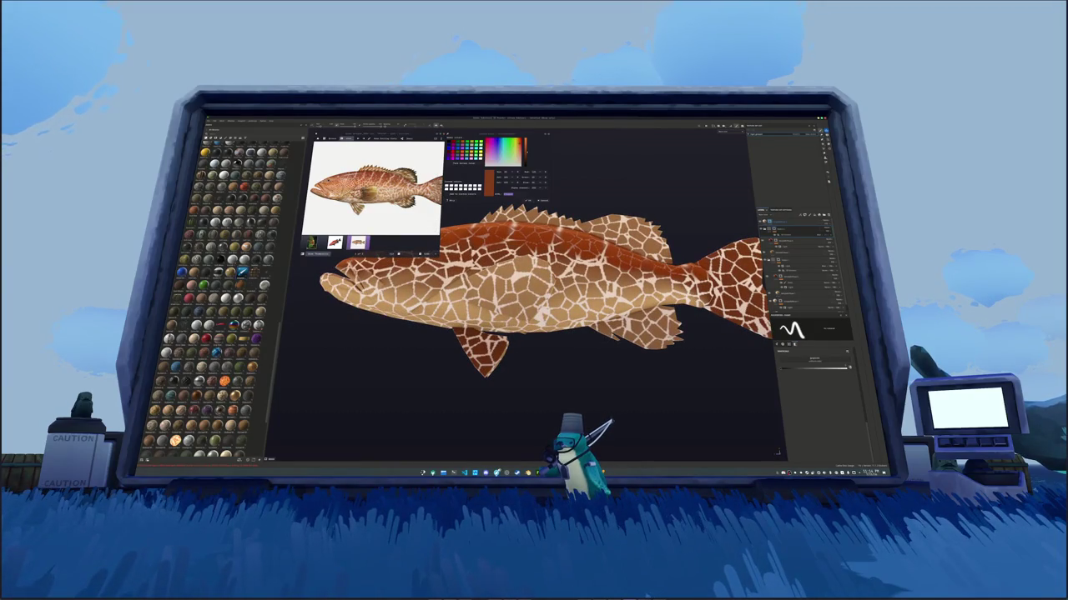
left_click_drag(537, 344, 581, 340, "alt")
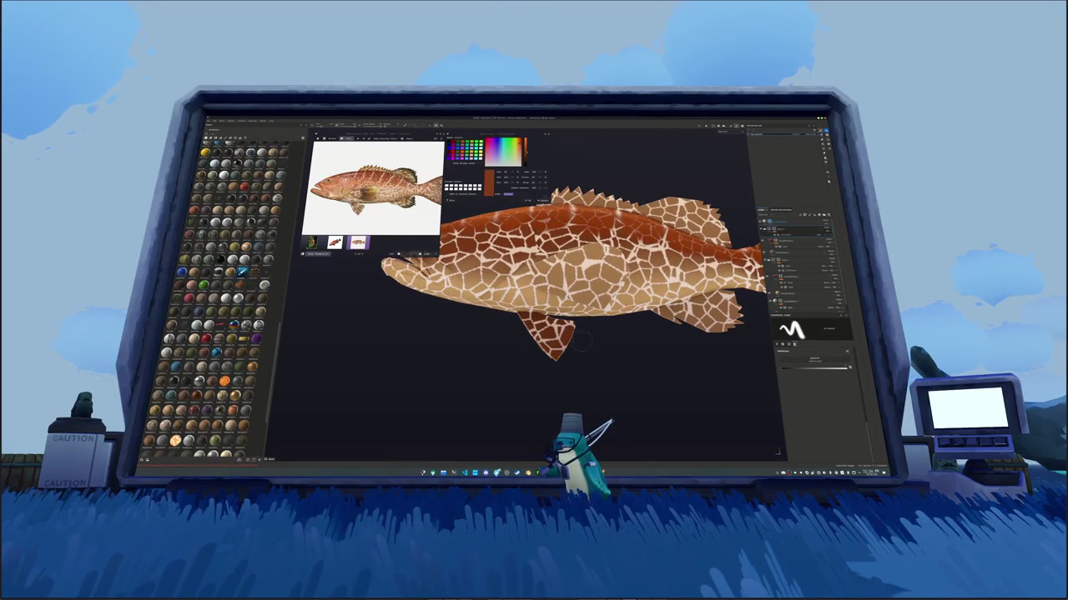
left_click(788, 261)
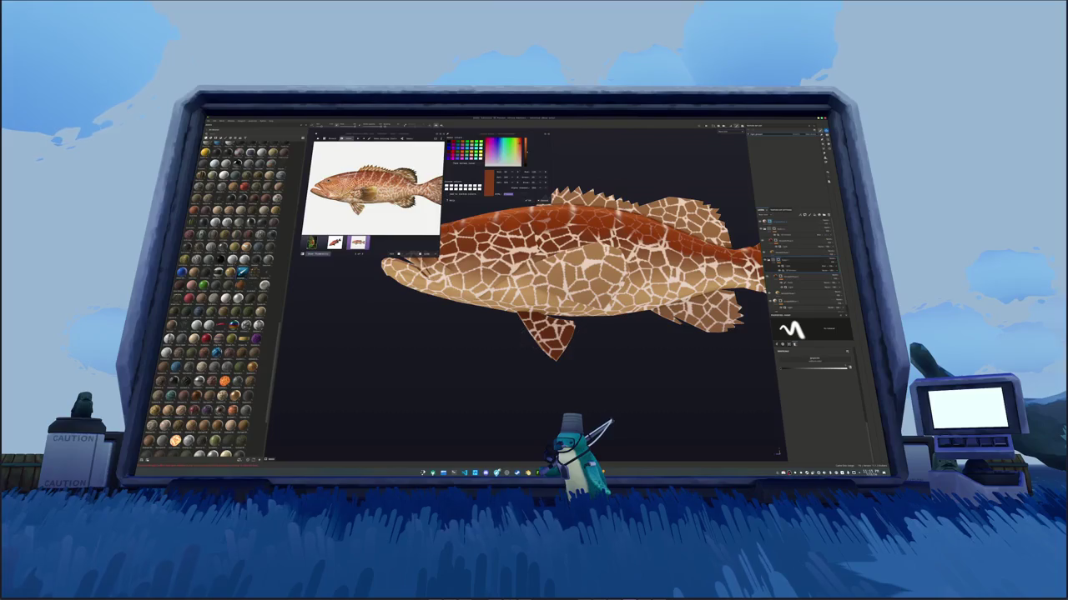
left_click(800, 265)
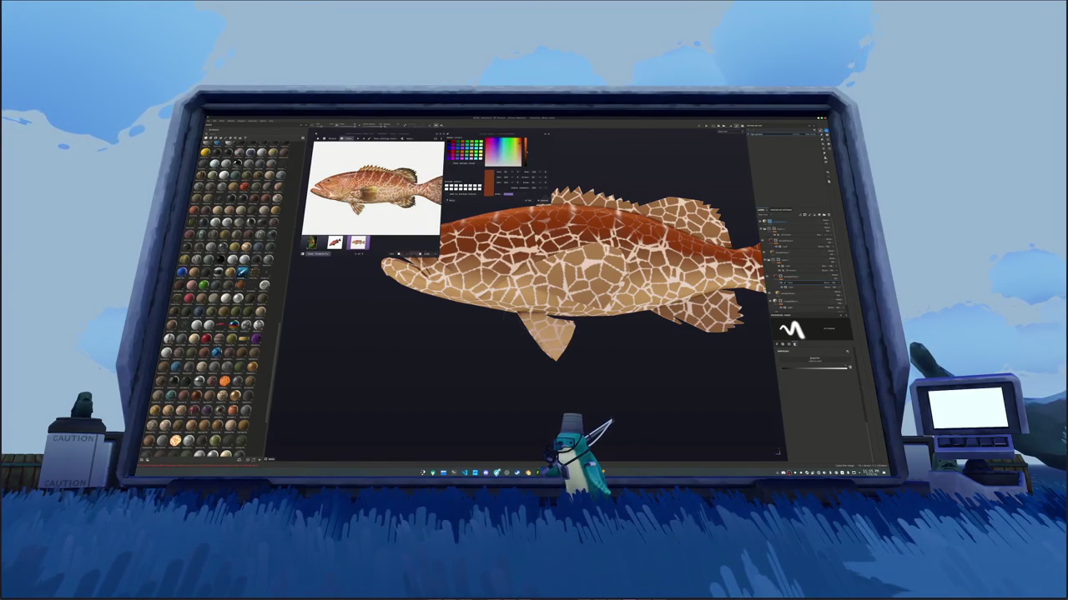
Tilt the fish to inspect the fins, frame it, and move the fill layer to the top.
mouse_move(576, 275)
left_mouse_down("alt")
mouse_move(634, 217)
mouse_move(584, 275)
left_mouse_up("alt")
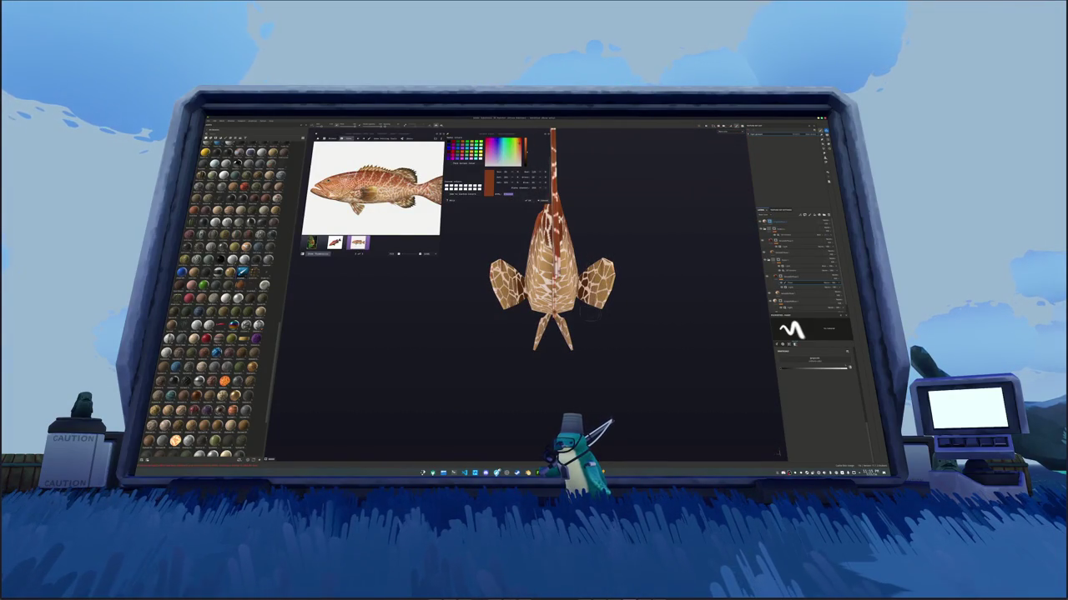
scroll(551, 275, "up", 1)
scroll(550, 275, "up", 3)
scroll(551, 276, "up", 3)
scroll(550, 275, "up", 2)
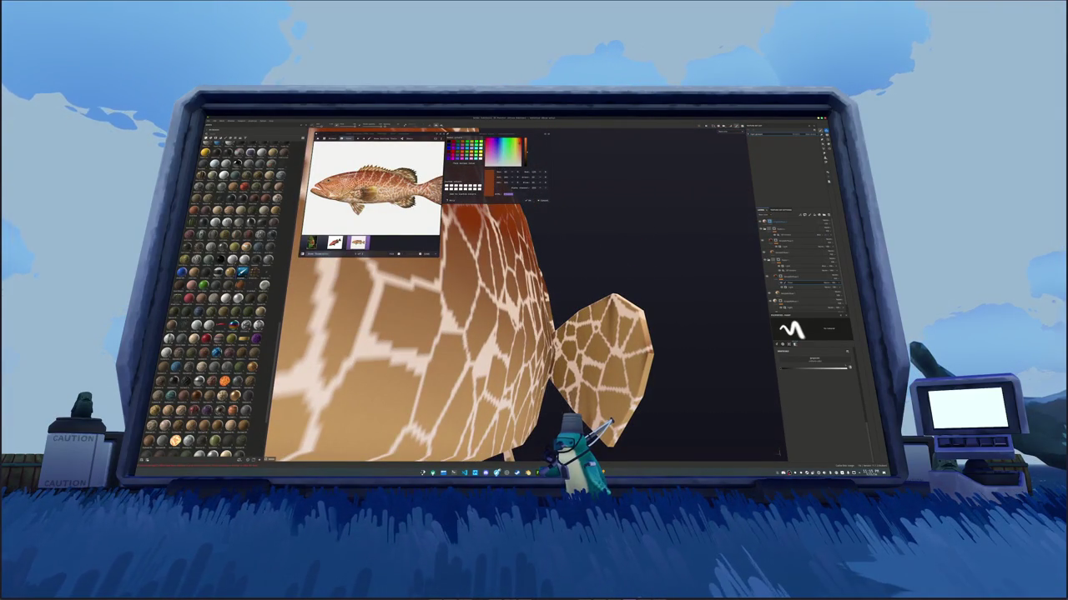
key("f")
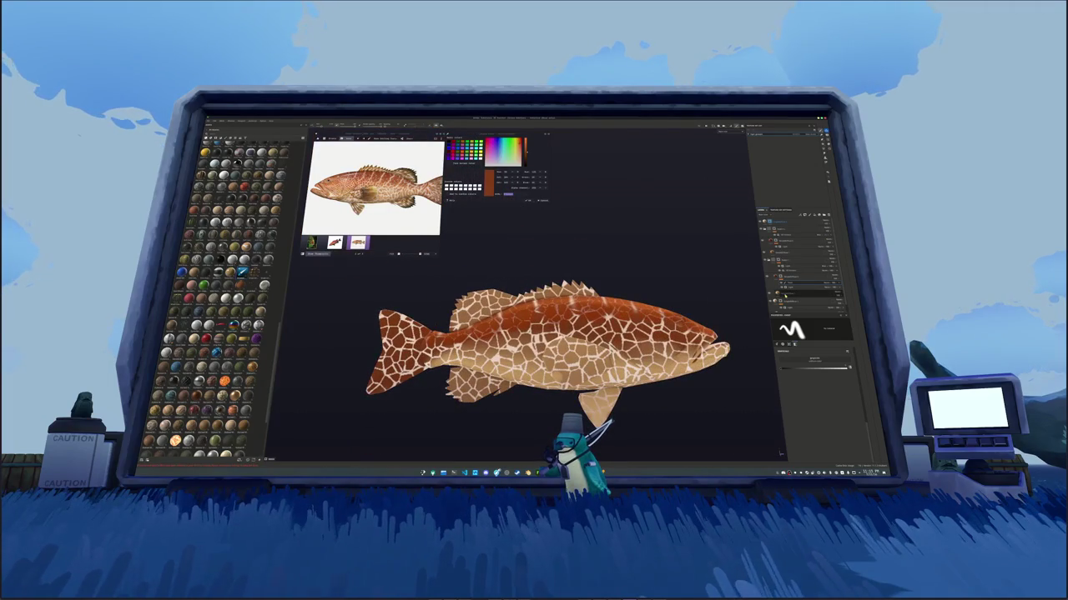
left_click(788, 296)
left_click_drag(793, 294, 778, 224)
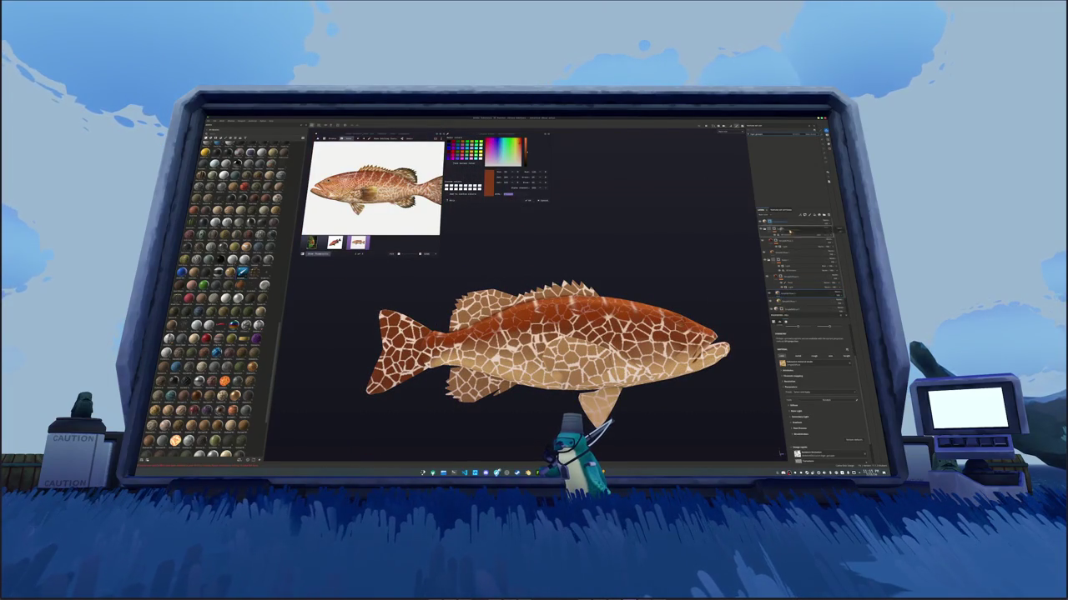
Restore the mosaic pattern, fill the pectoral fin area light tan, and toggle the mosaic to check.
right_click(777, 222)
left_click(788, 242)
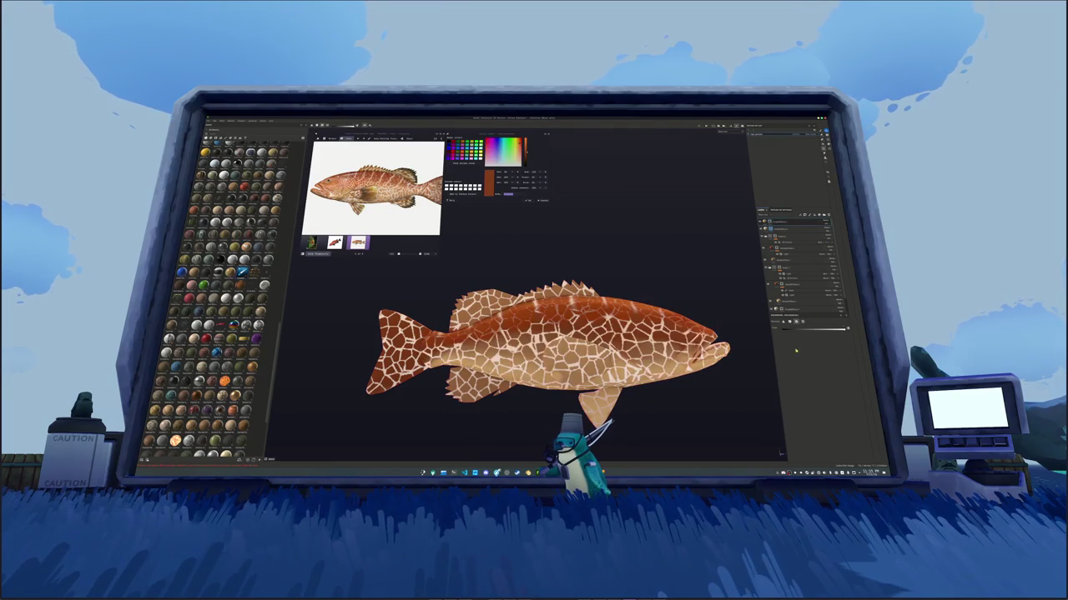
left_click(568, 366)
mouse_move(686, 379)
left_mouse_down("alt")
mouse_move(548, 329)
mouse_move(509, 327)
left_mouse_up("alt")
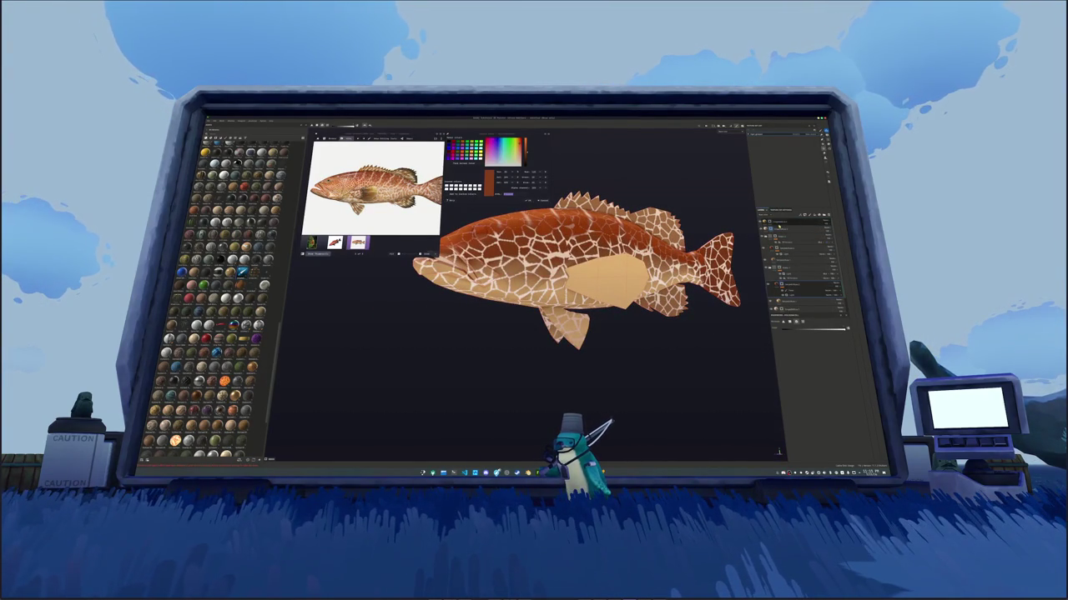
left_click(763, 229)
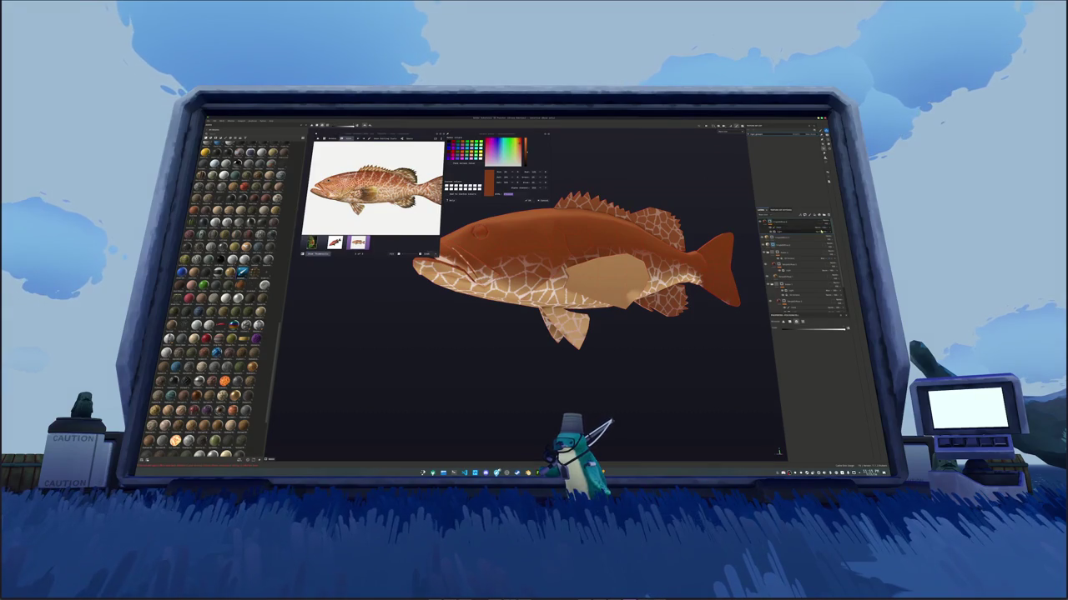
left_click(762, 229)
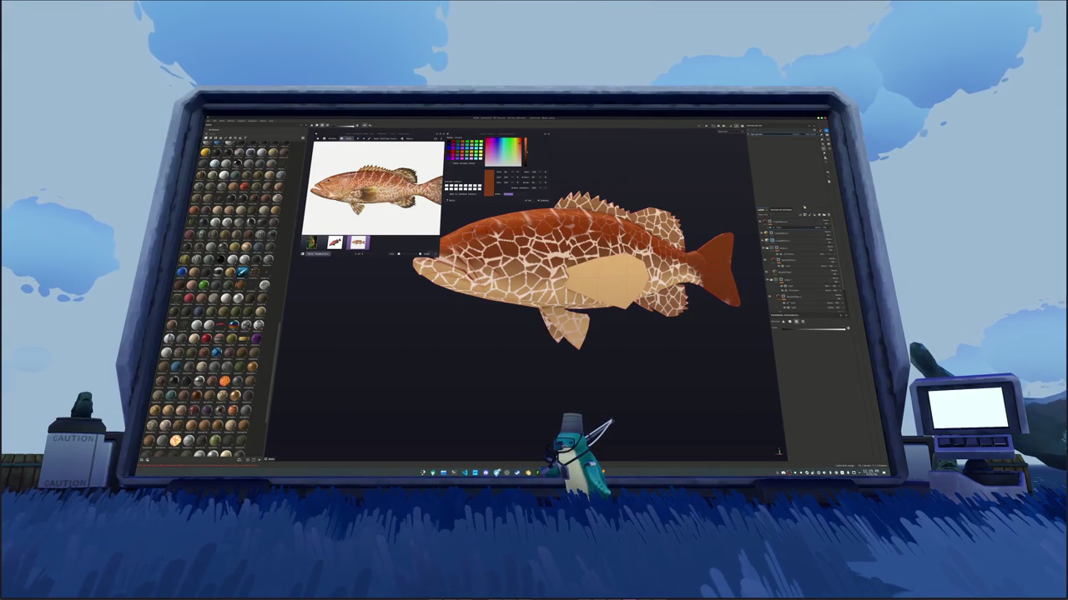
Brush dark brown shading over the pectoral fin and its rear edge on the paint layer.
left_click(800, 296)
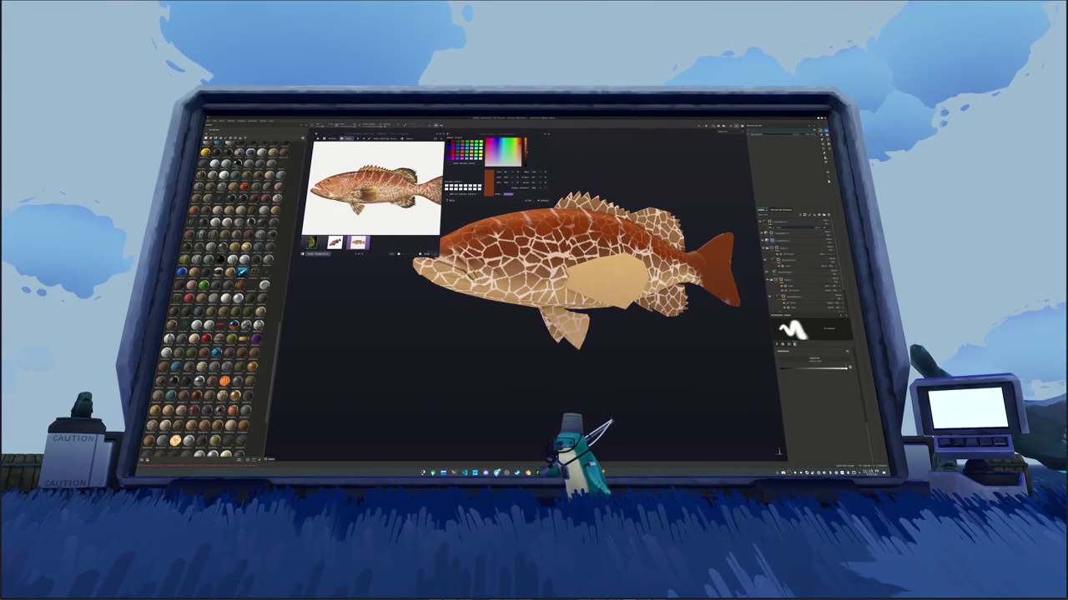
mouse_move(588, 277)
left_mouse_down()
mouse_move(592, 291)
mouse_move(609, 275)
mouse_move(569, 270)
mouse_move(571, 300)
left_mouse_up()
left_click_drag(605, 260, 617, 300)
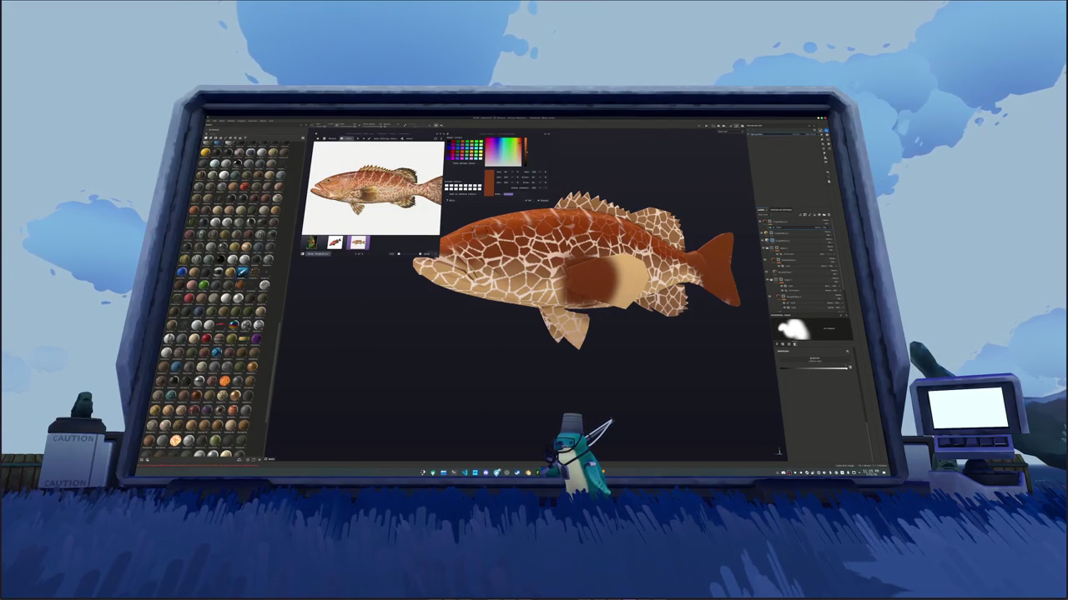
mouse_move(607, 275)
left_mouse_down("alt")
mouse_move(555, 351)
mouse_move(542, 341)
left_mouse_up("alt")
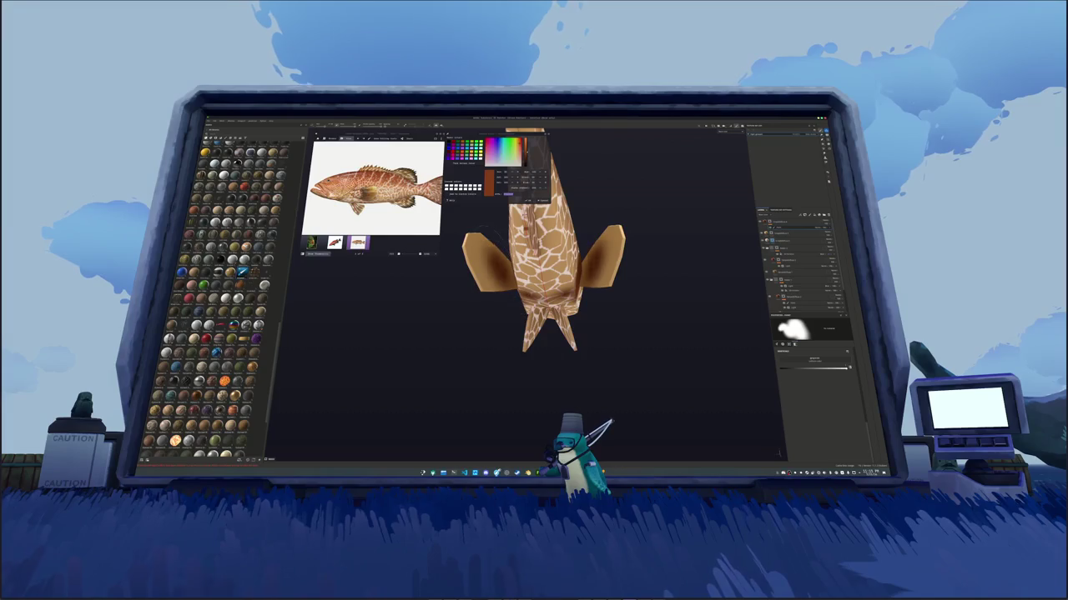
mouse_move(542, 342)
left_mouse_down("alt")
mouse_move(611, 317)
mouse_move(584, 267)
mouse_move(605, 320)
mouse_move(591, 275)
left_mouse_up("alt")
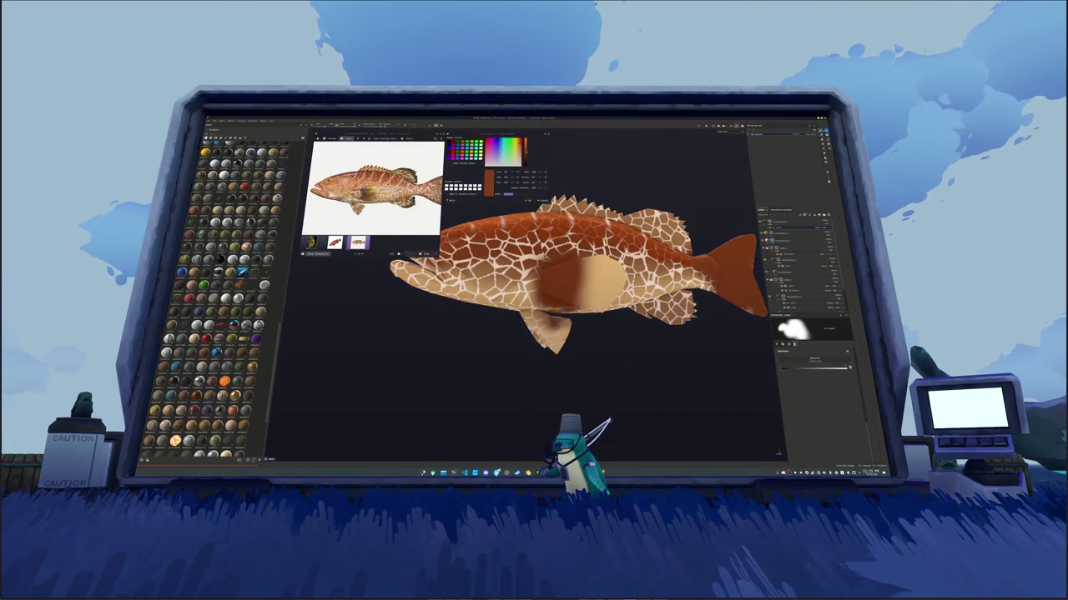
Undo the last patch change, switch the shading layer to a yellower orange, and paint its mask near the pectoral fin.
key("ctrl+z")
left_click(798, 237)
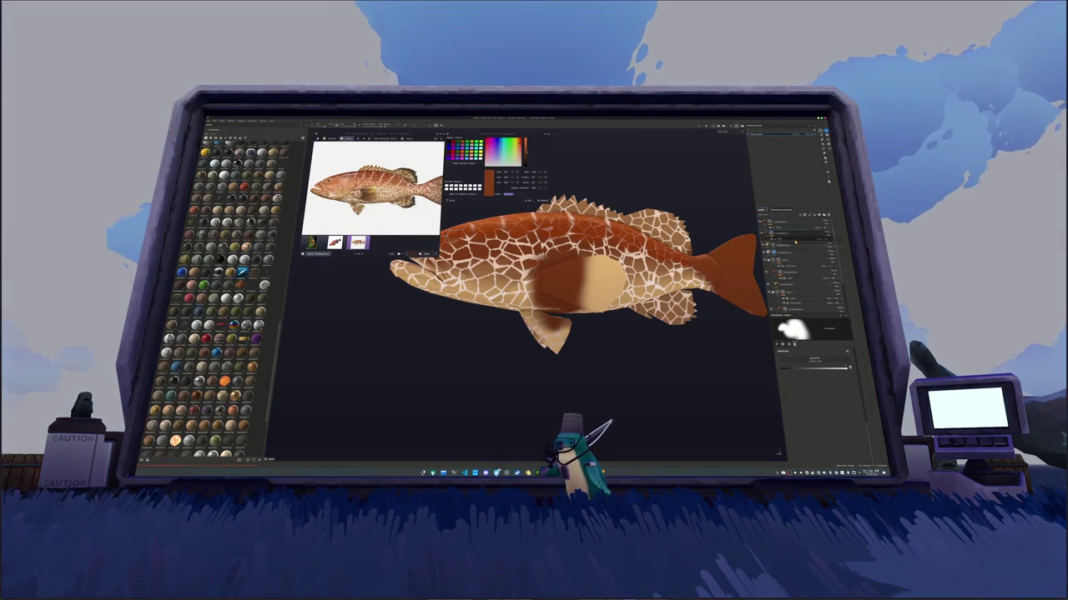
left_click(797, 237)
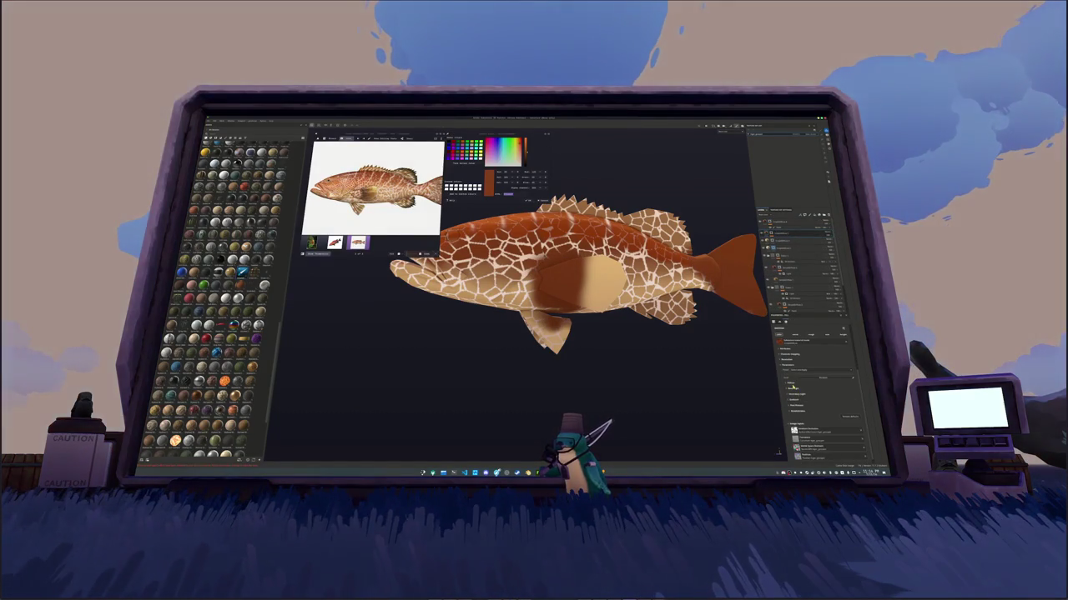
left_click_drag(859, 382, 859, 391)
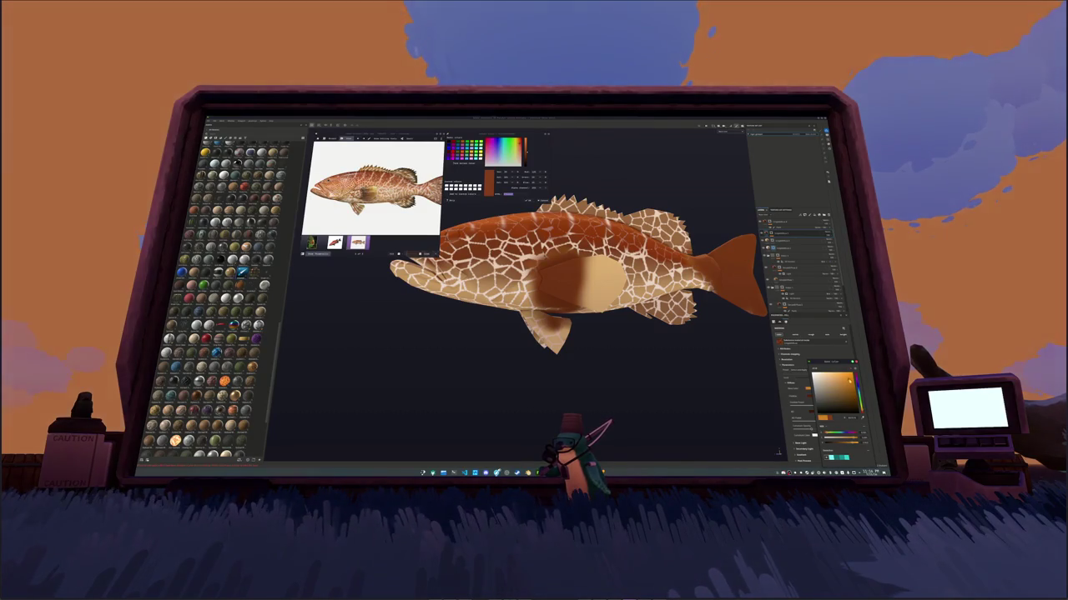
left_click(782, 238)
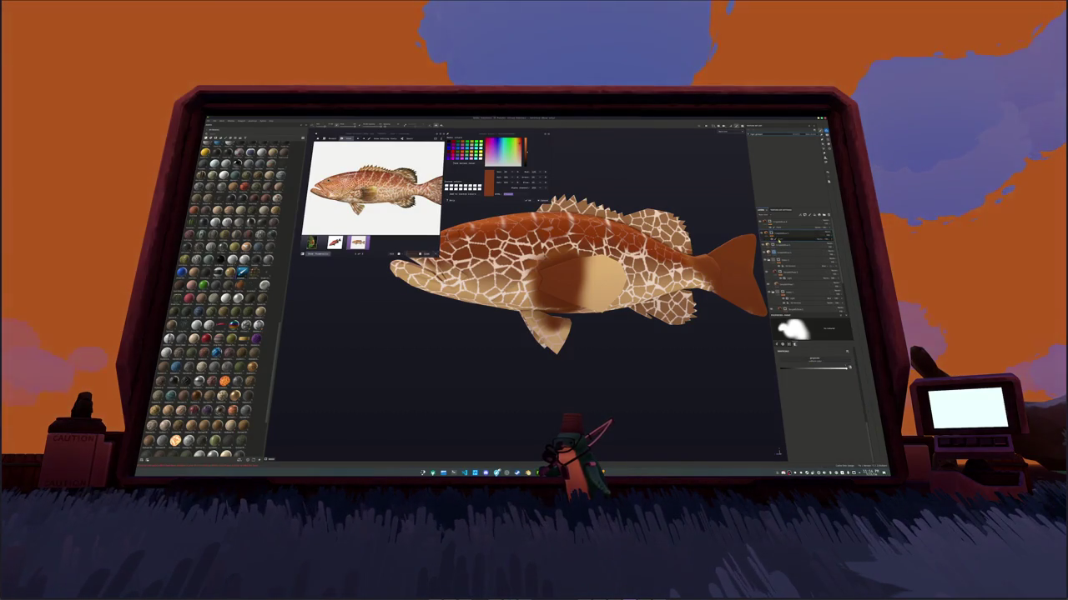
mouse_move(591, 238)
left_mouse_down()
mouse_move(599, 288)
mouse_move(586, 311)
mouse_move(523, 296)
left_mouse_up()
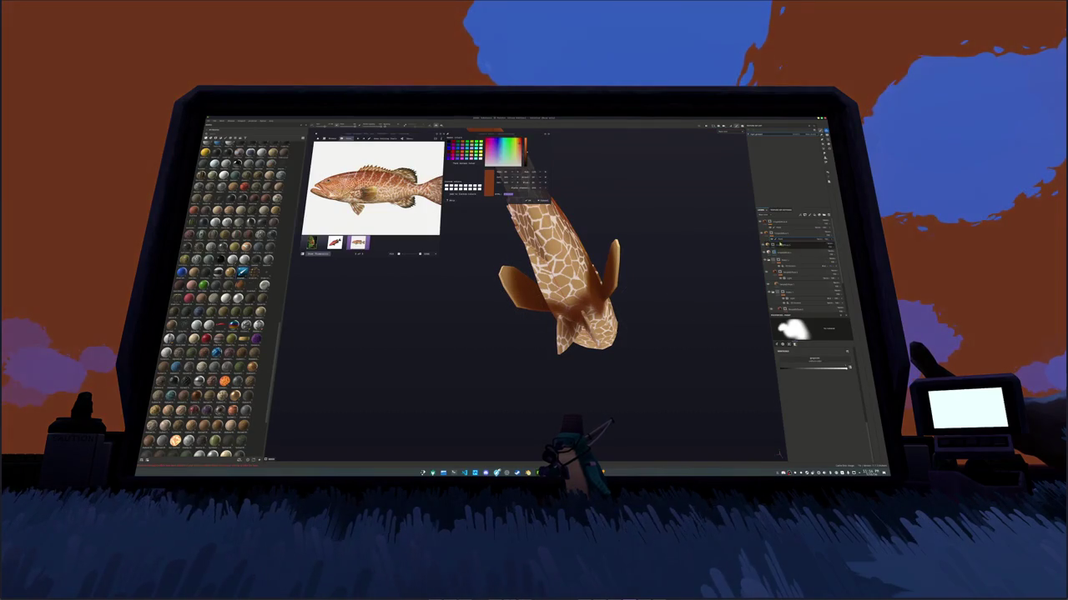
Bring the fish side-on into full view, switch layers, and eyedrop a dark colour from the fish.
mouse_move(615, 361)
left_mouse_down("alt")
mouse_move(505, 307)
mouse_move(534, 275)
mouse_move(751, 351)
left_mouse_up("alt")
middle_click_drag(751, 350, 834, 362, "alt")
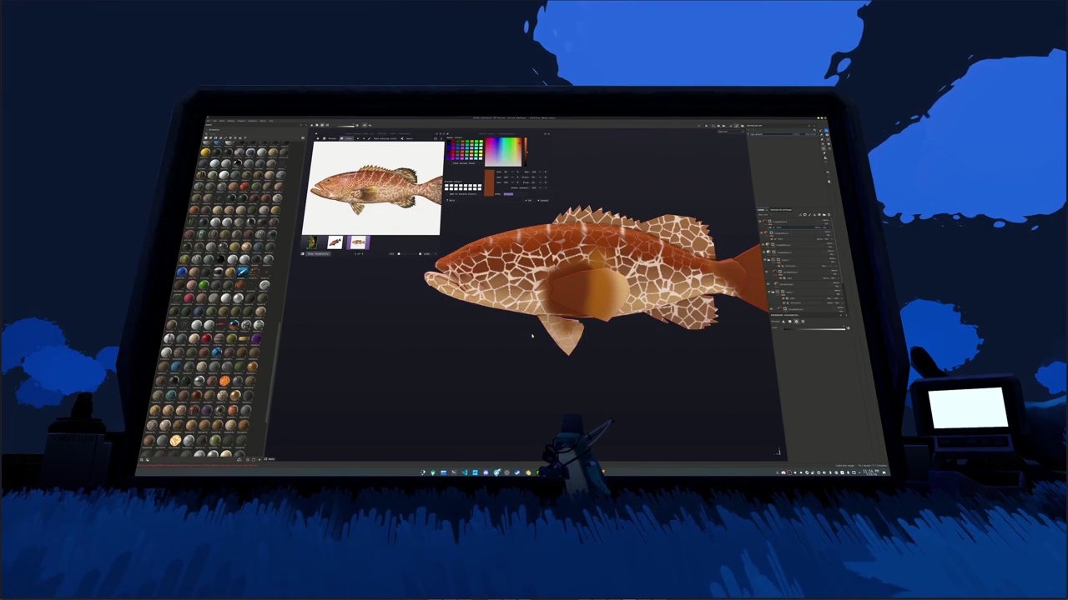
left_click(771, 235)
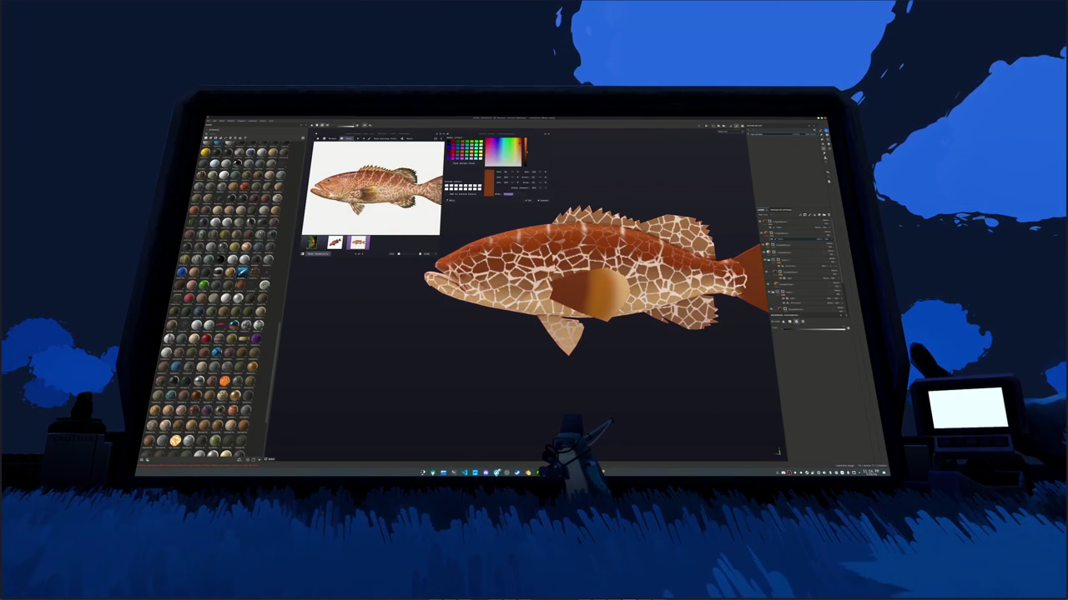
scroll(536, 334, "down", 2)
middle_click_drag(556, 329, 526, 330, "alt")
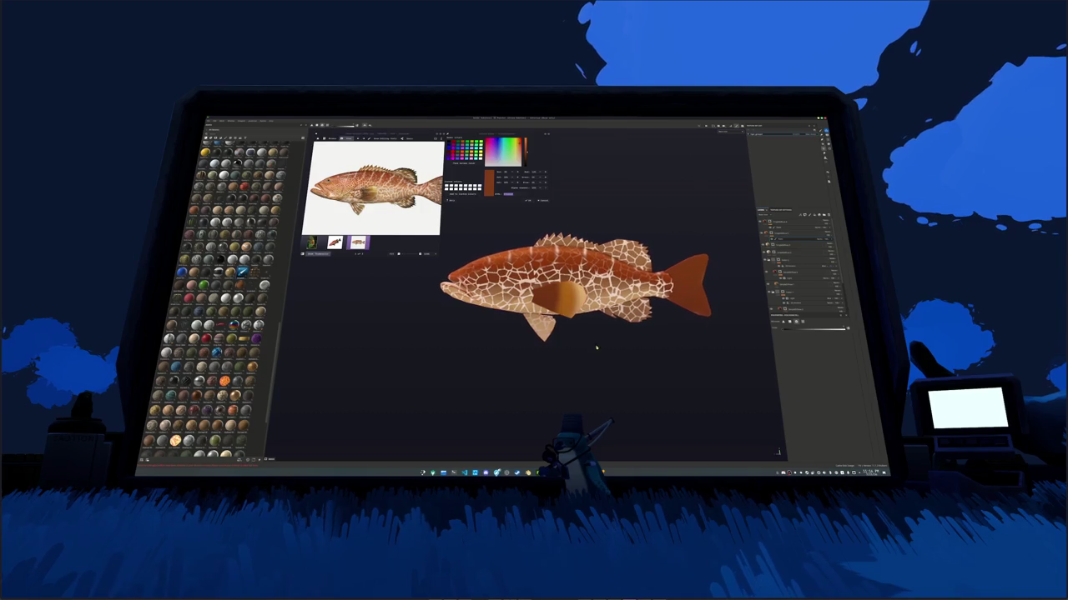
middle_click_drag(596, 349, 546, 334, "alt")
scroll(545, 333, "up", 2)
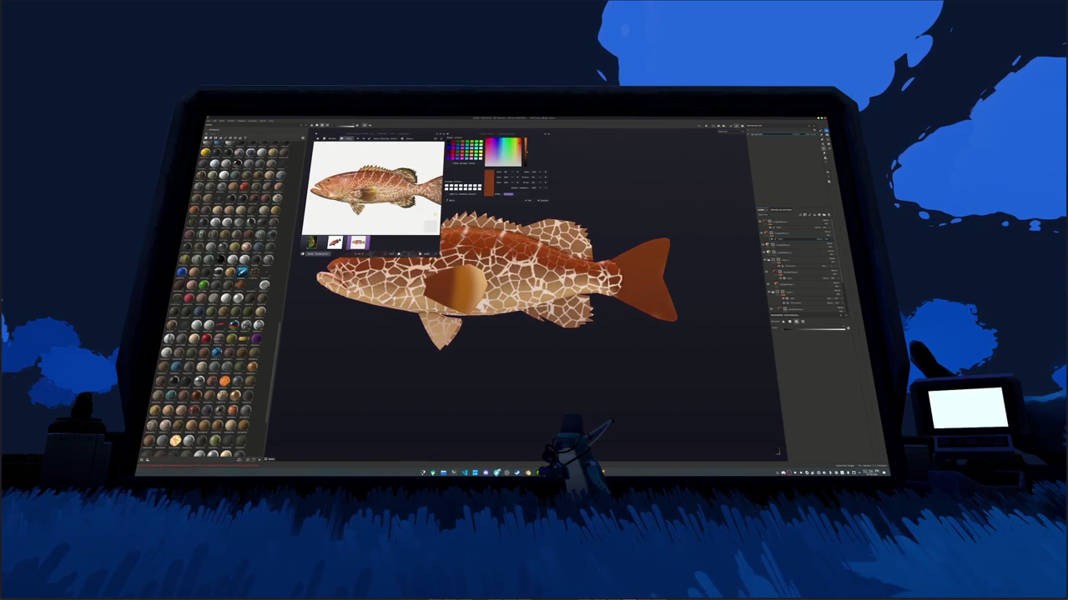
scroll(375, 188, "up", 3)
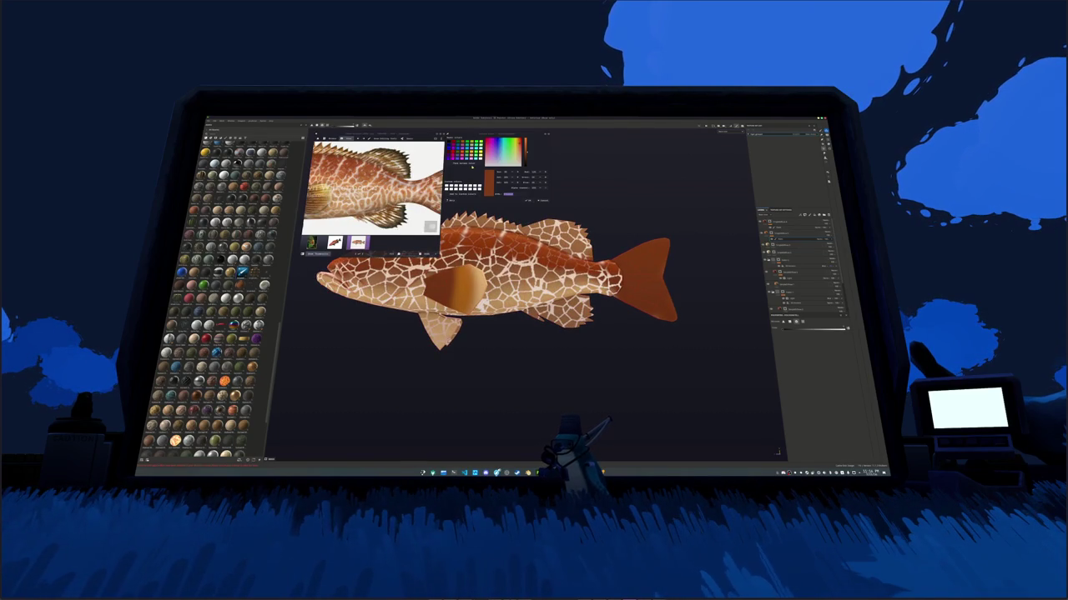
left_click(471, 275)
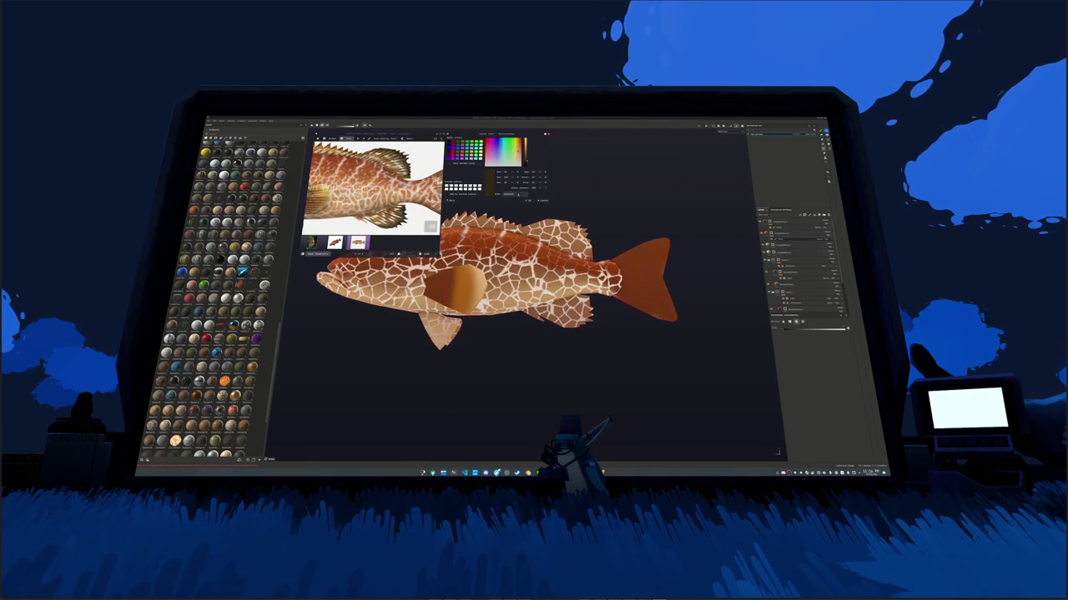
Add a new fill layer and set its base colour to an orange-yellow.
right_click(773, 222)
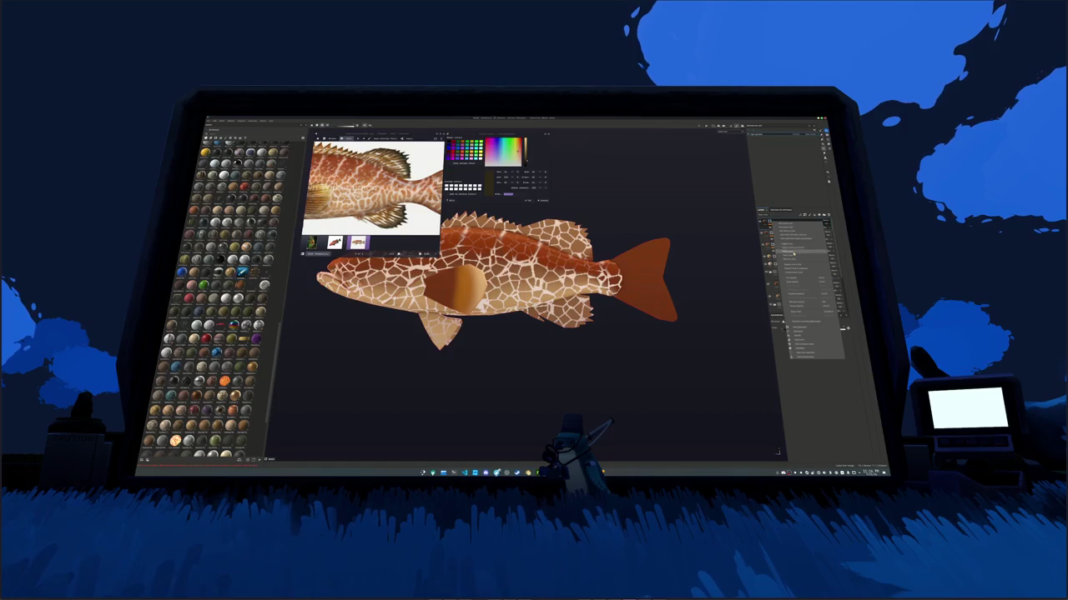
left_click(794, 254)
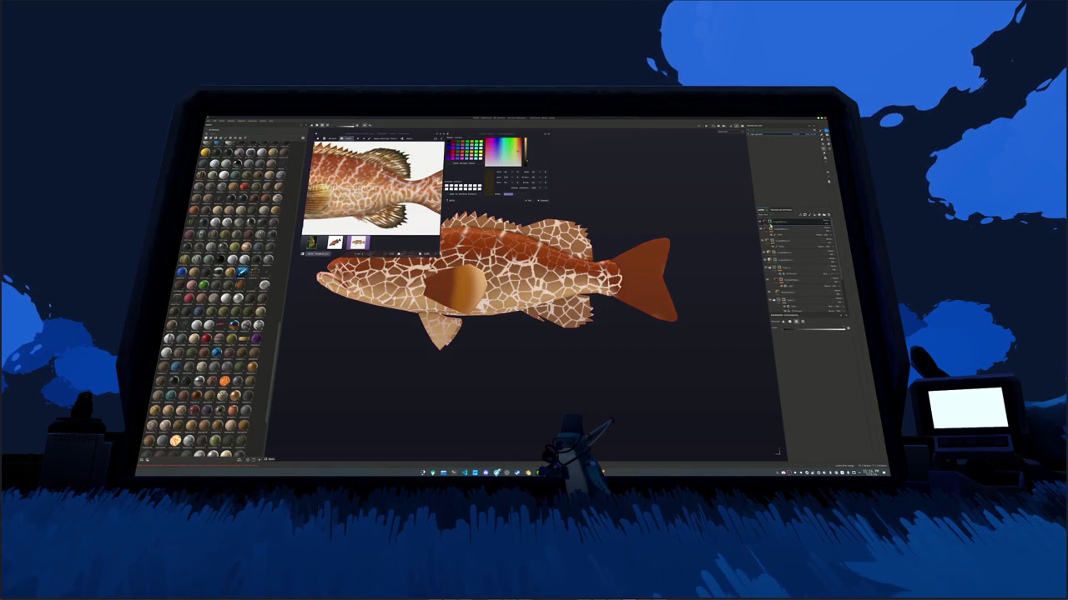
left_click(797, 241)
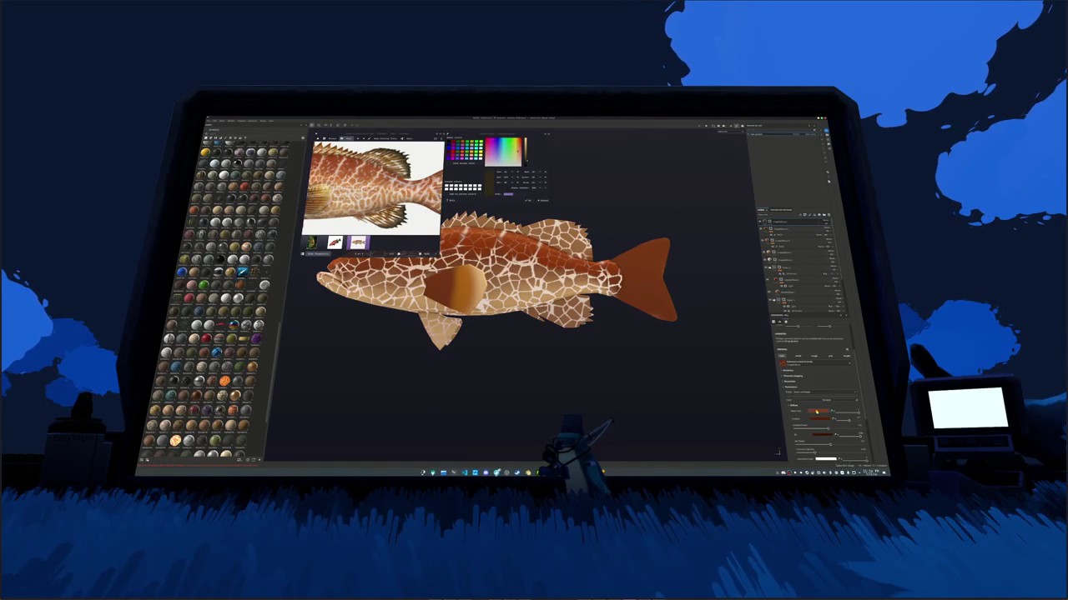
left_click(815, 411)
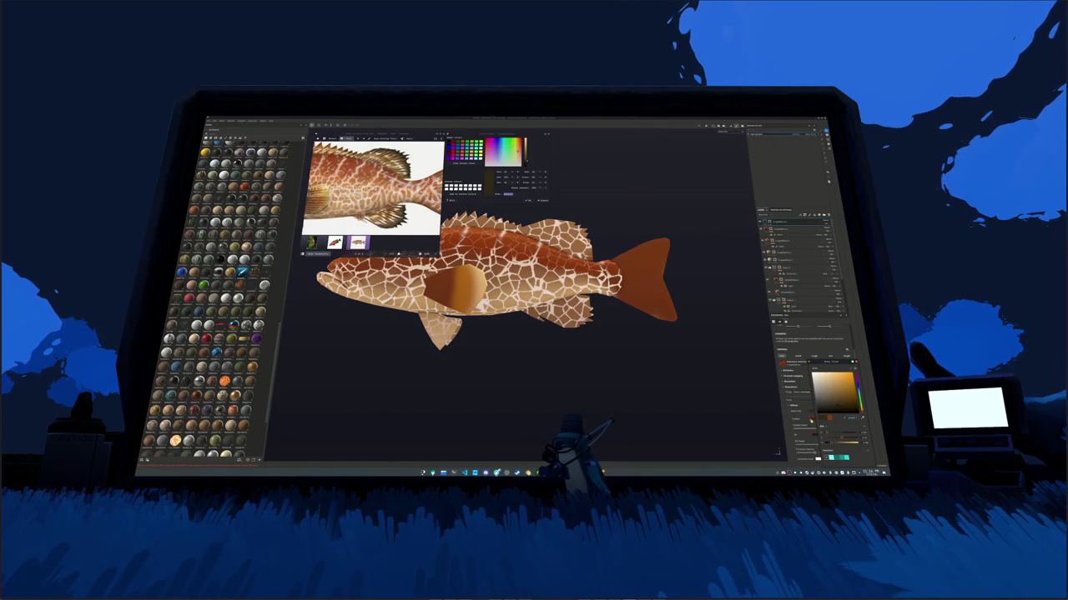
left_click(843, 409)
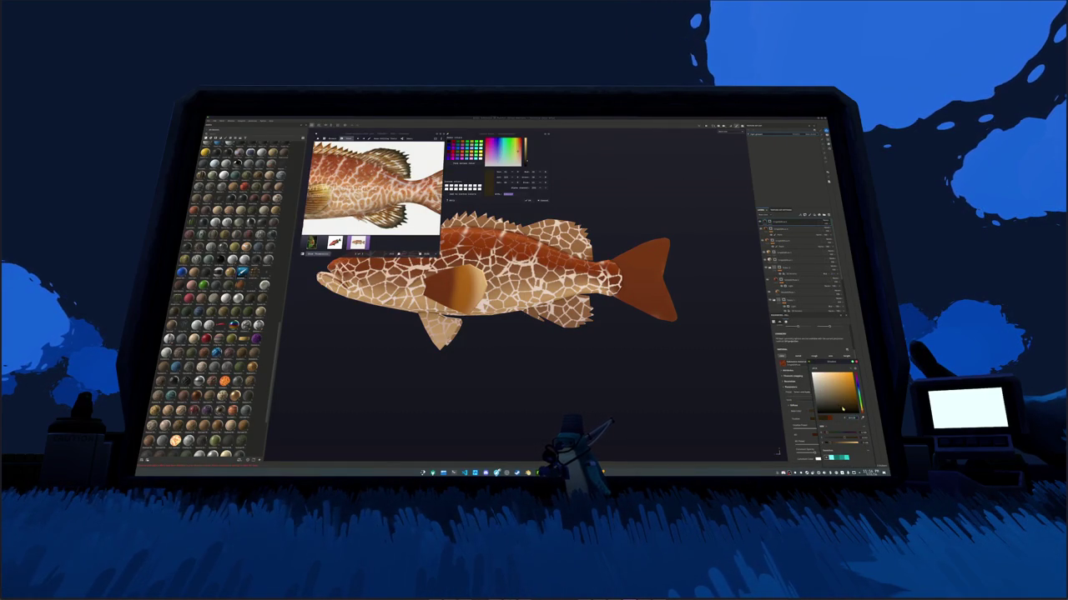
left_click(858, 401)
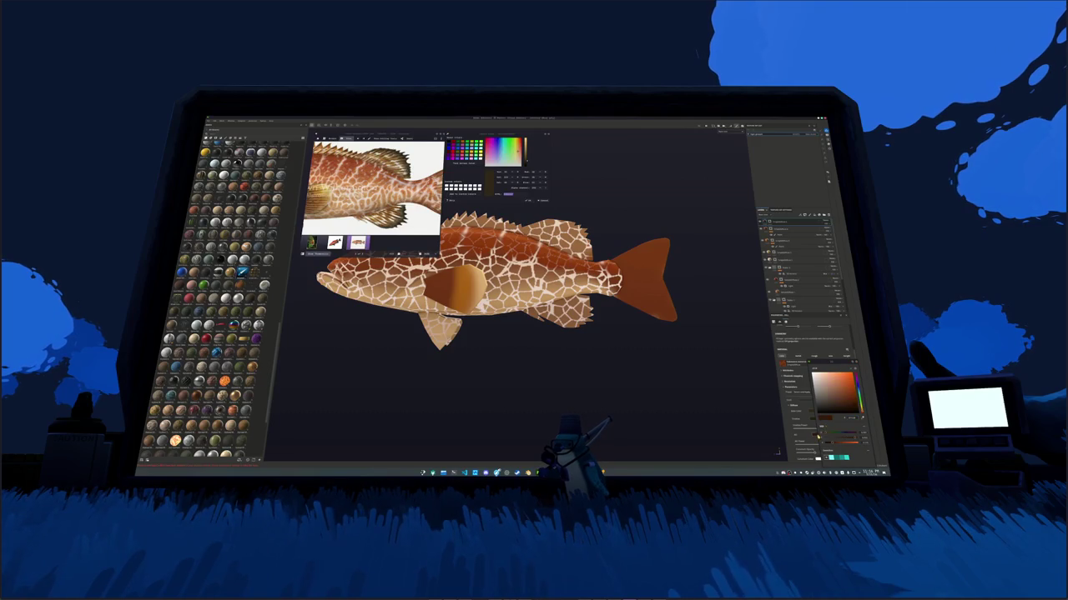
left_click(856, 413)
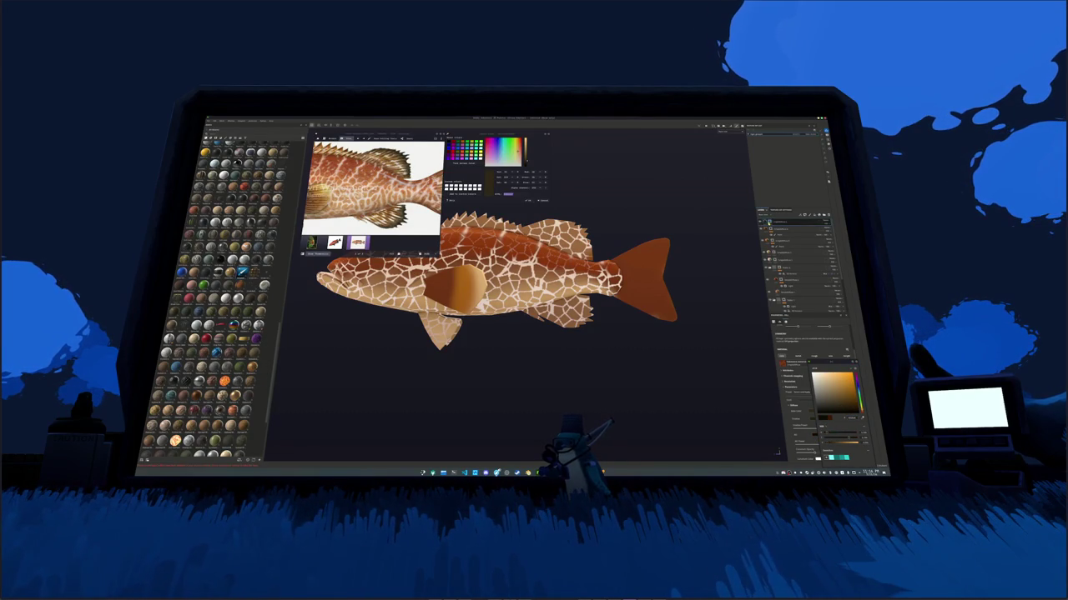
Try the orange-yellow on the tail fin, then undo it to keep the tail's cell pattern.
scroll(492, 284, "up", 2)
scroll(374, 187, "down", 2)
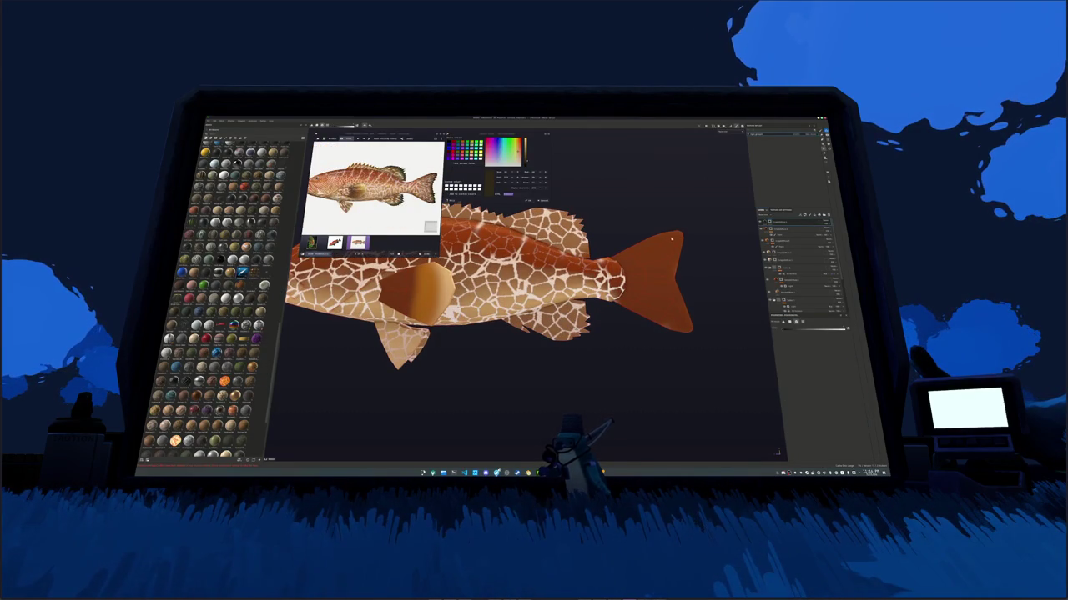
middle_click_drag(517, 392, 484, 405)
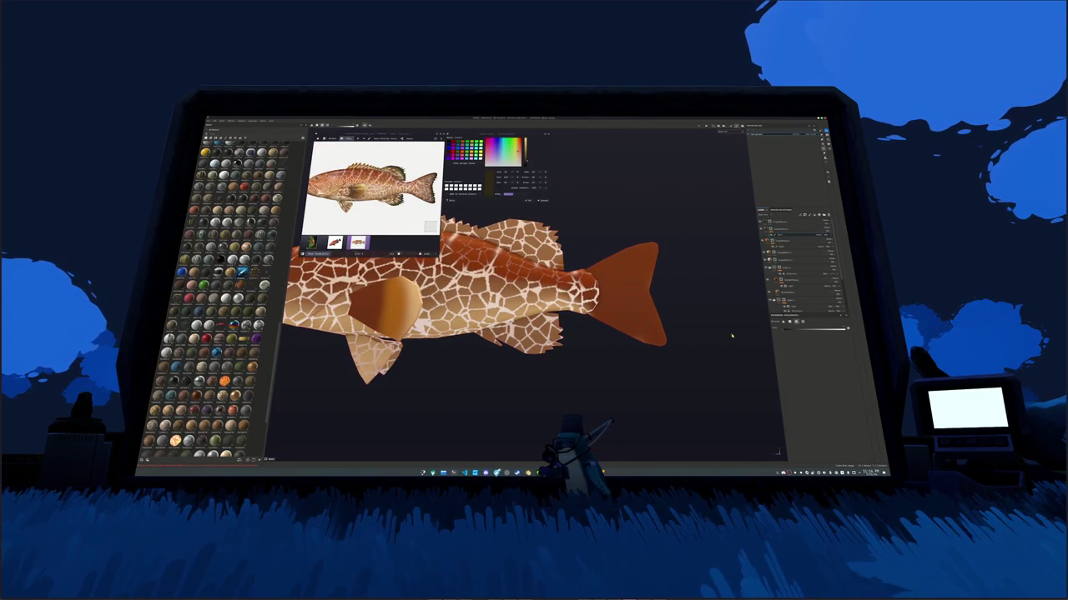
left_click(648, 297)
left_click(784, 244)
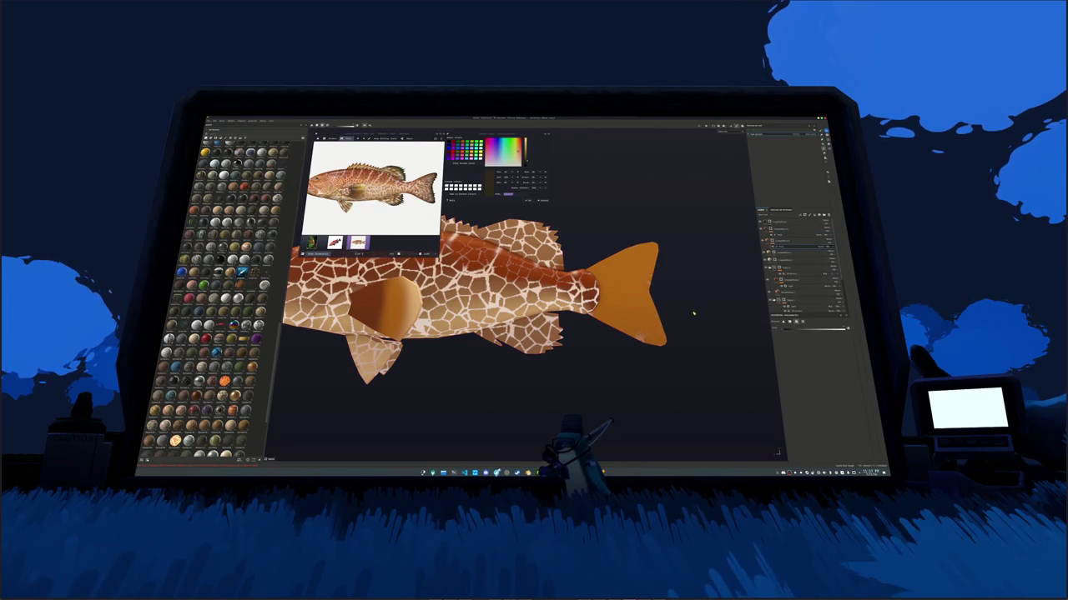
key("ctrl+z")
key("ctrl+z")
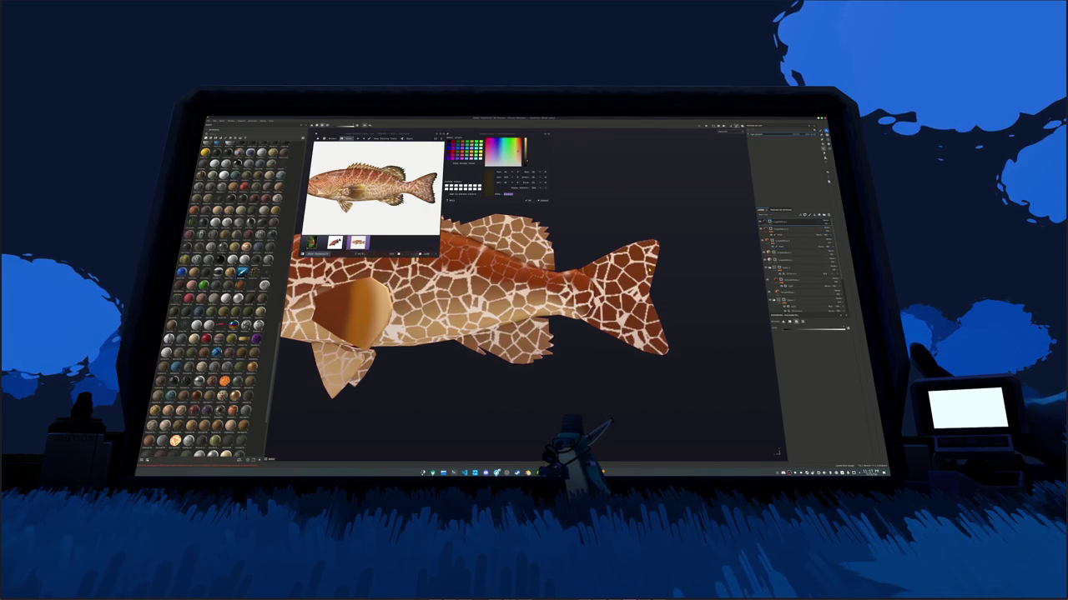
key("ctrl+z")
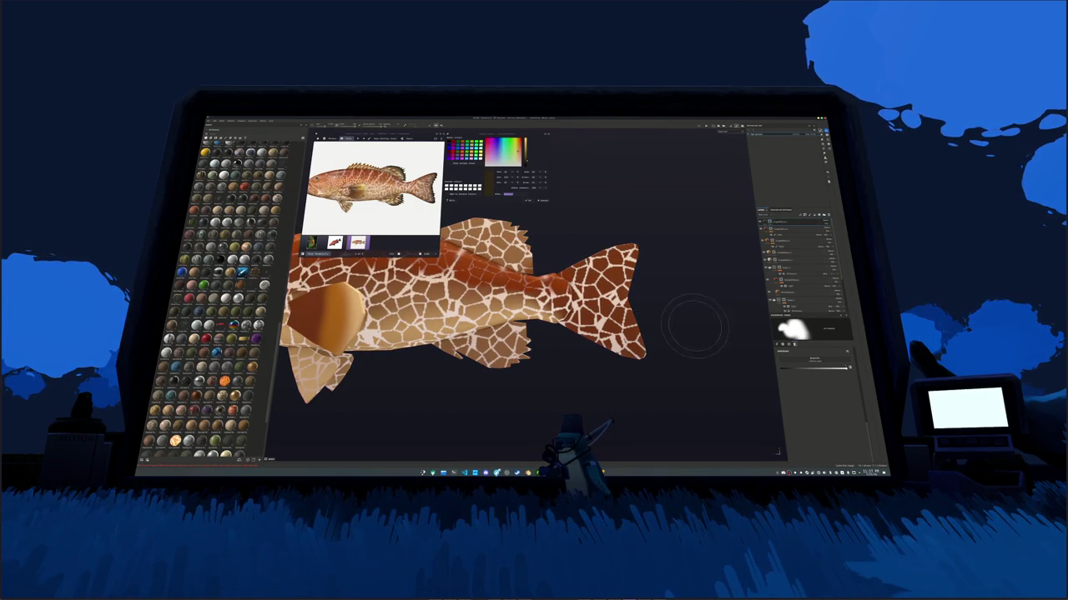
Stroke dark orange over the lower tail and darken the rear dorsal fin edges.
mouse_move(642, 265)
left_mouse_down()
mouse_move(621, 255)
mouse_move(628, 342)
mouse_move(618, 317)
mouse_move(643, 350)
left_mouse_up()
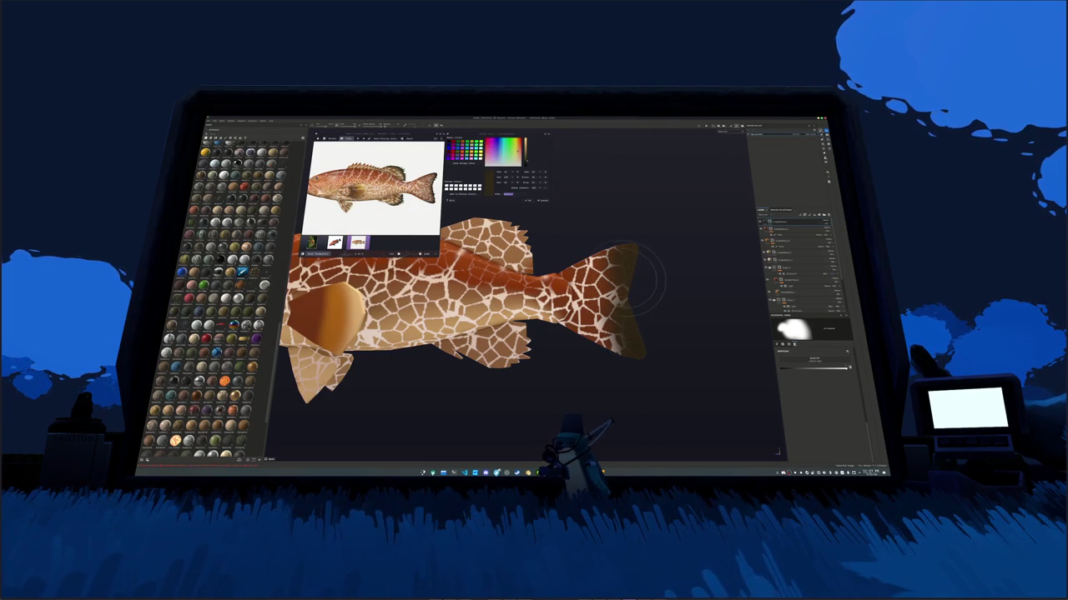
left_click_drag(630, 200, 684, 209, "alt")
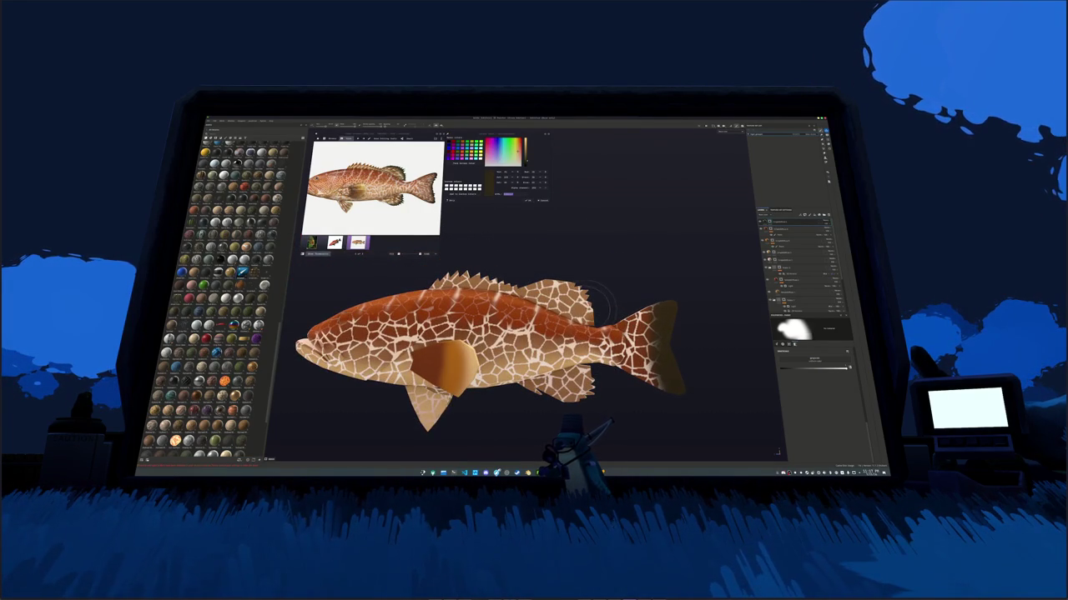
left_click_drag(588, 300, 578, 288)
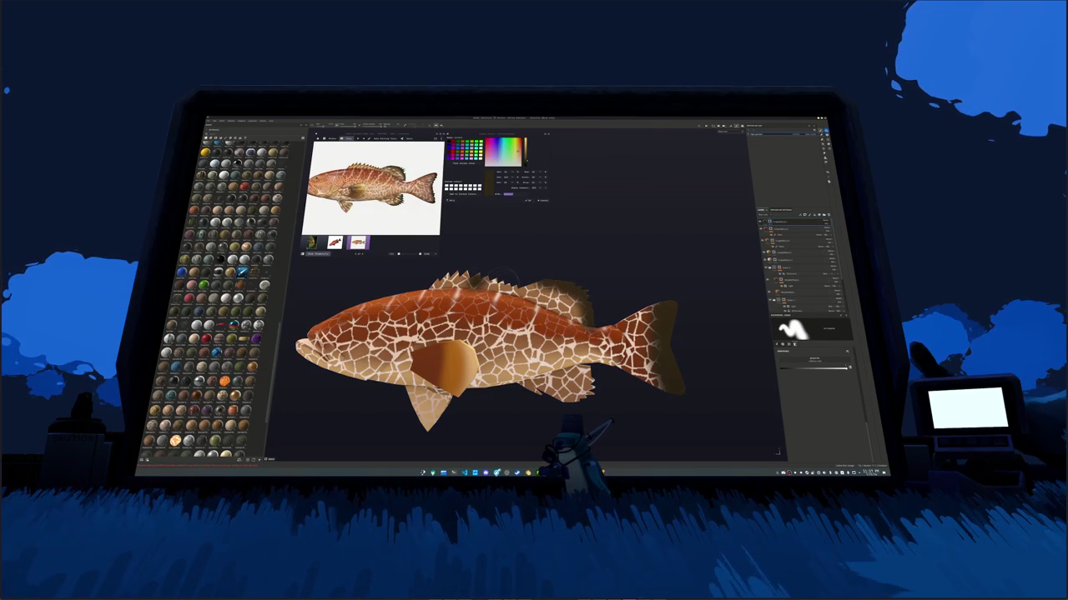
mouse_move(514, 278)
left_mouse_down()
mouse_move(551, 287)
mouse_move(584, 279)
mouse_move(584, 250)
left_mouse_up()
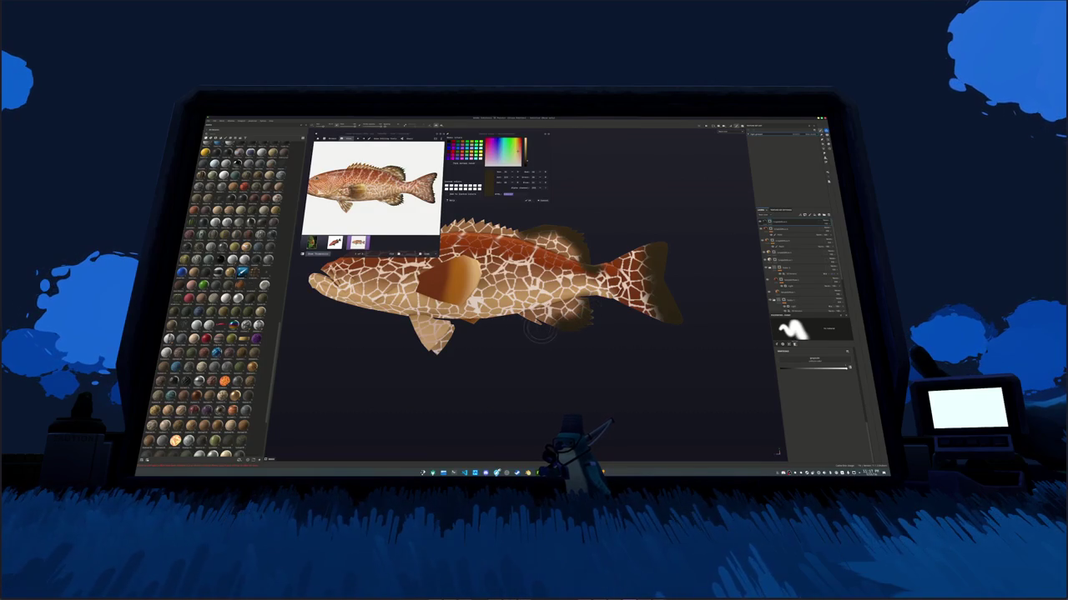
Paint dark brown along the pectoral fin's front edge at the body, redoing one bad stroke.
scroll(584, 325, "up", 3)
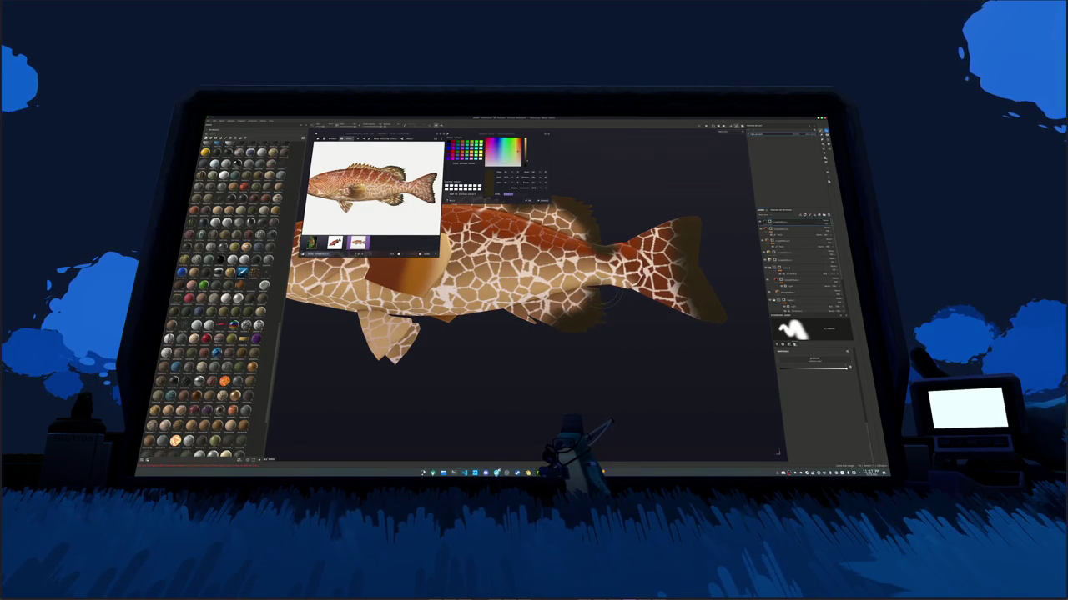
scroll(614, 299, "down", 3)
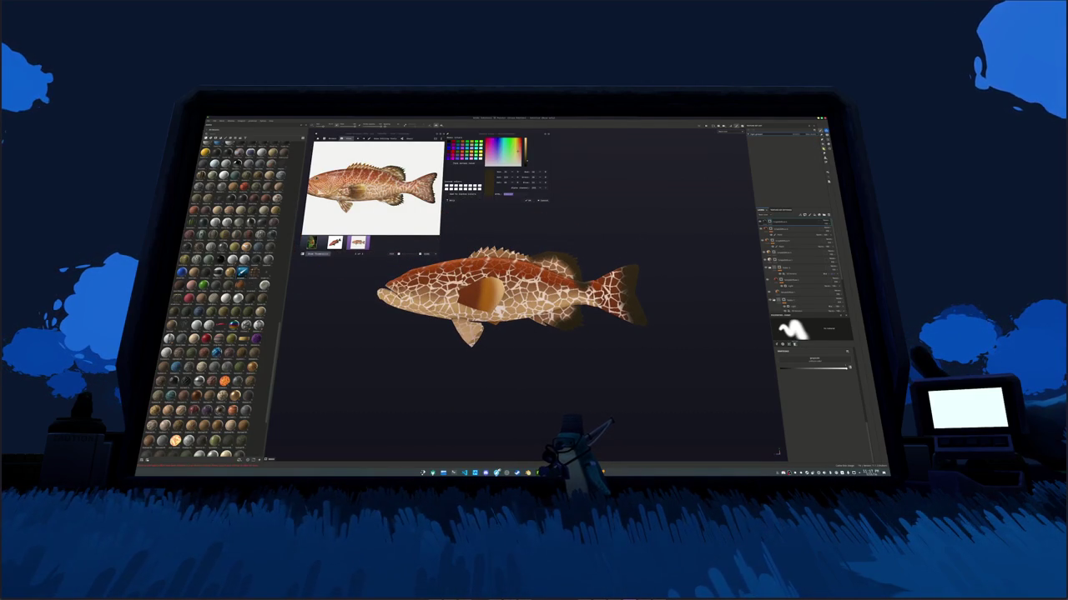
scroll(604, 336, "down", 1)
scroll(568, 337, "up", 1)
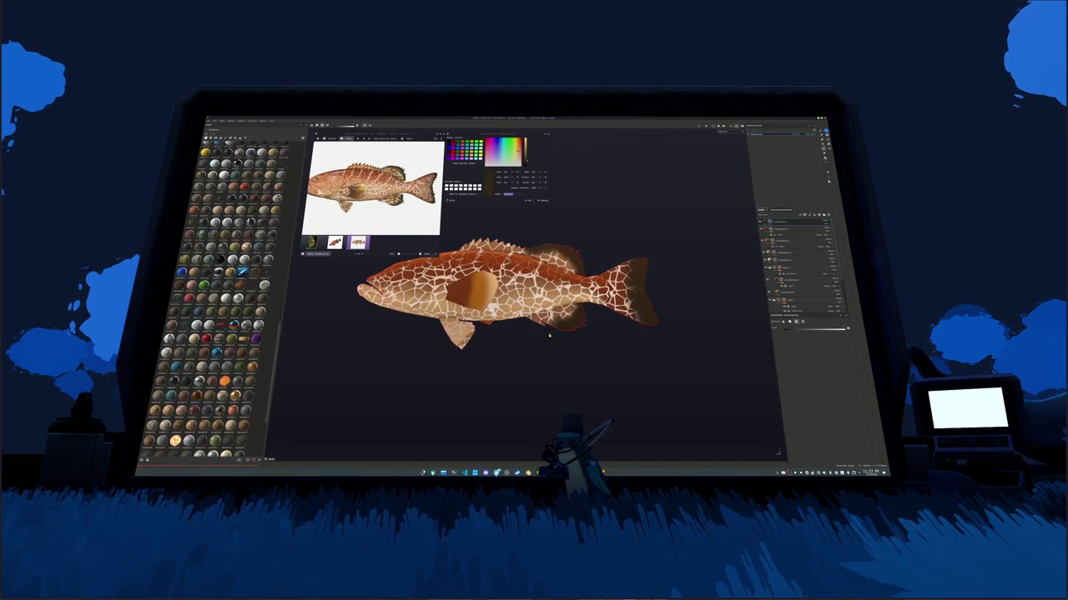
middle_click_drag(548, 333, 619, 347)
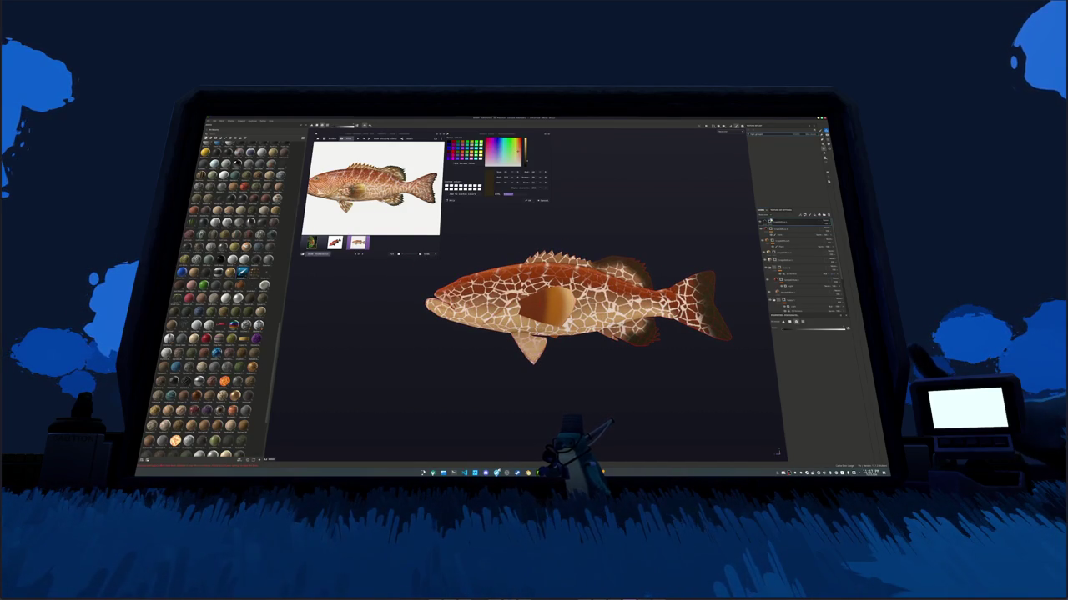
scroll(557, 339, "up", 1)
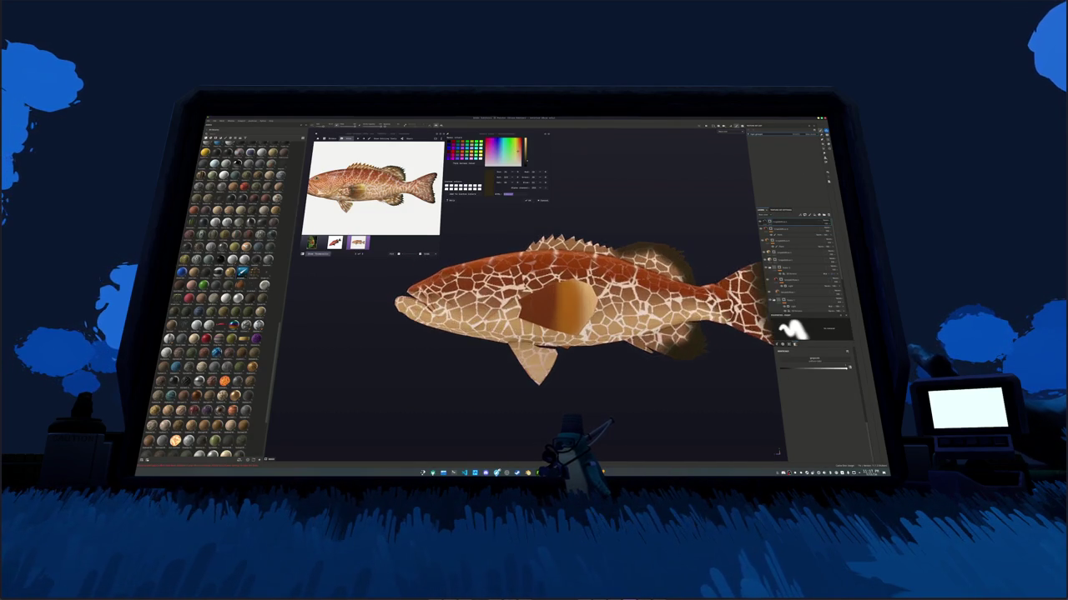
scroll(557, 339, "up", 2)
mouse_move(527, 317)
left_mouse_down()
mouse_move(547, 310)
mouse_move(534, 321)
mouse_move(551, 342)
mouse_move(534, 293)
mouse_move(534, 321)
left_mouse_up()
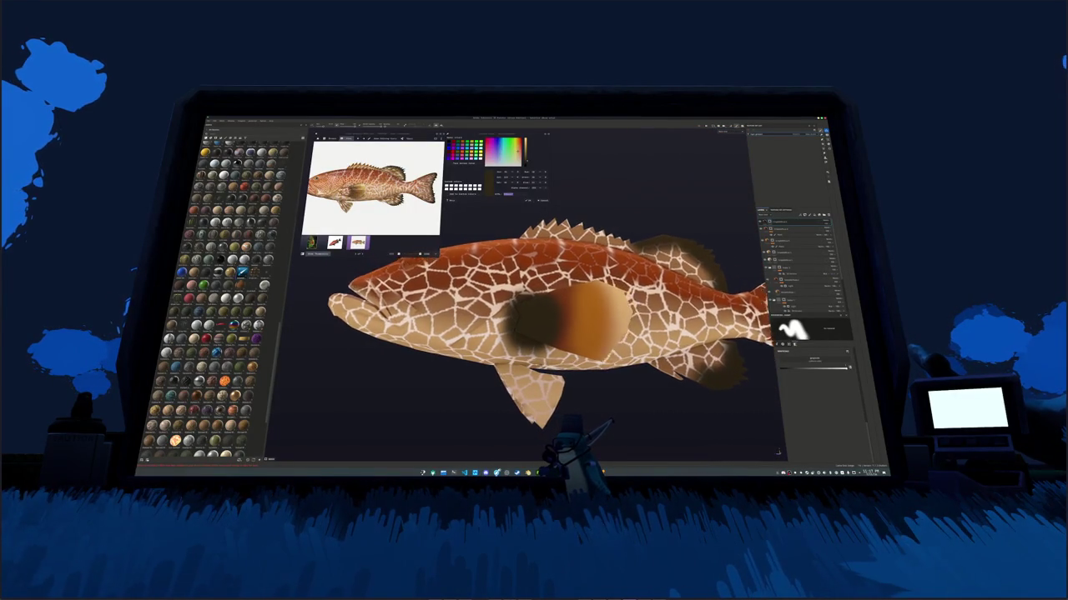
left_click_drag(607, 375, 613, 379, "alt")
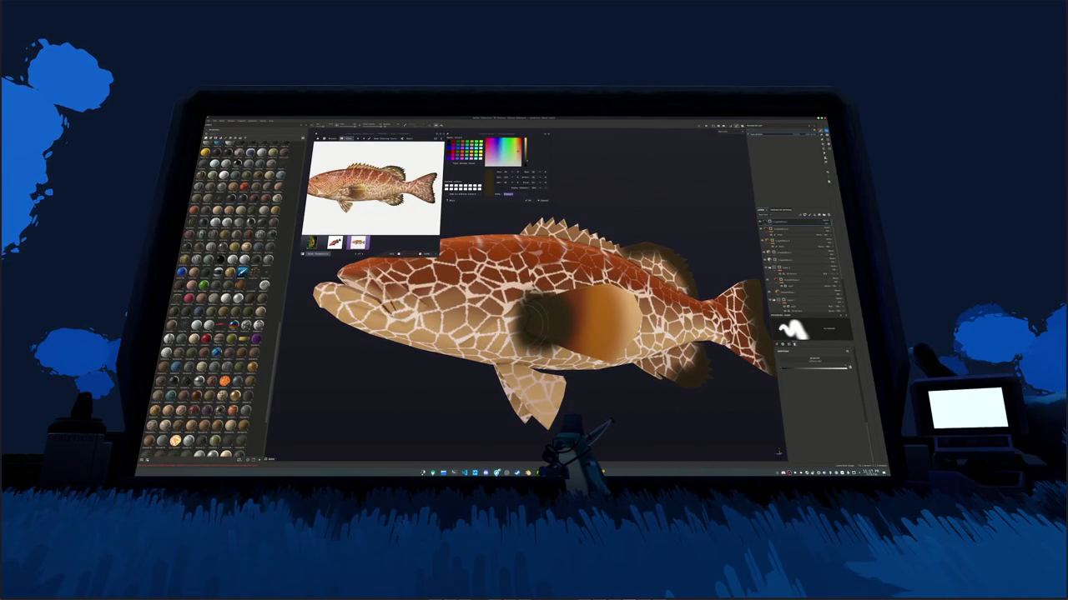
key("ctrl+z")
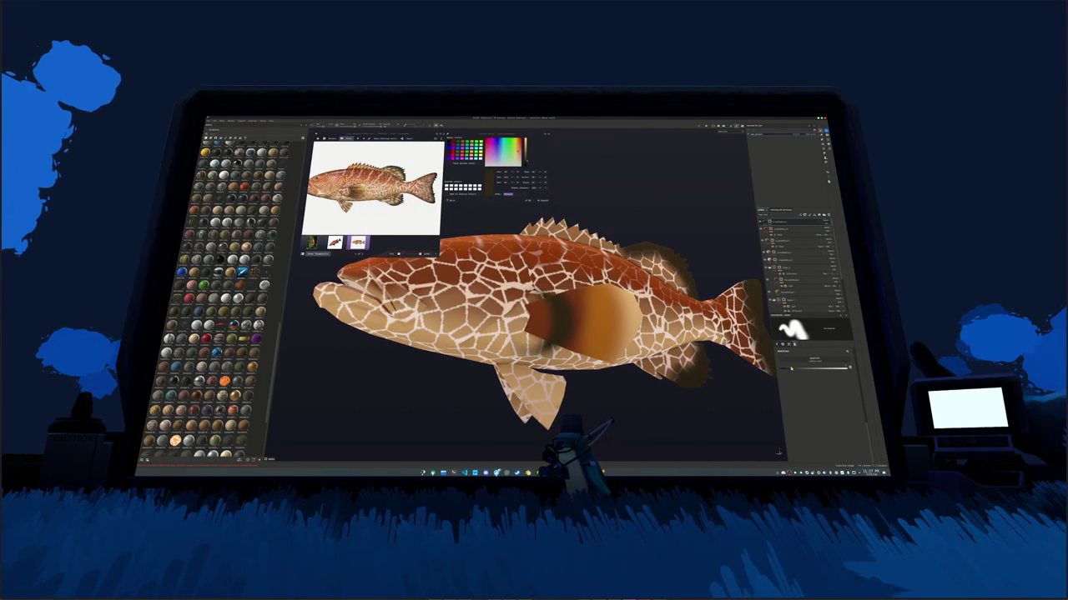
left_click_drag(546, 344, 534, 297)
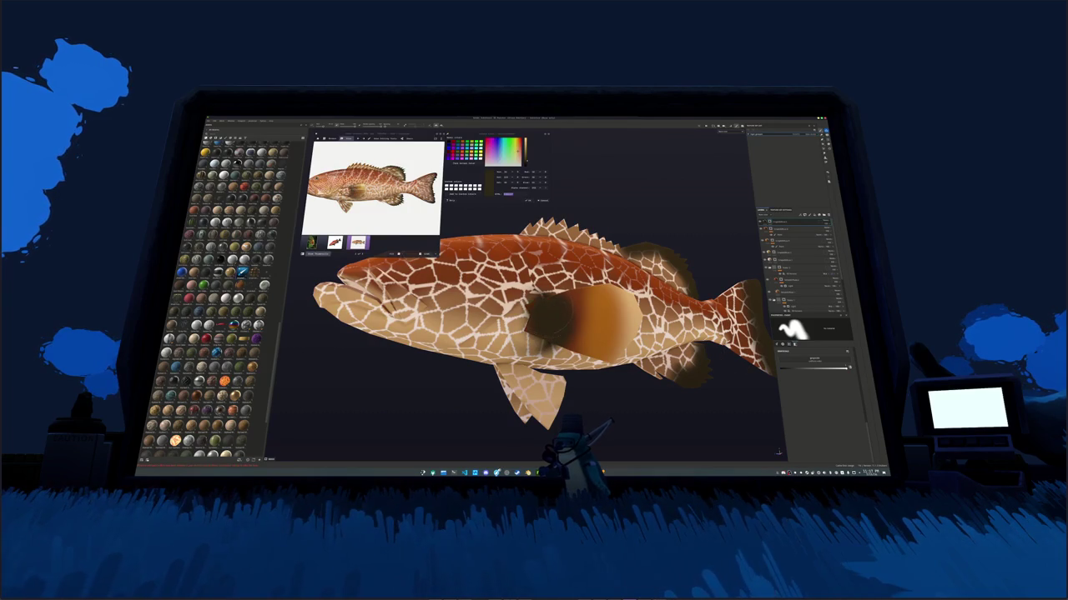
left_click_drag(606, 372, 605, 298, "alt")
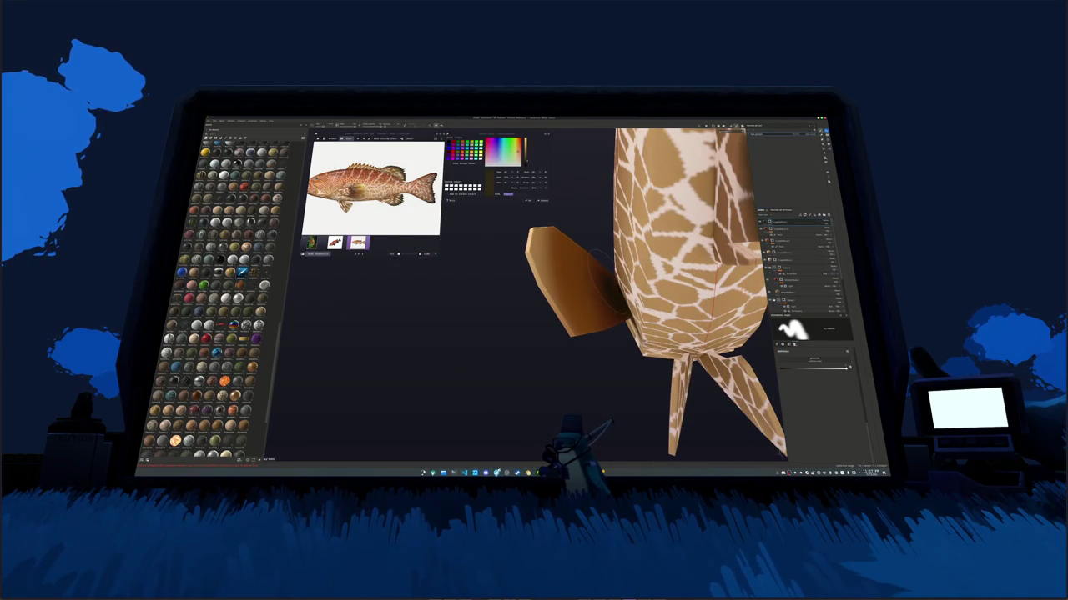
Turn the fish side-on, lighten the dark blotch at the pectoral fin base, and change layers.
left_click_drag(608, 278, 716, 374, "alt")
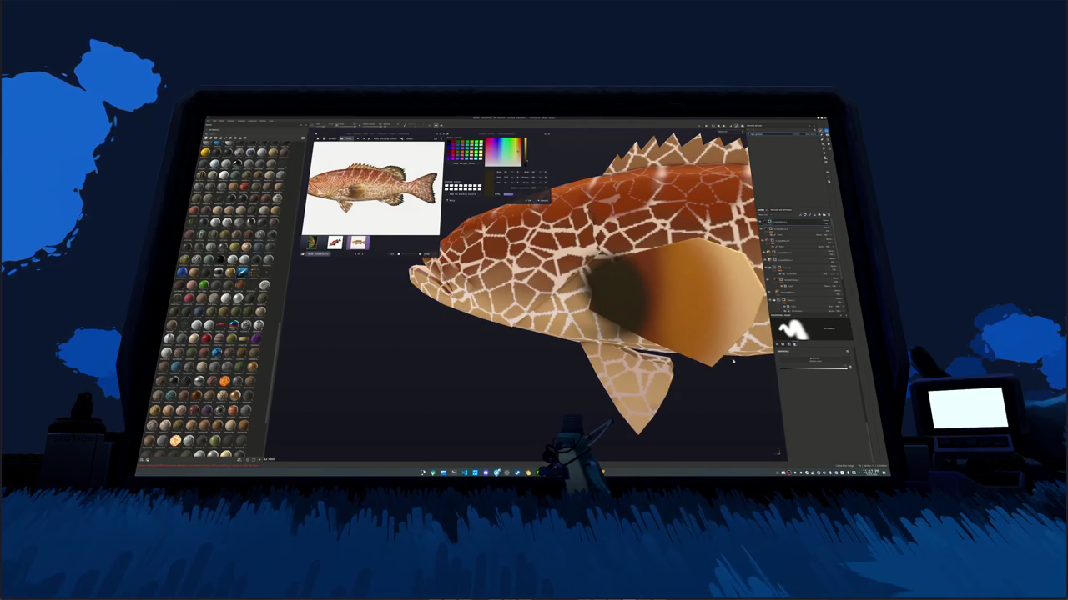
left_click_drag(596, 292, 613, 288)
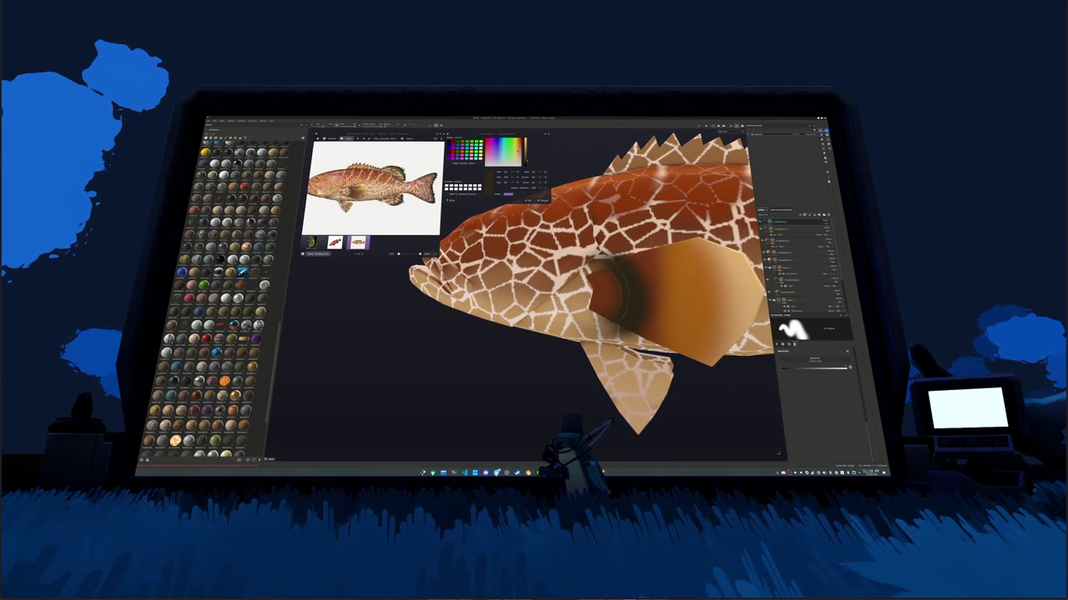
left_click(774, 227)
left_click(774, 233)
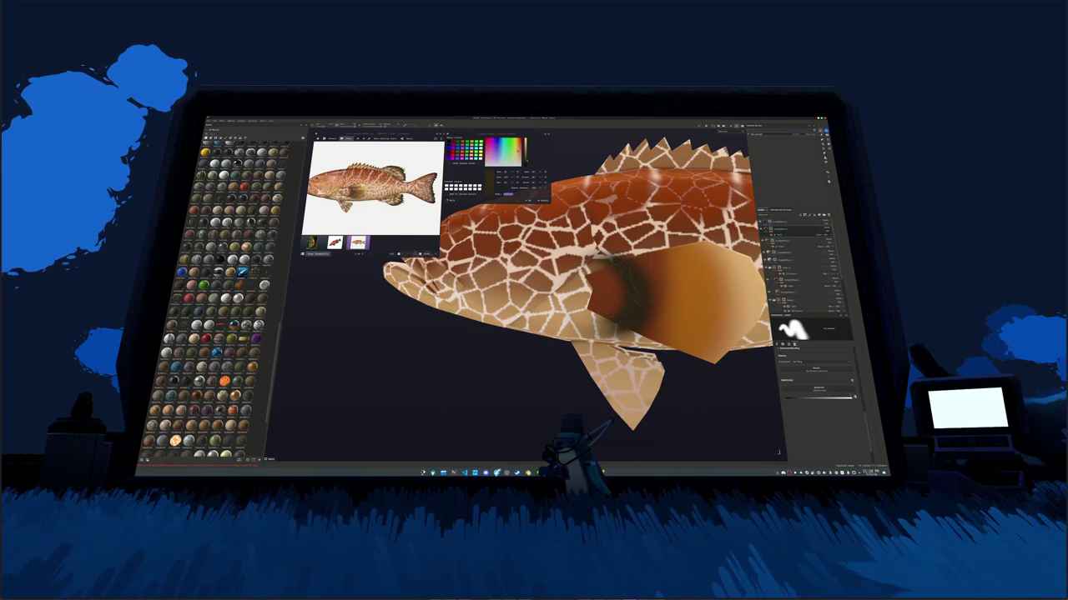
left_click(784, 240)
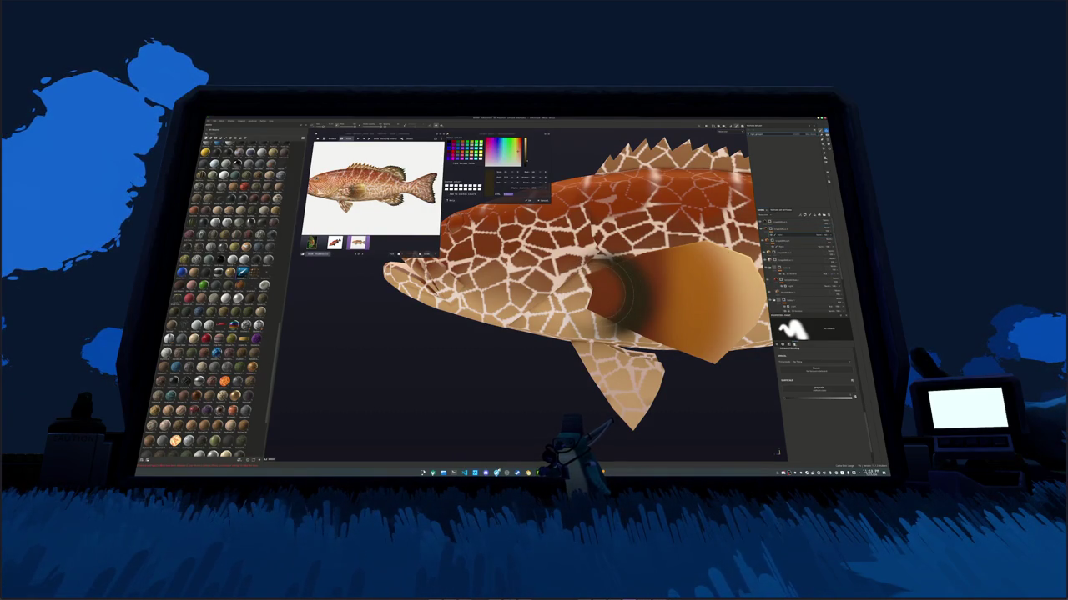
Dab lighter orange, cream and dark tones onto the fin base until the shading blends.
left_click(613, 288)
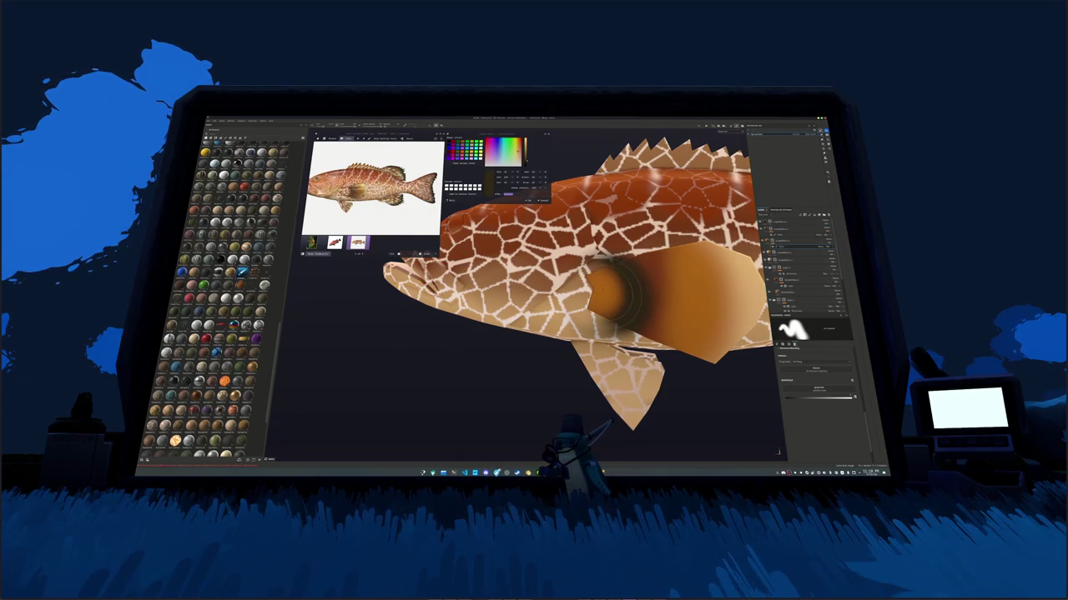
left_click(603, 288)
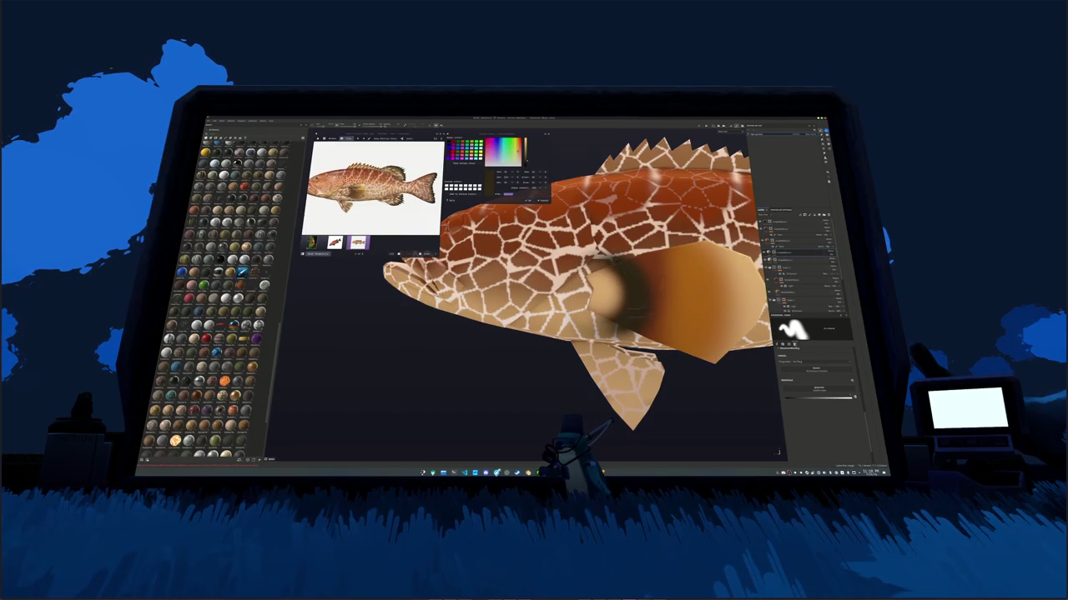
left_click(613, 287)
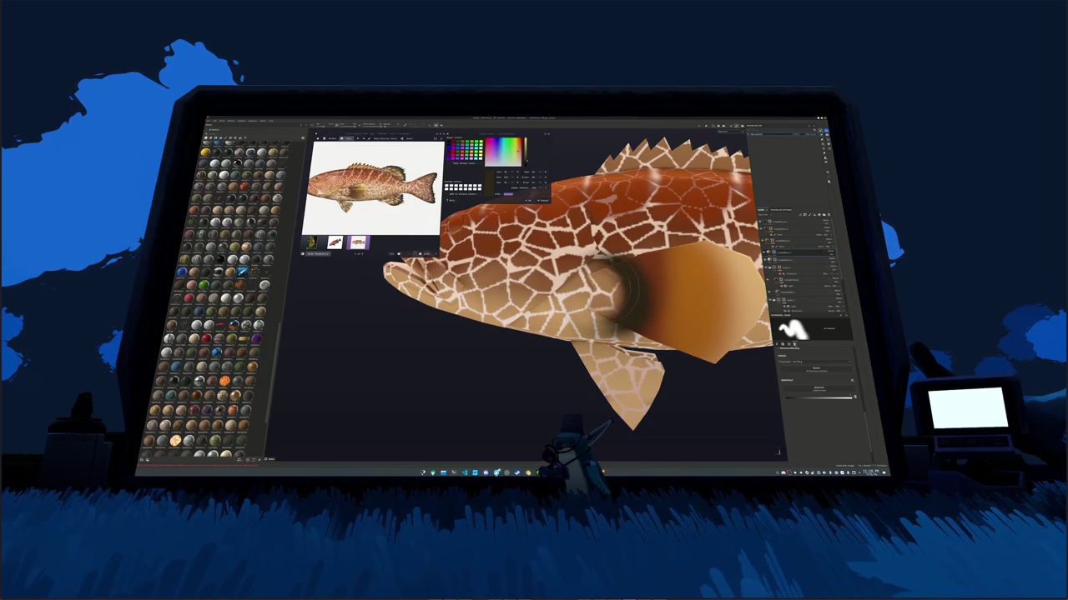
left_click(800, 259)
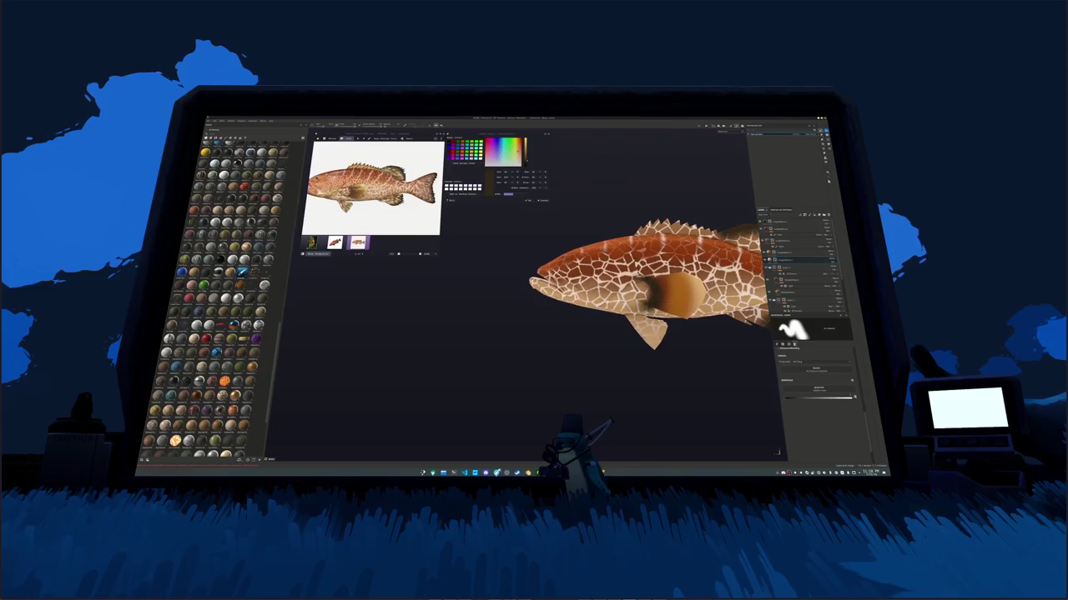
left_click(796, 225)
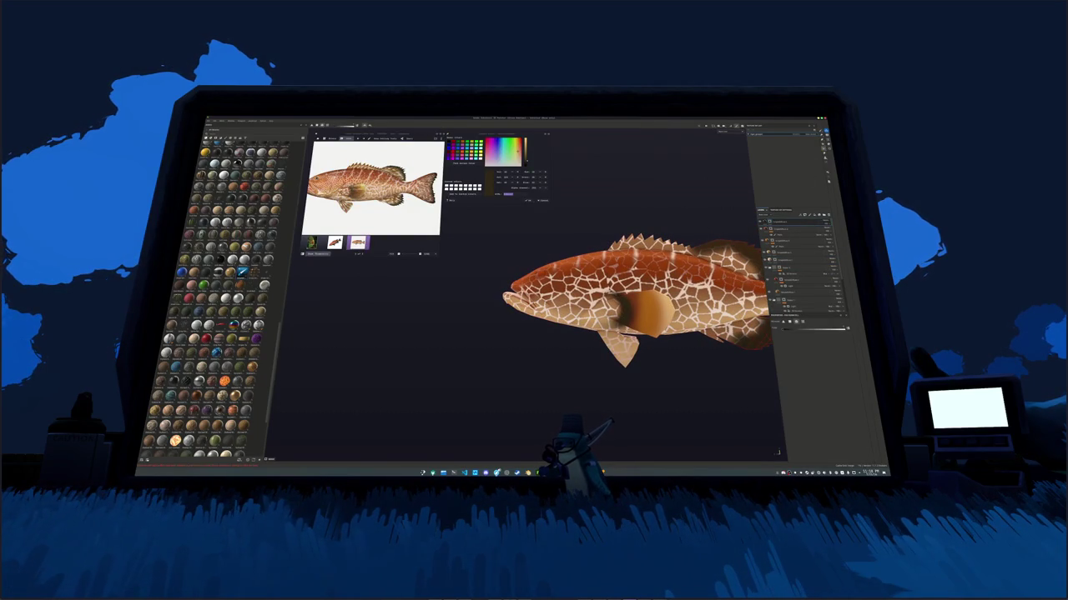
Orbit and zoom the fish to compare its pectoral patch against the reference photo.
mouse_move(417, 321)
left_mouse_down()
mouse_move(453, 341)
mouse_move(531, 356)
mouse_move(583, 350)
left_mouse_up()
scroll(466, 243, "down", 1)
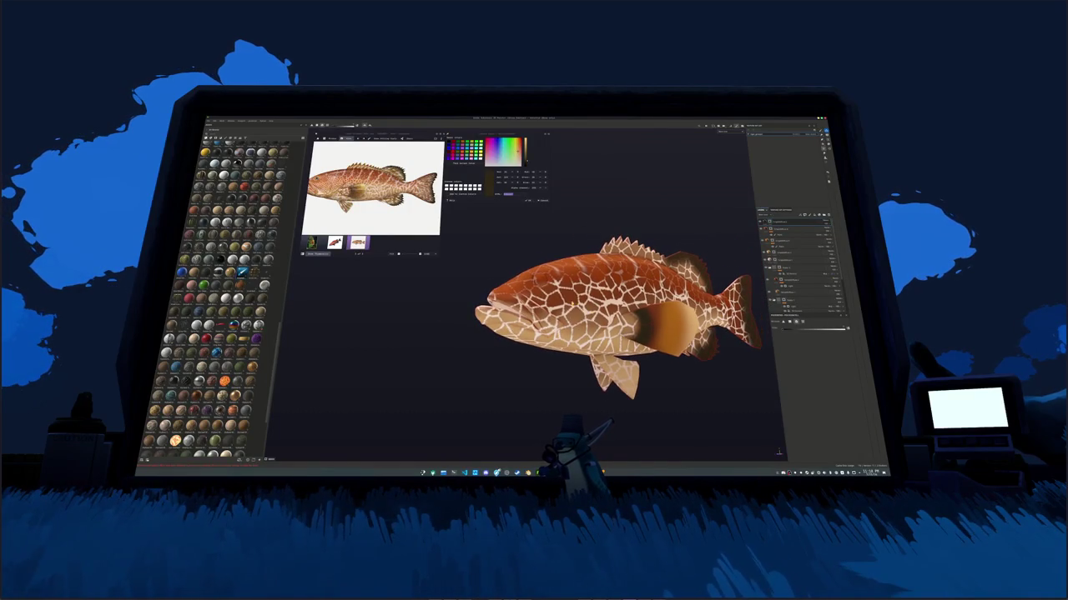
scroll(466, 243, "down", 1)
scroll(467, 243, "down", 1)
scroll(385, 215, "down", 1)
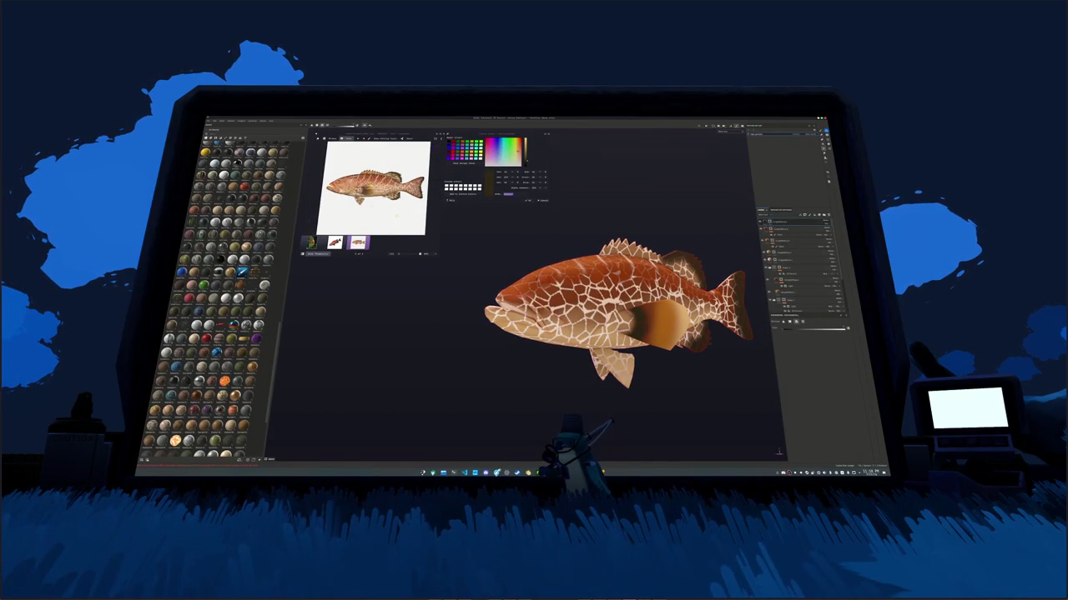
scroll(381, 205, "up", 1)
scroll(381, 205, "up", 1)
scroll(381, 205, "up", 1)
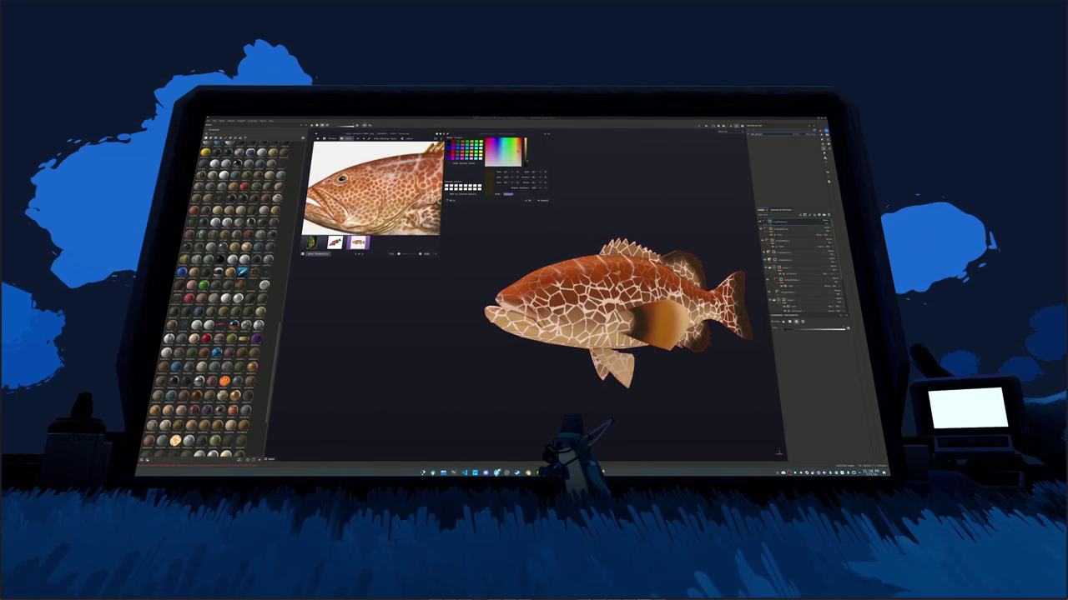
scroll(539, 241, "up", 3)
scroll(539, 241, "down", 2)
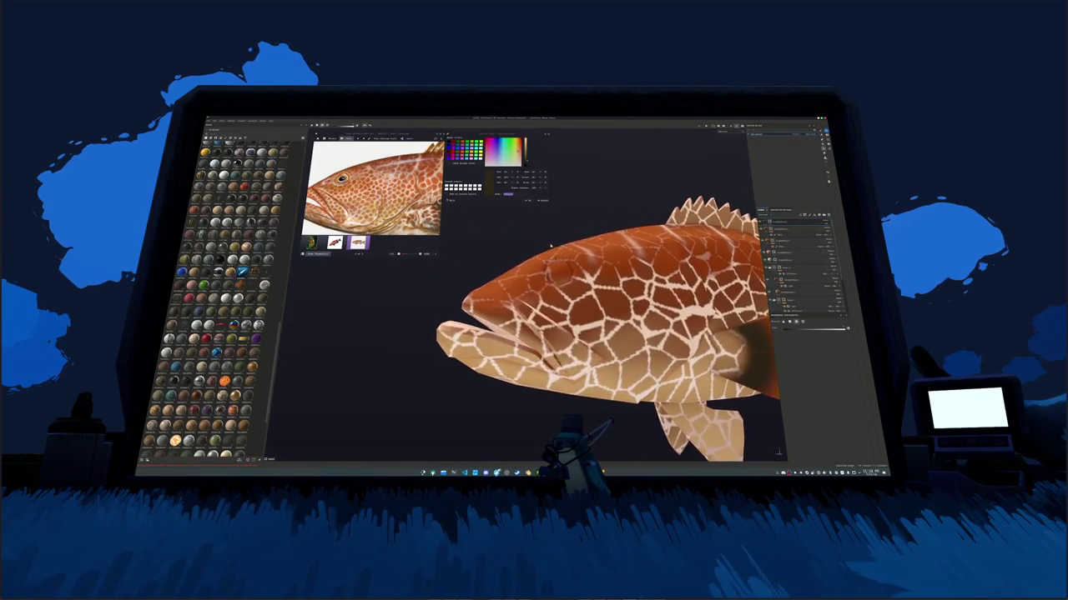
scroll(583, 292, "down", 3)
scroll(373, 189, "down", 3)
scroll(575, 305, "up", 2)
scroll(576, 305, "up", 2)
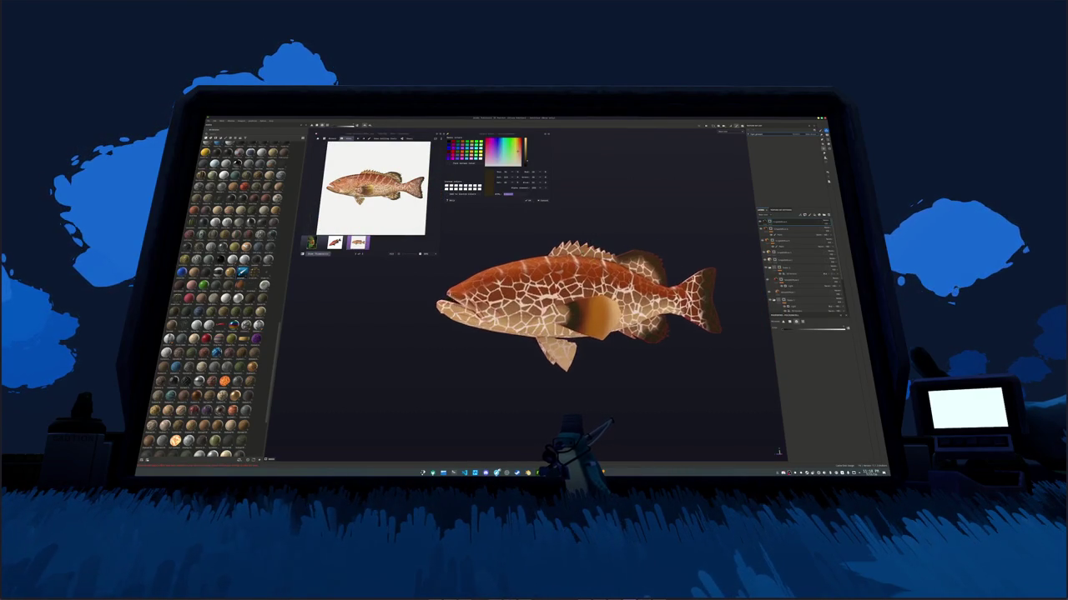
left_click_drag(575, 305, 608, 292, "alt")
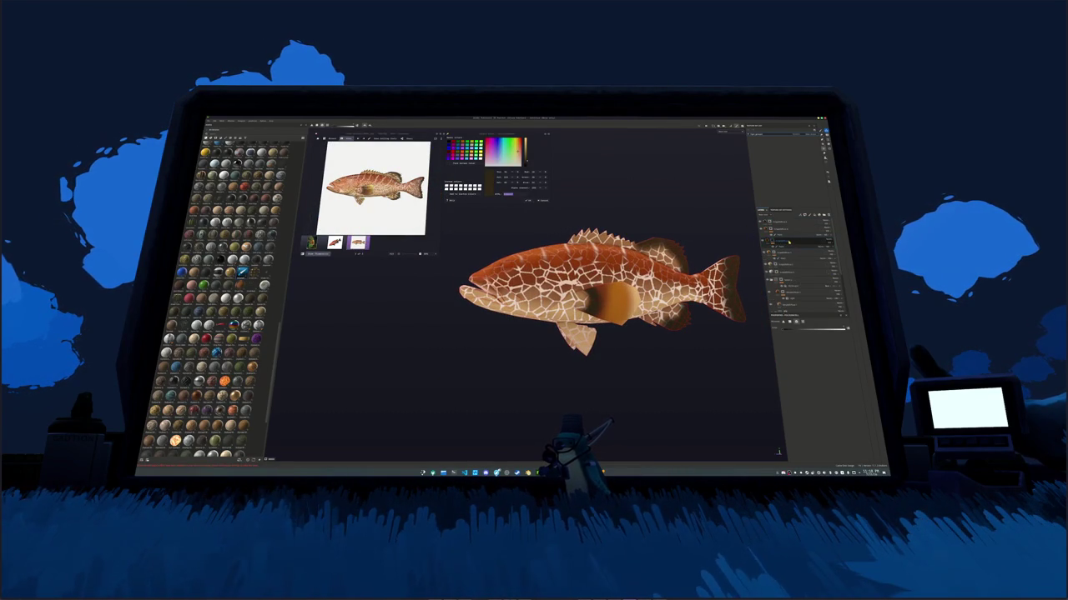
Drag a lower layer further down the layer stack and select a paint layer.
left_click(834, 247)
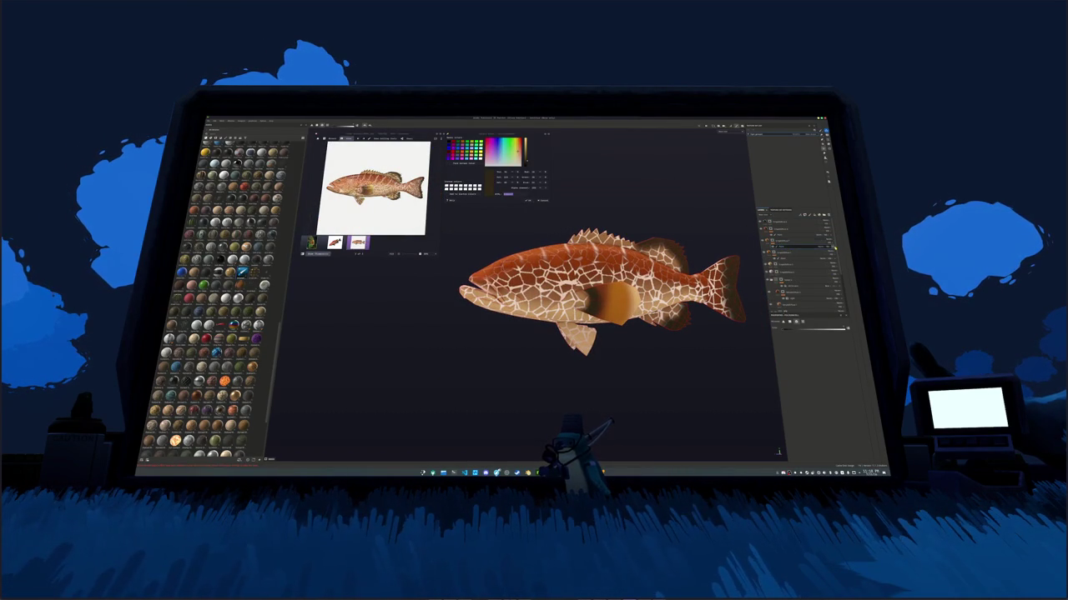
left_click(819, 282)
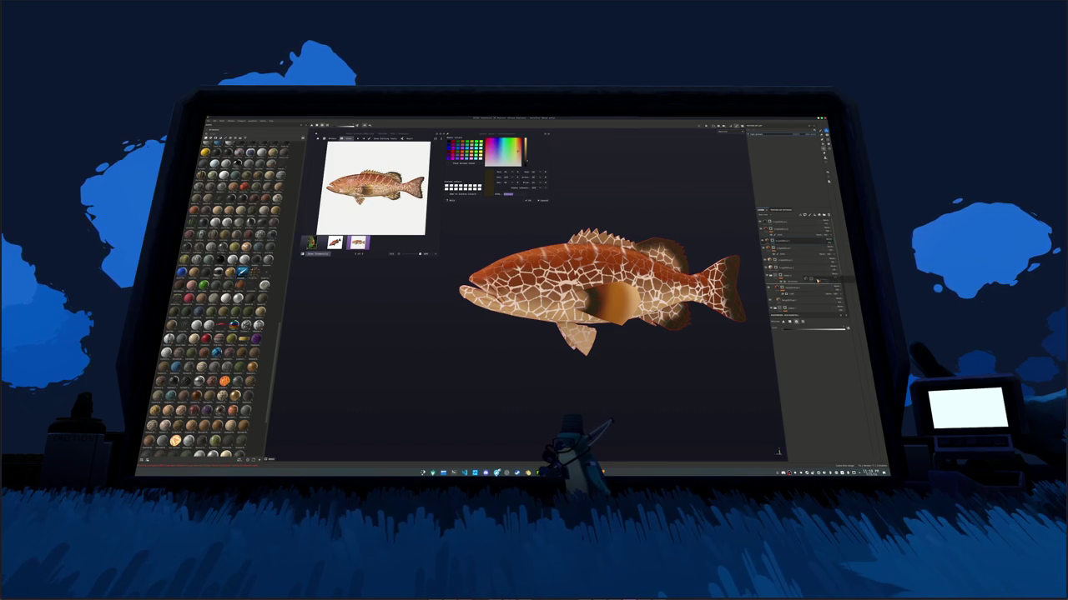
mouse_move(818, 279)
left_mouse_down()
mouse_move(815, 314)
mouse_move(825, 281)
left_mouse_up()
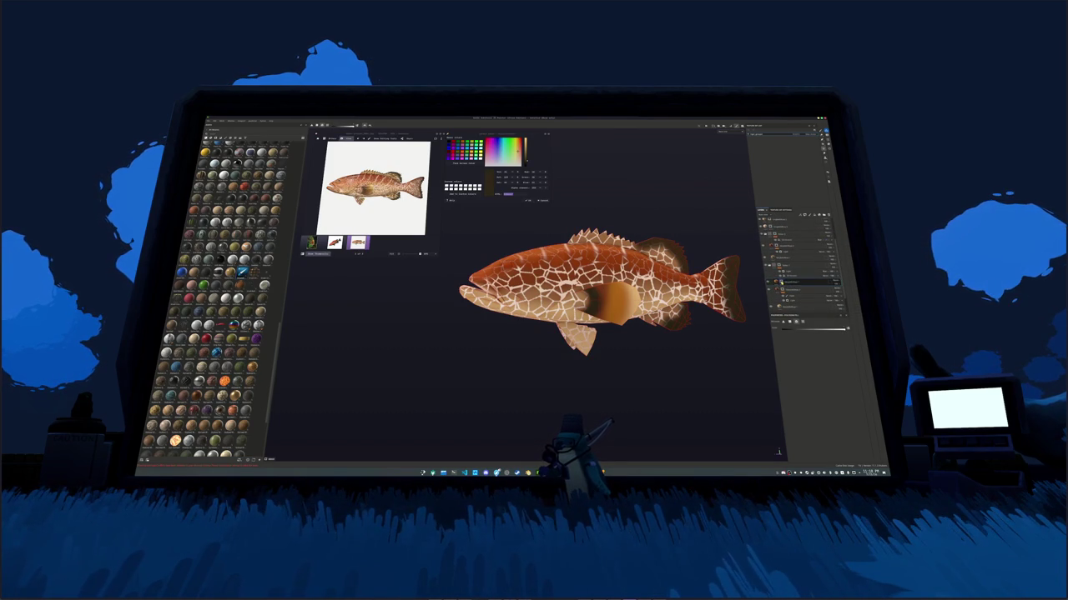
left_click(817, 281)
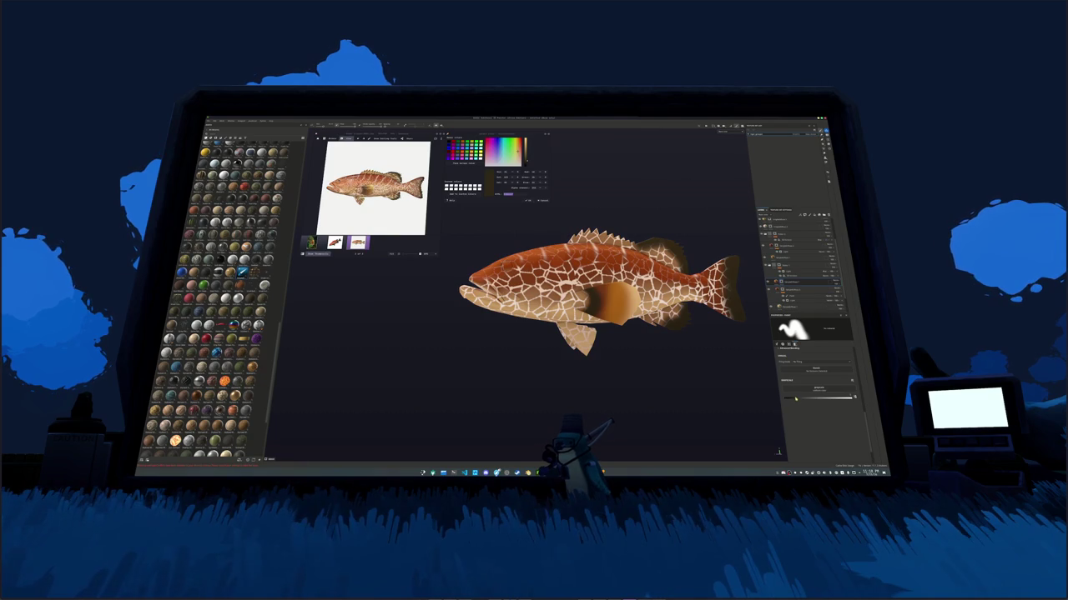
middle_click_drag(651, 234, 563, 235)
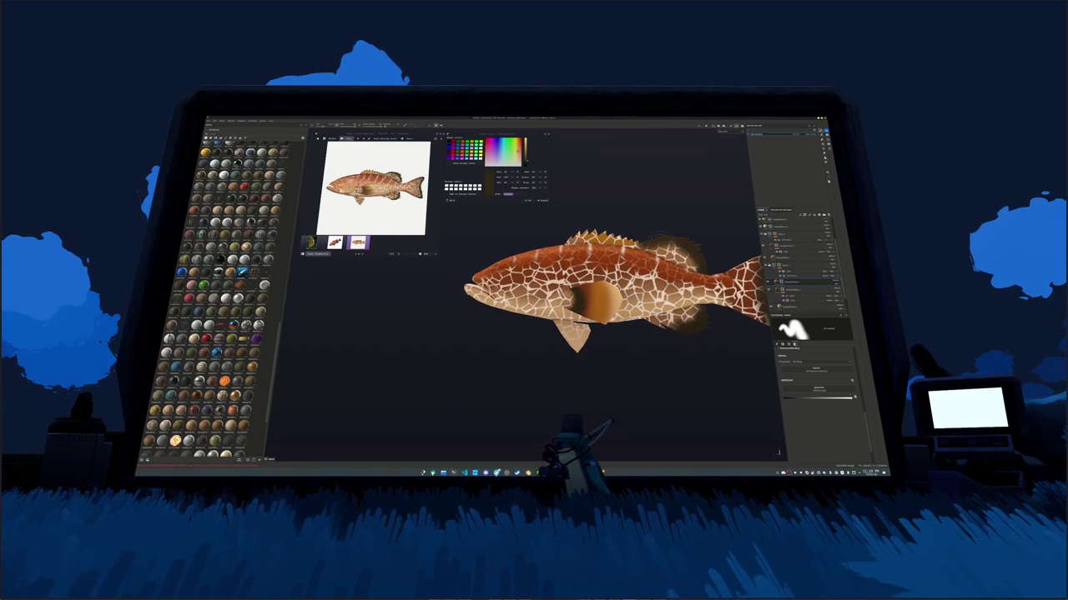
scroll(601, 275, "up", 3)
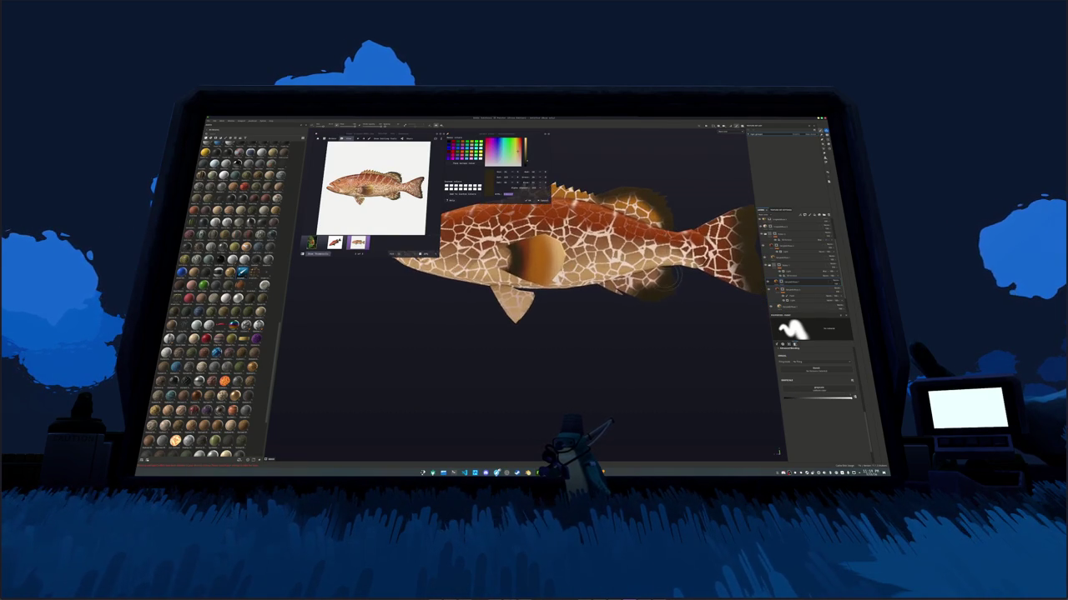
middle_click_drag(584, 250, 501, 255)
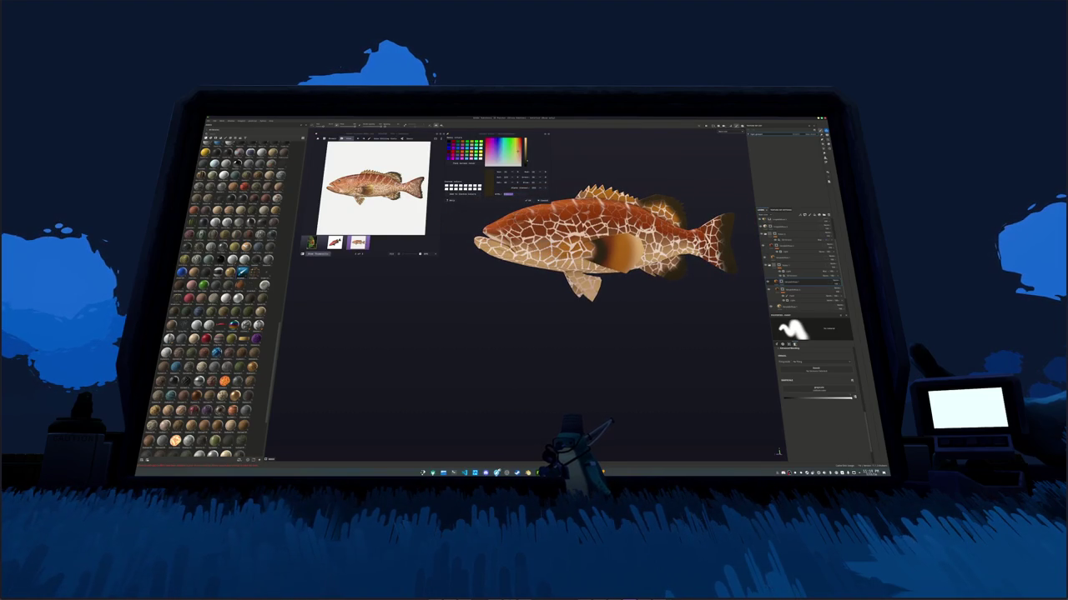
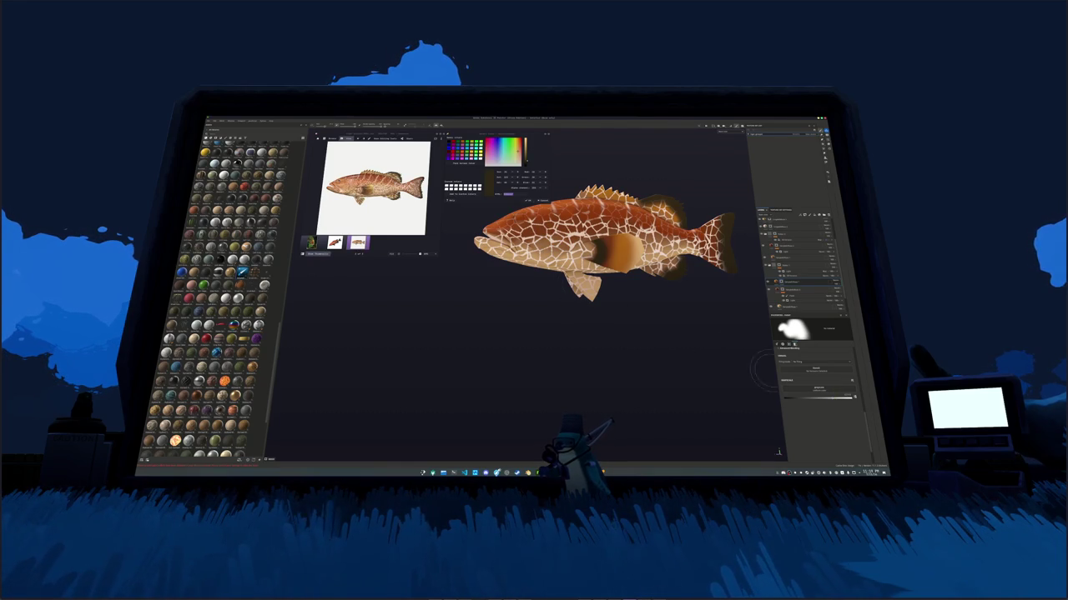
Add a new empty paint layer at the top of the fish's layer stack.
middle_click_drag(525, 268, 550, 294)
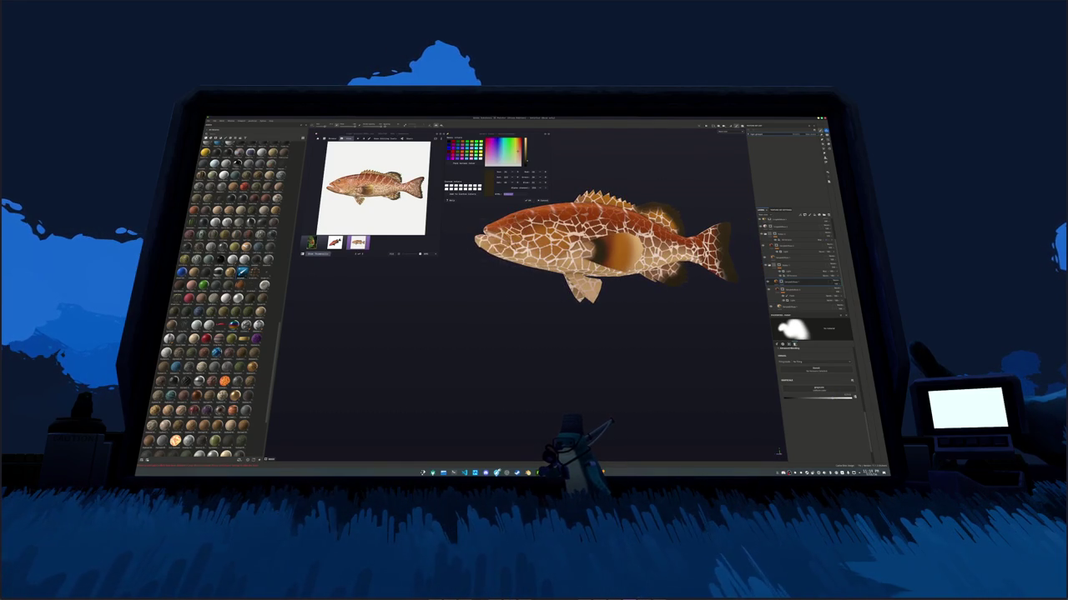
middle_click_drag(500, 244, 497, 259)
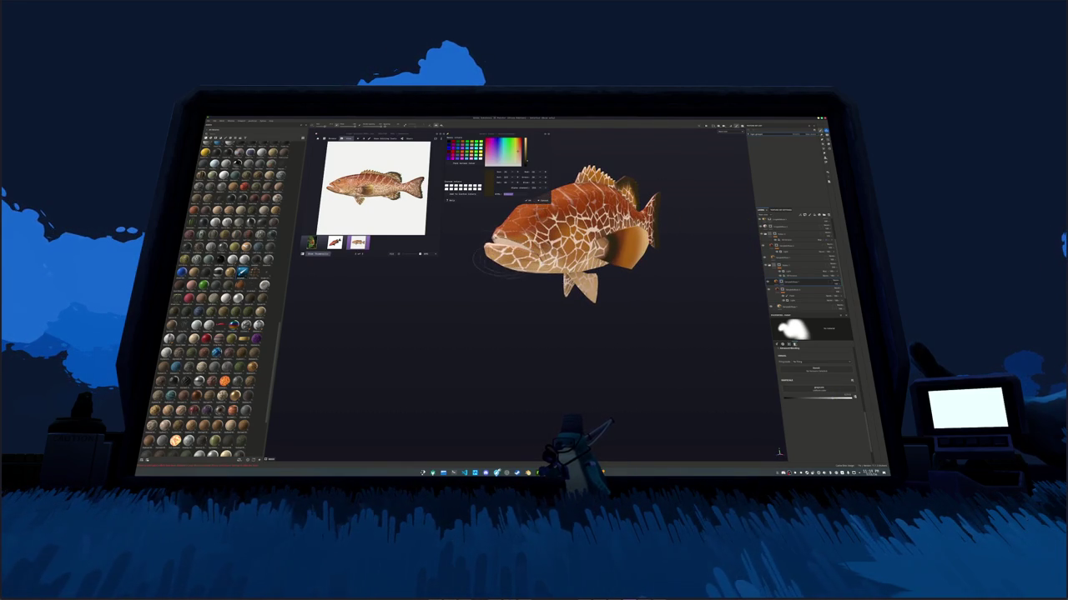
mouse_move(537, 292)
middle_mouse_down()
mouse_move(603, 318)
mouse_move(542, 296)
mouse_move(613, 355)
middle_mouse_up()
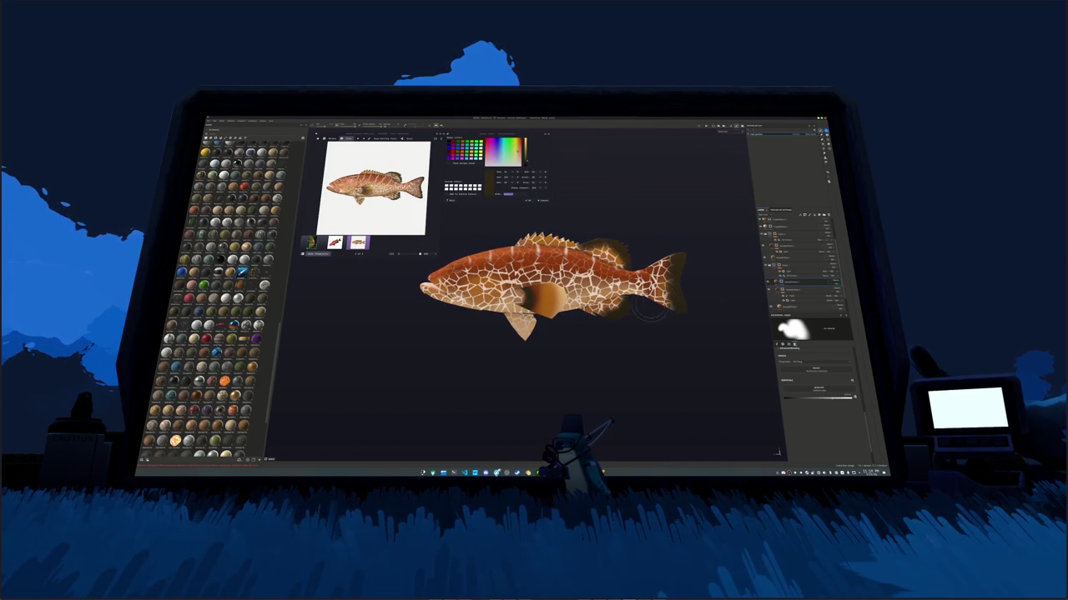
middle_click_drag(632, 330, 691, 330)
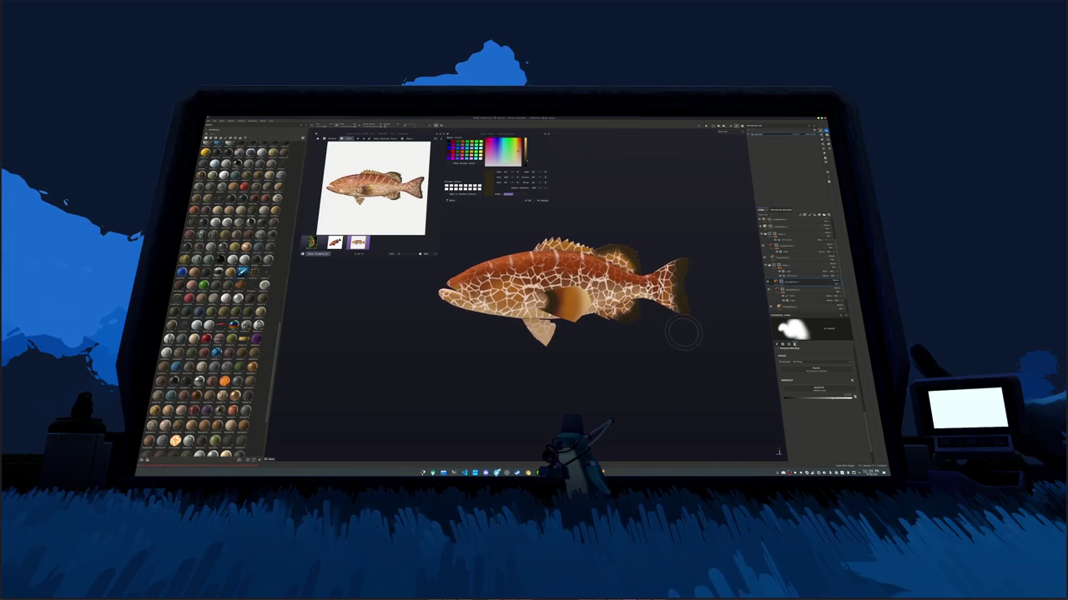
left_click(807, 223)
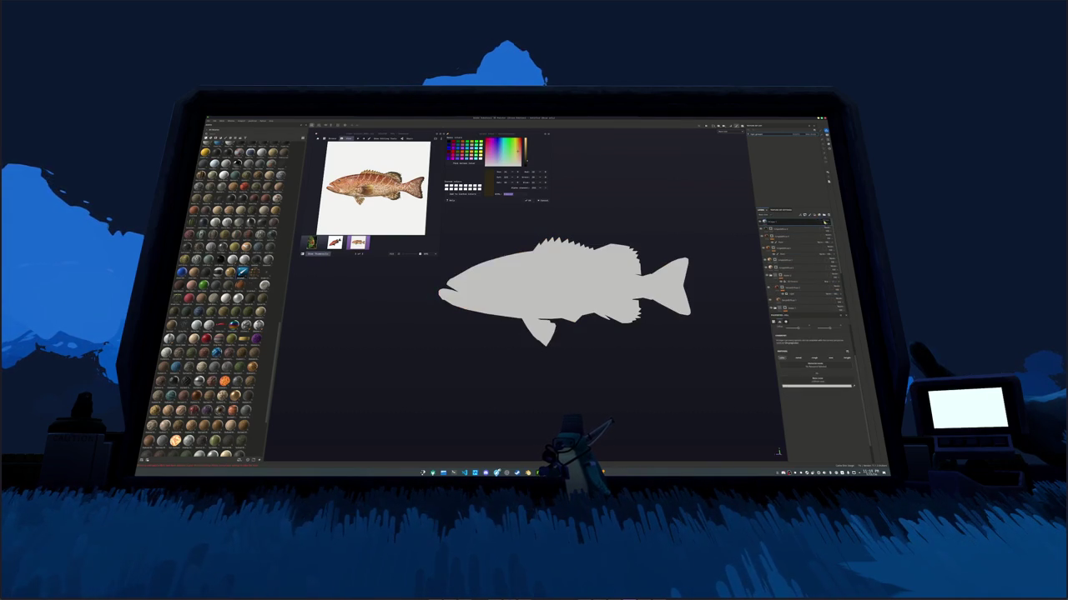
left_click(824, 225)
Restore the fish's full textured view, check the new layer's colour settings, and zoom in.
left_click(834, 275)
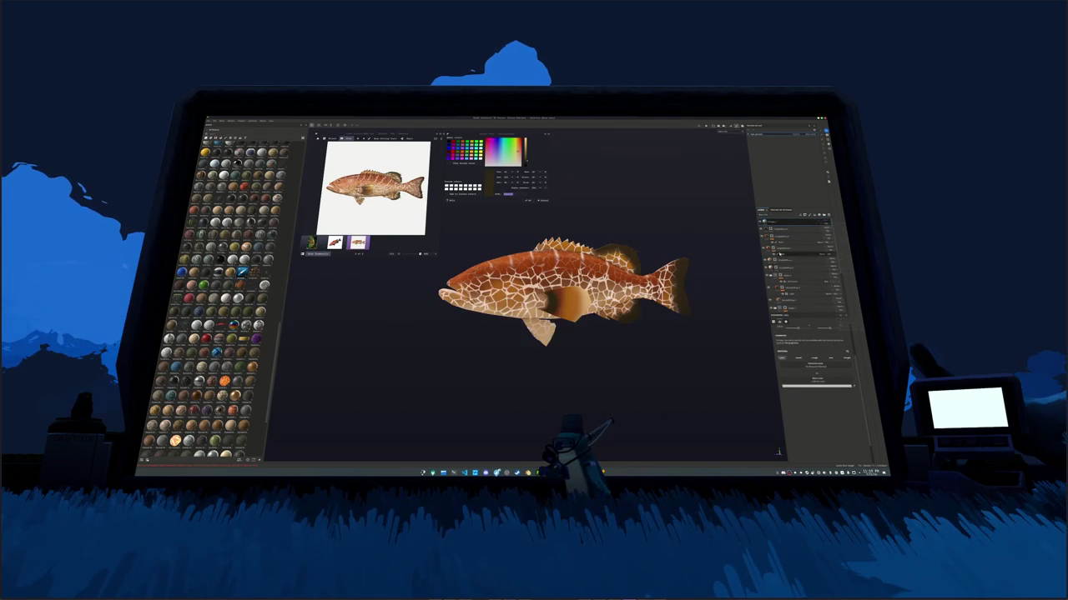
left_click(797, 387)
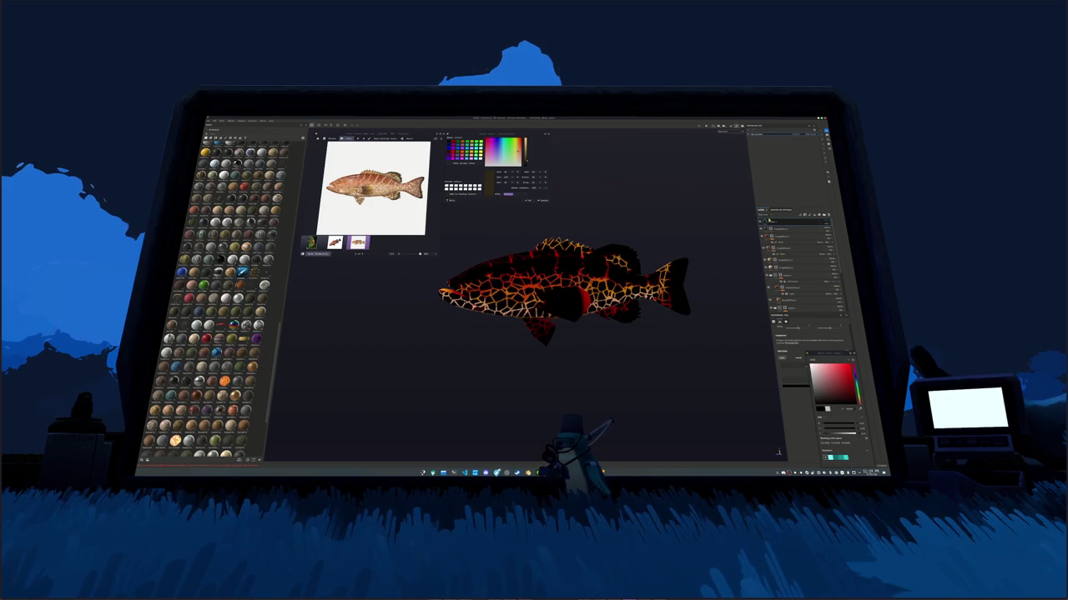
left_click(824, 225)
left_click(788, 329)
left_click(824, 225)
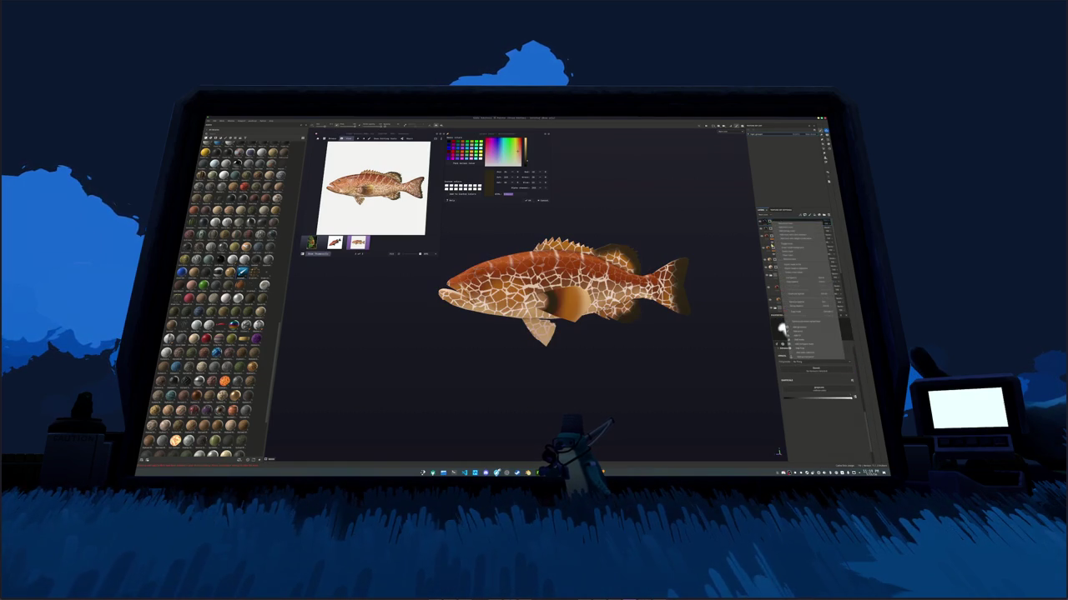
left_click(782, 329)
scroll(542, 334, "up", 3)
scroll(538, 335, "up", 2)
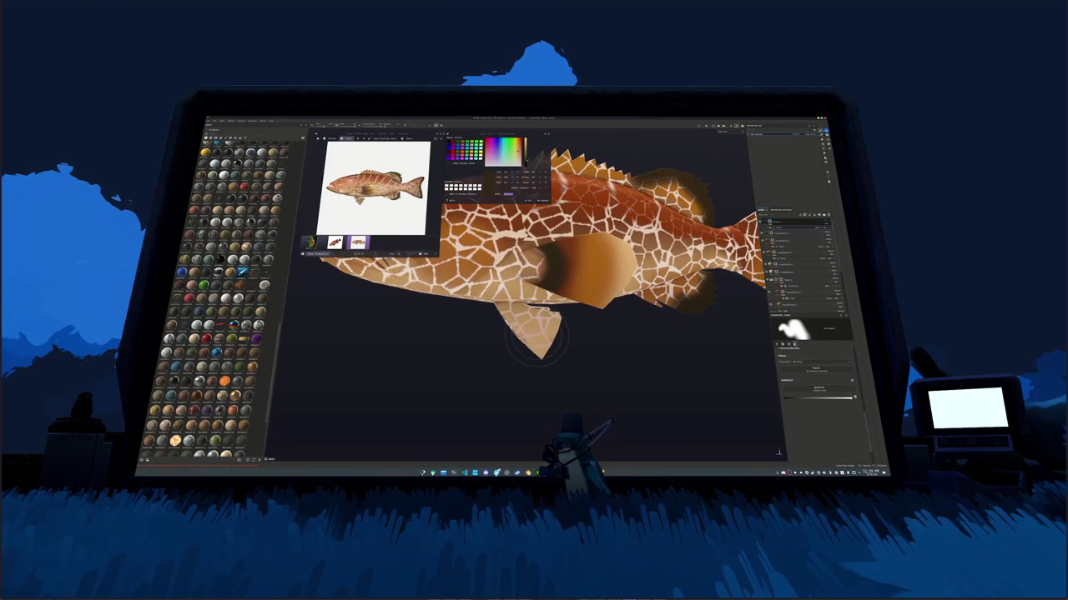
scroll(488, 316, "up", 2)
scroll(488, 317, "up", 2)
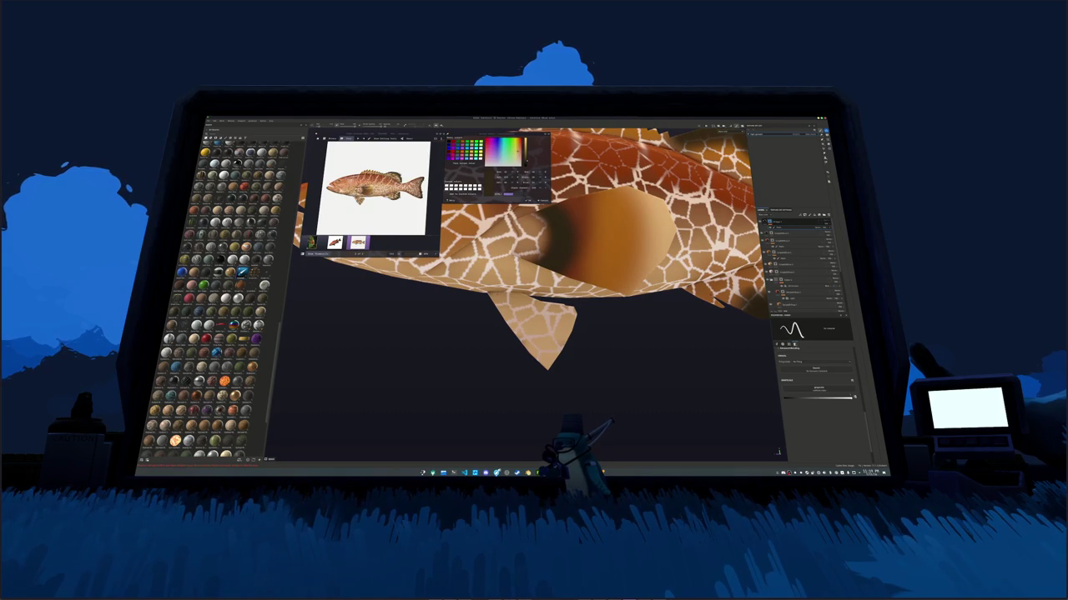
Paint a dark stripe across the grouper's lower fin.
left_click_drag(496, 294, 520, 330)
mouse_move(569, 374)
left_mouse_down("alt")
mouse_move(480, 316)
mouse_move(584, 330)
left_mouse_up("alt")
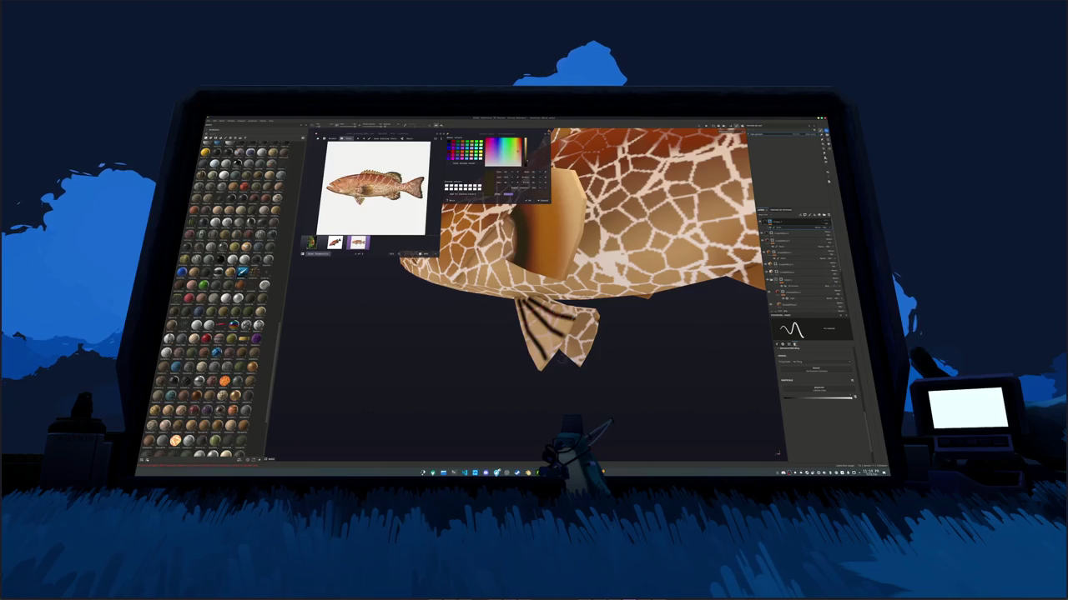
left_click_drag(584, 330, 501, 288, "alt")
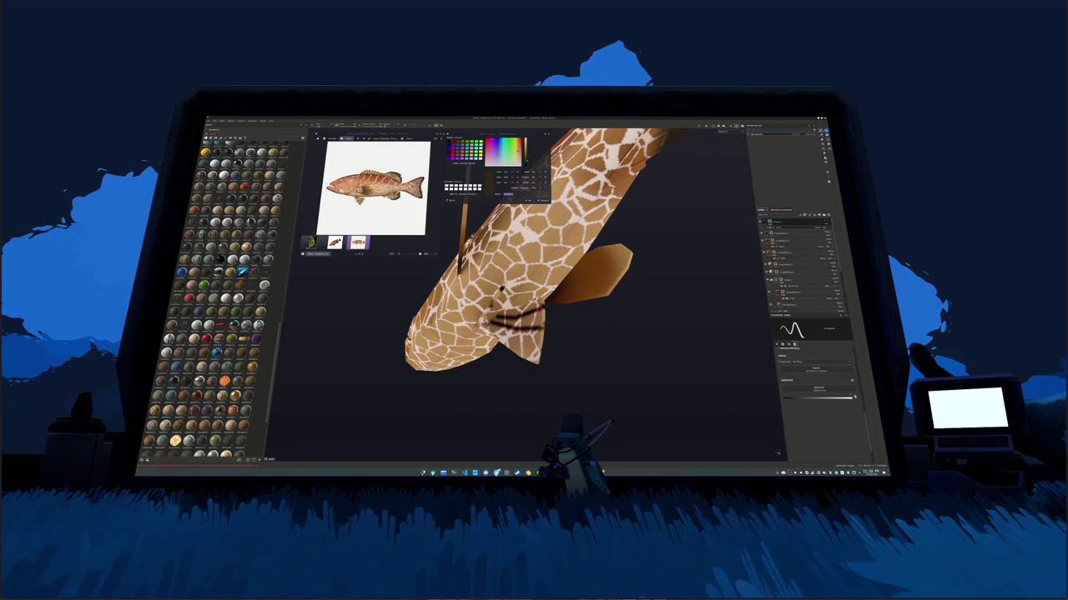
left_click_drag(501, 289, 521, 311, "alt")
Frame the whole fish and paint three dark stripes across the pectoral fin.
key("f")
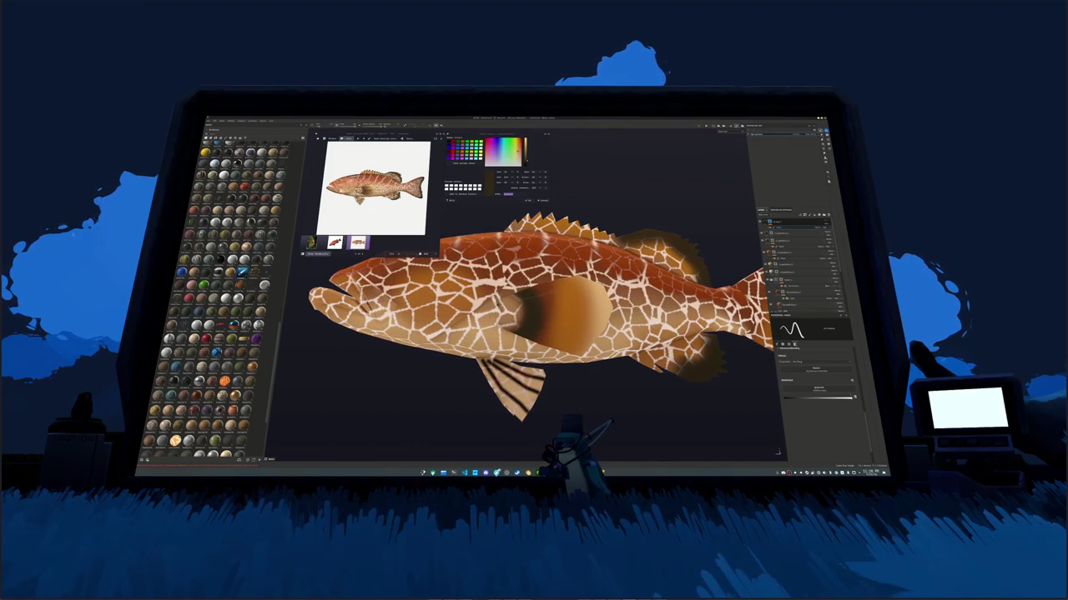
left_click_drag(497, 308, 589, 281)
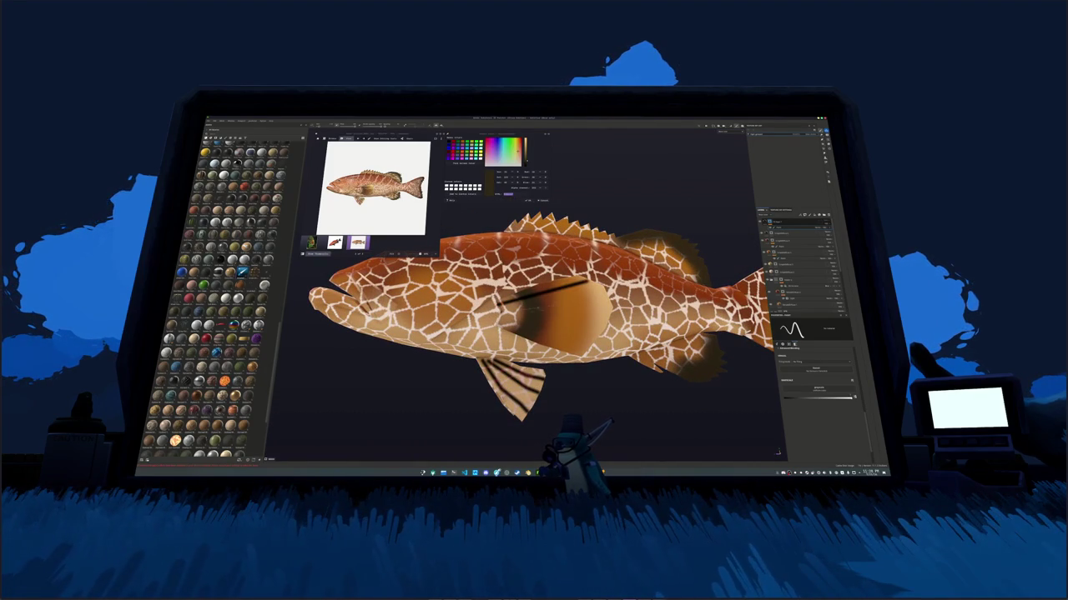
left_click_drag(500, 311, 605, 296)
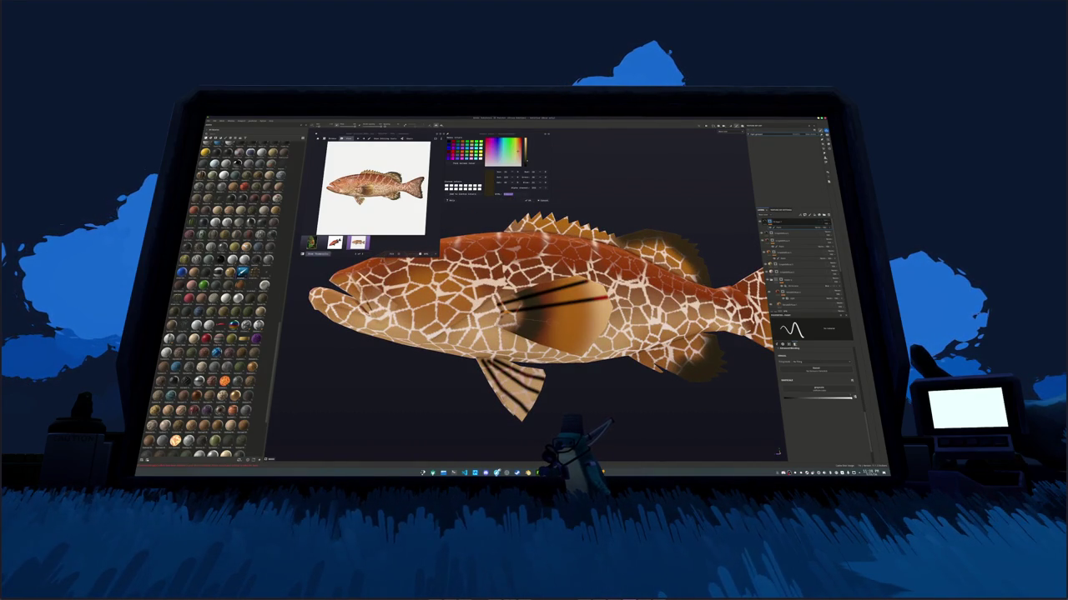
left_click_drag(500, 320, 608, 315)
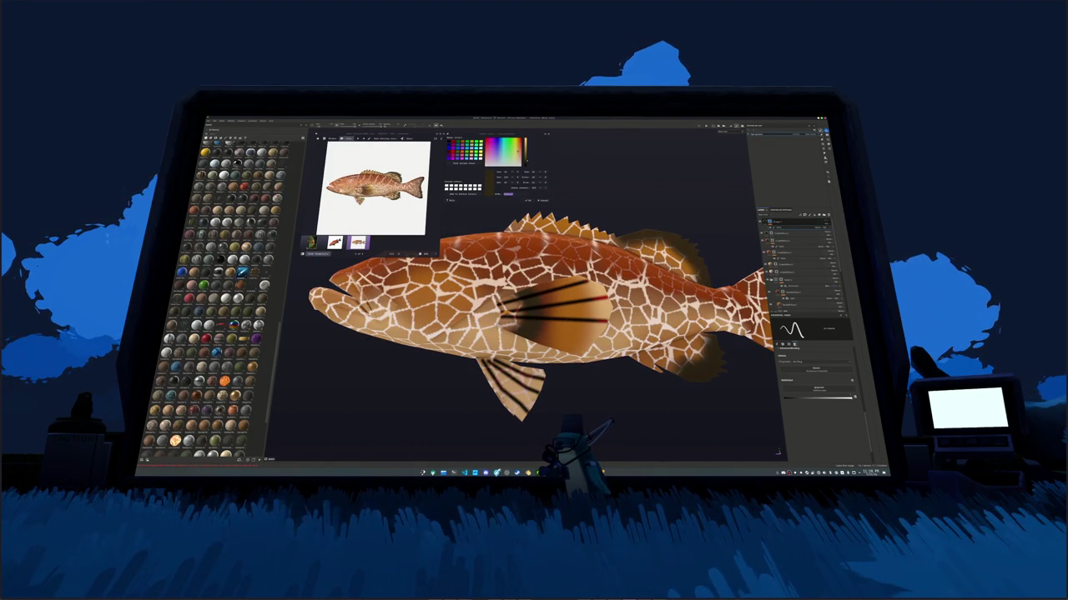
key("ctrl")
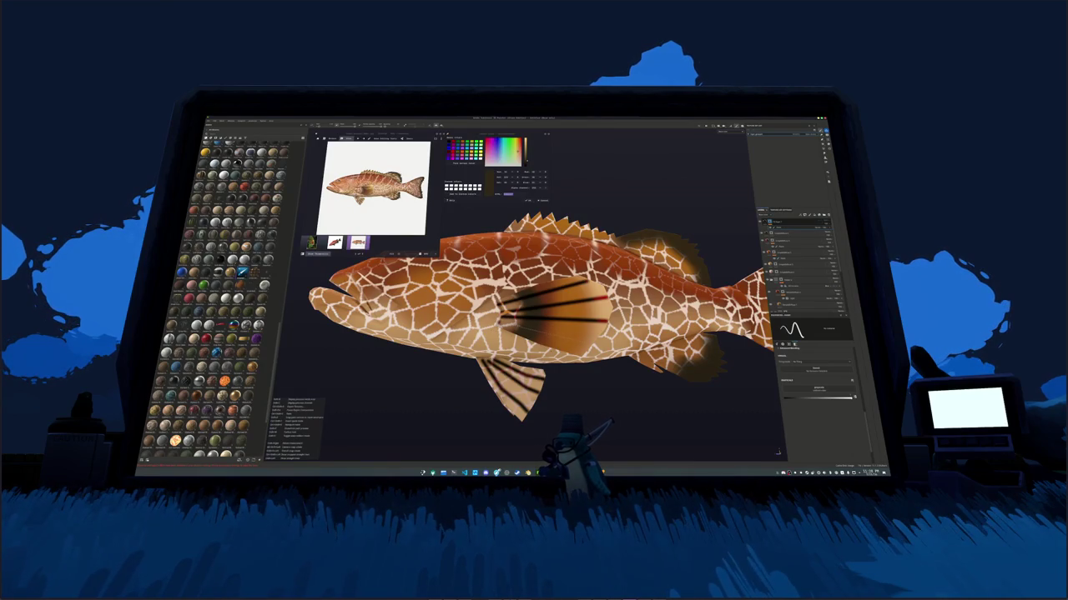
left_click_drag(534, 317, 634, 317, "alt")
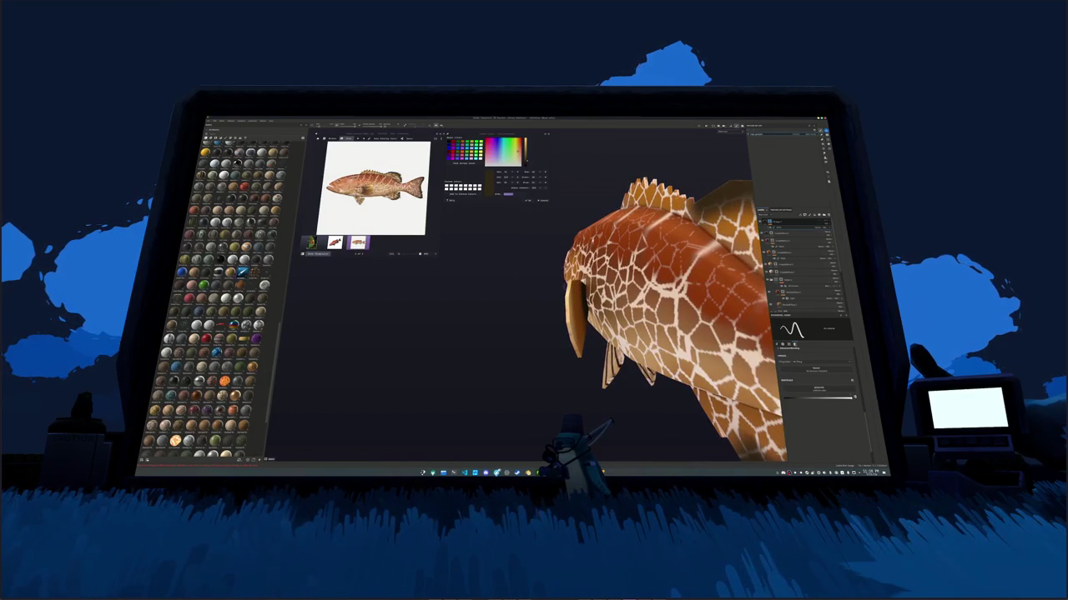
left_click_drag(633, 334, 777, 453, "alt")
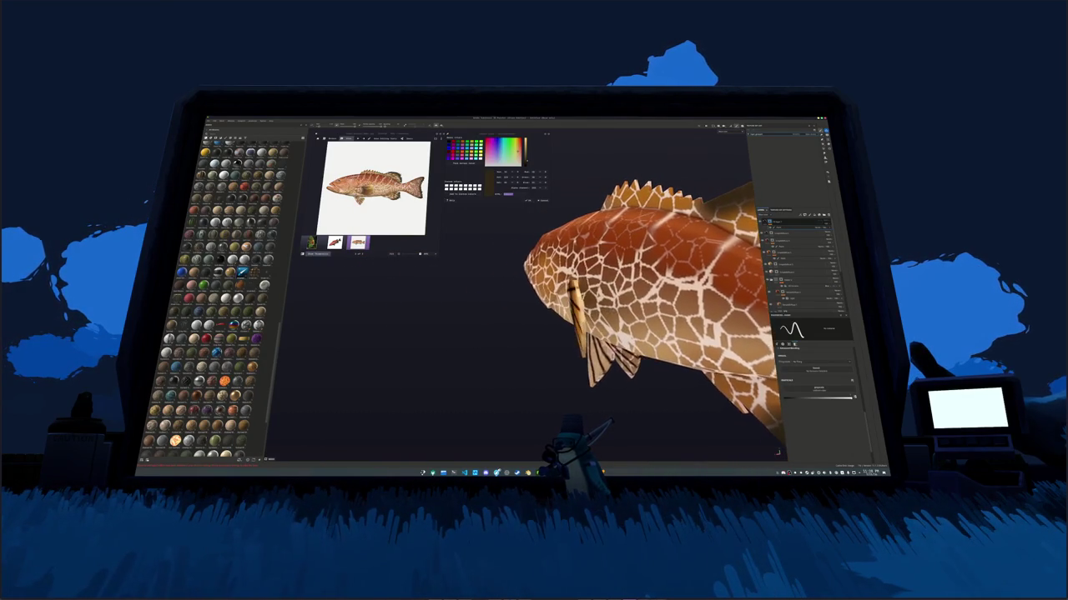
left_click_drag(484, 298, 566, 307, "alt")
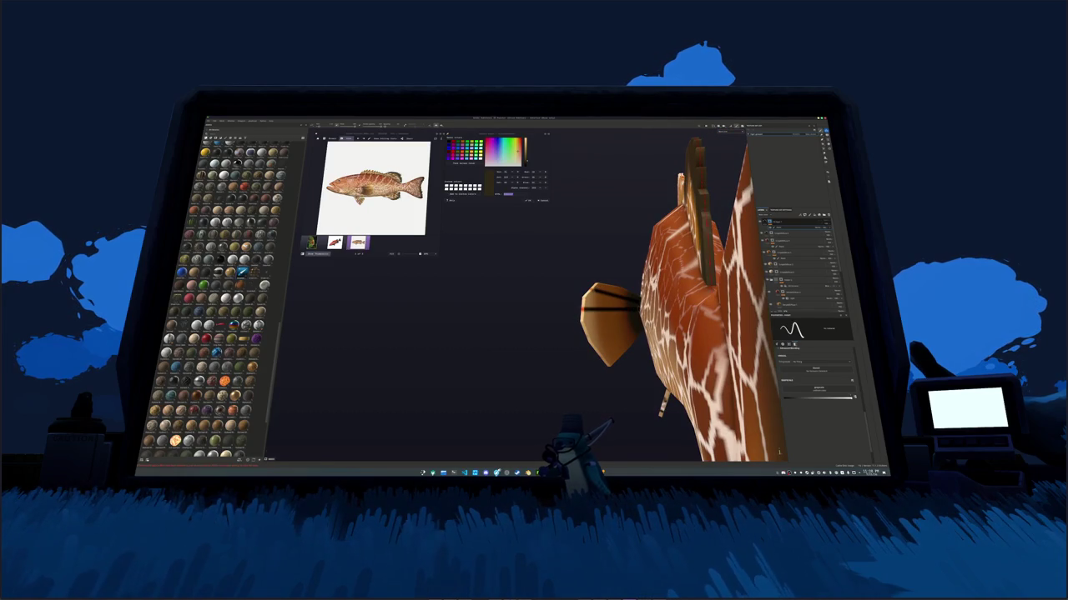
left_click_drag(634, 333, 700, 342, "alt")
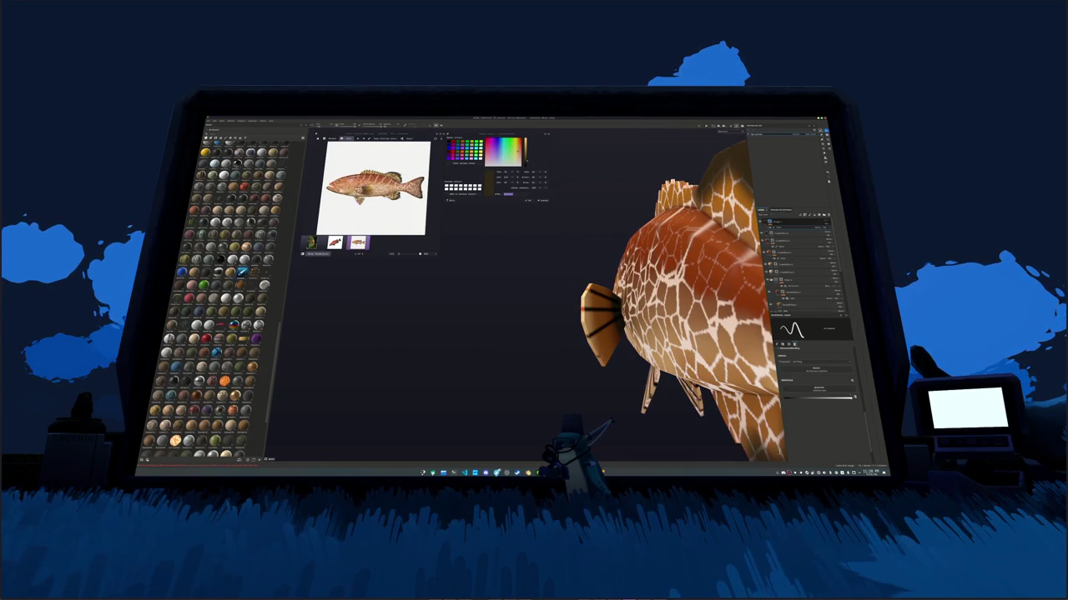
key("f")
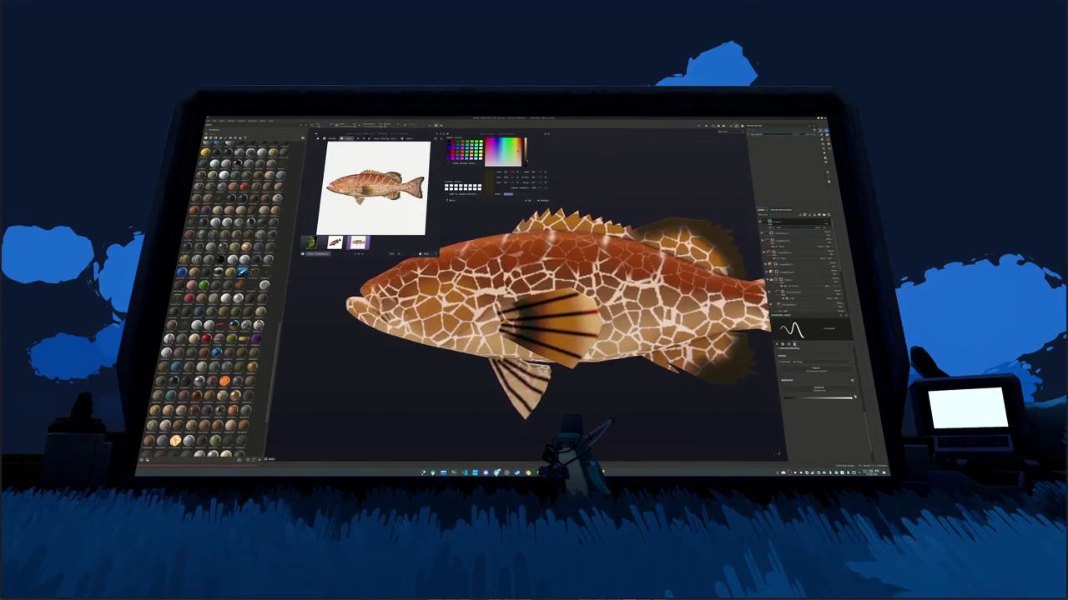
scroll(492, 317, "up", 3)
scroll(492, 317, "up", 3)
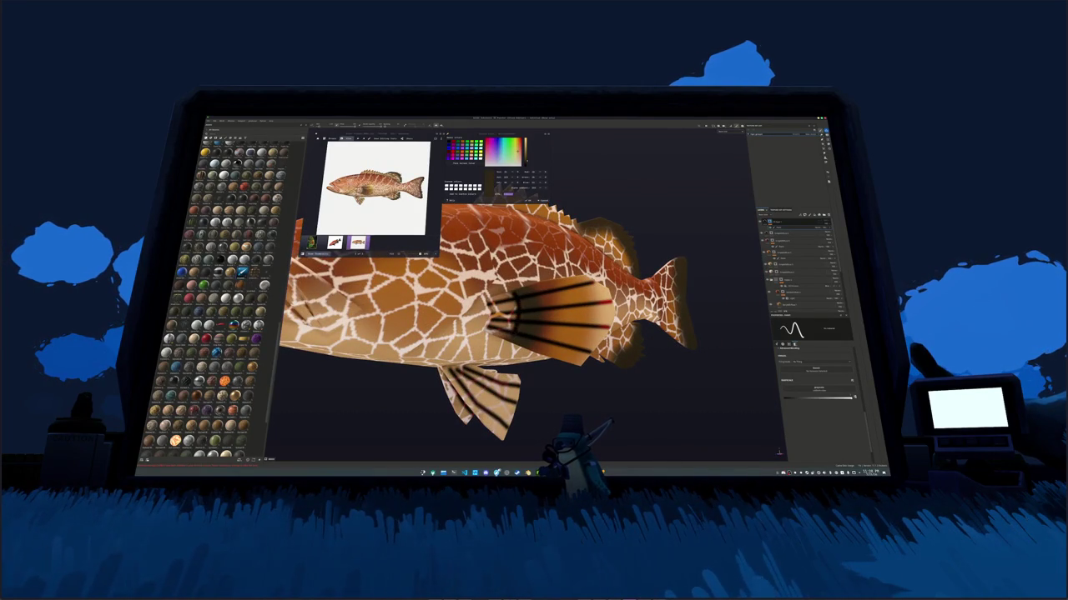
left_click_drag(500, 317, 550, 250, "alt")
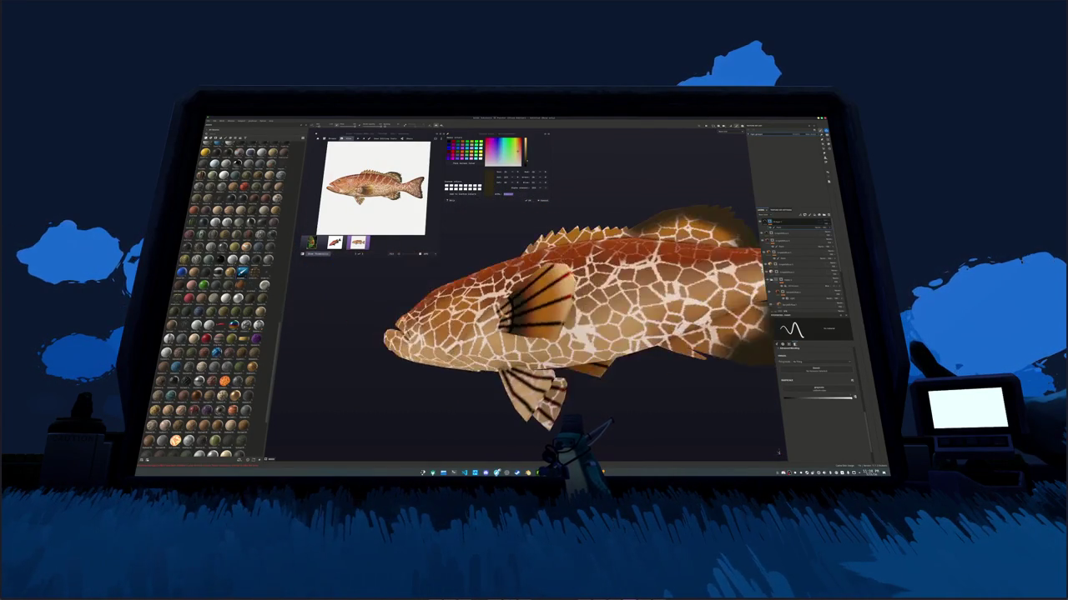
scroll(583, 292, "up", 5)
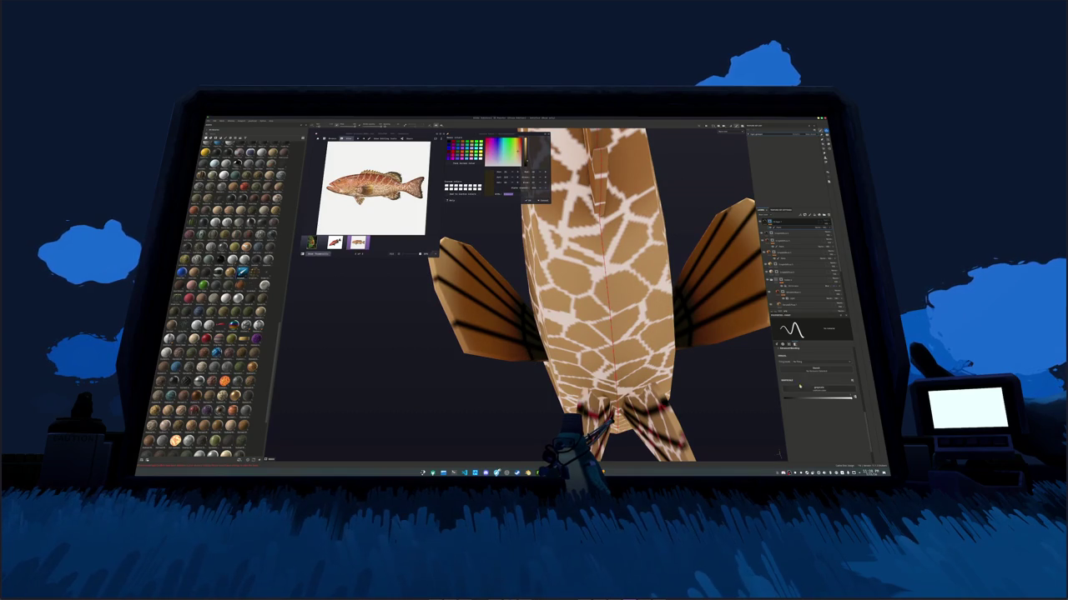
left_click_drag(601, 292, 634, 284, "alt")
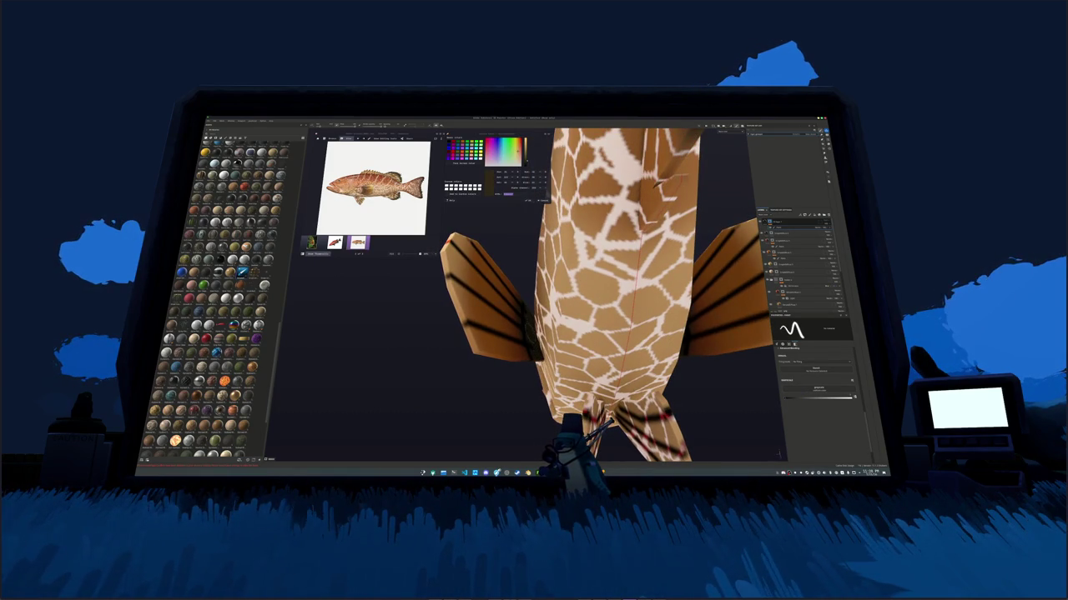
left_click_drag(534, 291, 683, 276, "alt")
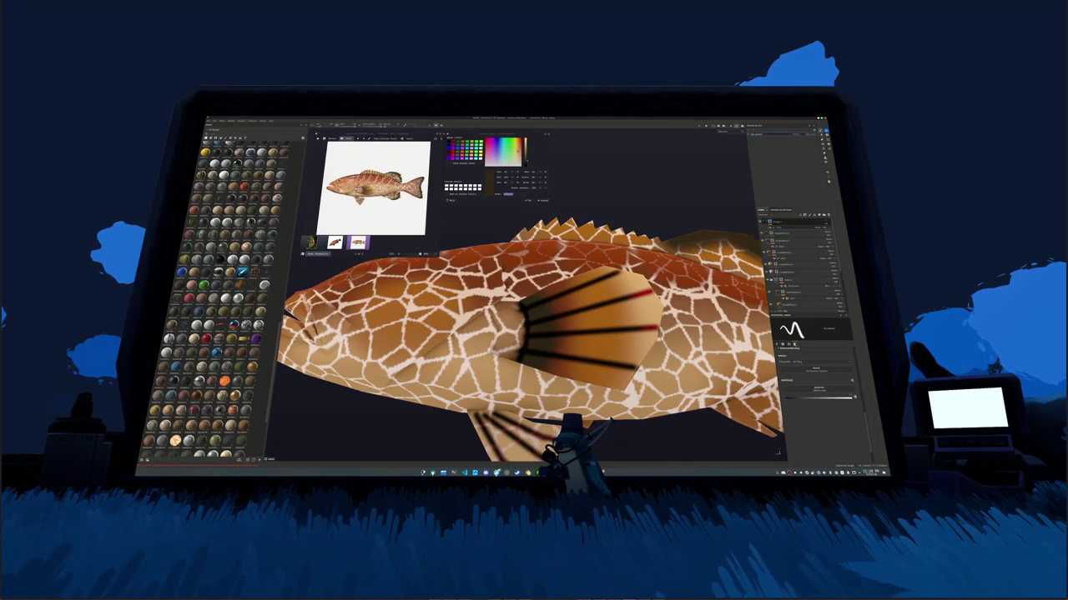
right_click_drag(534, 333, 500, 333, "alt")
left_click_drag(534, 334, 484, 334, "alt")
right_click_drag(534, 333, 600, 333, "alt")
mouse_move(534, 334)
left_mouse_down("alt")
mouse_move(534, 309)
mouse_move(509, 316)
mouse_move(458, 283)
left_mouse_up("alt")
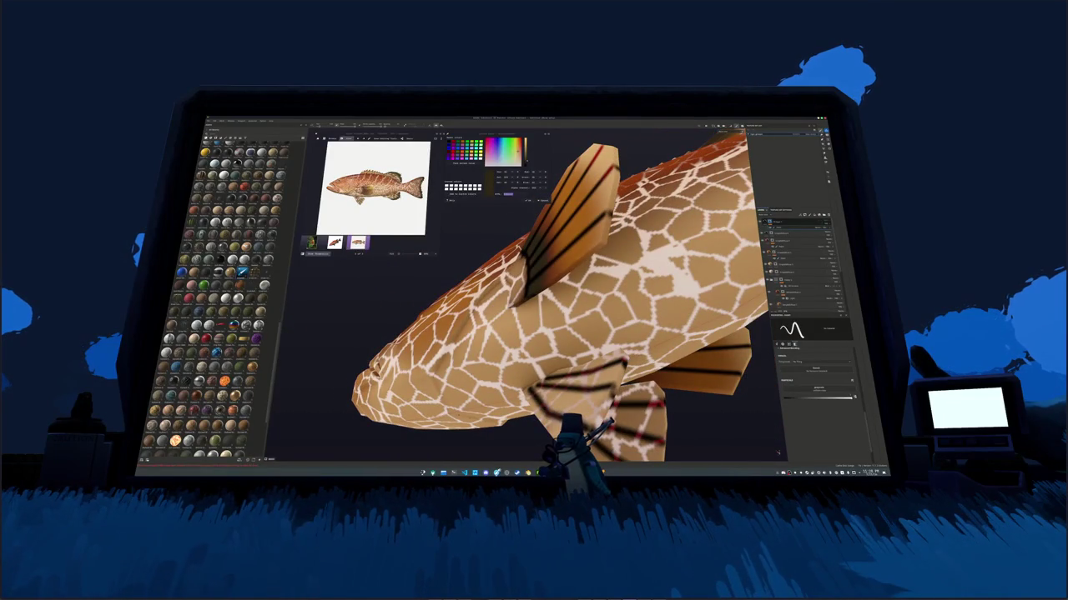
left_click_drag(427, 377, 501, 422)
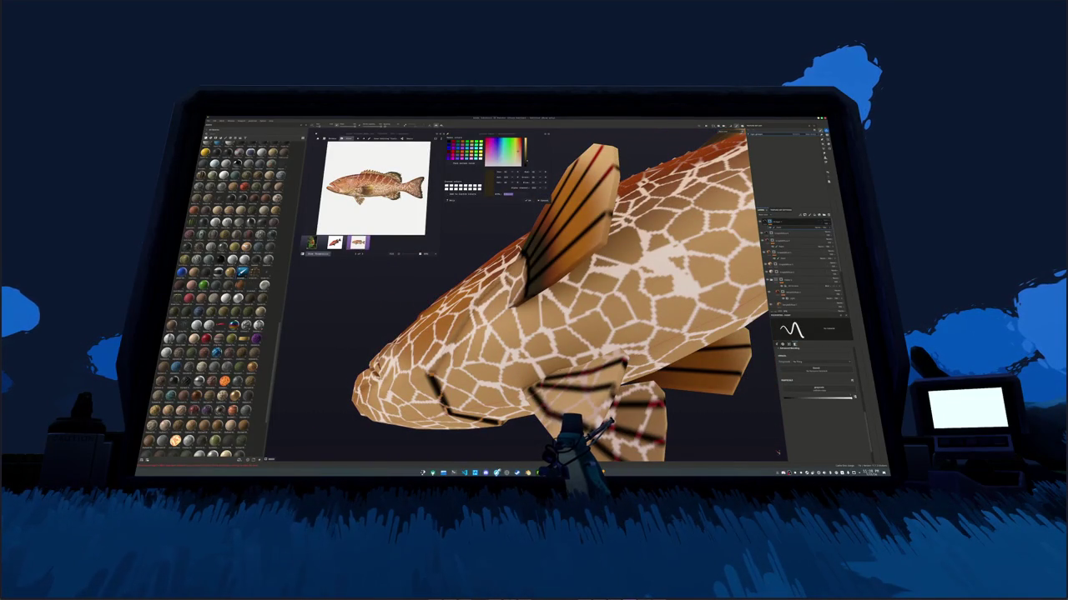
left_click_drag(475, 300, 430, 374)
left_click_drag(542, 291, 584, 275, "alt")
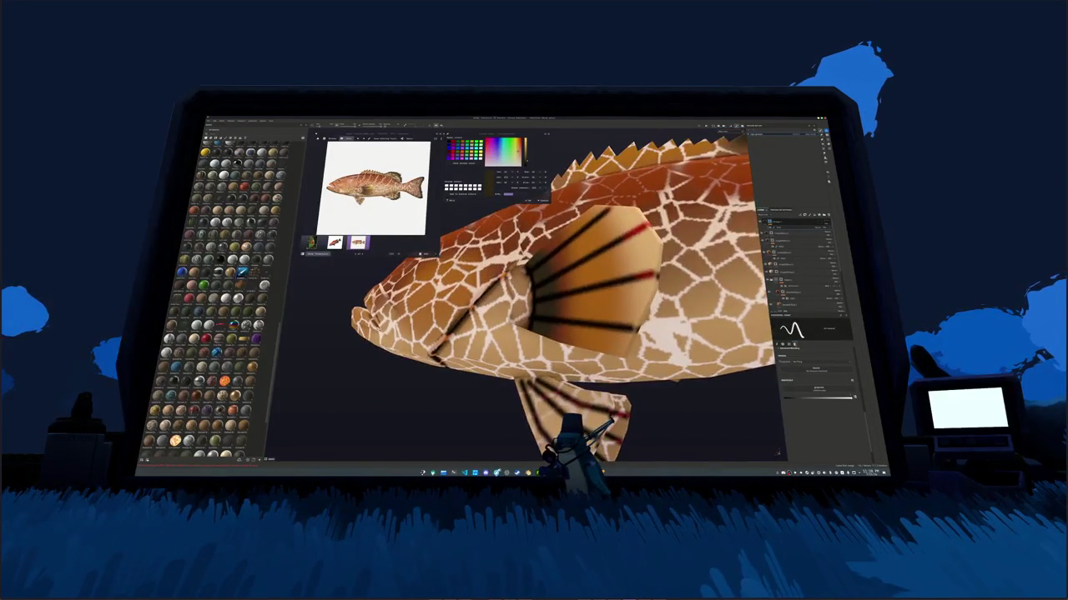
right_click_drag(583, 275, 601, 250, "alt")
mouse_move(542, 291)
left_mouse_down("alt")
mouse_move(484, 334)
mouse_move(513, 266)
mouse_move(542, 250)
mouse_move(504, 302)
left_mouse_up("alt")
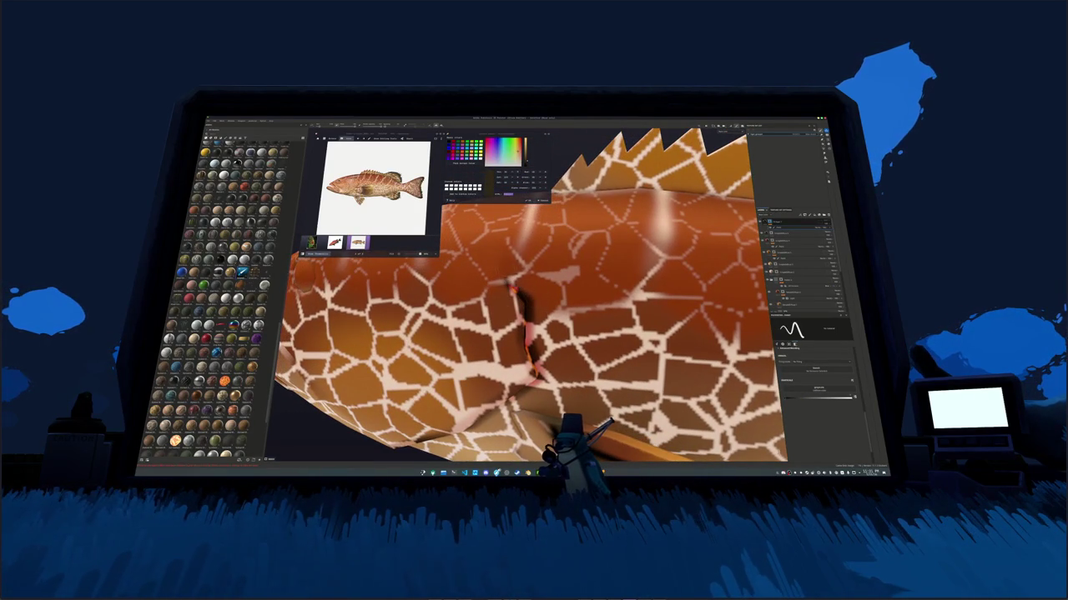
Turn the grouper to face its head and brush a black stroke on the lower cheek.
scroll(513, 288, "down", 5)
left_click_drag(534, 317, 517, 308, "alt")
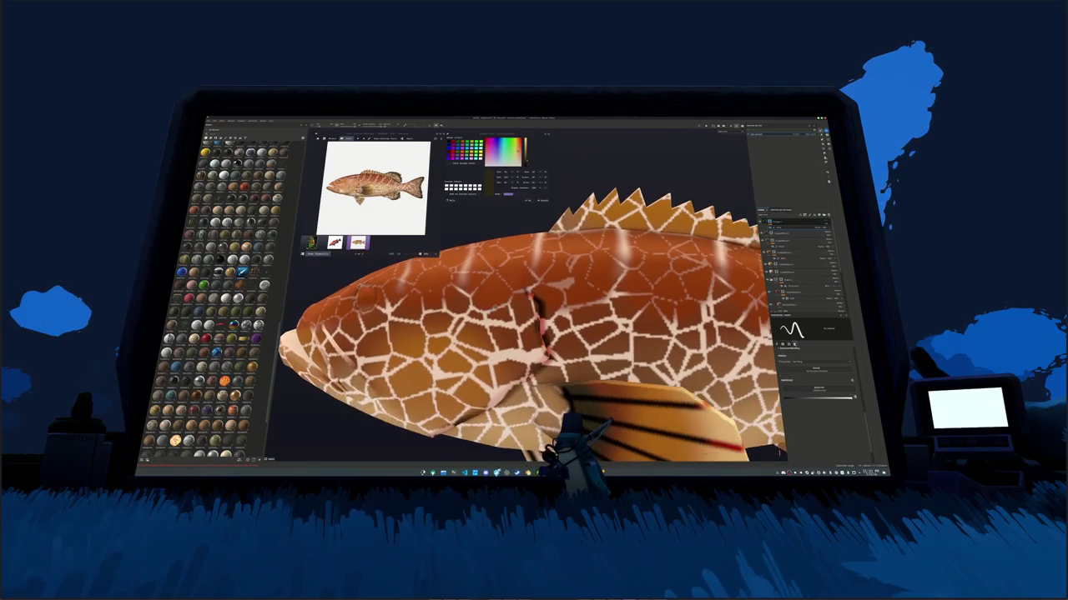
scroll(376, 188, "up", 3)
scroll(375, 188, "down", 2)
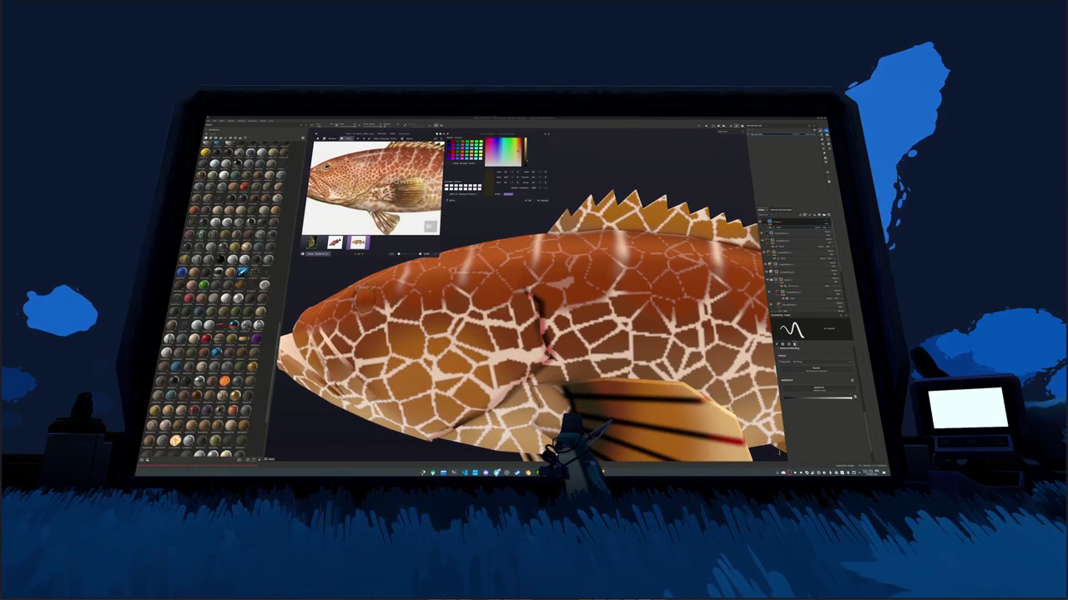
mouse_move(517, 309)
left_mouse_down("alt")
mouse_move(576, 259)
mouse_move(482, 324)
left_mouse_up("alt")
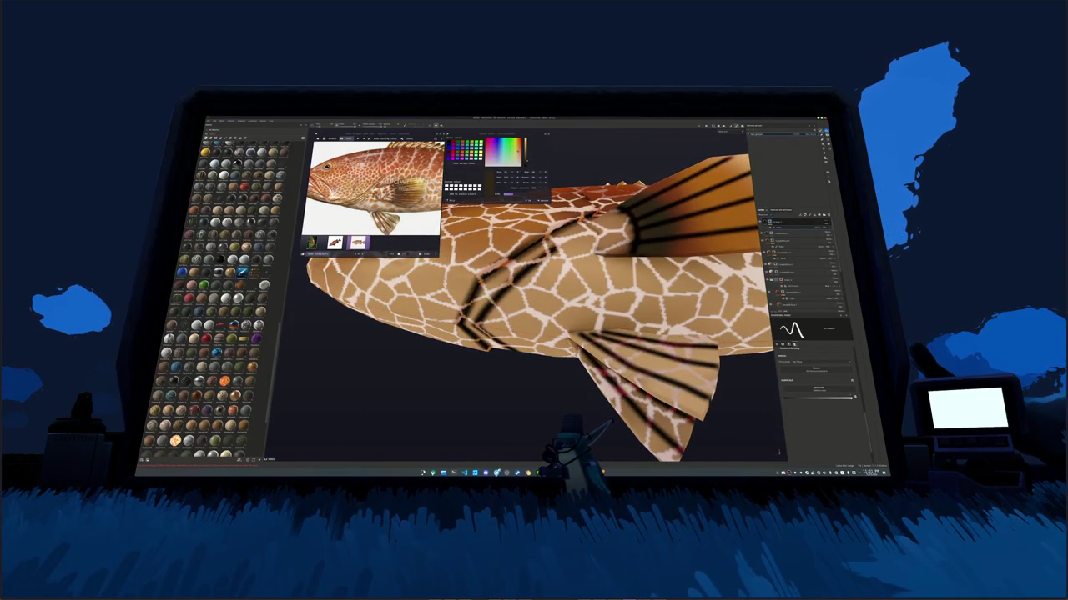
left_click_drag(482, 323, 575, 296, "alt")
left_click_drag(570, 356, 594, 346)
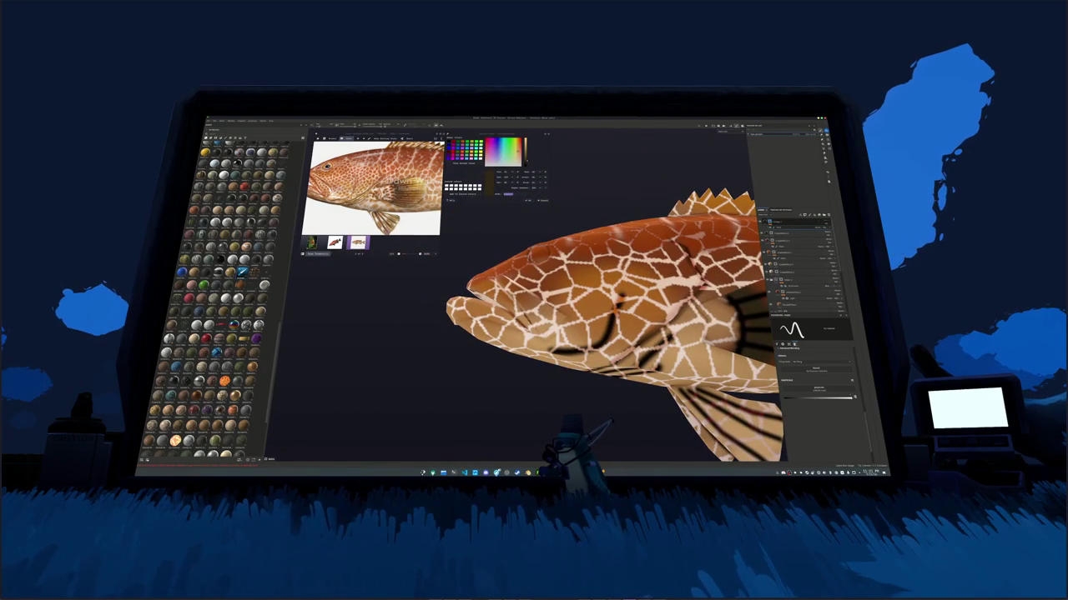
mouse_move(584, 333)
left_mouse_down("alt")
mouse_move(534, 332)
mouse_move(613, 330)
mouse_move(651, 304)
left_mouse_up("alt")
left_click_drag(533, 332, 592, 345, "alt")
left_click_drag(646, 367, 581, 308, "alt")
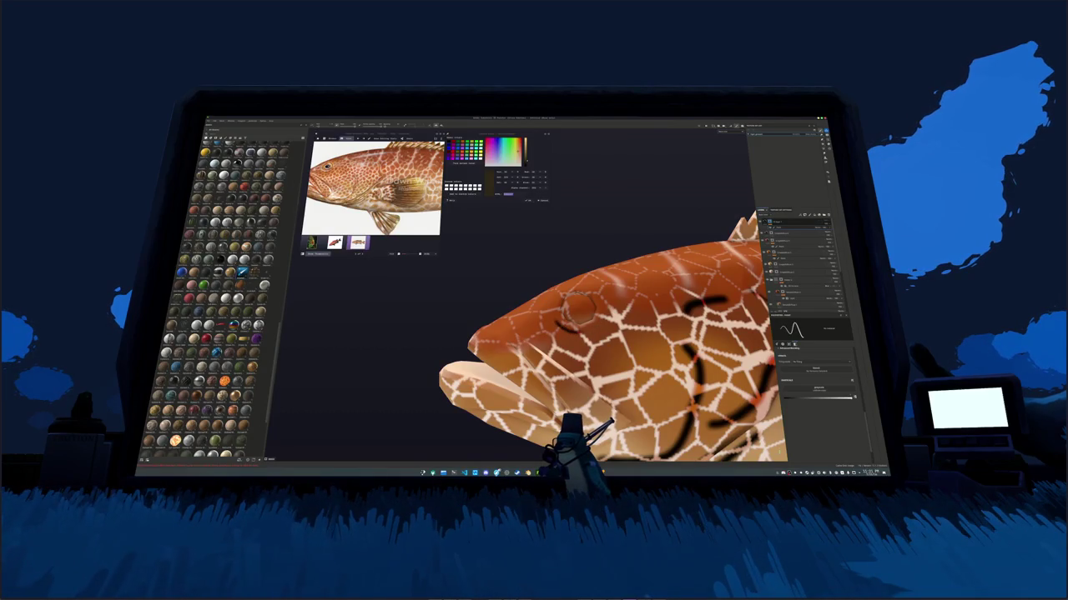
Paint a dark ring around the fish's eye, redoing the first attempt.
mouse_move(575, 308)
left_mouse_down("alt")
mouse_move(546, 287)
mouse_move(532, 327)
left_mouse_up("alt")
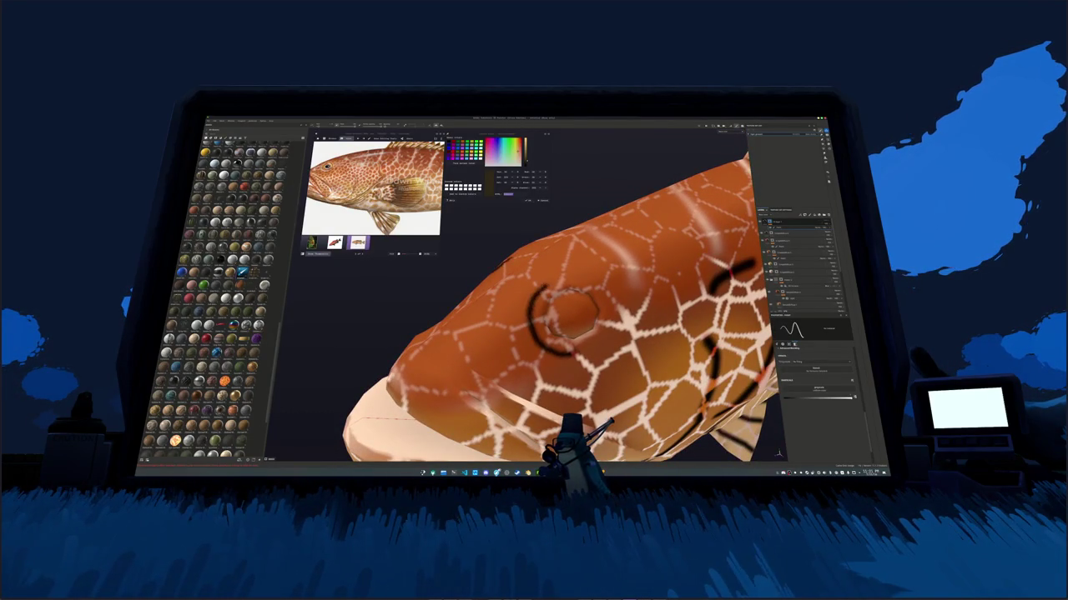
mouse_move(610, 309)
left_mouse_down()
mouse_move(609, 334)
mouse_move(575, 353)
left_mouse_up()
mouse_move(576, 353)
middle_mouse_down()
mouse_move(584, 367)
mouse_move(576, 358)
middle_mouse_up()
key("ctrl+z")
key("ctrl+z")
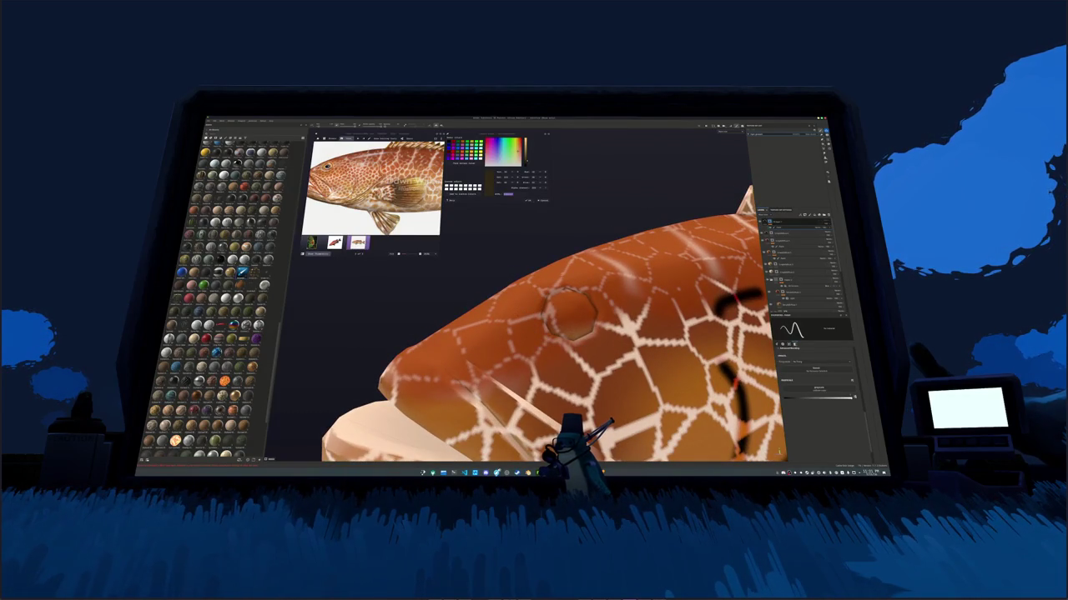
mouse_move(579, 342)
left_mouse_down()
mouse_move(540, 320)
mouse_move(567, 292)
mouse_move(570, 312)
left_mouse_up()
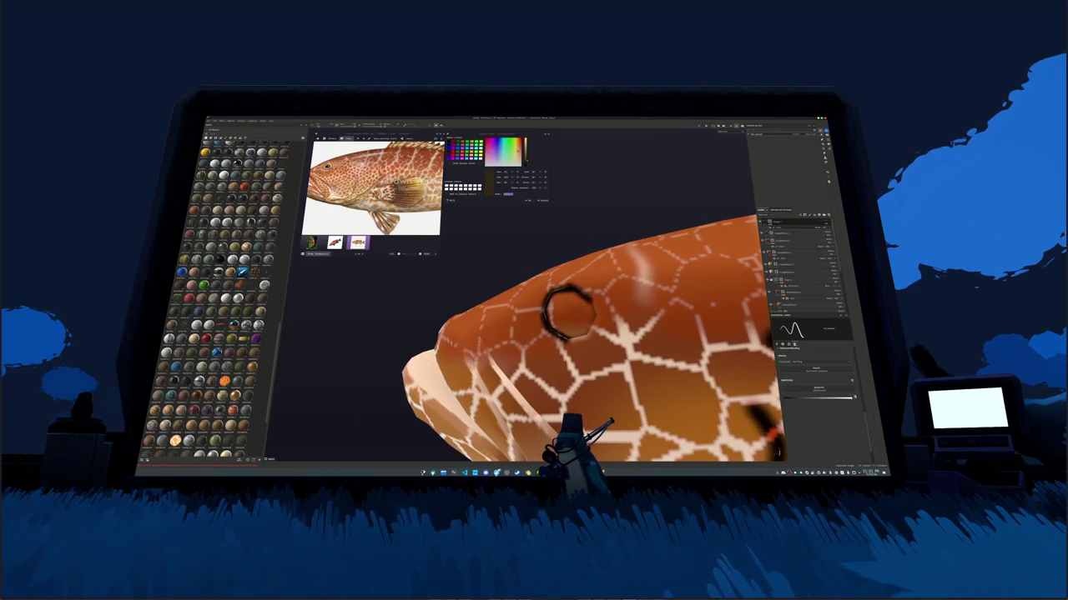
Extend a dark streak along the lip and add a diagonal dark stroke on the cheek.
mouse_move(569, 312)
left_mouse_down("alt")
mouse_move(560, 322)
mouse_move(548, 310)
mouse_move(584, 209)
mouse_move(602, 211)
left_mouse_up("alt")
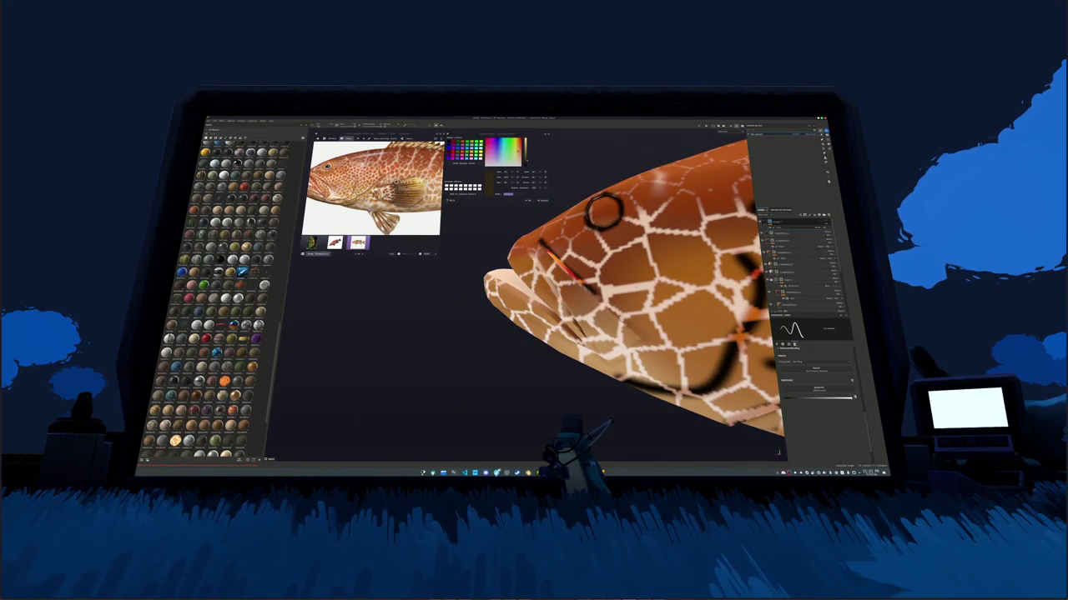
left_click_drag(588, 288, 627, 321)
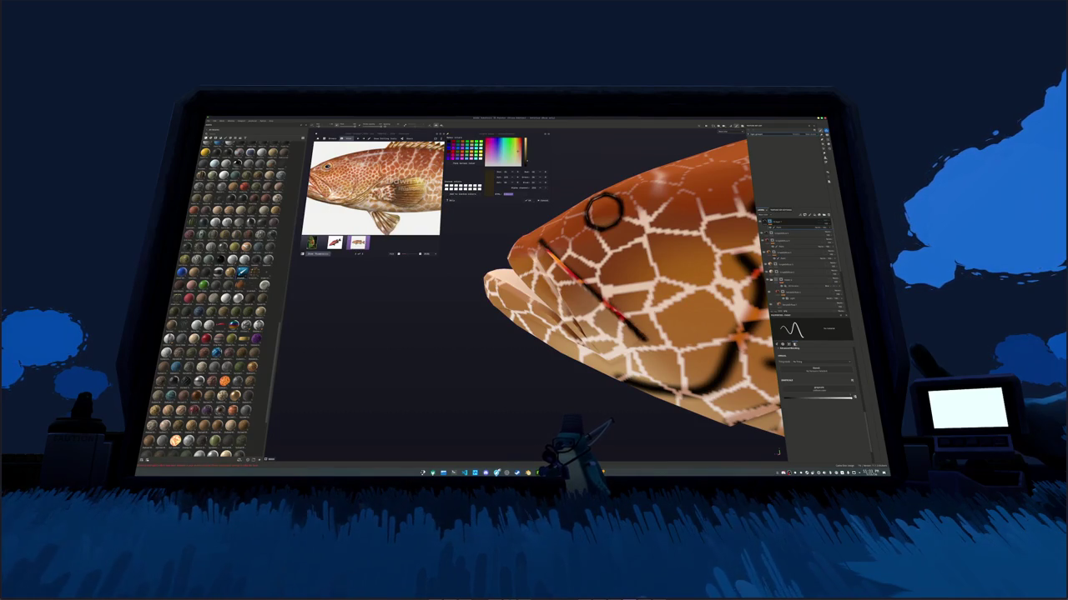
left_click_drag(604, 211, 632, 270, "alt")
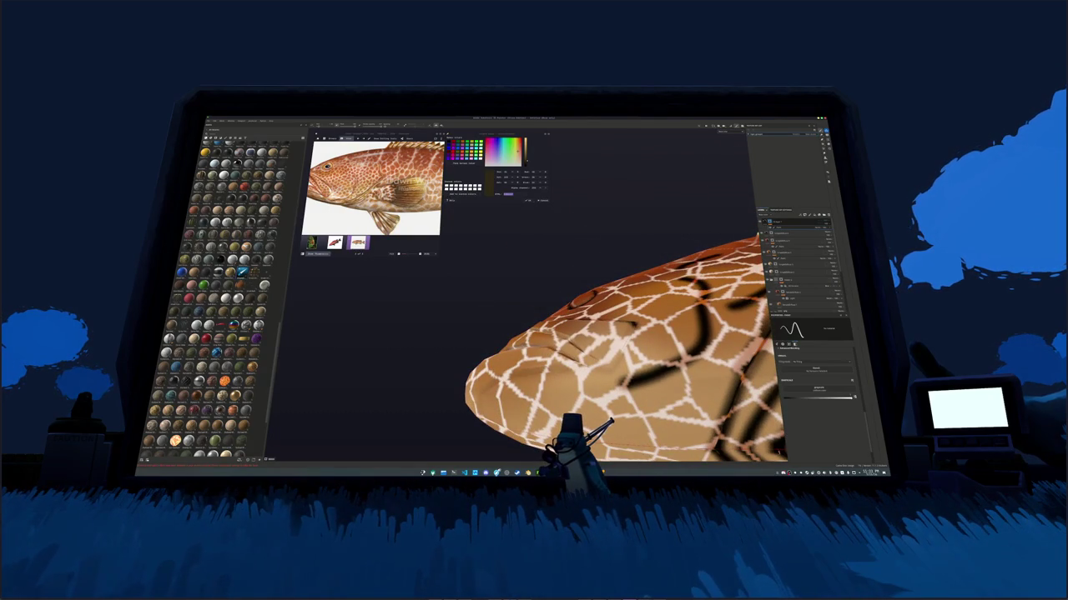
mouse_move(621, 350)
left_mouse_down("alt")
mouse_move(576, 376)
mouse_move(642, 334)
left_mouse_up("alt")
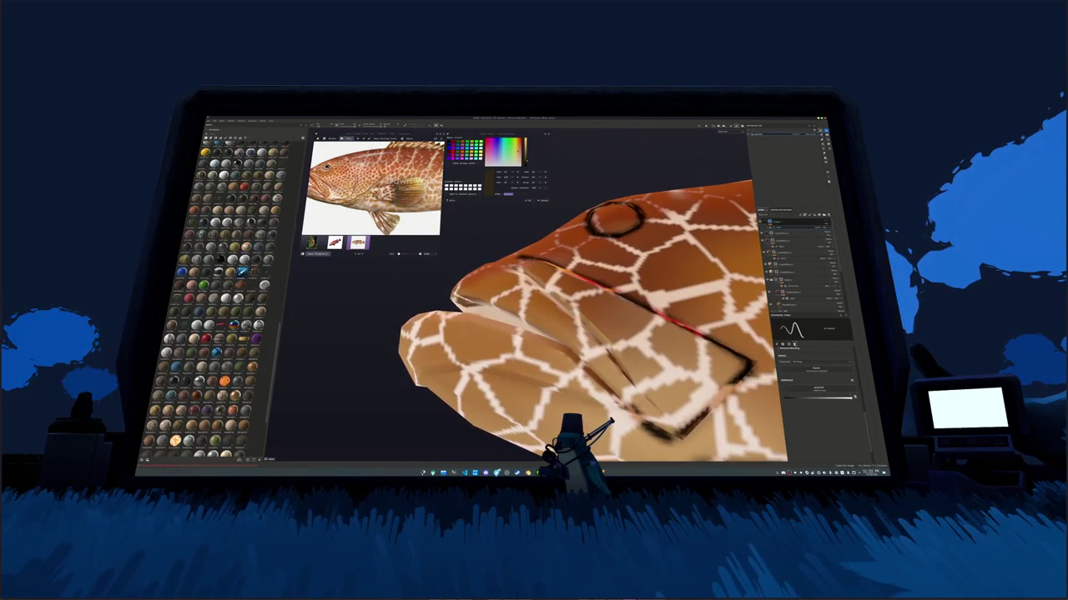
left_click_drag(572, 352, 634, 411)
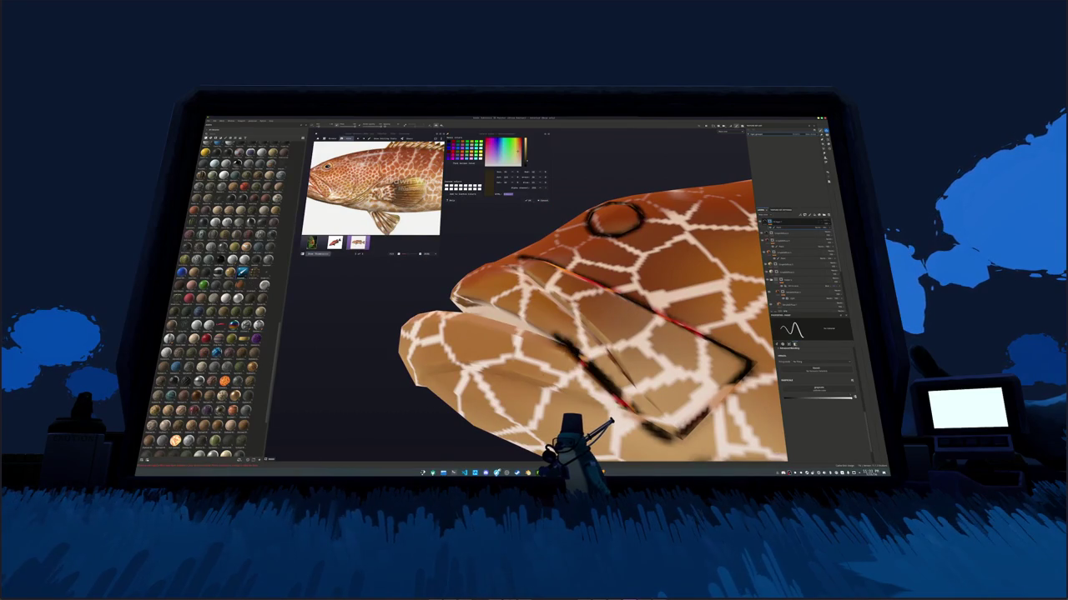
scroll(576, 317, "down", 5)
mouse_move(576, 317)
left_mouse_down("alt")
mouse_move(592, 309)
mouse_move(627, 384)
left_mouse_up("alt")
scroll(576, 317, "up", 5)
Add small dark marks on the head and two more dark strokes across the cheek.
mouse_move(525, 270)
left_mouse_down()
mouse_move(561, 302)
mouse_move(634, 317)
mouse_move(609, 341)
mouse_move(517, 278)
left_mouse_up()
scroll(375, 188, "up", 2)
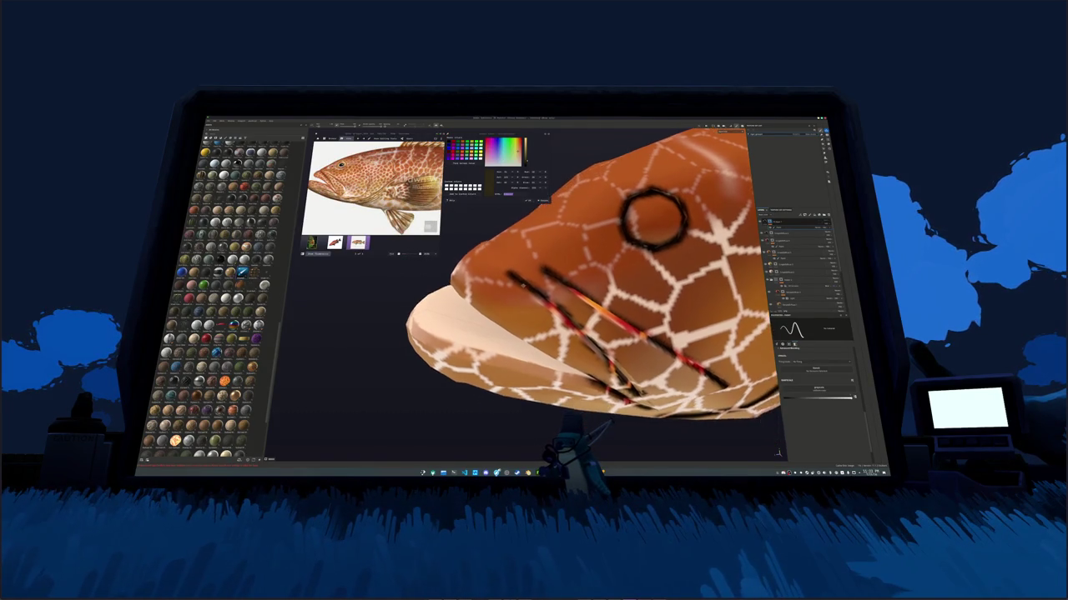
left_click_drag(584, 317, 634, 326, "alt")
left_click_drag(554, 310, 517, 272)
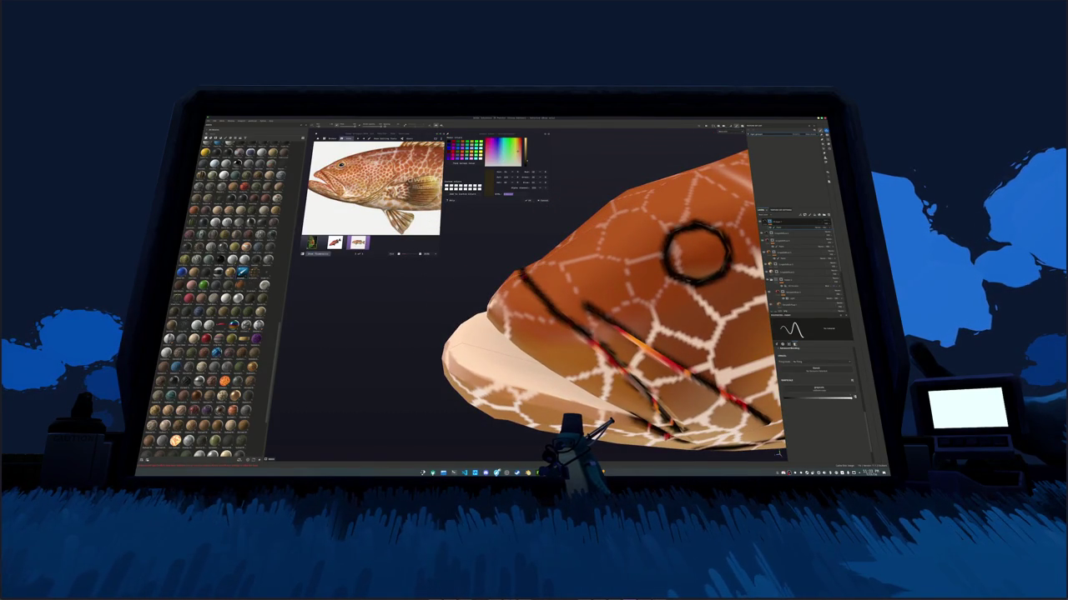
left_click_drag(609, 334, 617, 267, "alt")
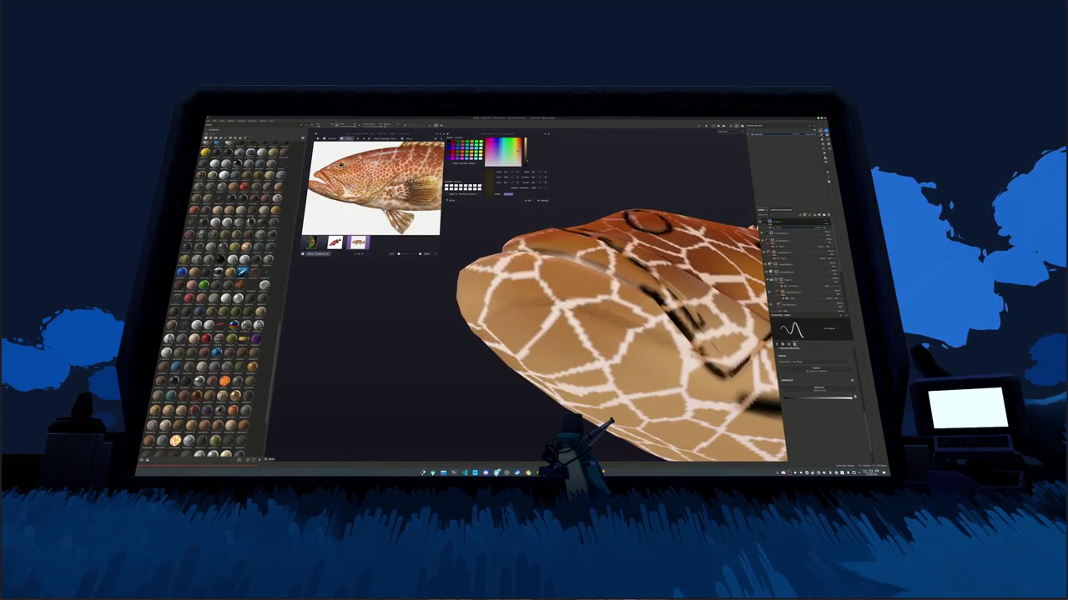
mouse_move(479, 329)
left_mouse_down()
mouse_move(517, 307)
mouse_move(576, 307)
mouse_move(638, 327)
left_mouse_up()
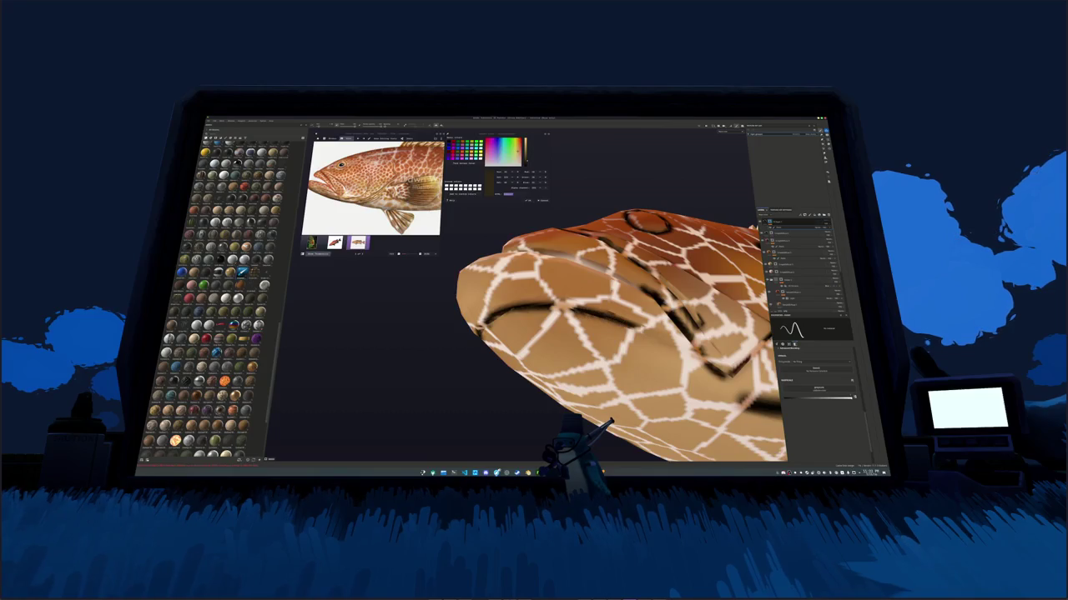
mouse_move(617, 266)
left_mouse_down("alt")
mouse_move(600, 300)
mouse_move(567, 325)
left_mouse_up("alt")
scroll(567, 325, "down", 2)
scroll(567, 325, "down", 2)
scroll(584, 326, "down", 2)
middle_click_drag(617, 317, 534, 326, "alt")
scroll(525, 347, "up", 3)
scroll(526, 346, "up", 2)
scroll(526, 346, "up", 2)
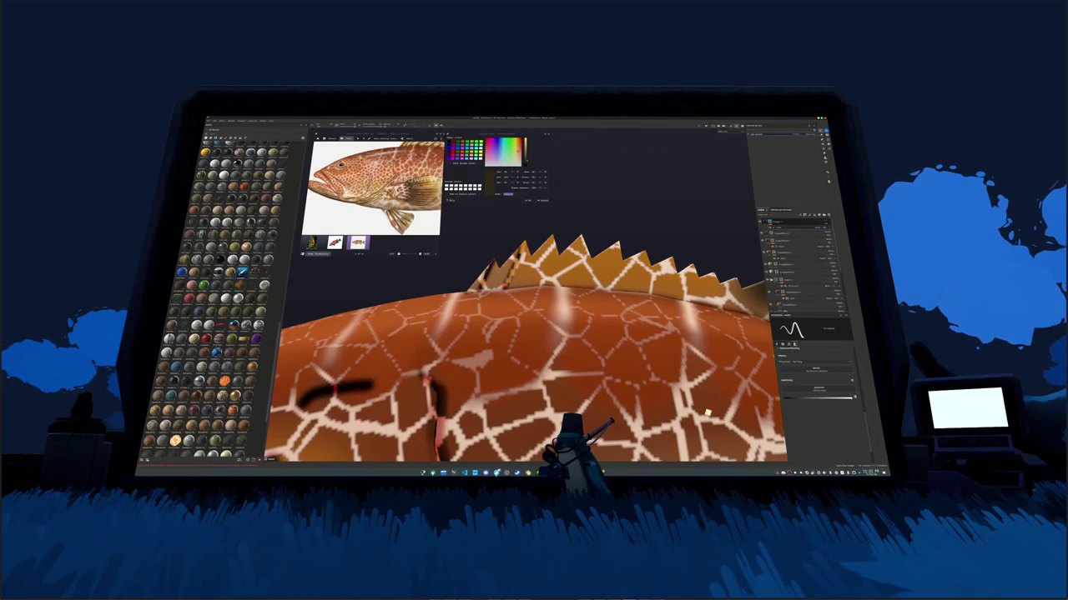
Paint dark strokes along the dorsal fin, undoing the last one and repainting a stripe.
left_click_drag(707, 422, 704, 431, "alt")
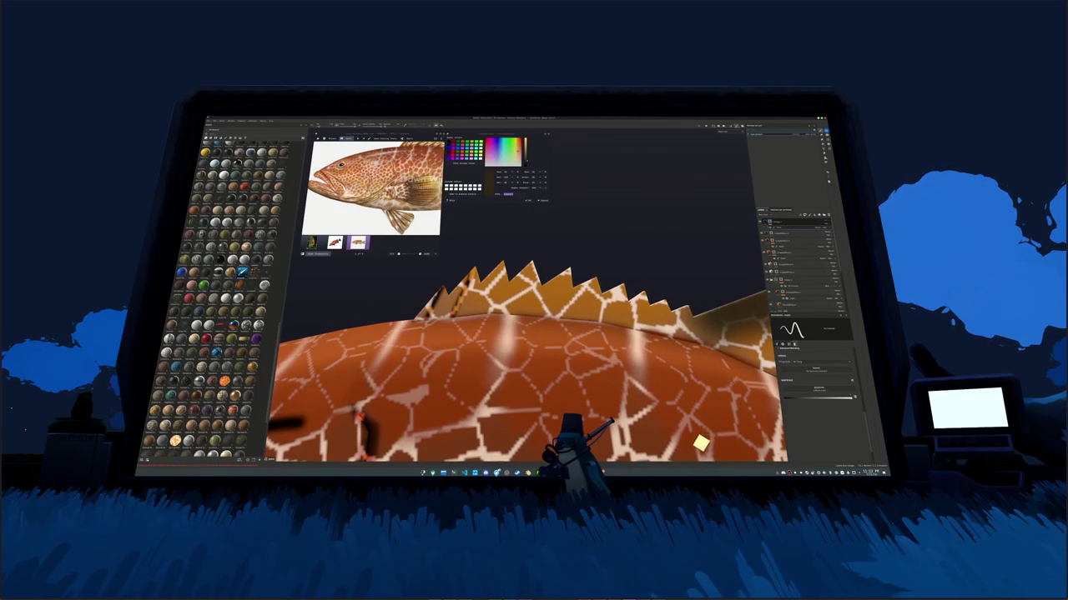
left_click_drag(490, 311, 504, 262)
left_click_drag(516, 314, 532, 263)
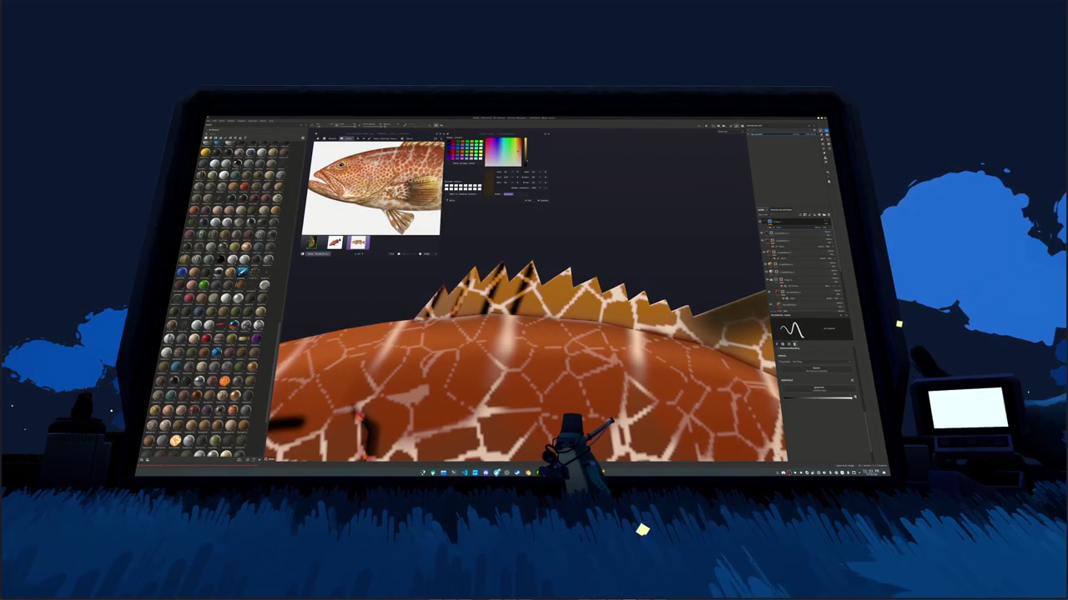
left_click_drag(546, 315, 571, 267)
key("ctrl+z")
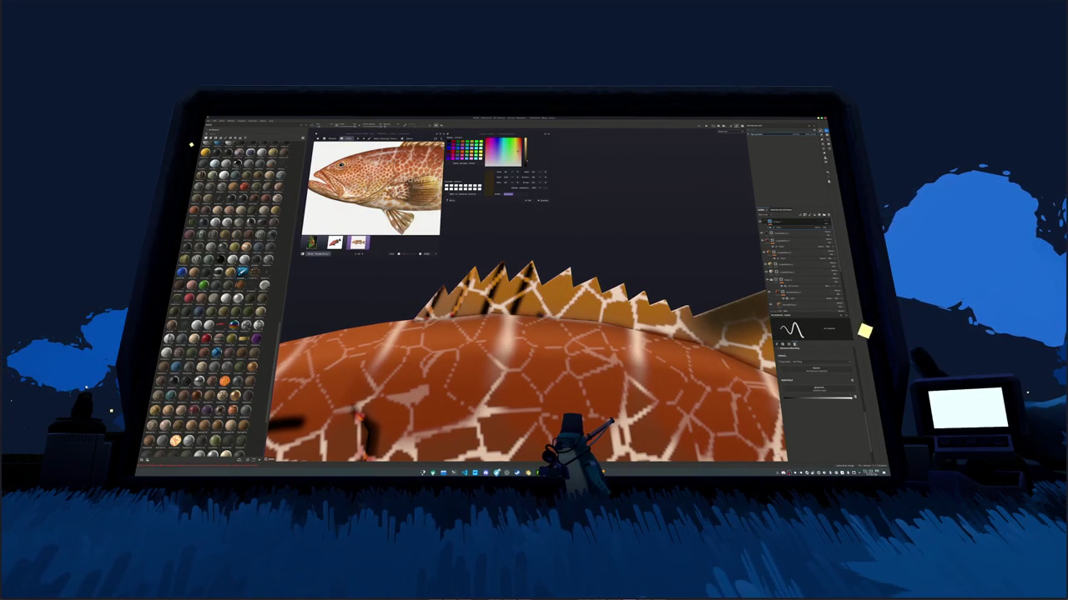
left_click_drag(517, 367, 550, 358, "alt")
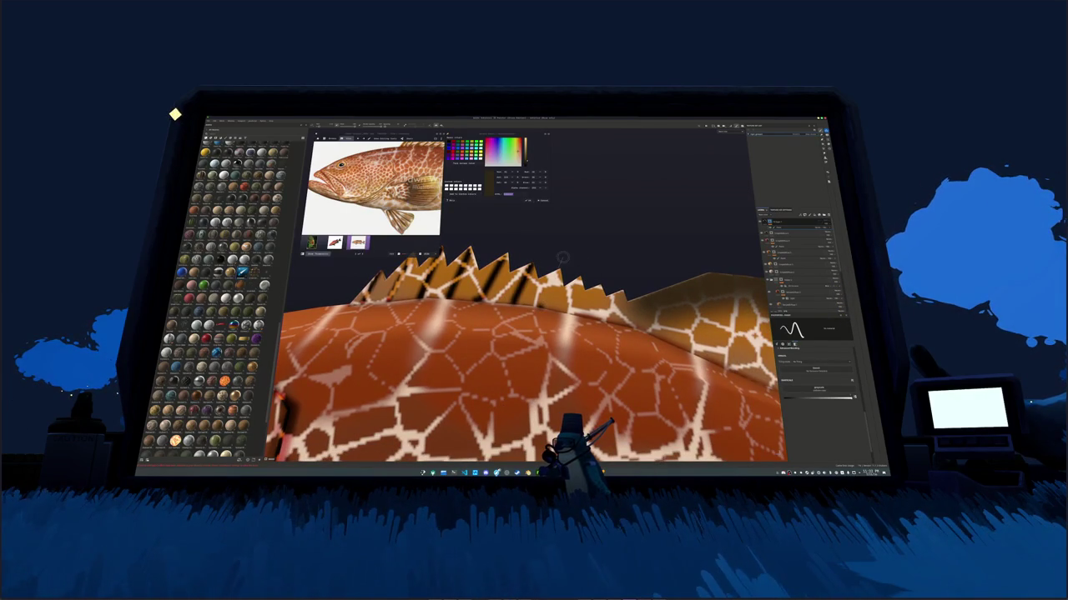
left_click_drag(566, 254, 538, 249, "alt")
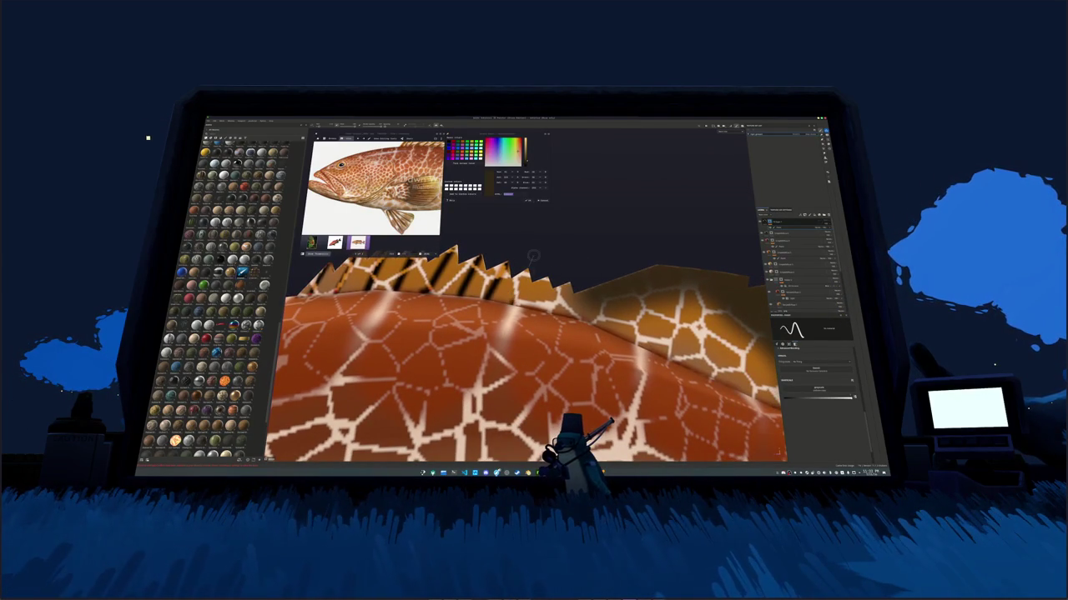
left_click_drag(554, 269, 535, 307)
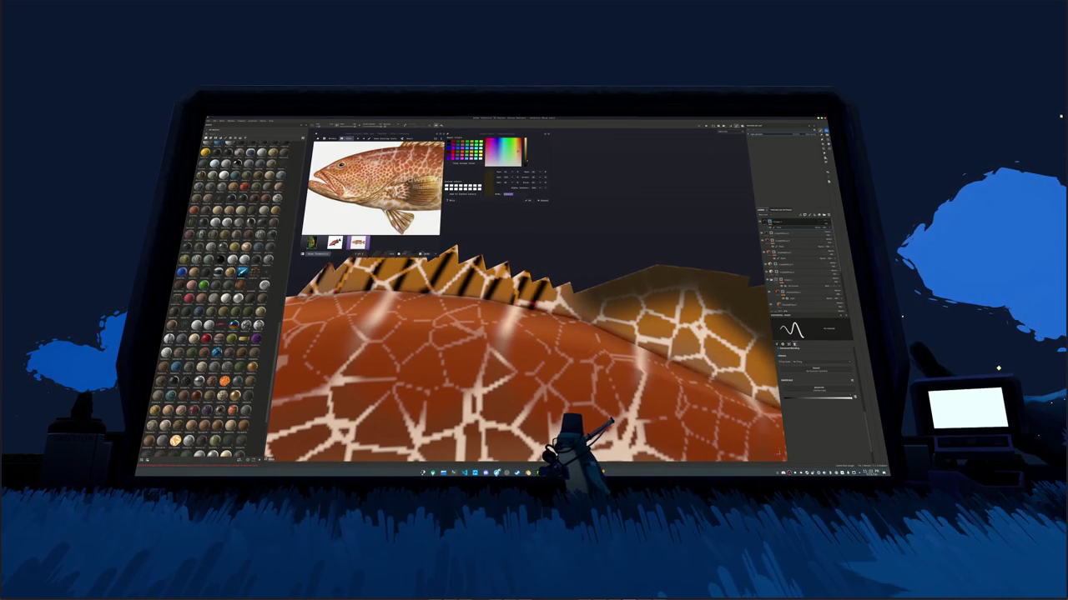
Paint four diagonal dark stripes across the side of the dorsal fin.
mouse_move(568, 272)
left_mouse_down("alt")
mouse_move(534, 279)
mouse_move(467, 329)
left_mouse_up("alt")
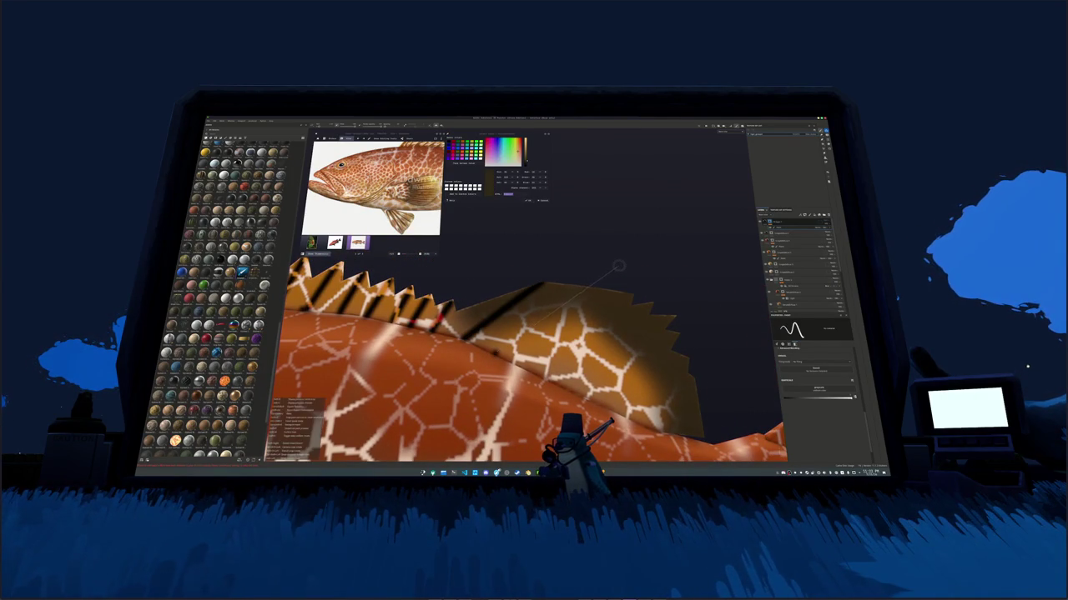
left_click_drag(591, 288, 510, 340)
mouse_move(631, 288)
left_mouse_down()
mouse_move(534, 372)
mouse_move(542, 347)
mouse_move(501, 341)
left_mouse_up()
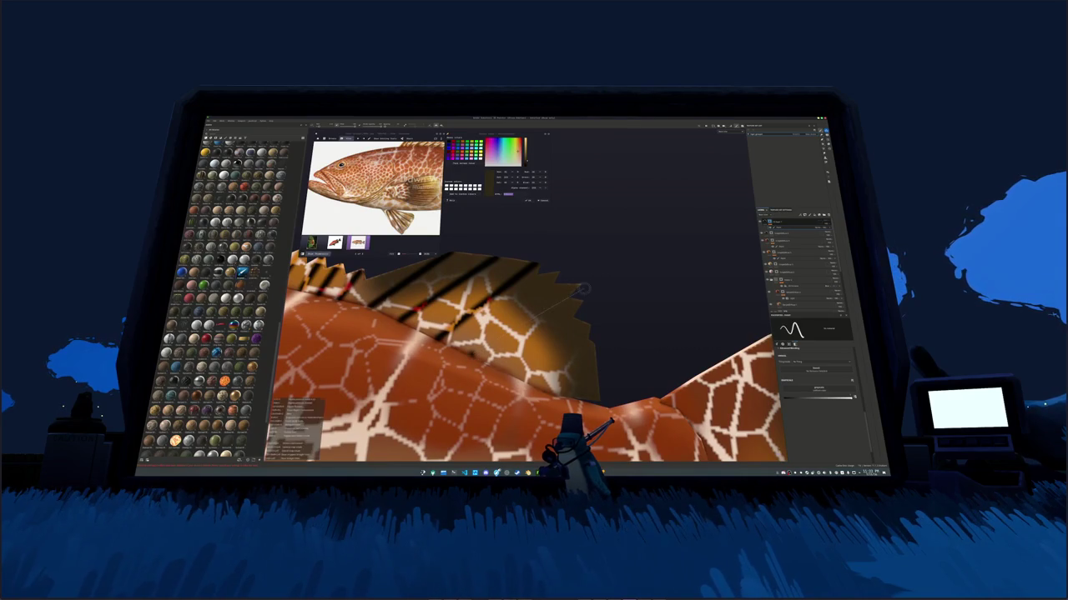
left_click_drag(582, 289, 484, 342)
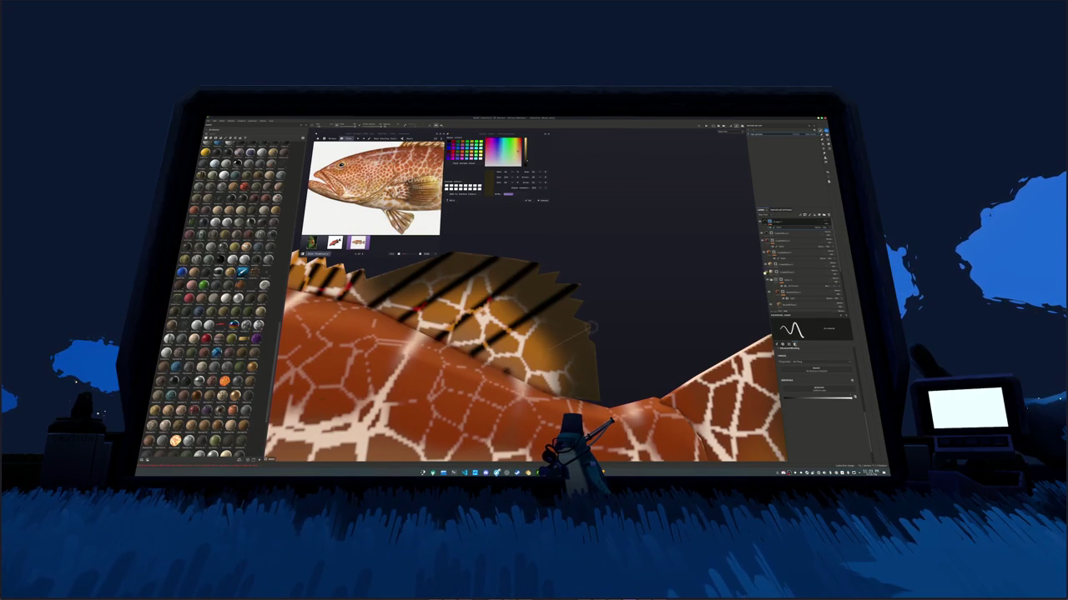
left_click_drag(589, 327, 505, 373)
Paint several dark stripes across the tail fin.
left_click_drag(743, 281, 743, 297, "alt")
left_click_drag(596, 289, 489, 327)
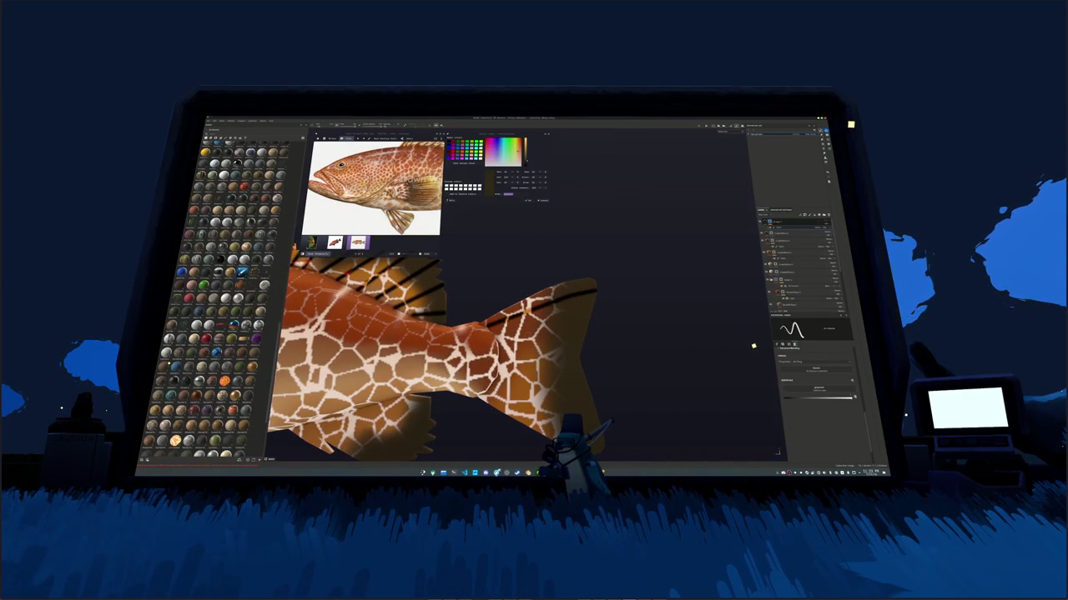
mouse_move(559, 329)
left_mouse_down()
mouse_move(503, 344)
mouse_move(467, 334)
left_mouse_up()
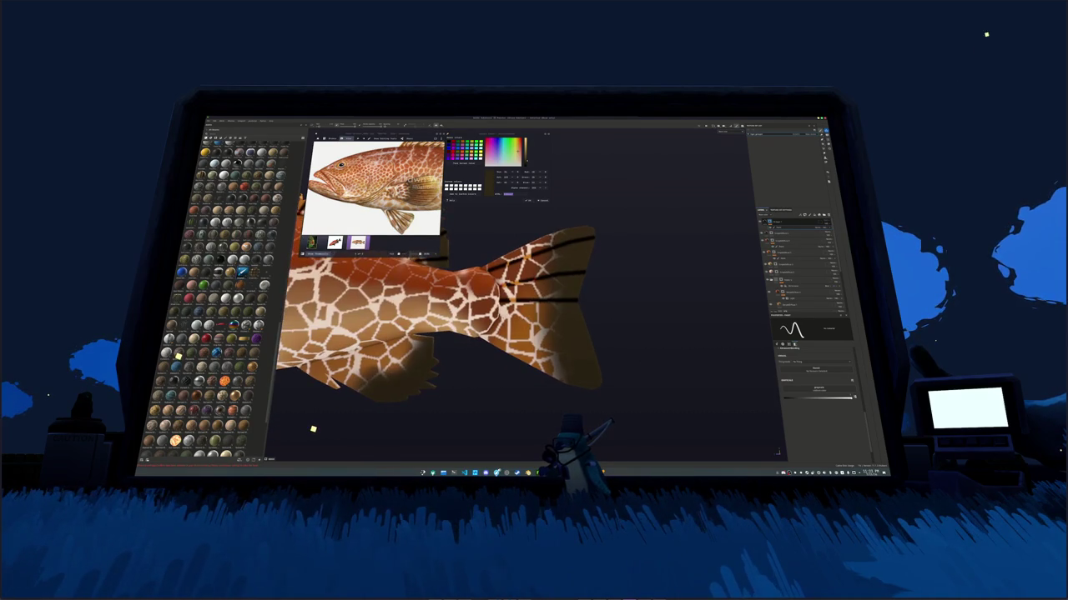
left_click_drag(562, 317, 498, 339)
left_click_drag(592, 337, 559, 344)
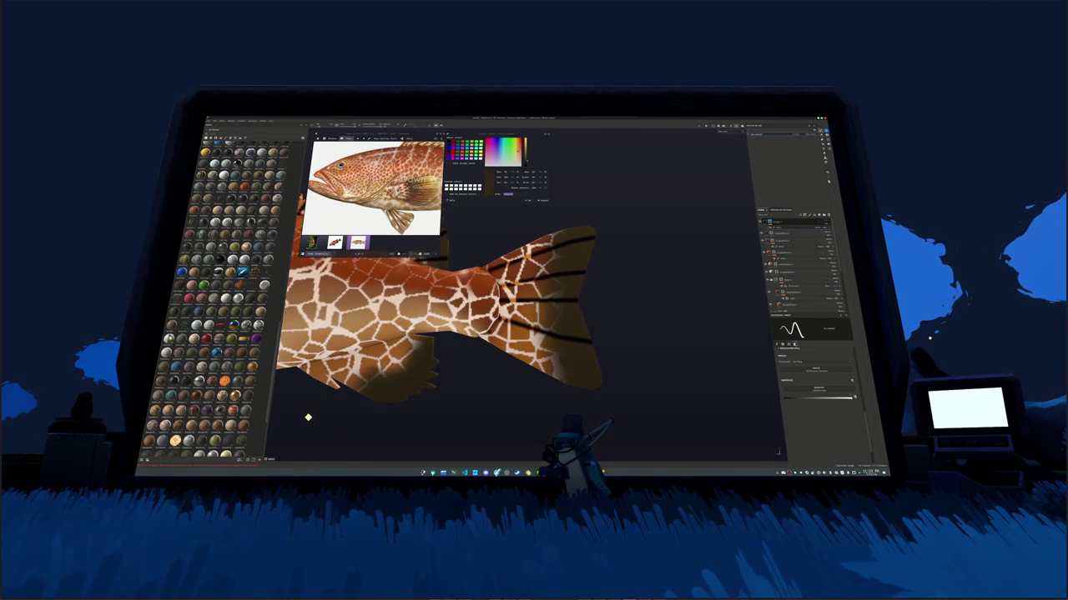
Paint three dark diagonal stripes on the lower fin.
left_click_drag(303, 413, 359, 392, "alt")
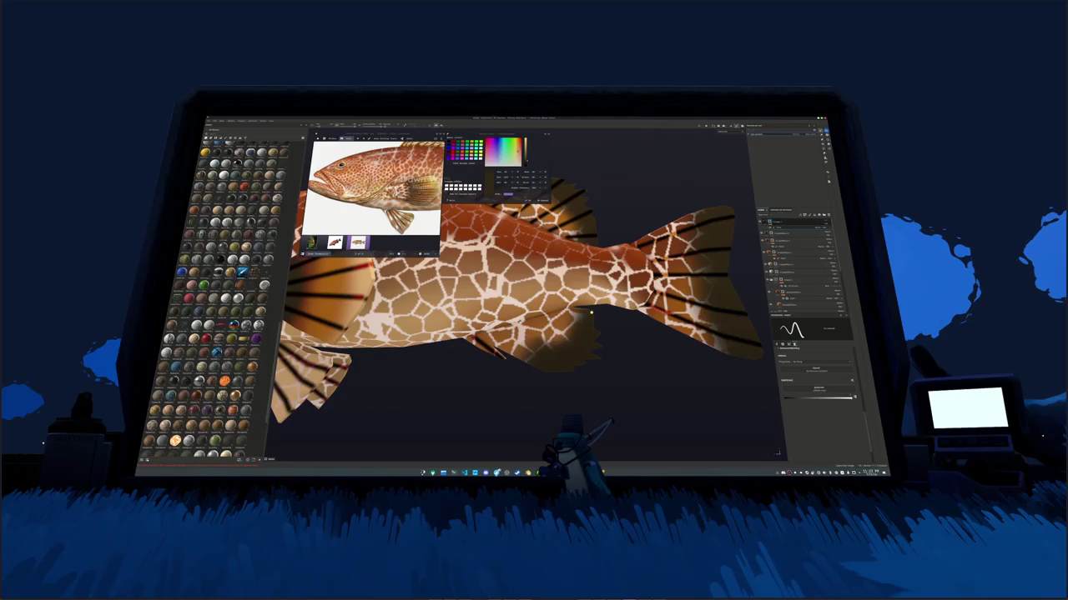
left_click_drag(494, 335, 554, 372)
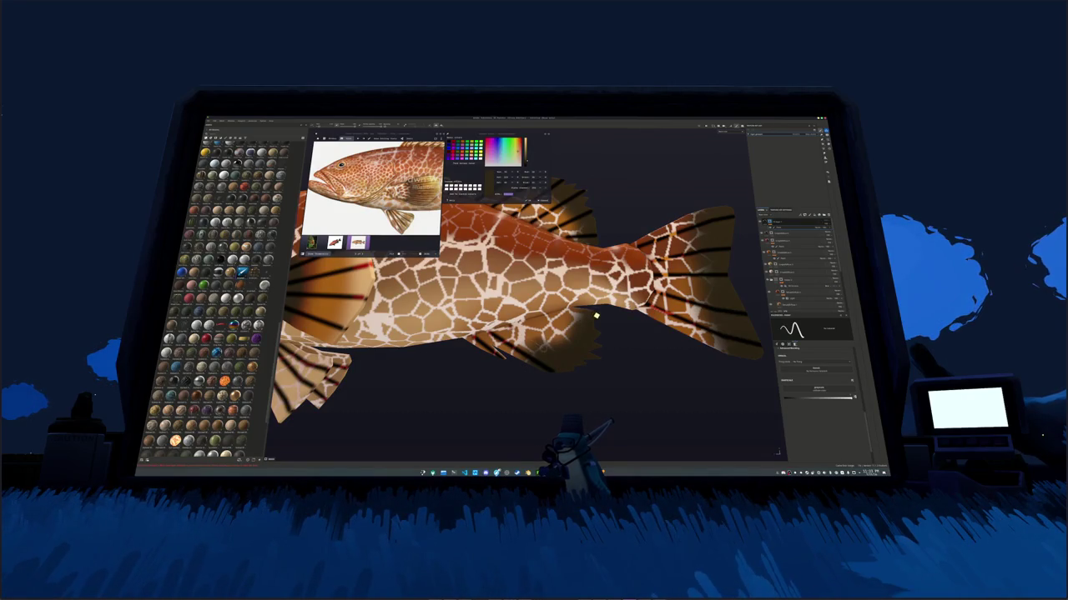
left_click_drag(511, 327, 580, 367)
left_click_drag(530, 319, 601, 347)
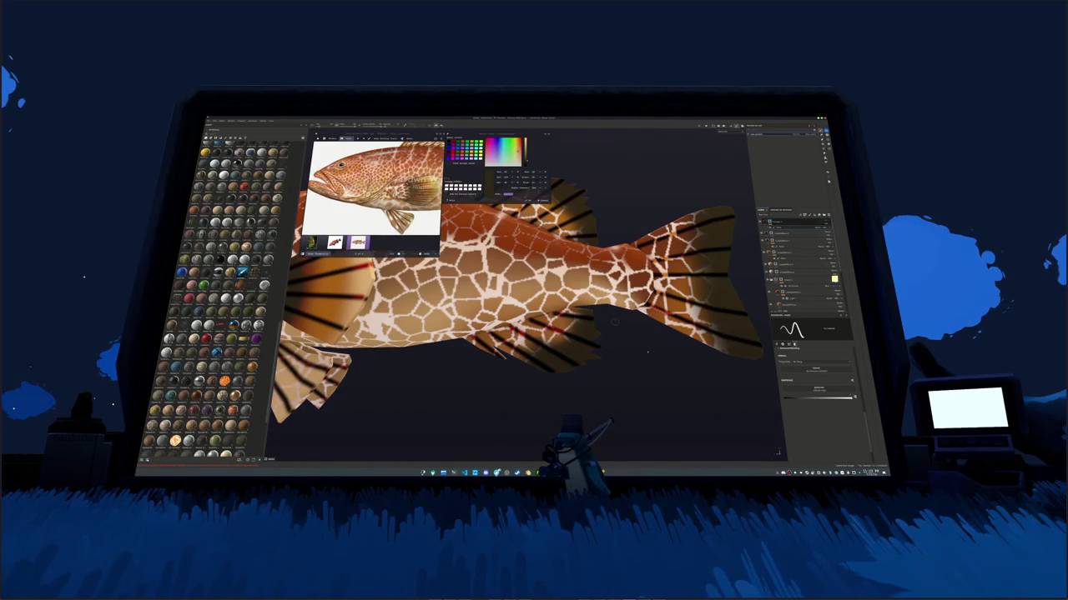
scroll(636, 339, "down", 2)
scroll(636, 339, "down", 3)
scroll(636, 339, "down", 2)
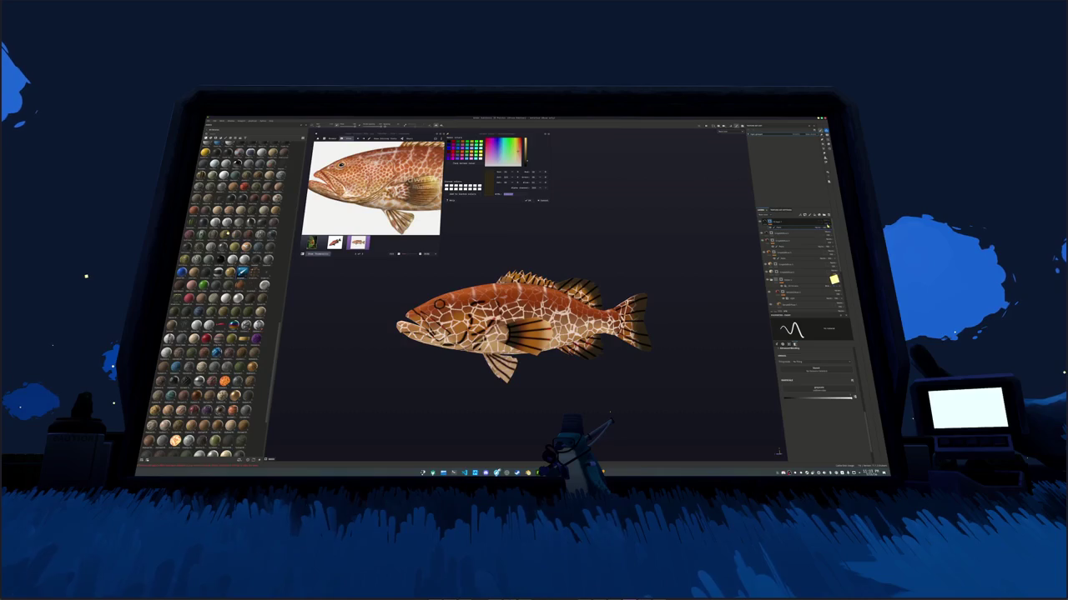
Hide the painted stripe layer, confirm the top layer's name, and inspect the fish from several angles.
left_click(834, 280)
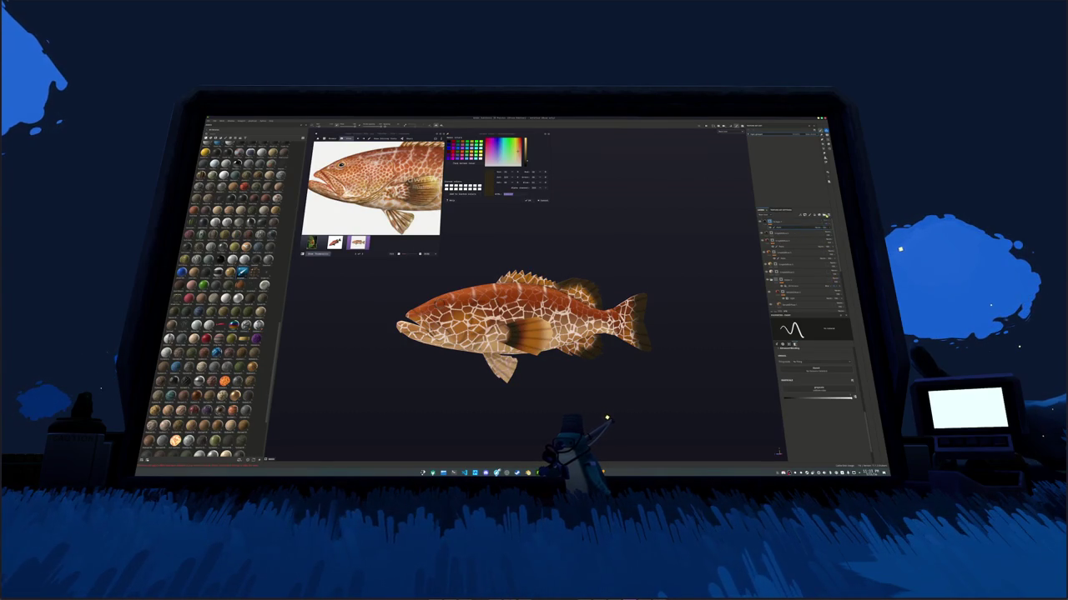
left_click(806, 225)
key("Return")
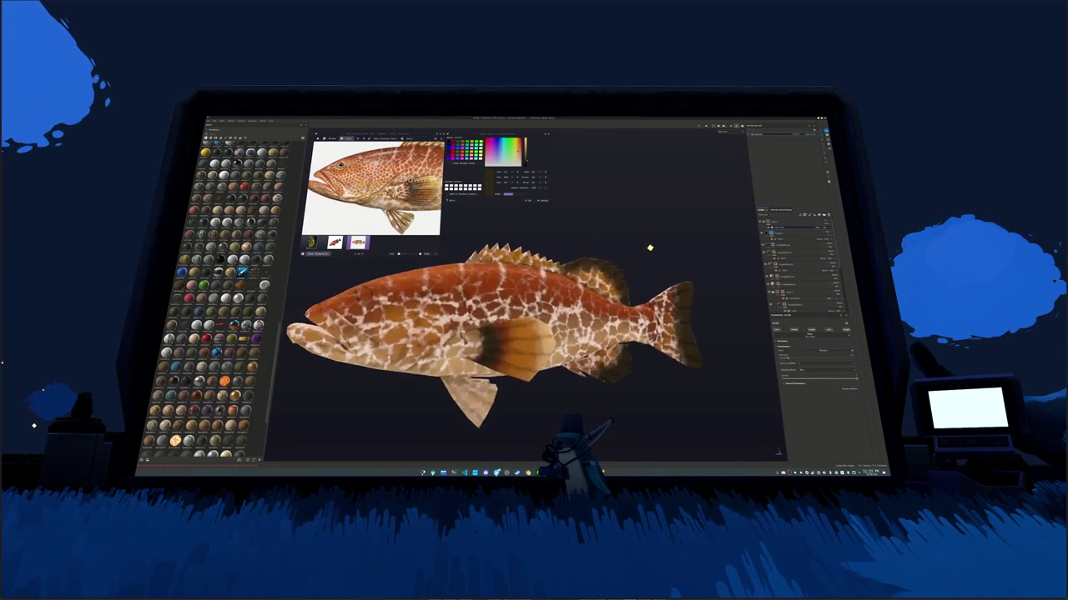
left_click_drag(708, 296, 738, 340, "alt")
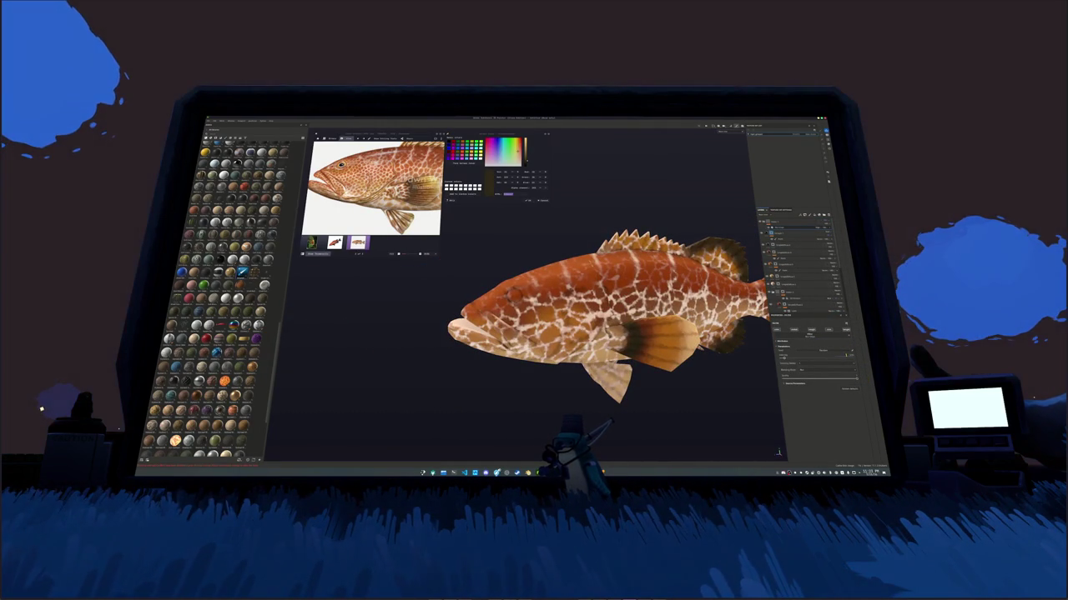
right_click(814, 225)
left_click(813, 242)
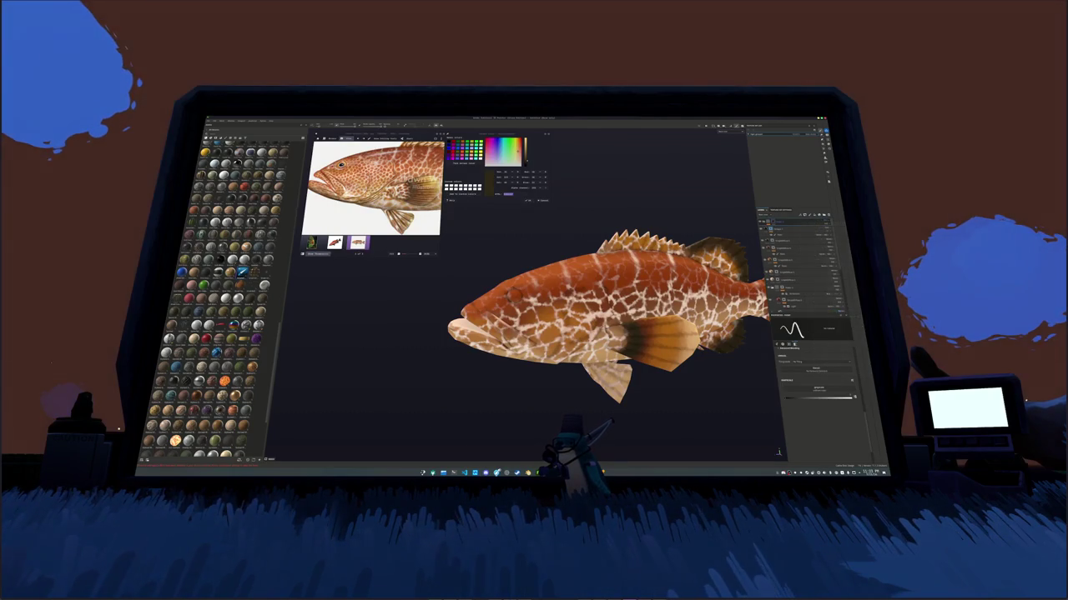
mouse_move(769, 317)
left_mouse_down("alt")
mouse_move(768, 393)
mouse_move(768, 359)
mouse_move(485, 334)
left_mouse_up("alt")
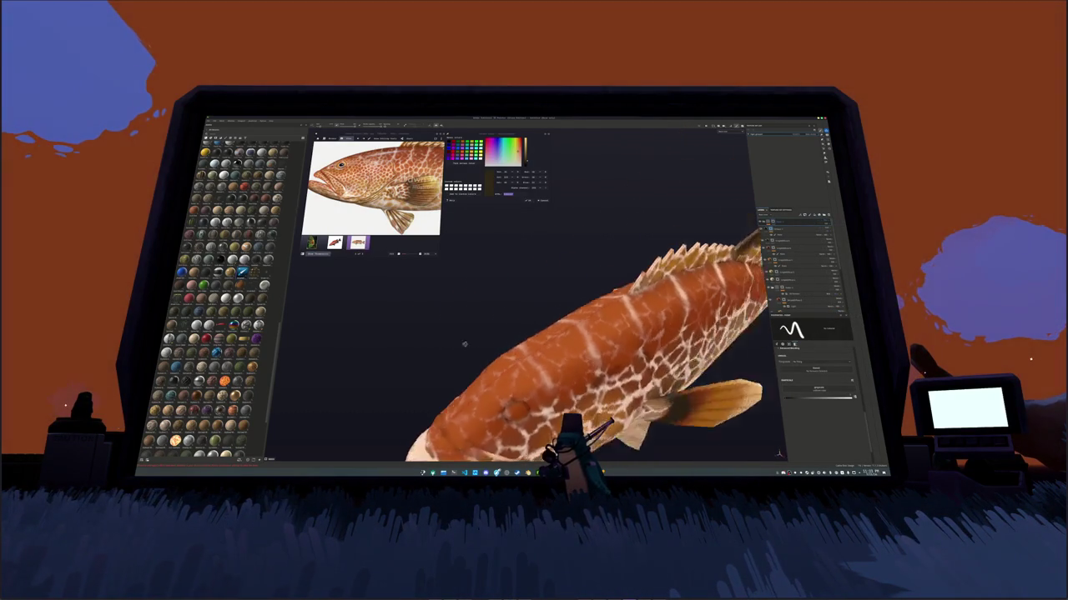
mouse_move(498, 403)
left_mouse_down("alt")
mouse_move(380, 292)
mouse_move(433, 275)
mouse_move(405, 292)
mouse_move(405, 334)
mouse_move(430, 342)
mouse_move(626, 345)
mouse_move(525, 362)
mouse_move(542, 327)
mouse_move(562, 317)
left_mouse_up("alt")
Expand two layer groups and select the body-pattern layer to show its properties.
scroll(534, 361, "up", 2)
scroll(534, 360, "up", 2)
scroll(534, 360, "up", 2)
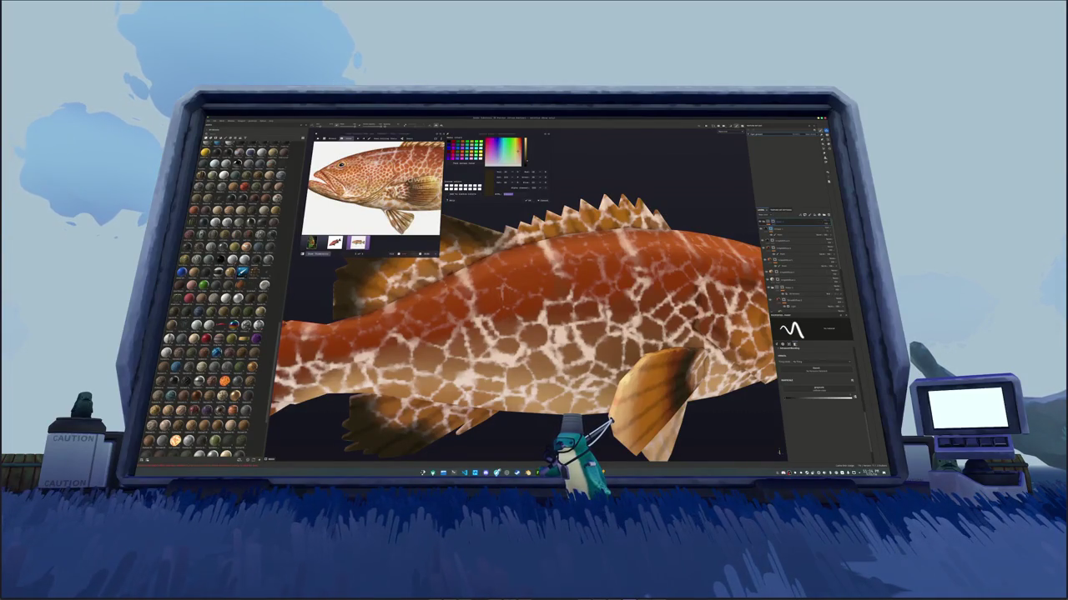
left_click_drag(562, 317, 600, 305, "alt")
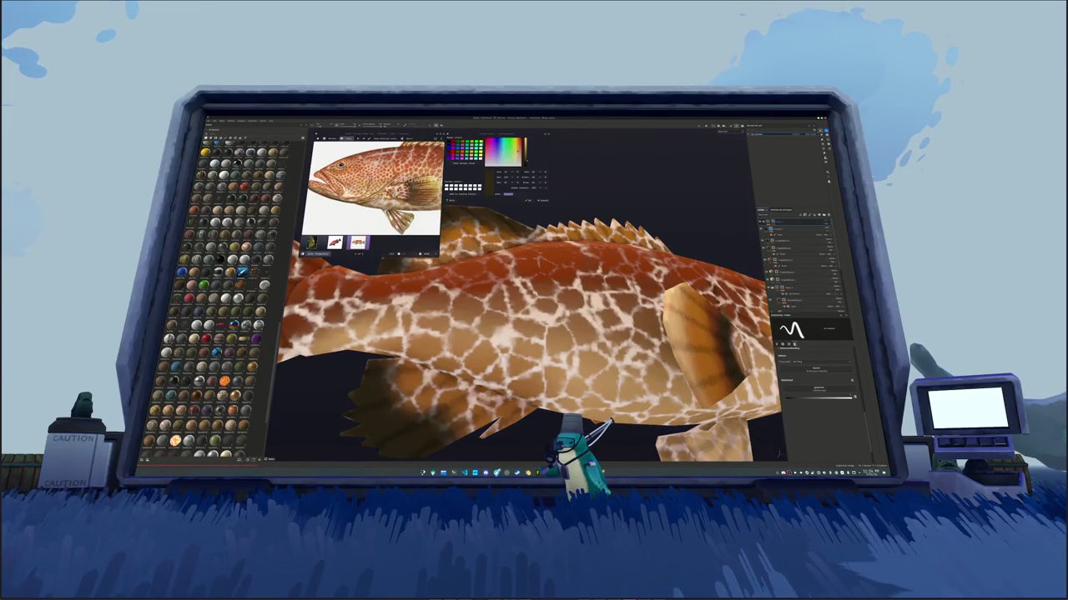
left_click_drag(534, 317, 559, 304, "alt")
scroll(534, 317, "up", 3)
scroll(534, 317, "up", 3)
scroll(534, 317, "up", 3)
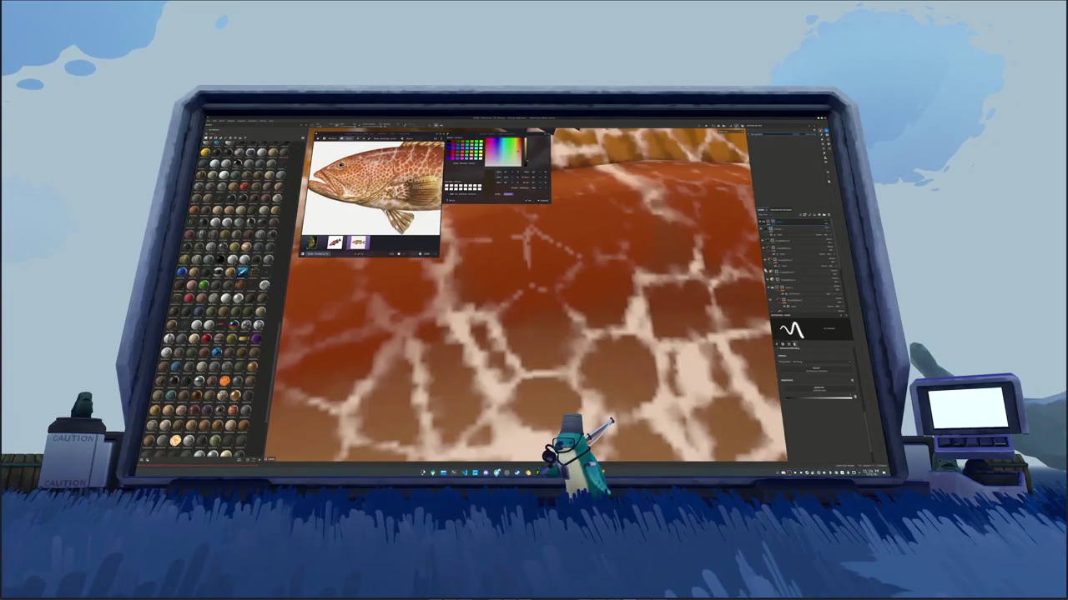
left_click(769, 226)
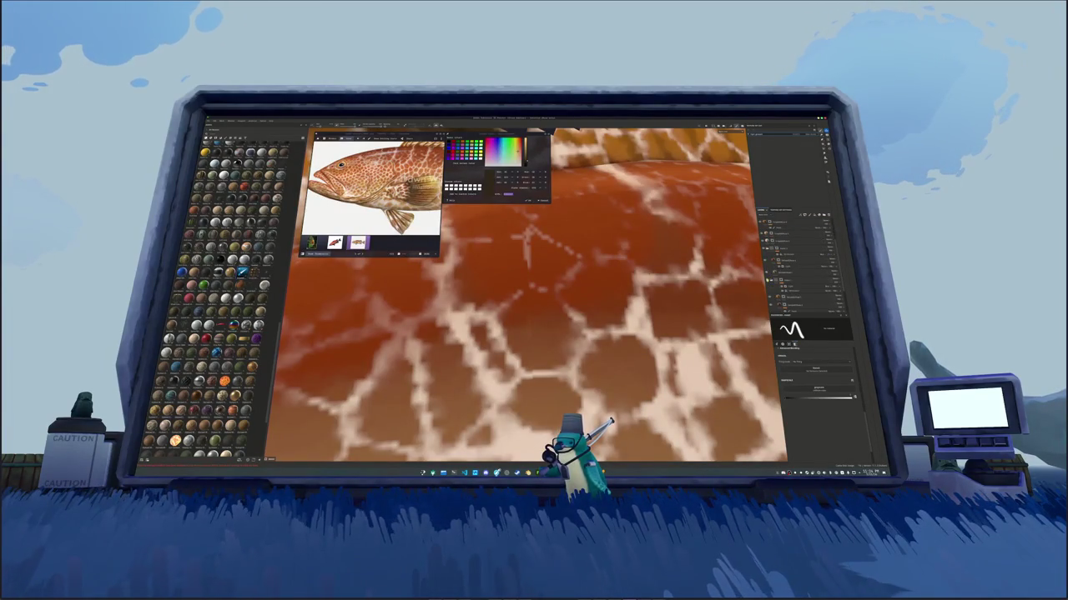
left_click(771, 250)
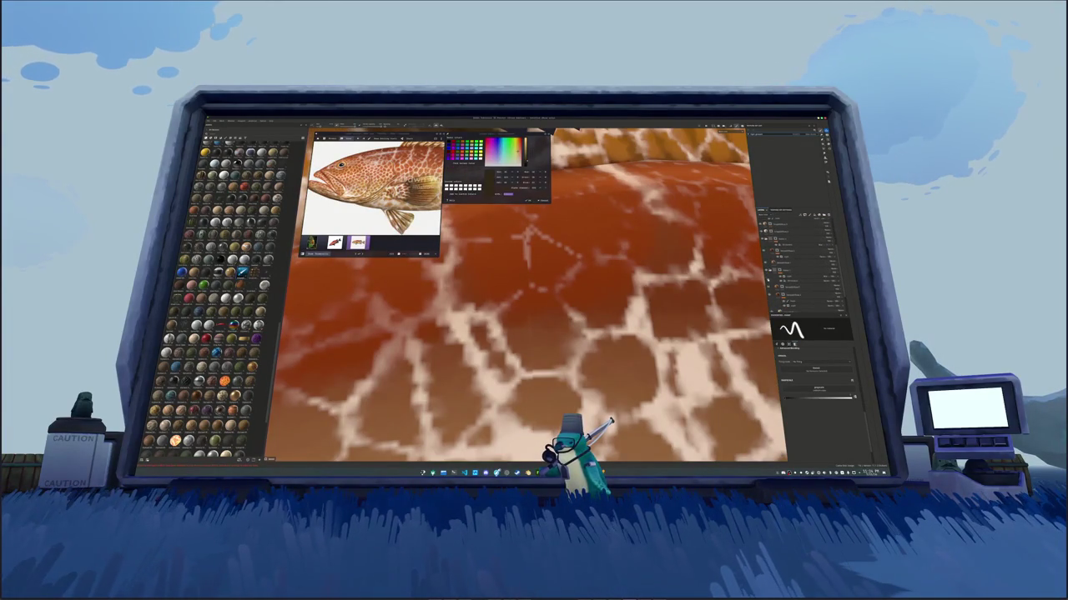
left_click(801, 247)
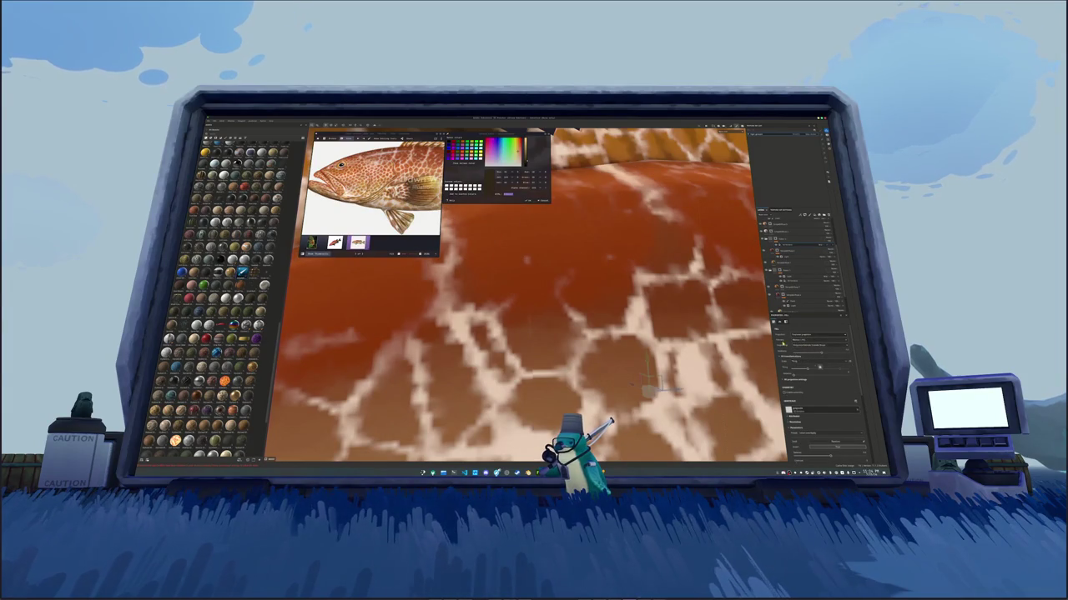
Soften the cell pattern's blending, reorder a layer, and open the curve-filter layer.
scroll(610, 312, "down", 3)
scroll(609, 312, "down", 5)
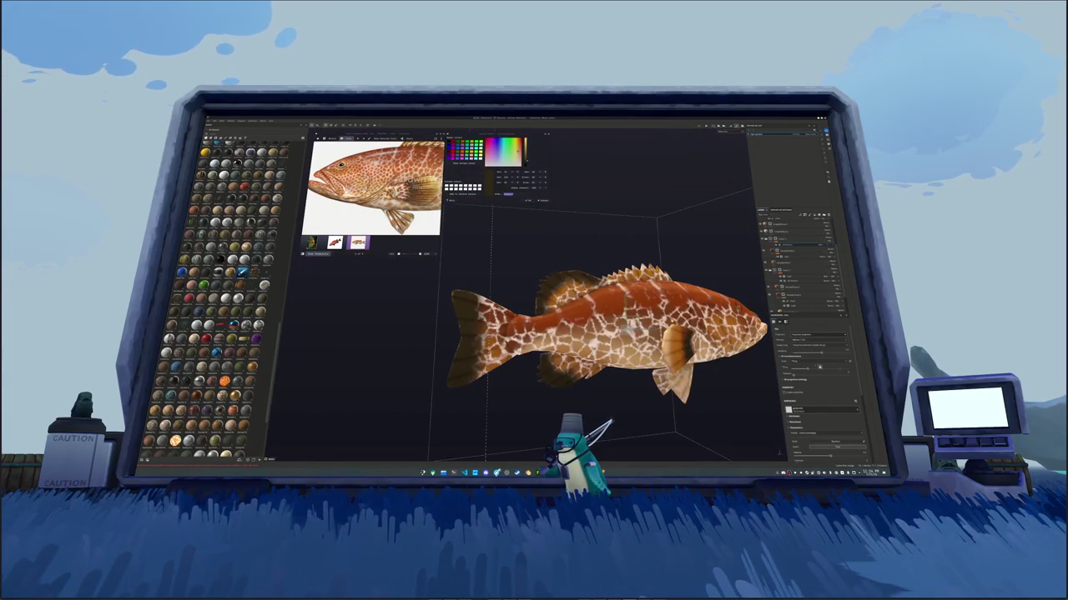
scroll(609, 312, "up", 5)
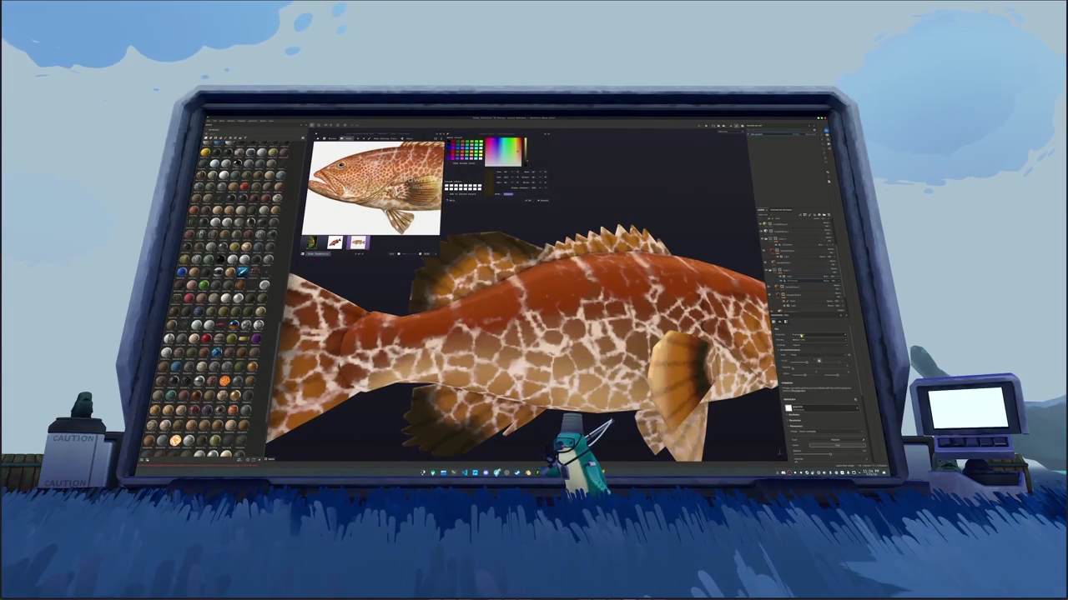
left_click(813, 345)
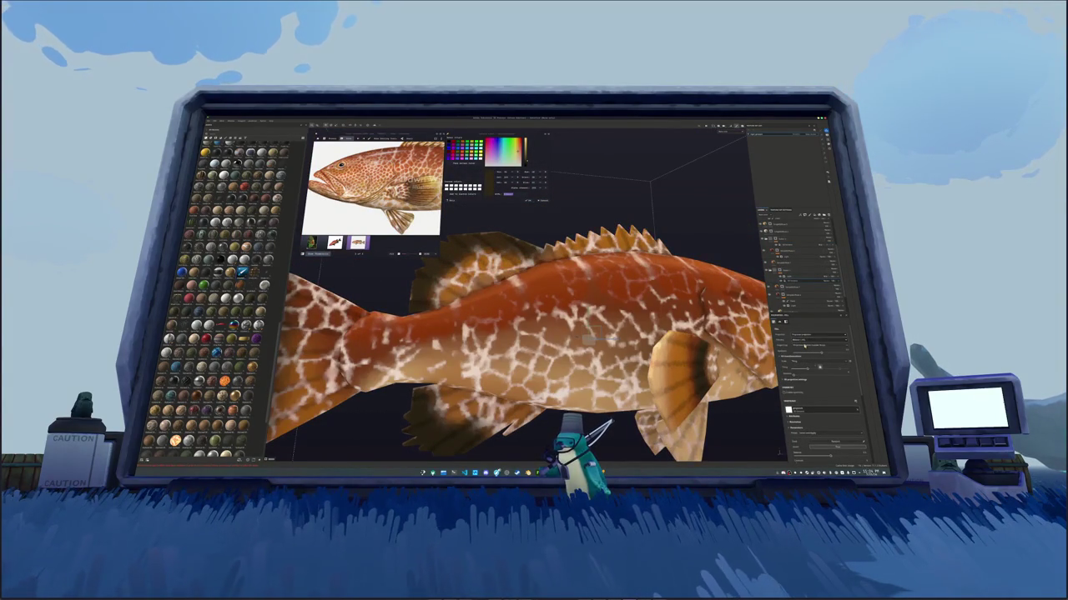
left_click_drag(801, 296, 784, 262)
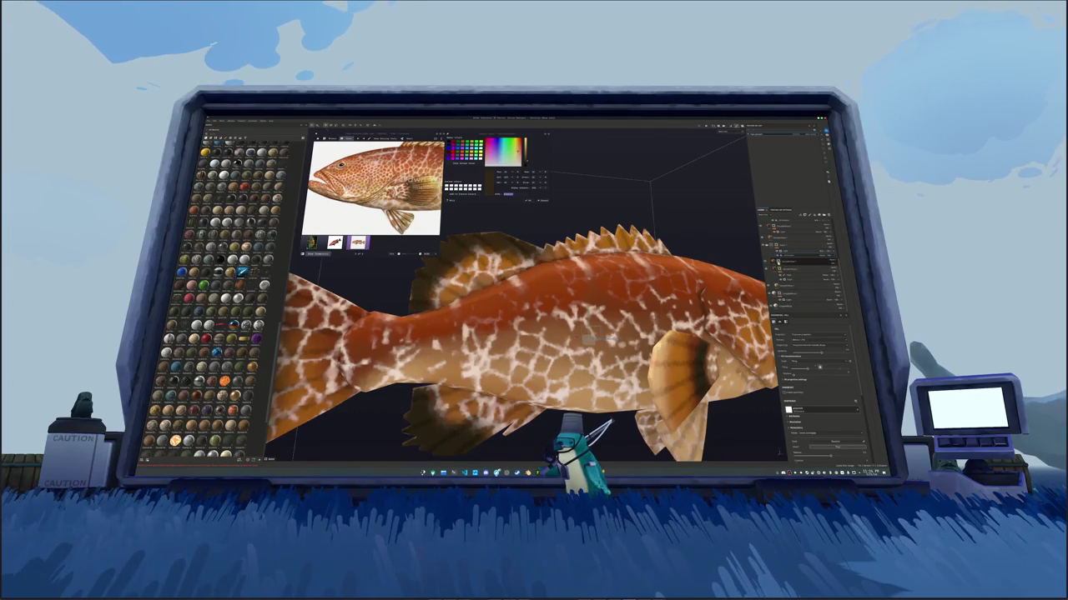
left_click(802, 297)
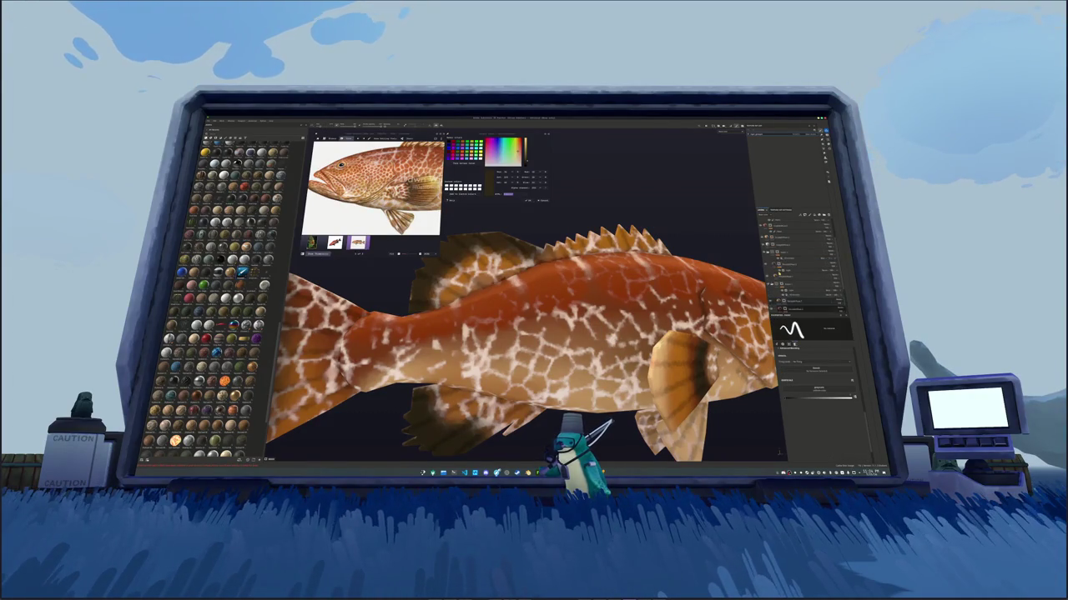
scroll(621, 368, "down", 3)
scroll(620, 368, "down", 3)
scroll(620, 368, "down", 3)
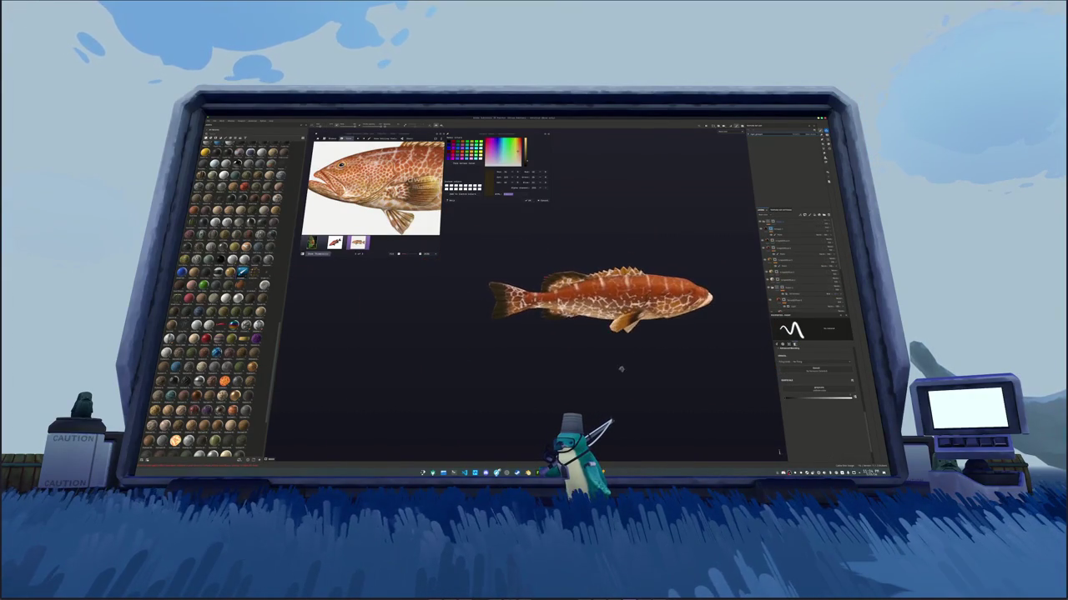
scroll(621, 369, "up", 3)
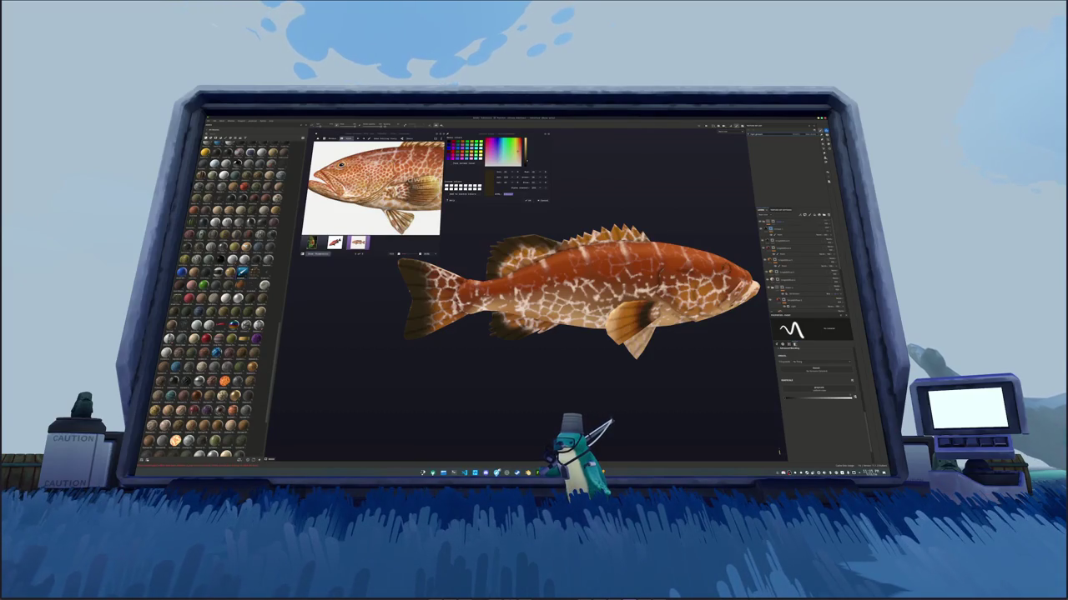
Preview a layer's mask, check the colour setting of the layer above, and return to the textured view.
scroll(579, 292, "down", 2)
left_click_drag(575, 268, 439, 266, "alt")
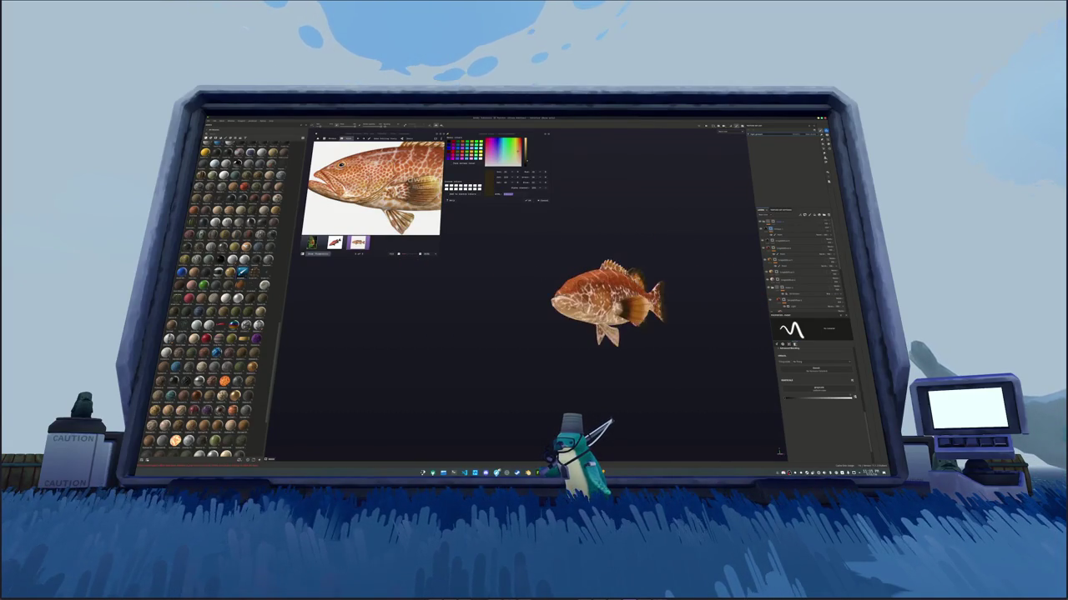
scroll(438, 267, "up", 2)
scroll(438, 267, "up", 1)
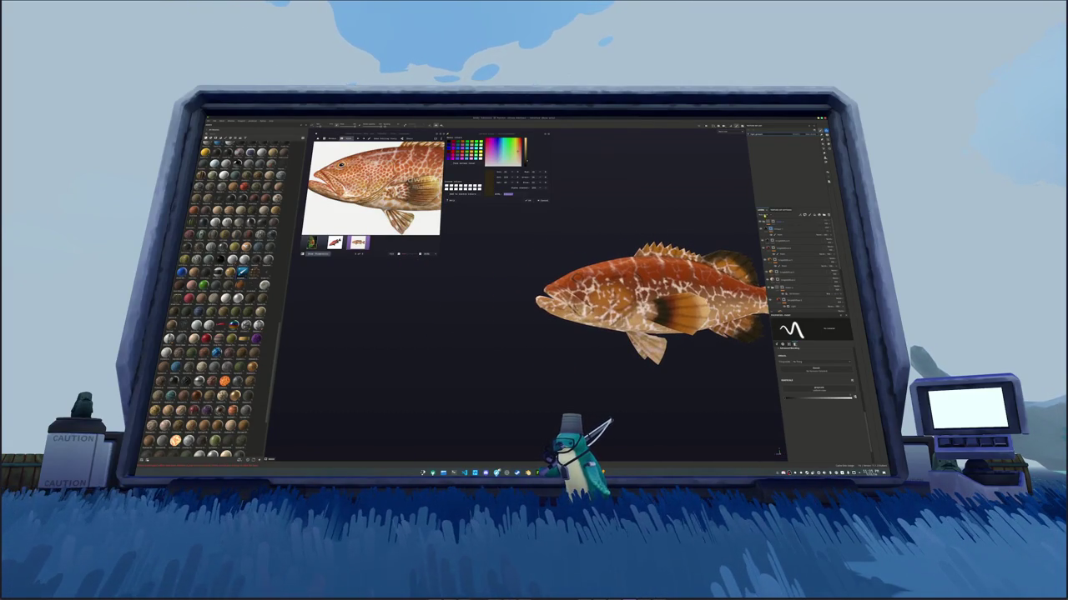
left_click(784, 226)
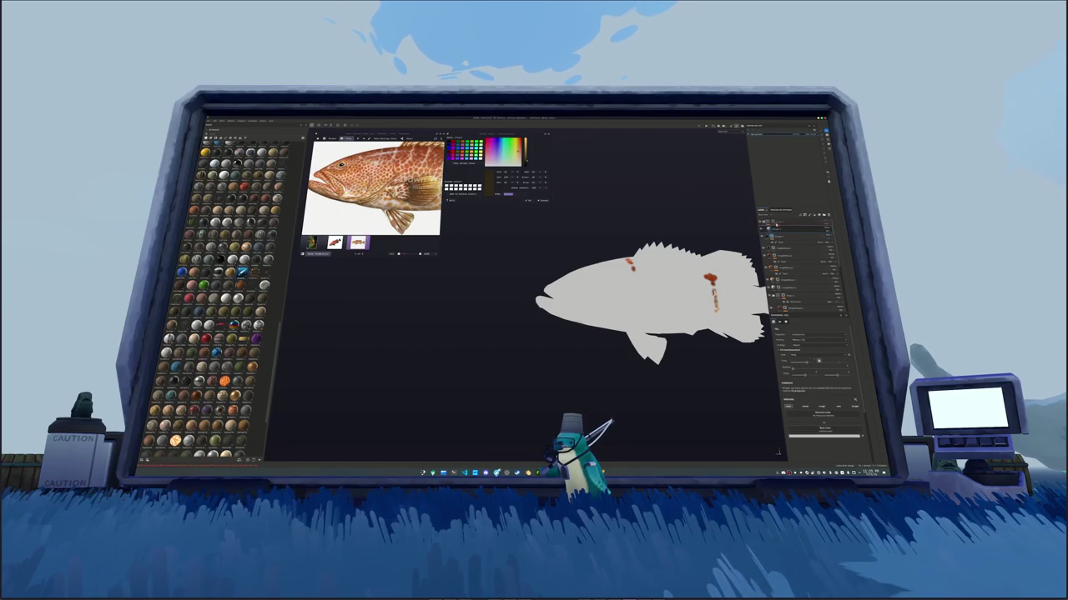
left_click(779, 227)
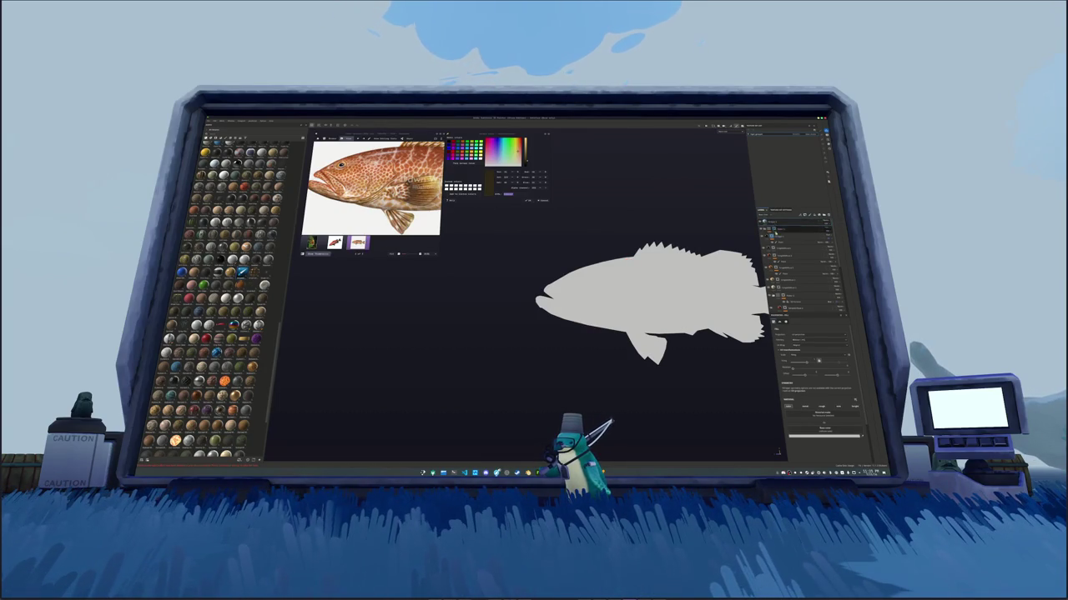
left_click(809, 438)
left_click(813, 365)
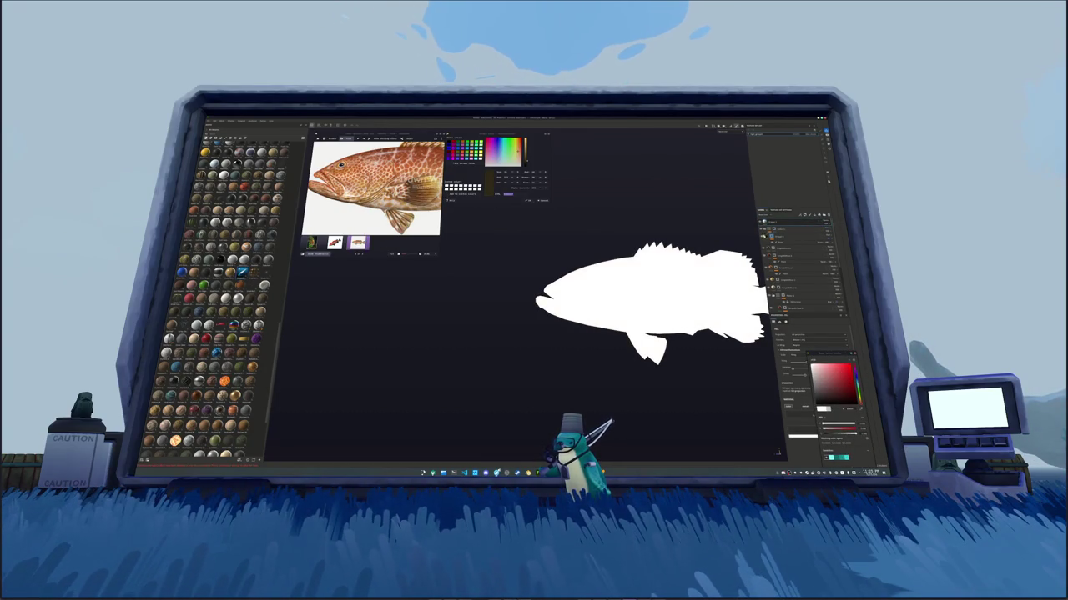
left_click(543, 258)
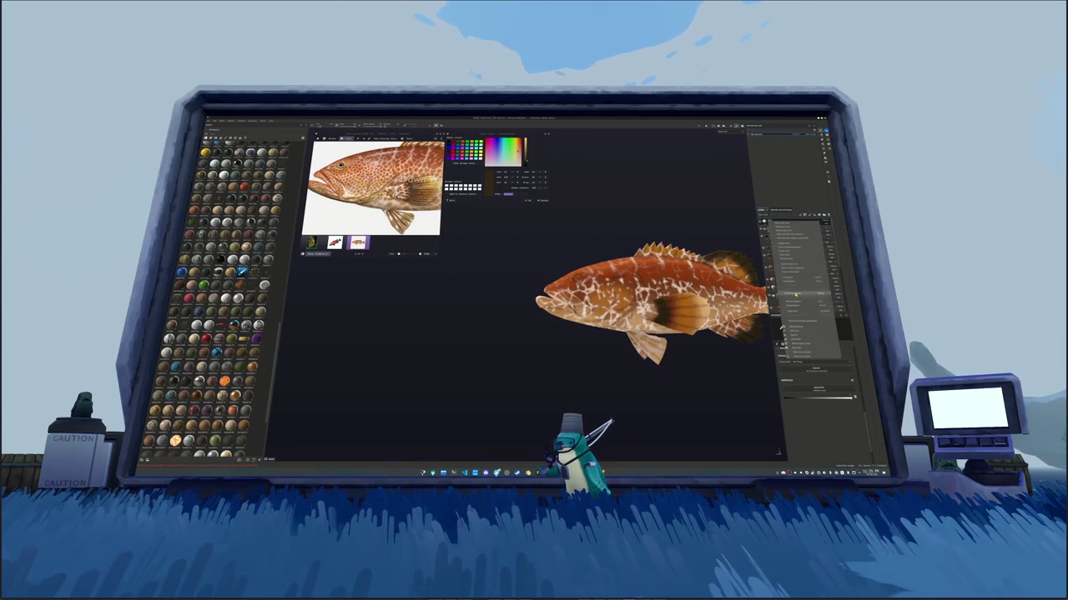
scroll(555, 280, "up", 3)
scroll(555, 279, "up", 3)
scroll(555, 279, "up", 1)
scroll(555, 279, "up", 2)
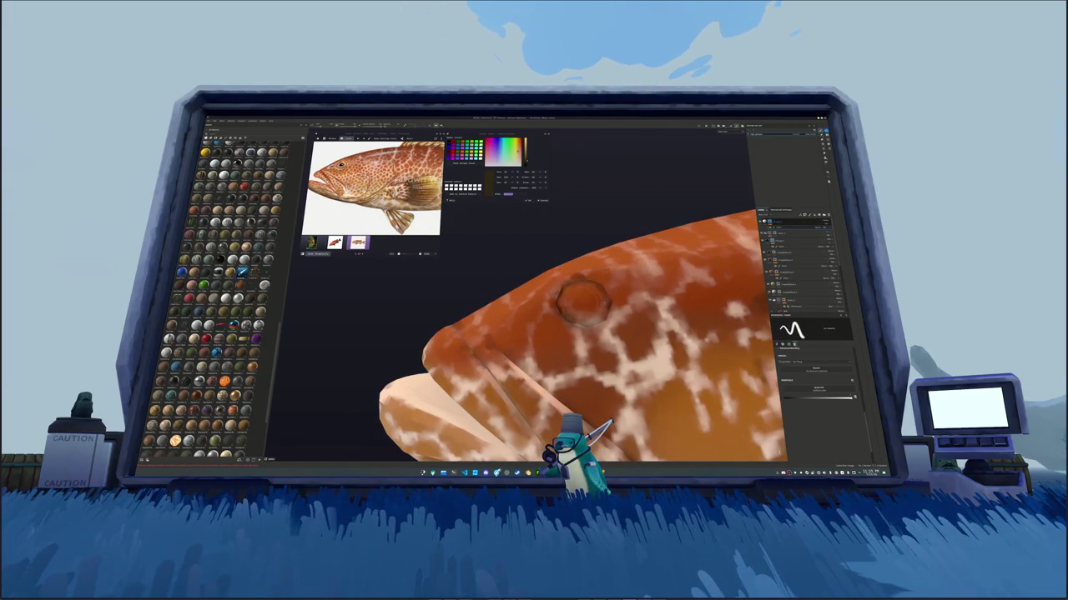
Dab white on the fish's eye, add a new layer, and undo an inversion to keep the dark pupil.
left_click(583, 301)
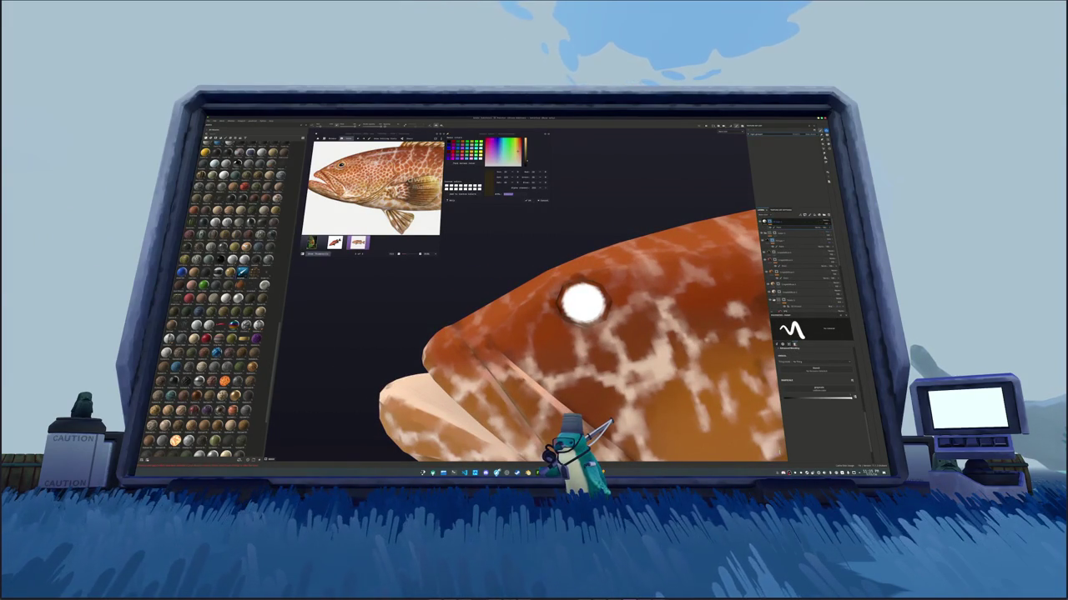
key("ctrl+shift+n")
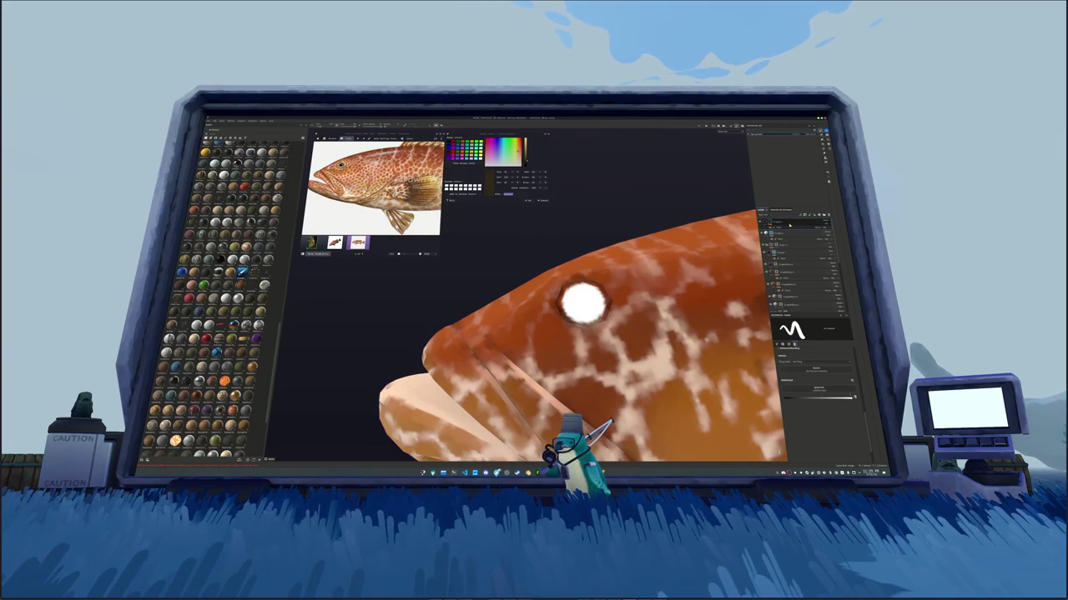
left_click(793, 229)
left_click(819, 407)
left_click(792, 221)
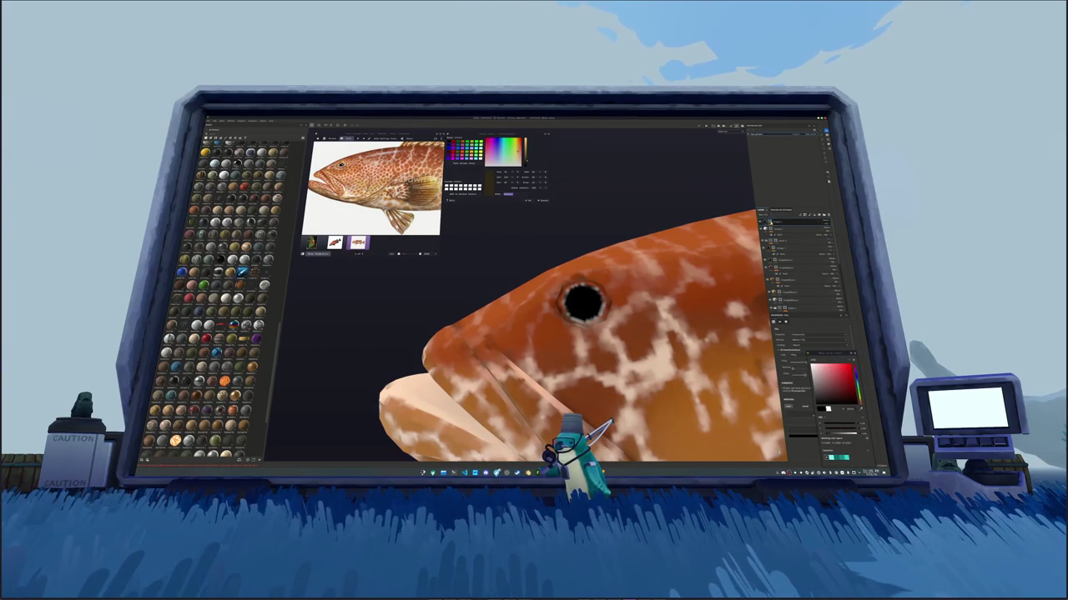
key("ctrl+i")
scroll(575, 334, "up", 2)
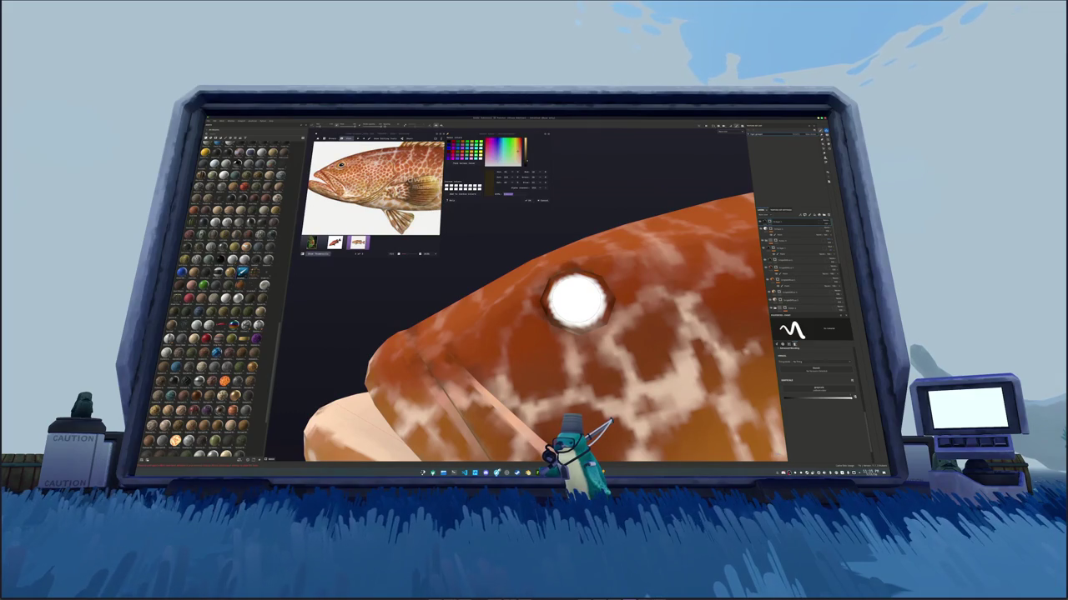
key("ctrl+z")
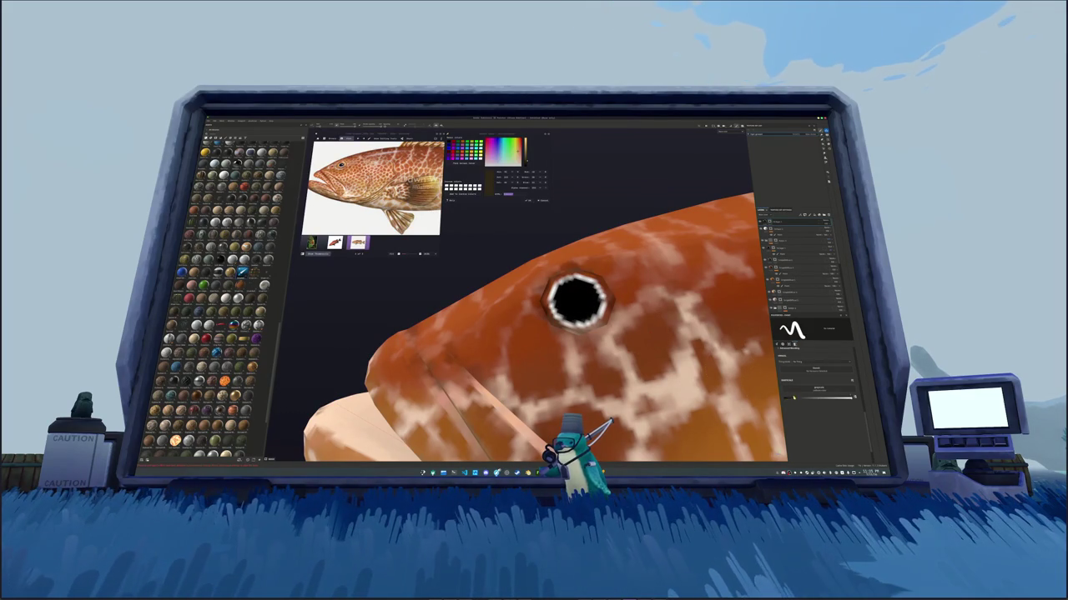
Pan out to show the whole grouper, then start saving and open a subfolder in the file dialog.
scroll(559, 288, "up", 3)
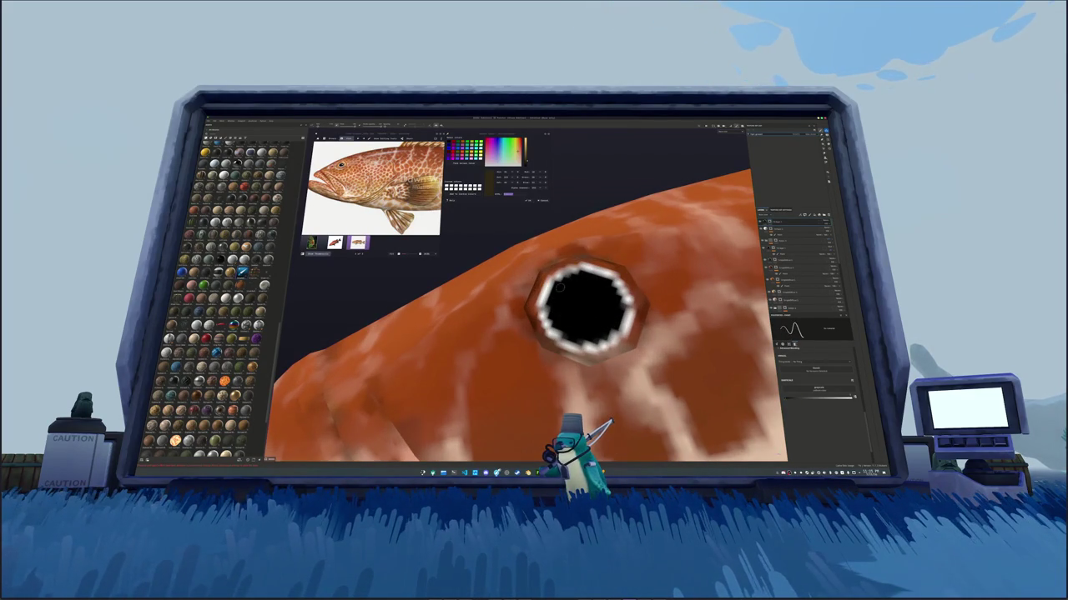
scroll(566, 286, "down", 3)
scroll(565, 286, "down", 3)
middle_click_drag(659, 342, 568, 317)
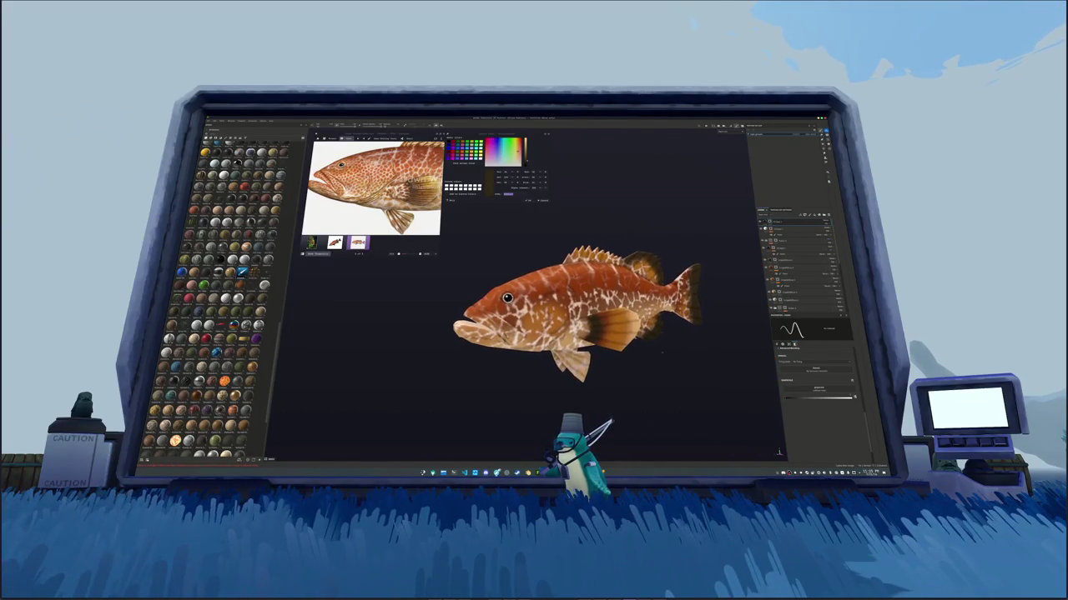
key("ctrl+s")
double_click(483, 250)
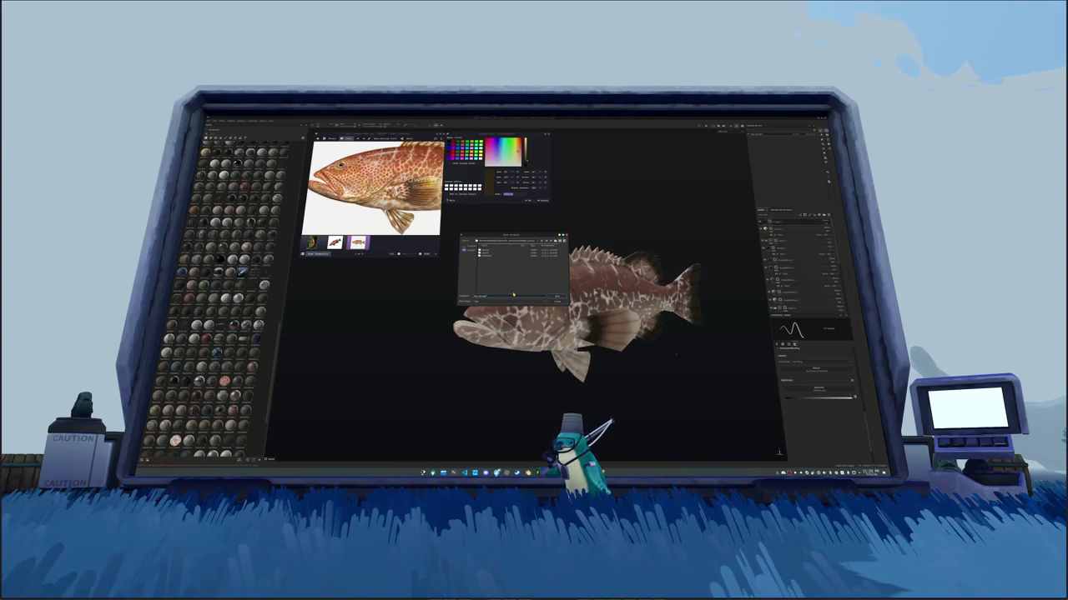
Set the export output folder and export the fish's textures.
key("Return")
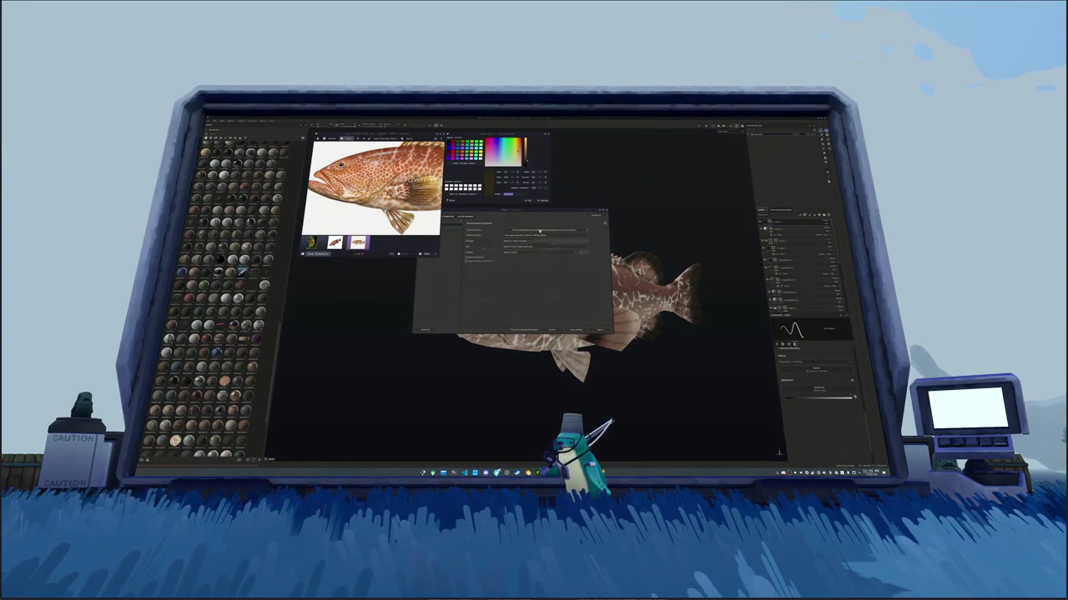
left_click(540, 231)
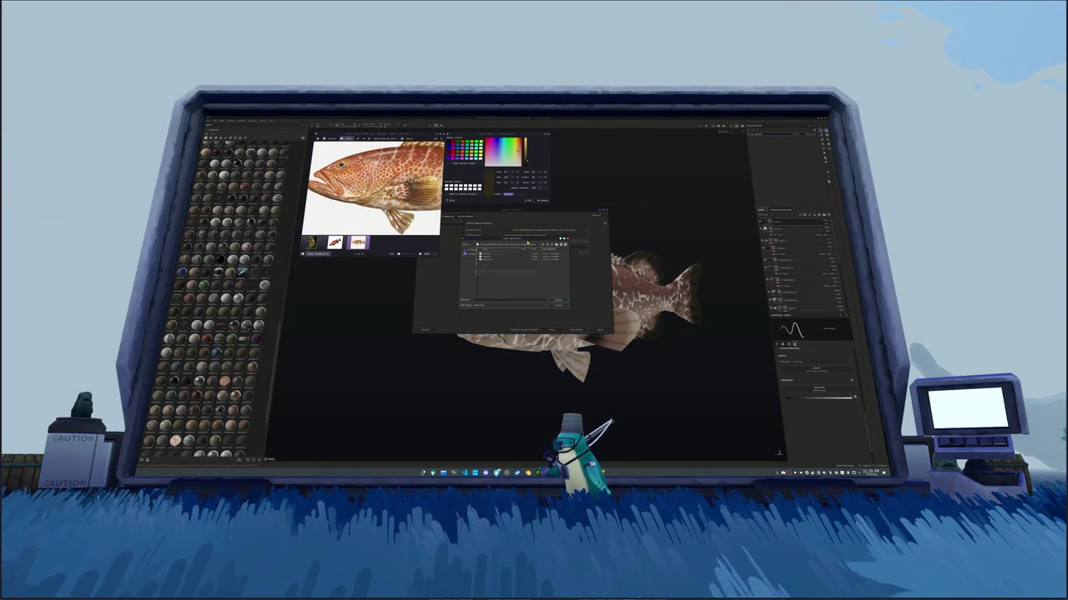
mouse_move(534, 240)
left_mouse_down()
mouse_move(609, 289)
mouse_move(617, 222)
left_mouse_up()
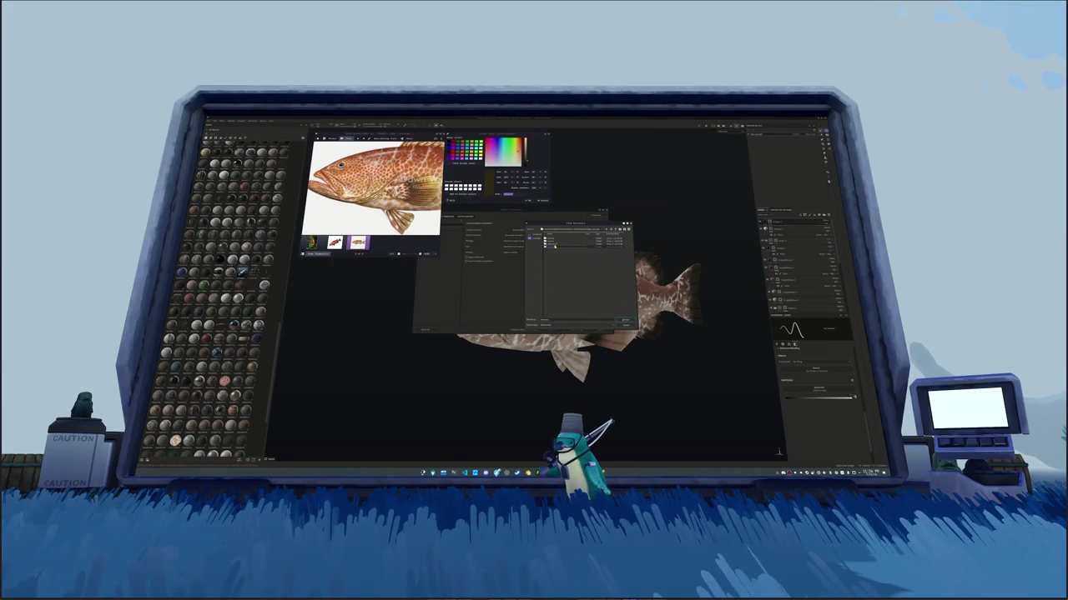
left_click(550, 242)
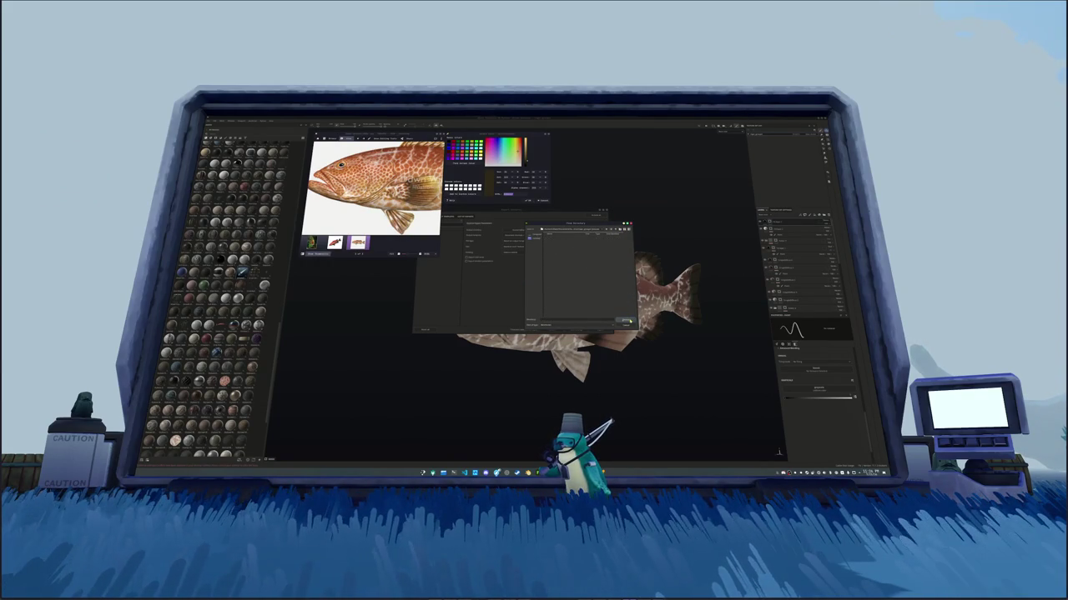
key("Return")
key("Return")
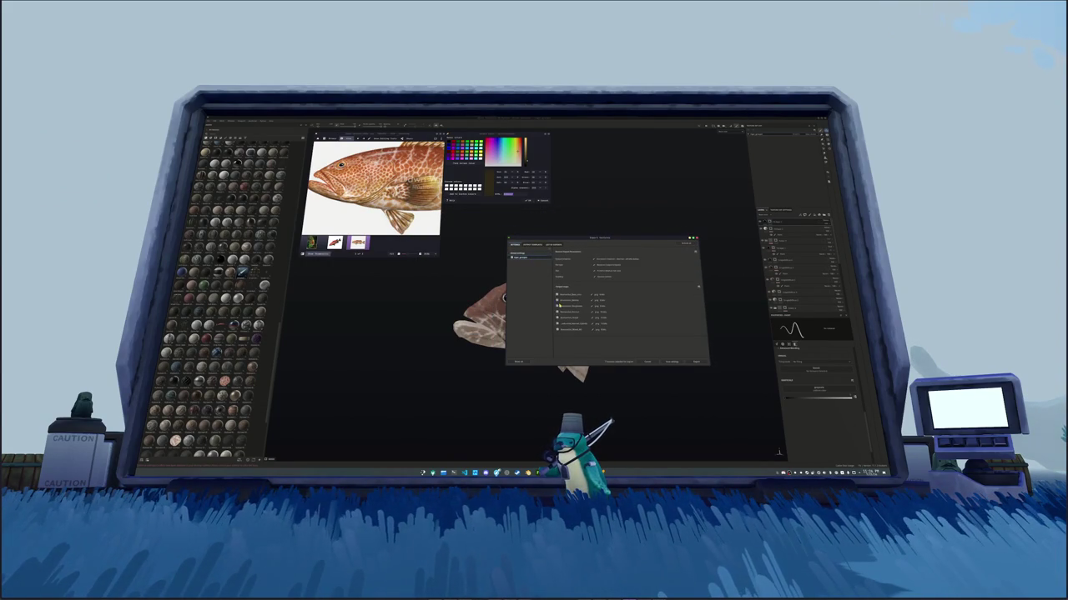
left_click(695, 361)
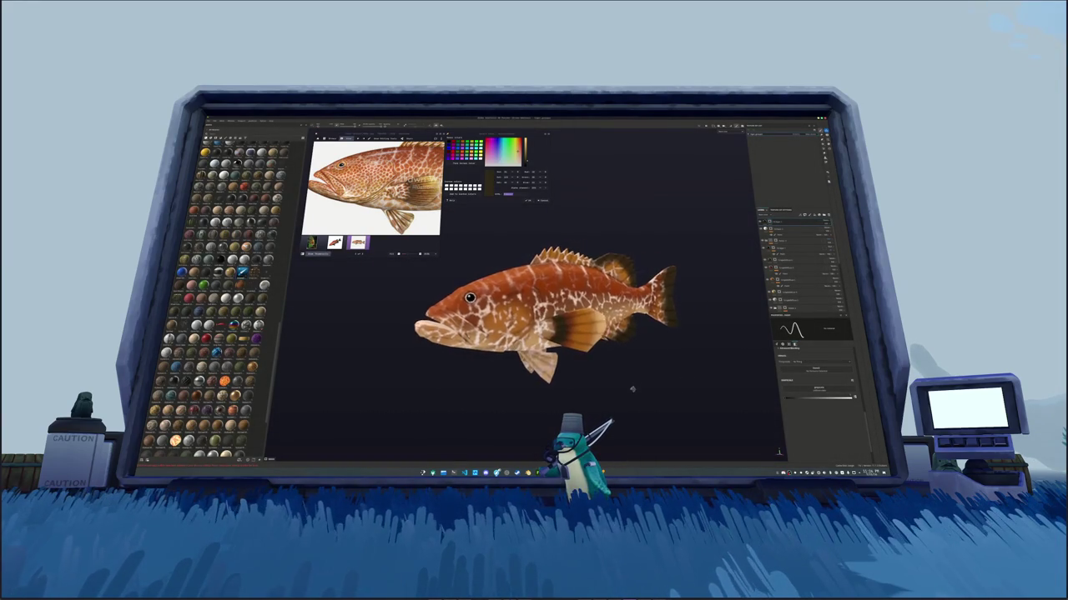
Orbit the fish to check the new textures, then switch to the Godot editor.
left_click_drag(689, 389, 627, 245, "alt")
left_click_drag(636, 298, 633, 389, "alt")
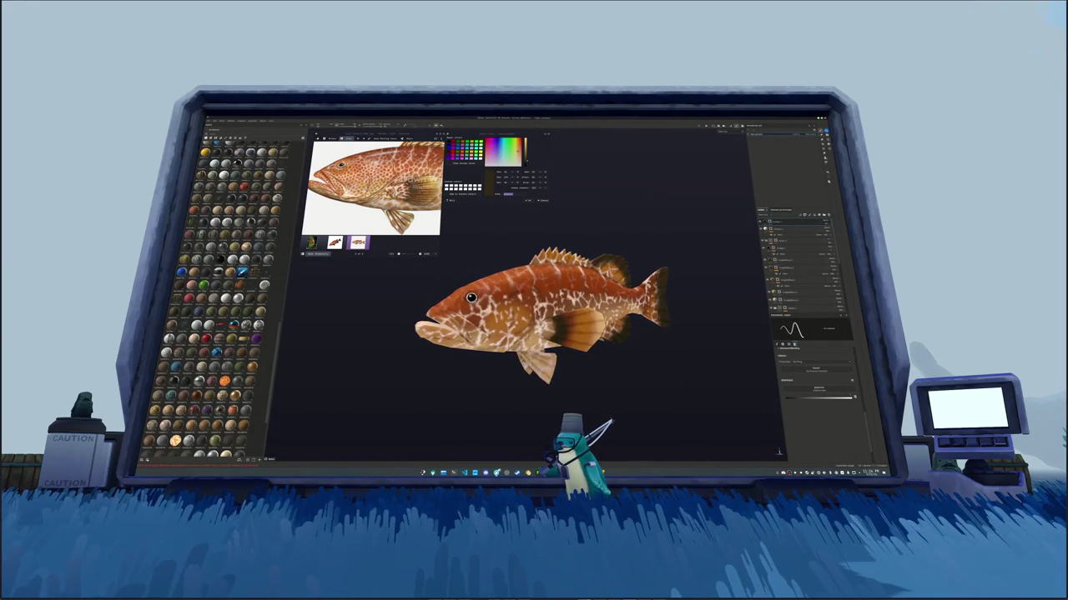
key("alt+Tab")
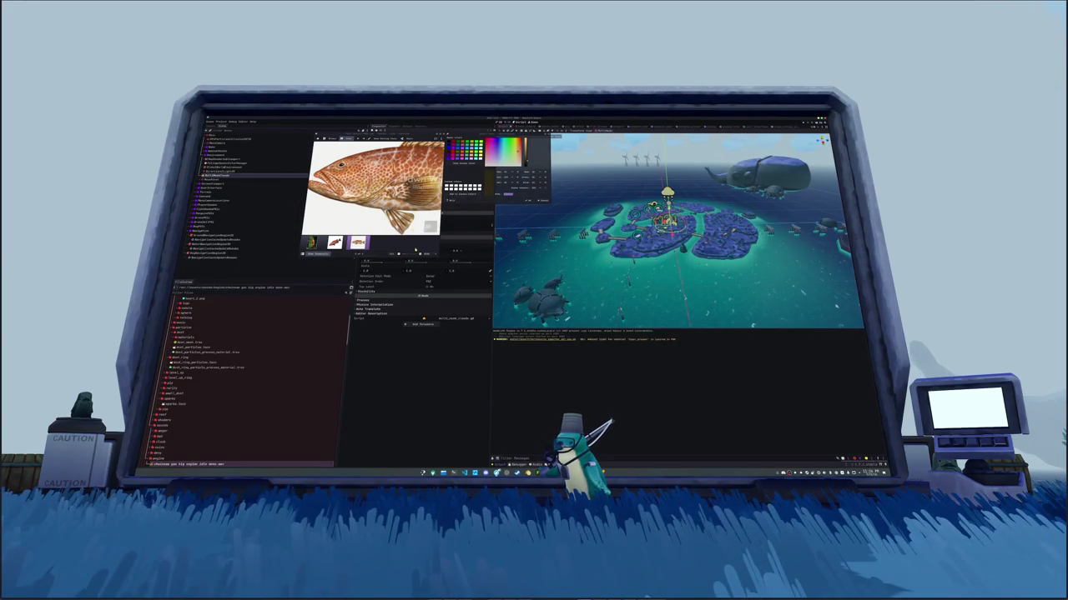
Close the fish reference windows, switch to the other scene, save it, and run the project with F5.
left_click(544, 134)
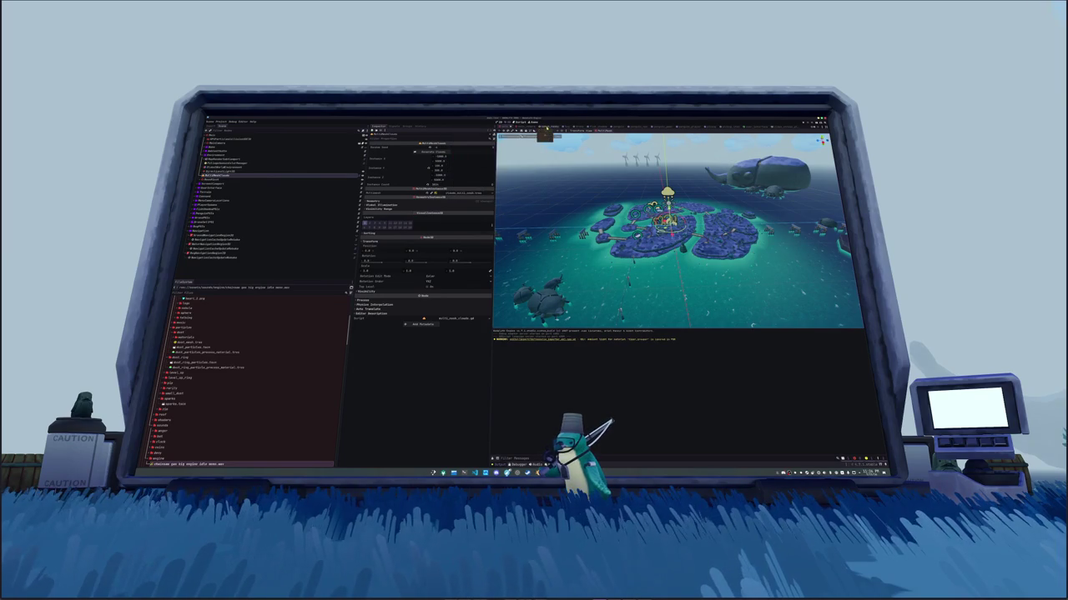
left_click(544, 131)
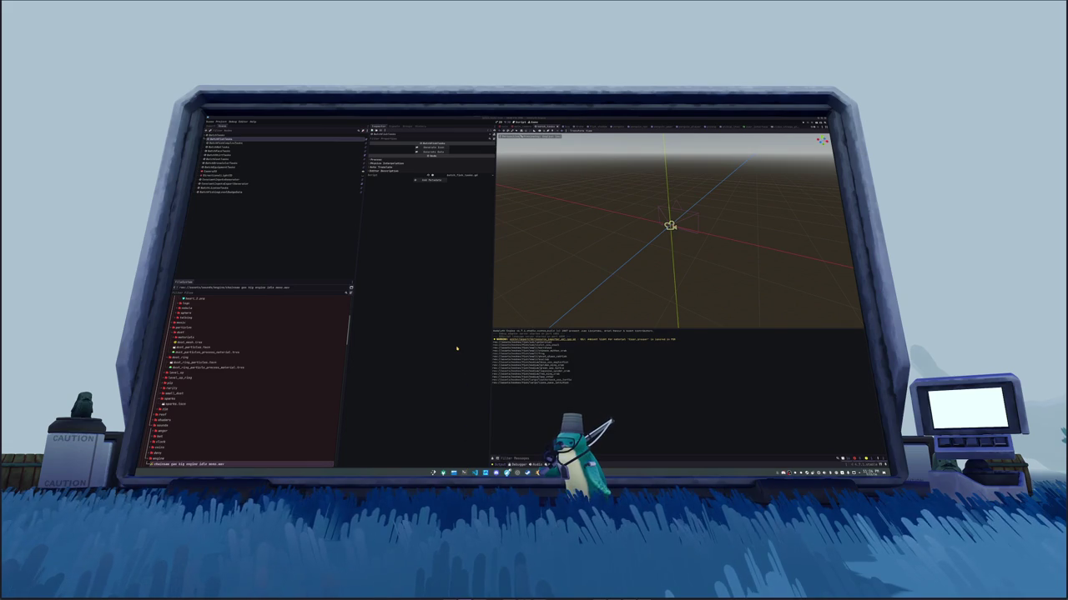
key("ctrl+s")
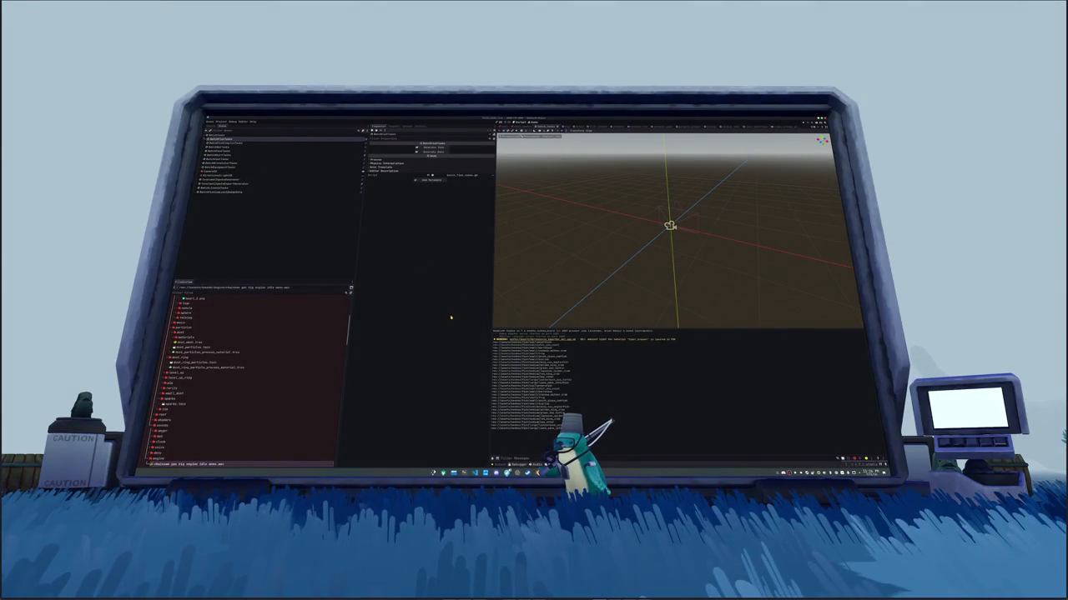
key("F5")
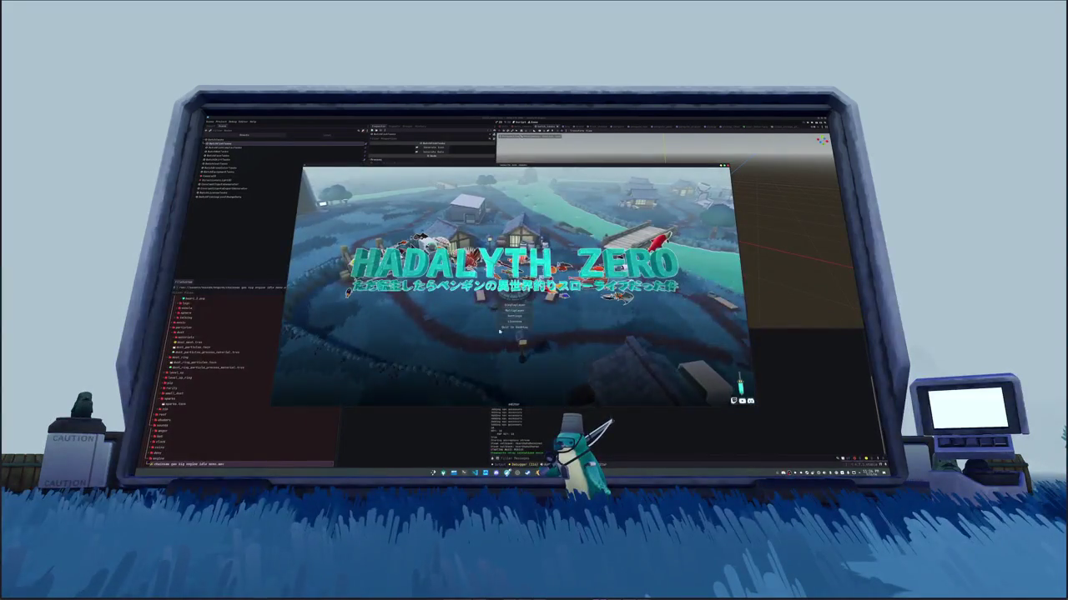
Play from the title menu, try Equip on the fish in the inventory, then relaunch with F5.
left_click(515, 305)
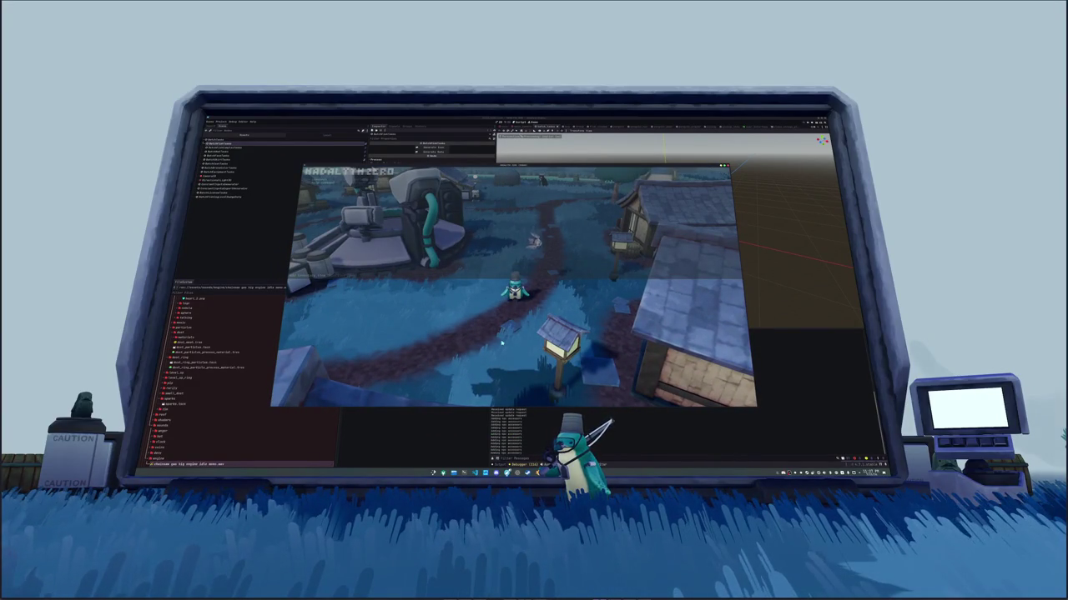
key("i")
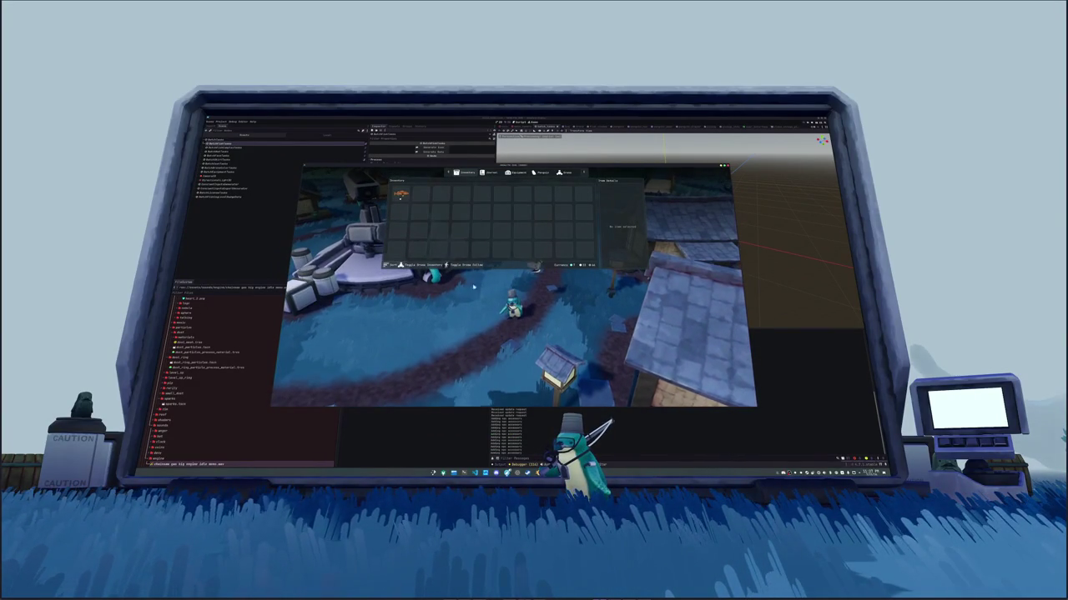
left_click(401, 196)
left_click(402, 200)
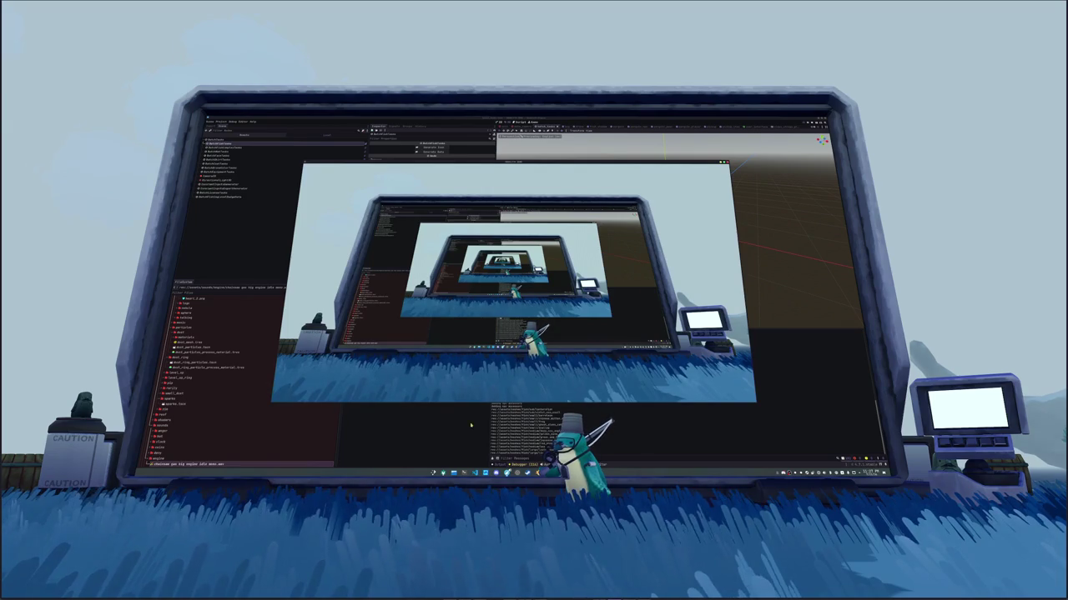
key("F5")
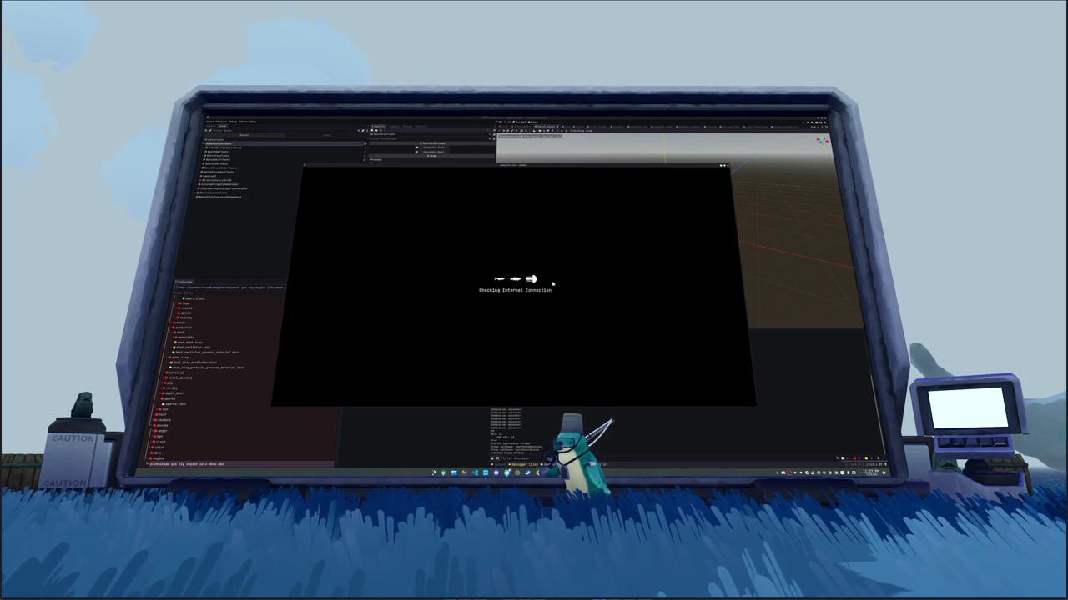
Click Play, open the inventory with Tab, and equip the fish on the penguin.
left_click(522, 307)
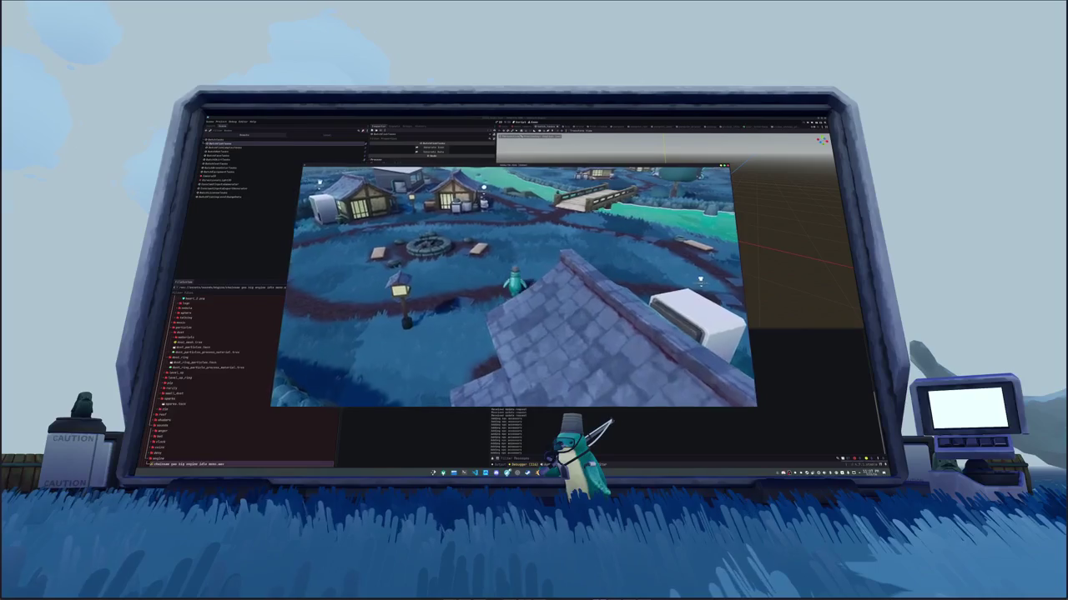
key("Tab")
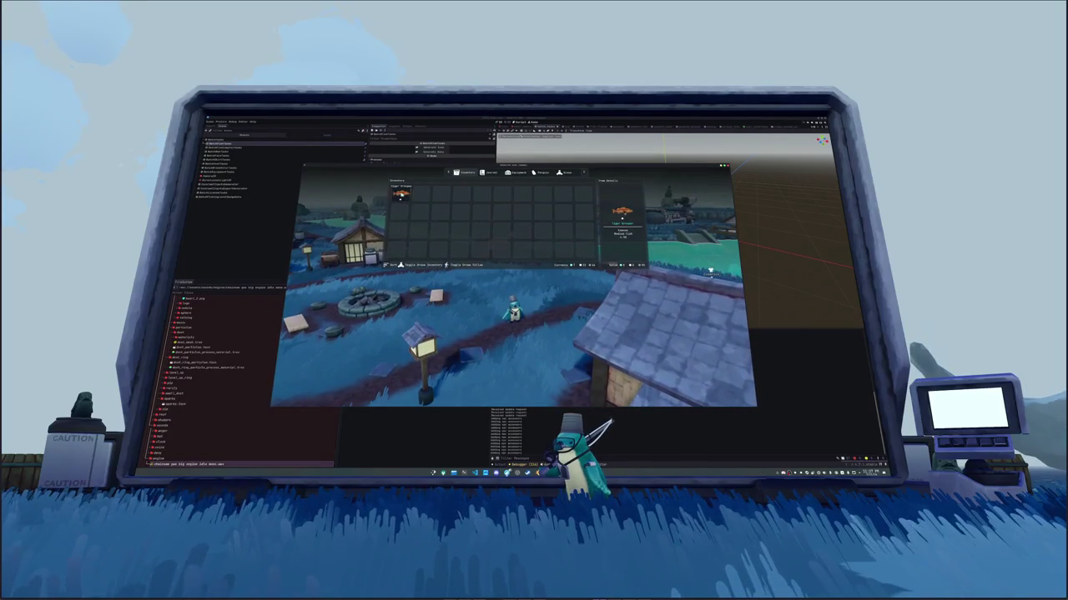
left_click(409, 201)
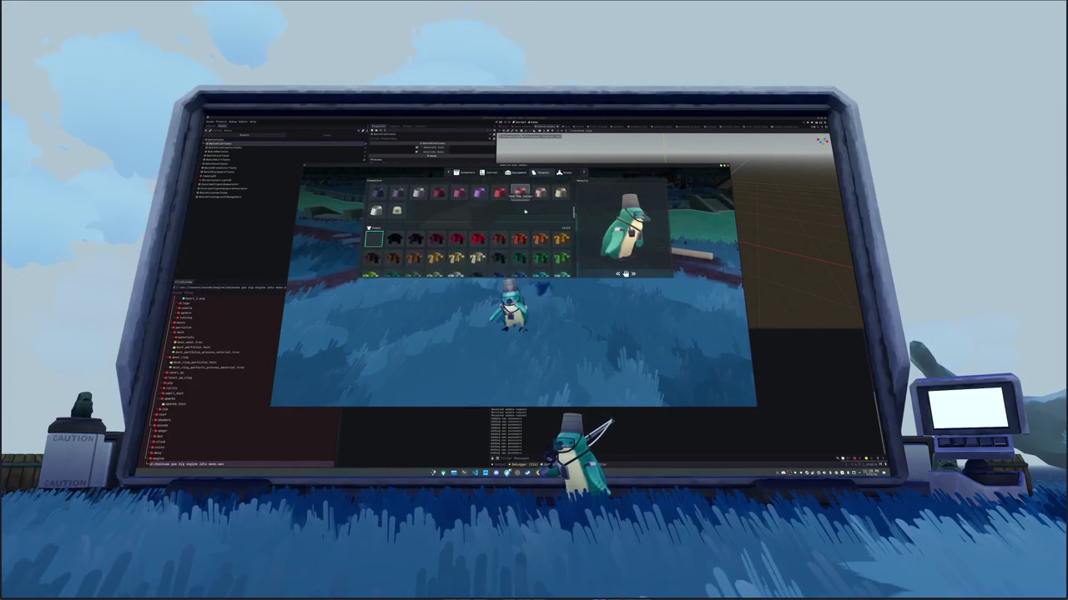
Put the black tricorne hat on the penguin and close the hat menu.
scroll(524, 210, "down", 1)
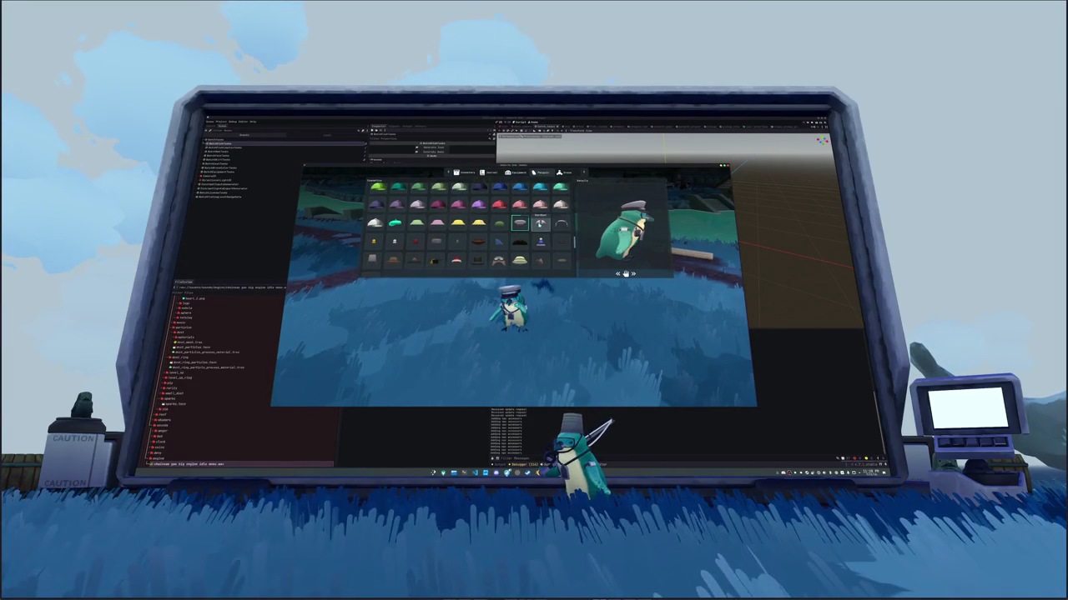
left_click(520, 240)
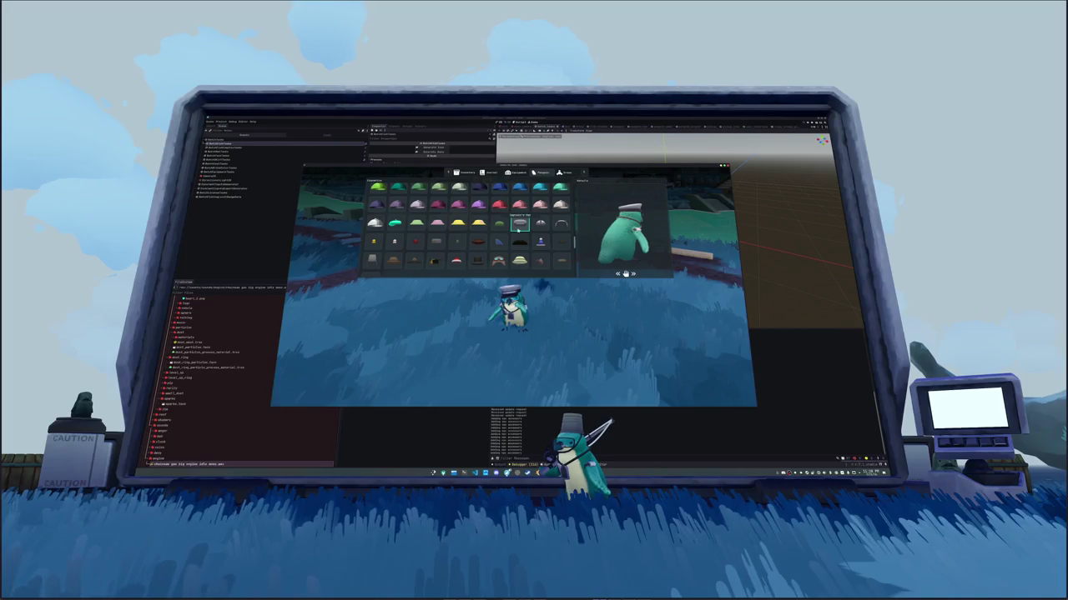
key("Escape")
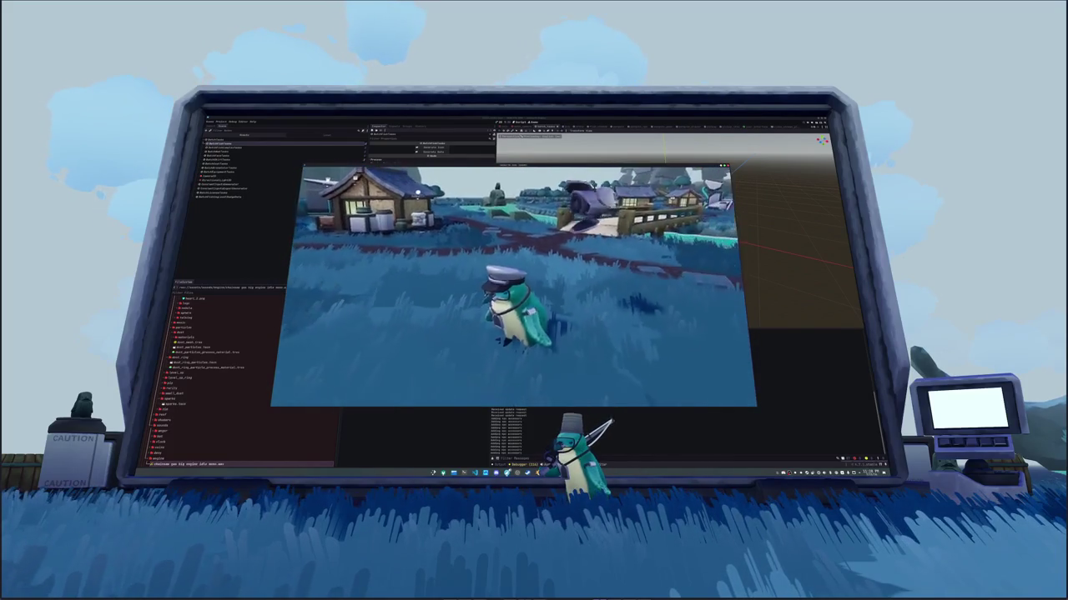
Reopen the wardrobe, flip between hat and outfit categories, and dress the penguin in the skeleton outfit.
key("Tab")
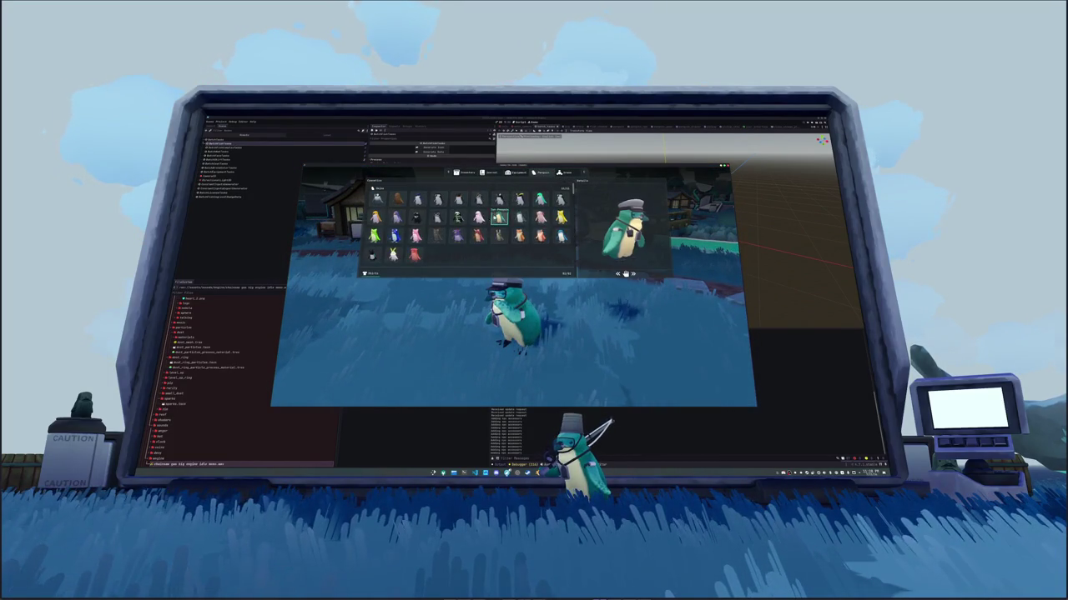
key("e")
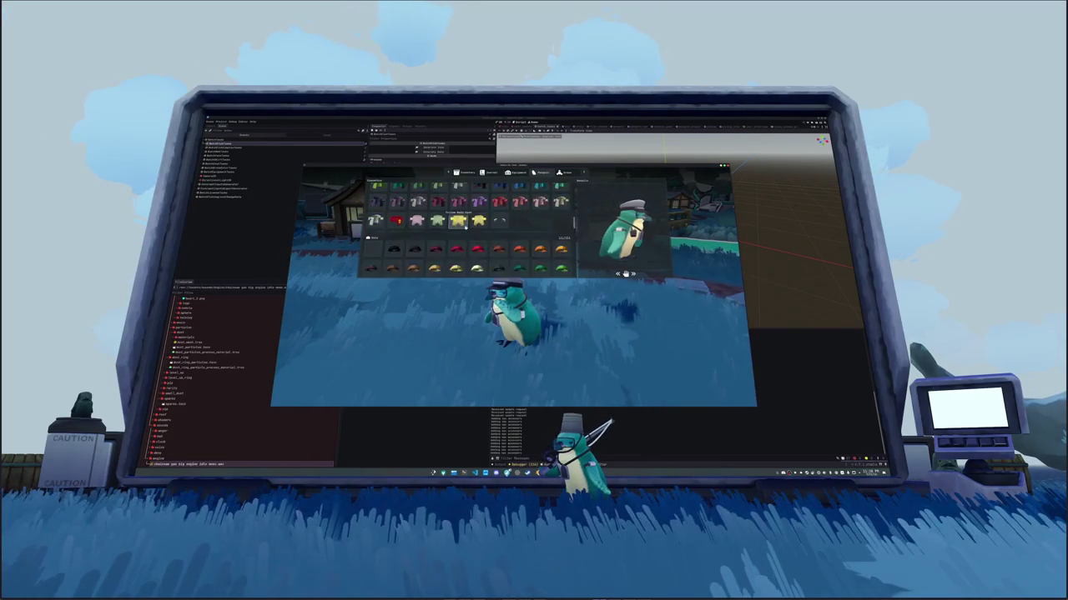
key("q")
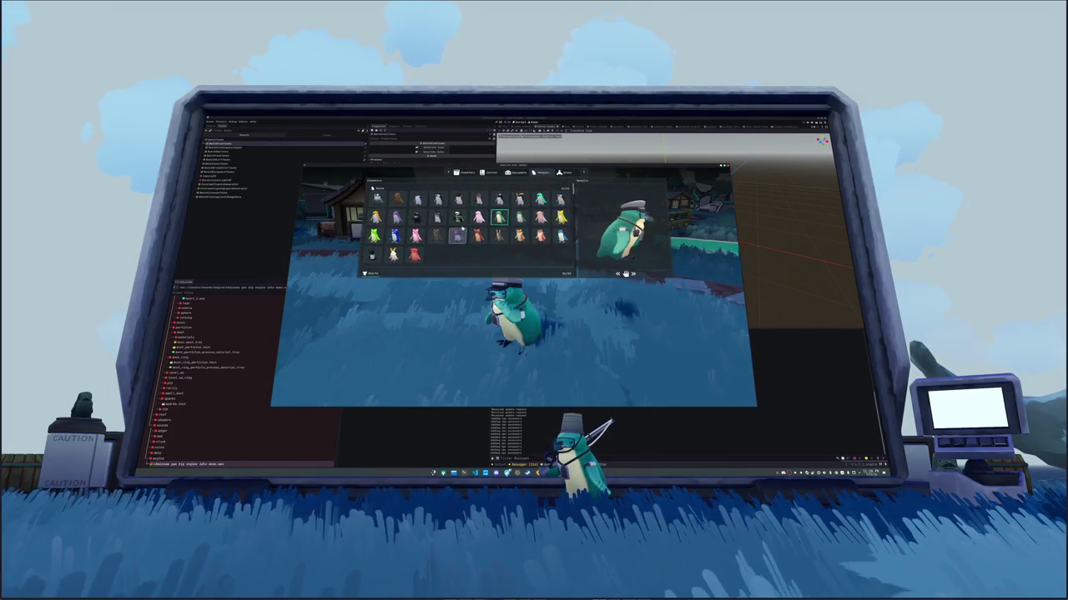
left_click(457, 218)
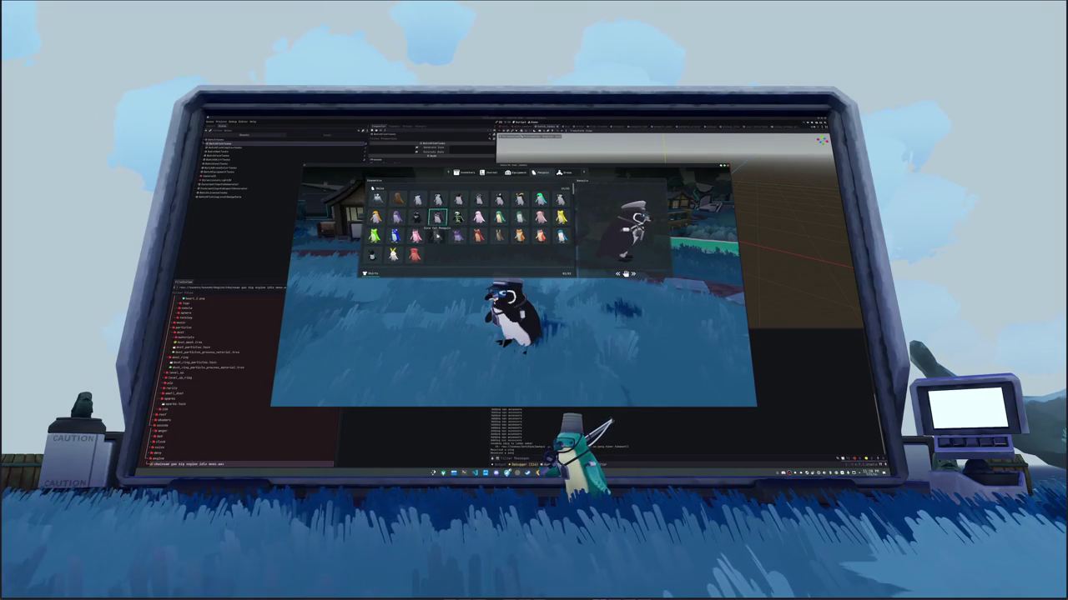
Try the dark, purple, orange fox, red and blue penguin skins.
left_click(436, 237)
left_click(457, 237)
left_click(498, 236)
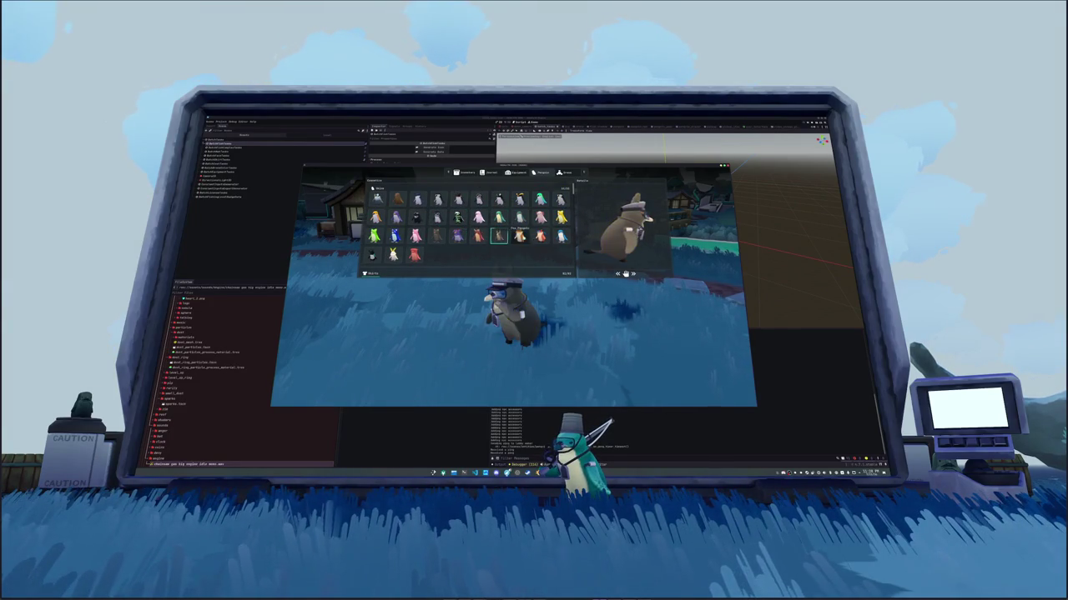
left_click(519, 237)
left_click(539, 237)
left_click(561, 237)
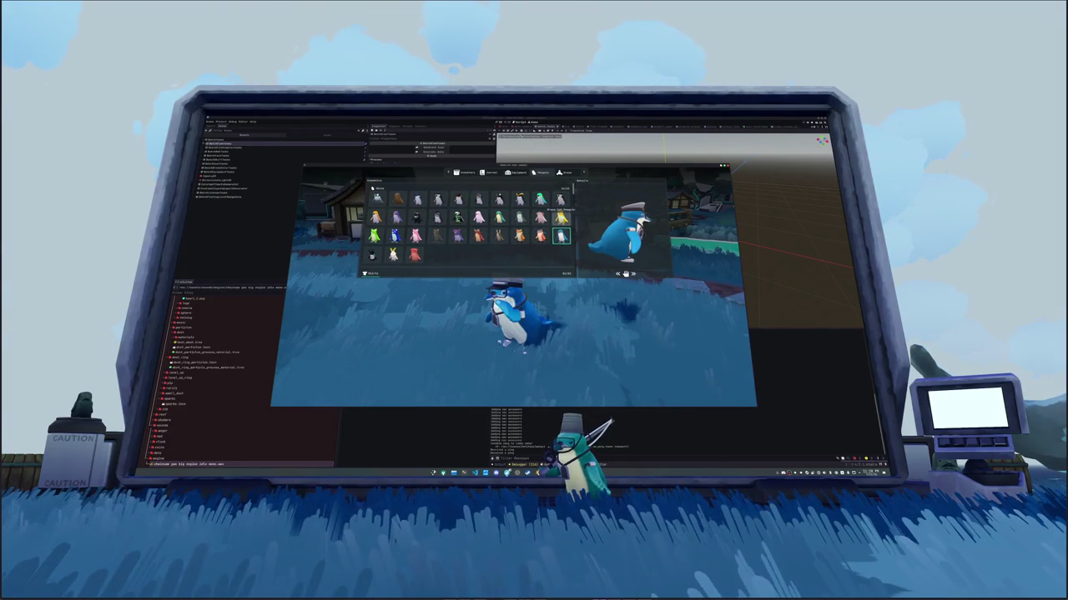
Cycle through yellow, green-teal, mint, pink, dark green and grey skins.
left_click(560, 217)
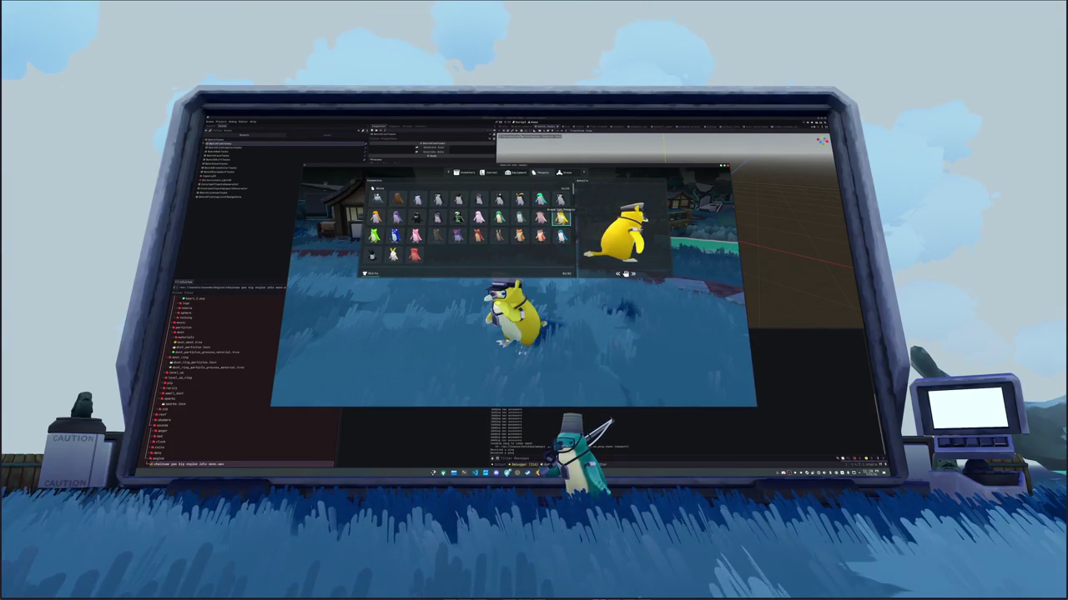
left_click(518, 217)
left_click(498, 216)
left_click(519, 217)
left_click(498, 217)
left_click(477, 216)
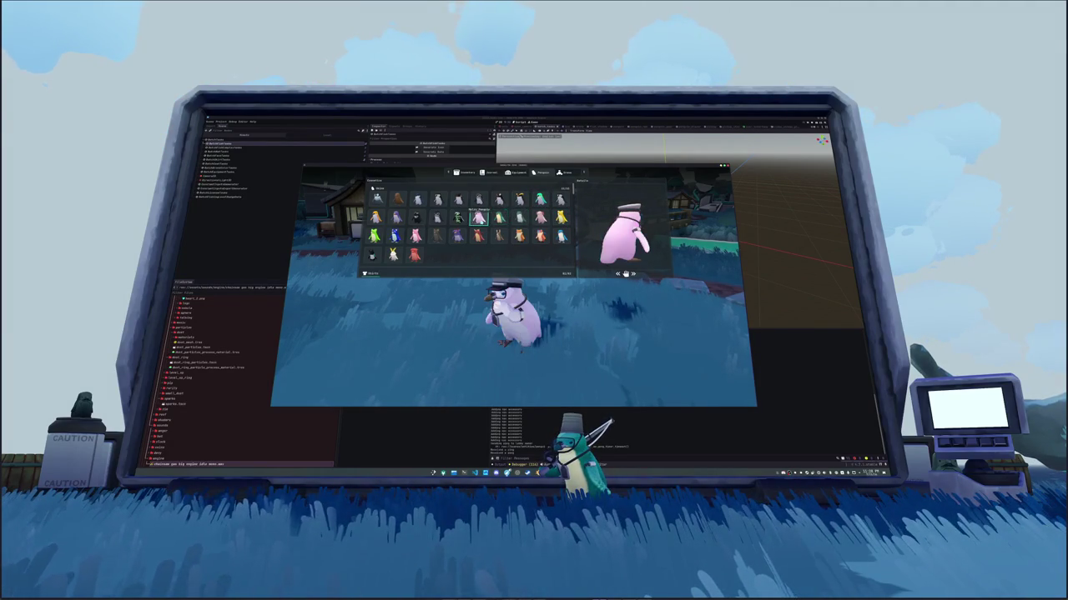
left_click(498, 217)
left_click(477, 217)
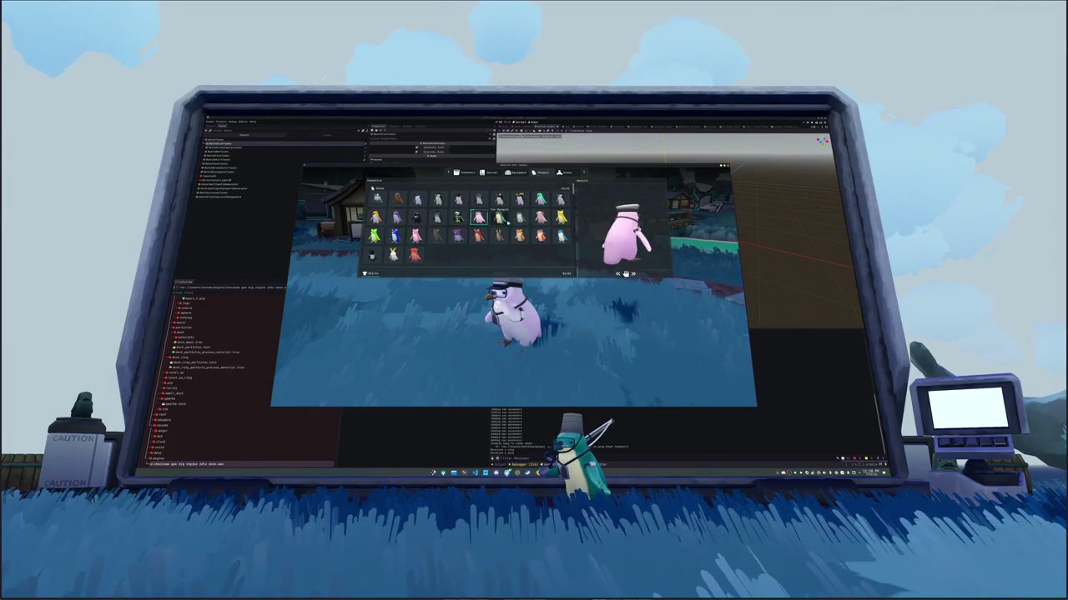
left_click(519, 217)
left_click(437, 217)
Try the brown, white and dark navy skins, settle on green, and leave the game with F8.
left_click(397, 199)
left_click(377, 199)
left_click(397, 198)
left_click(417, 198)
left_click(498, 217)
key("F8")
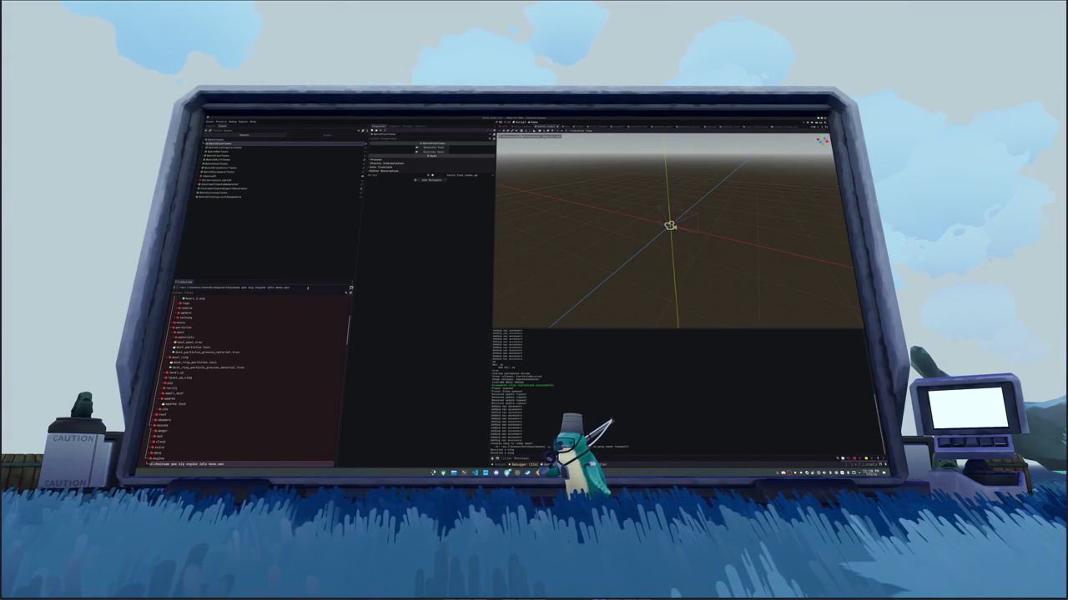
Select the penguin fur shell outline shader material in FileSystem, then bring the running game back.
left_click(246, 356)
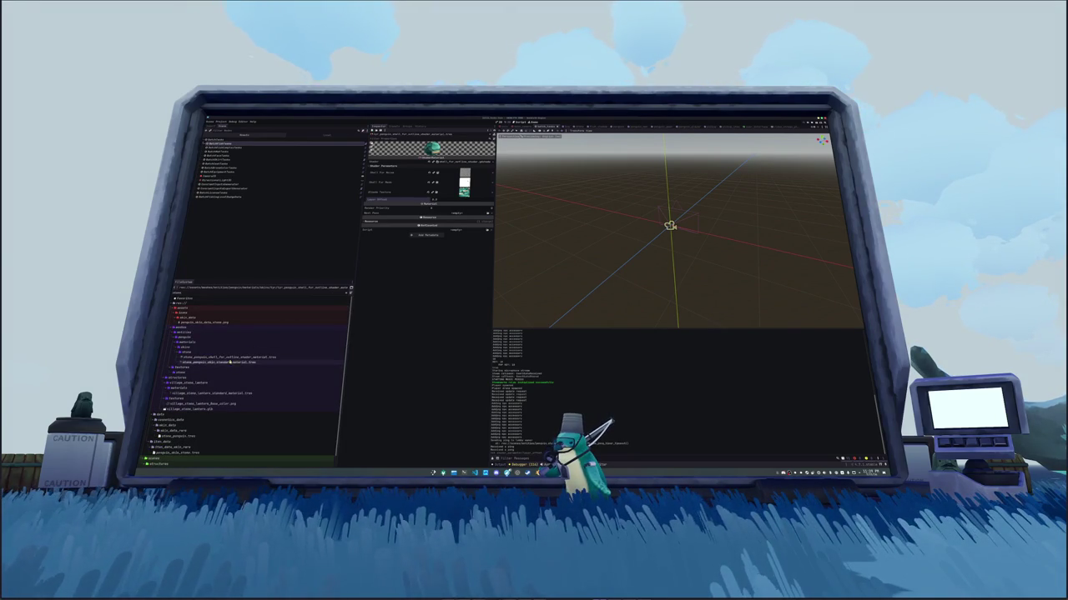
left_click(222, 357)
key("F5")
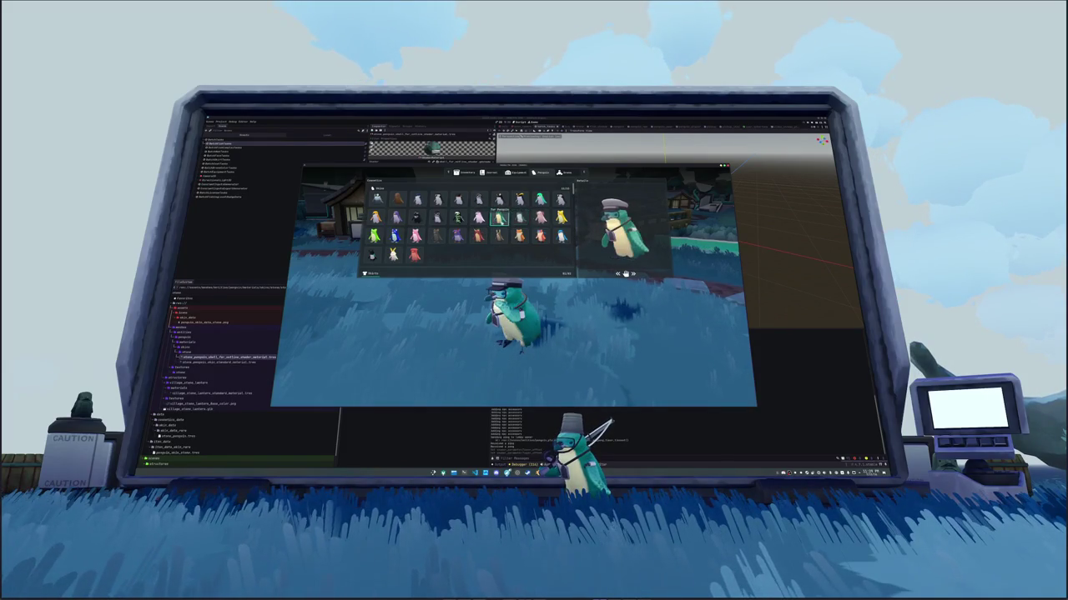
Close the wardrobe and walk the penguin across the bridge into the village toward the water.
key("Escape")
key("w")
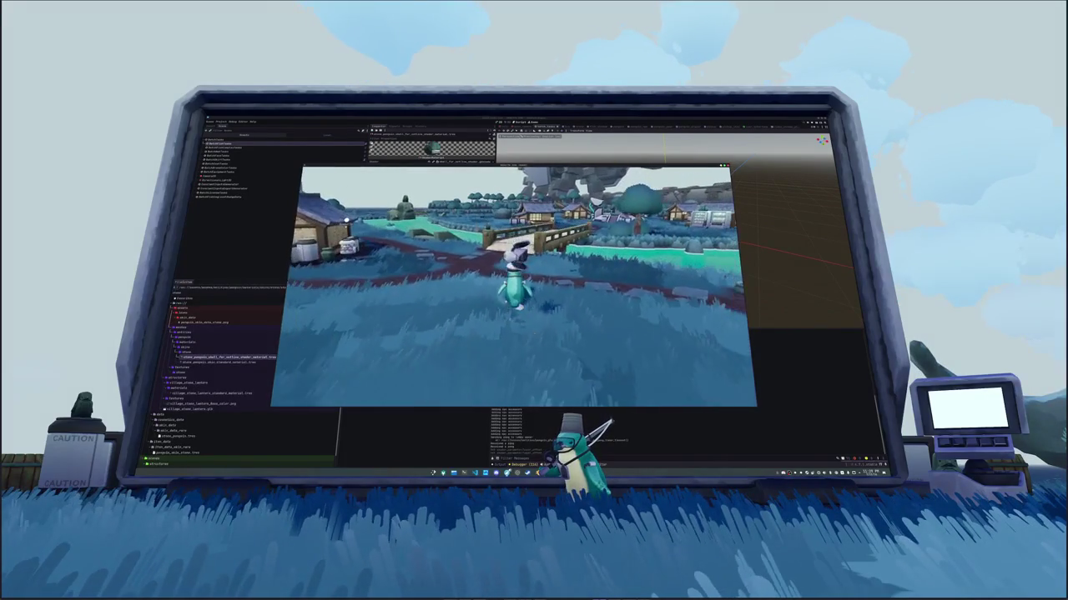
key("w")
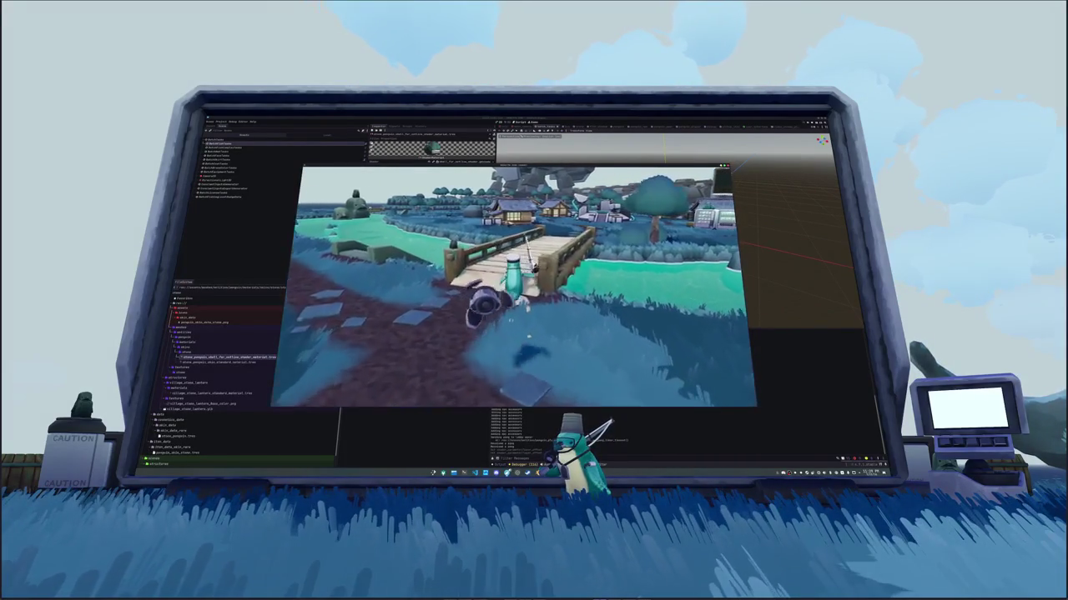
key("w")
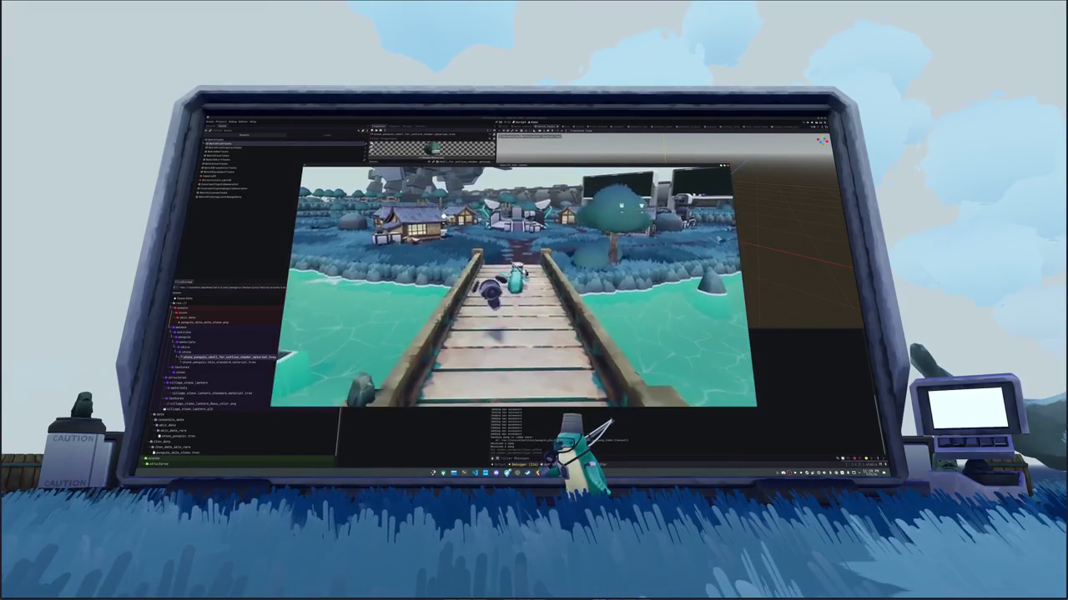
key("w")
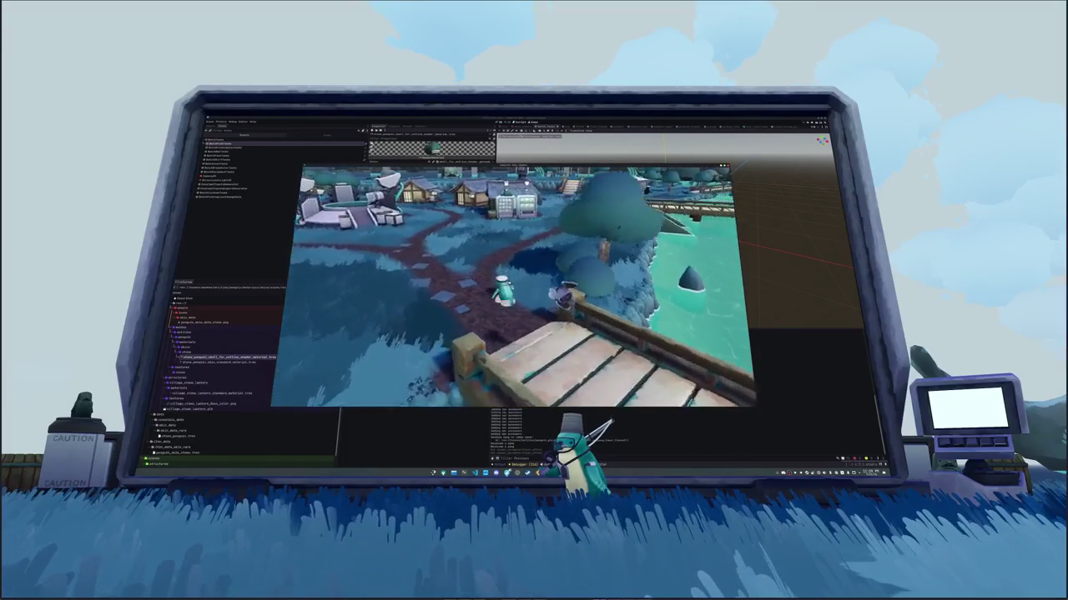
key("w")
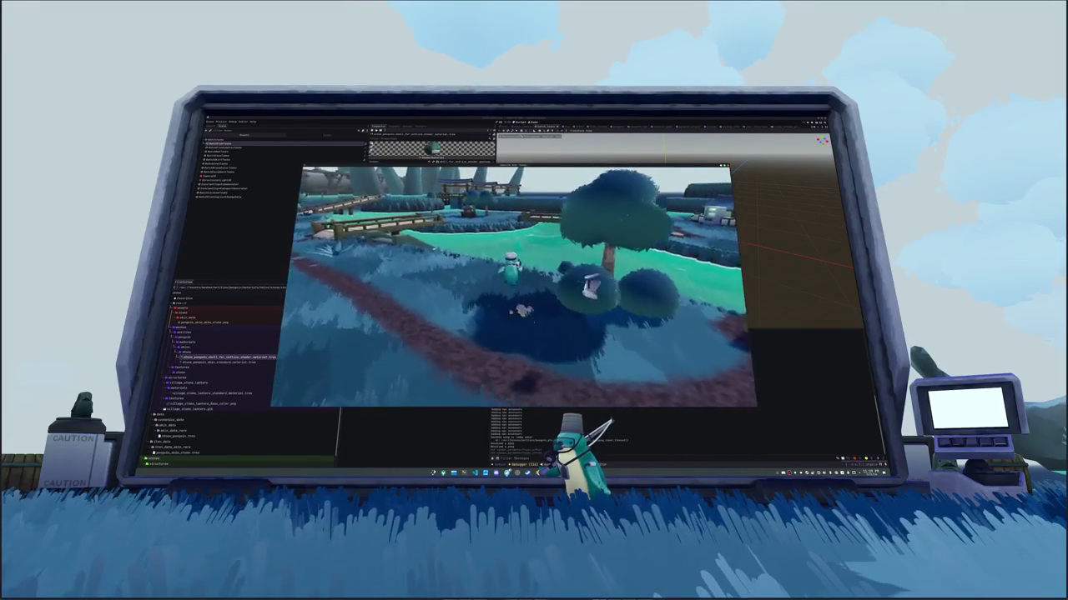
Cast a fishing line into the water, then walk past the vending machines and up the path.
key("w")
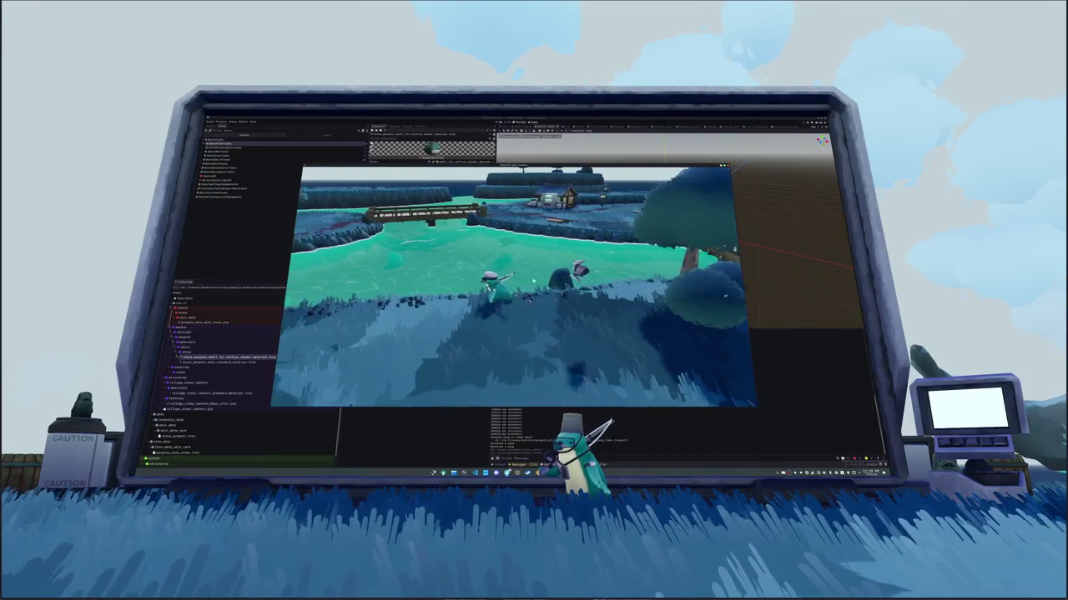
left_click(586, 335)
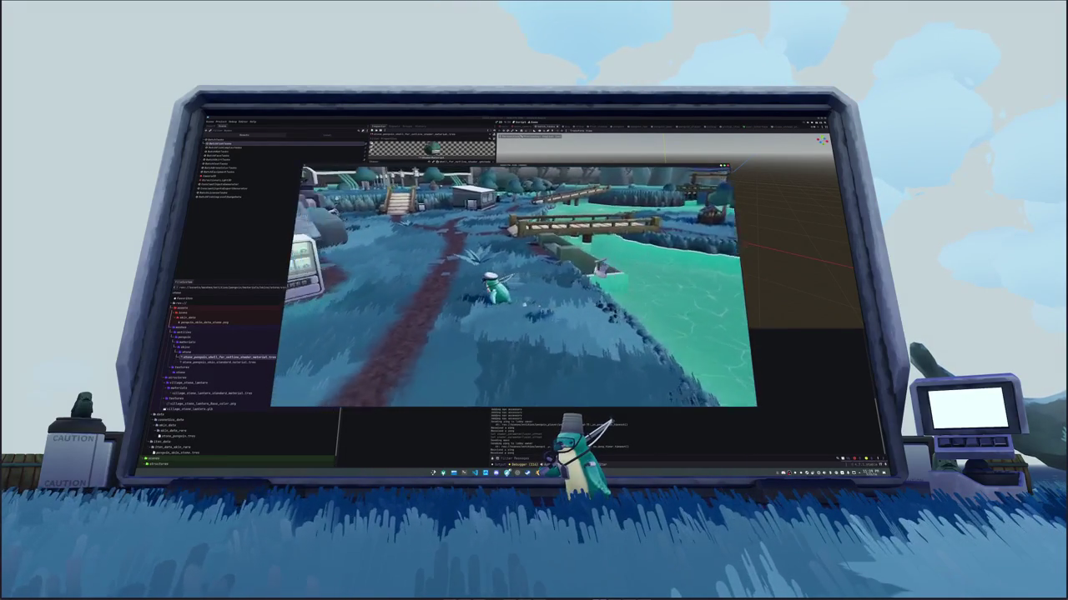
key("a")
key("a")
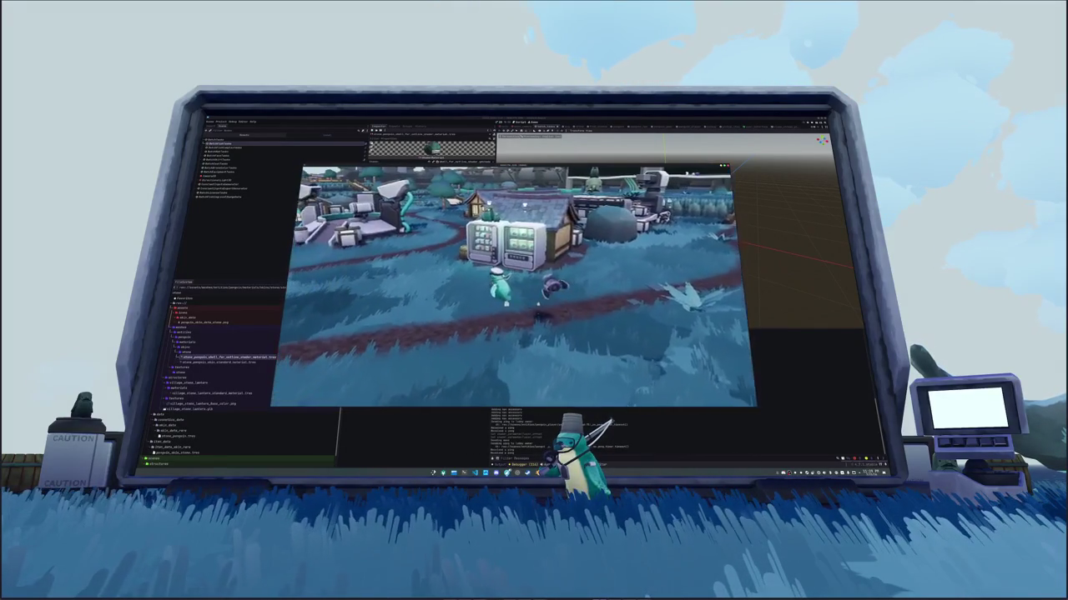
key("a")
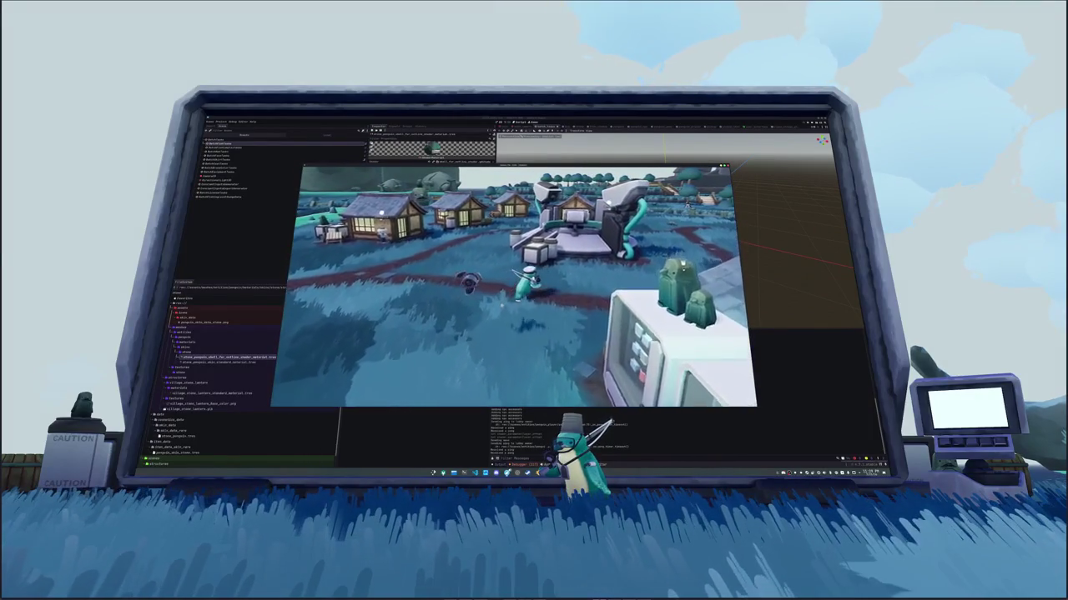
key("a")
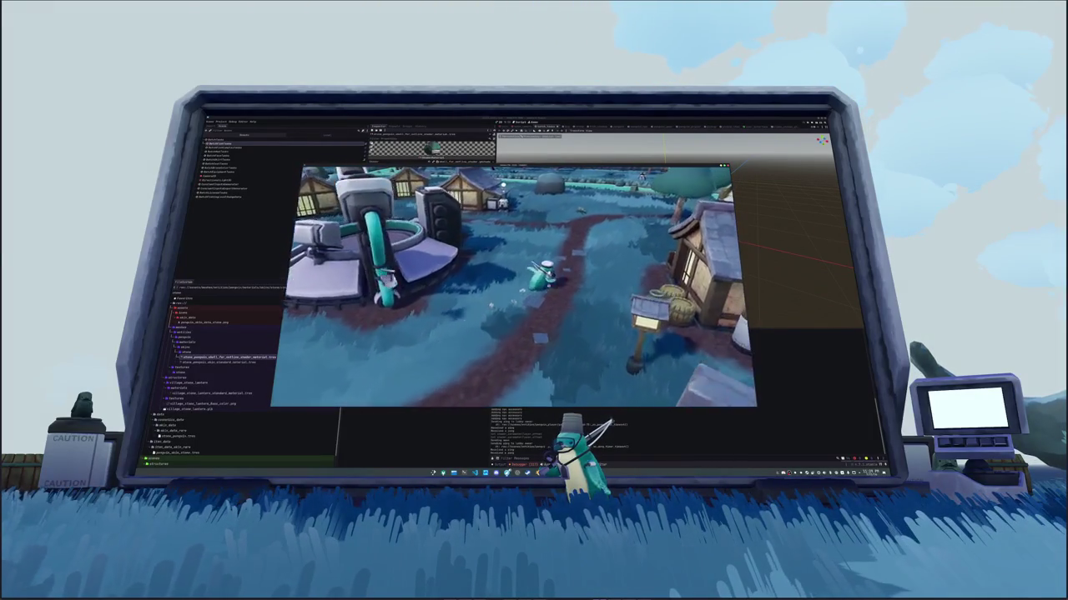
key("w")
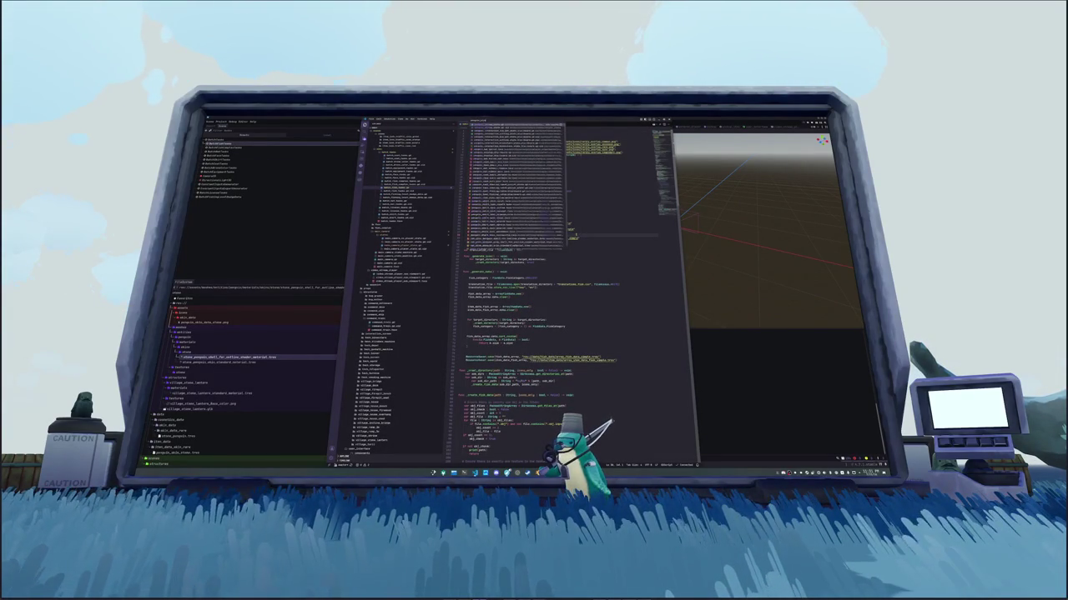
Open another penguin script, arrow down through its code, then return to the game window.
key("Return")
key("Down")
key("Down")
key("Down")
key("Down")
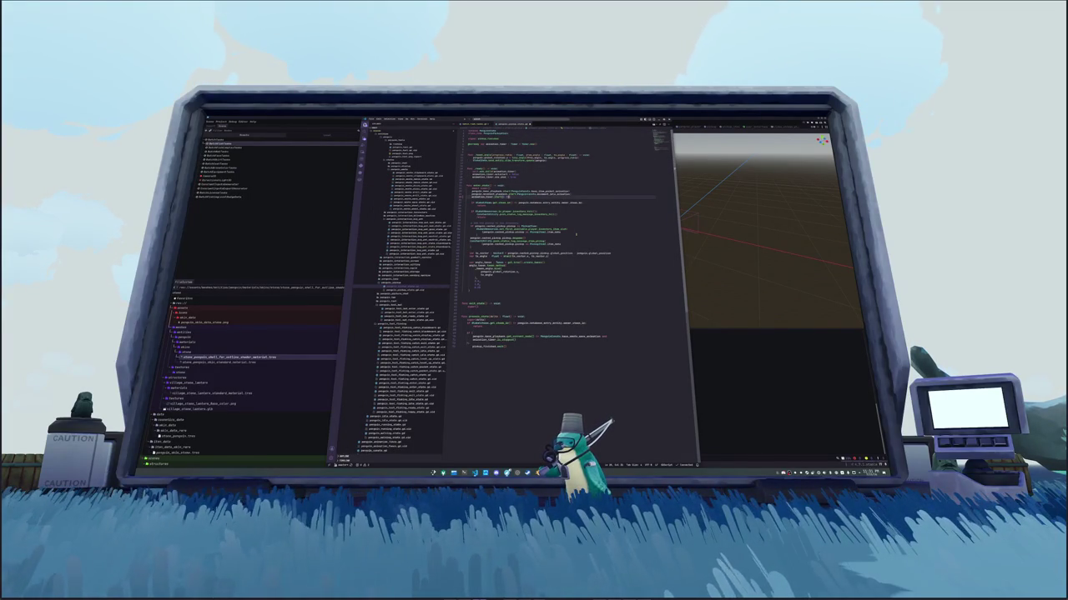
key("alt+Tab")
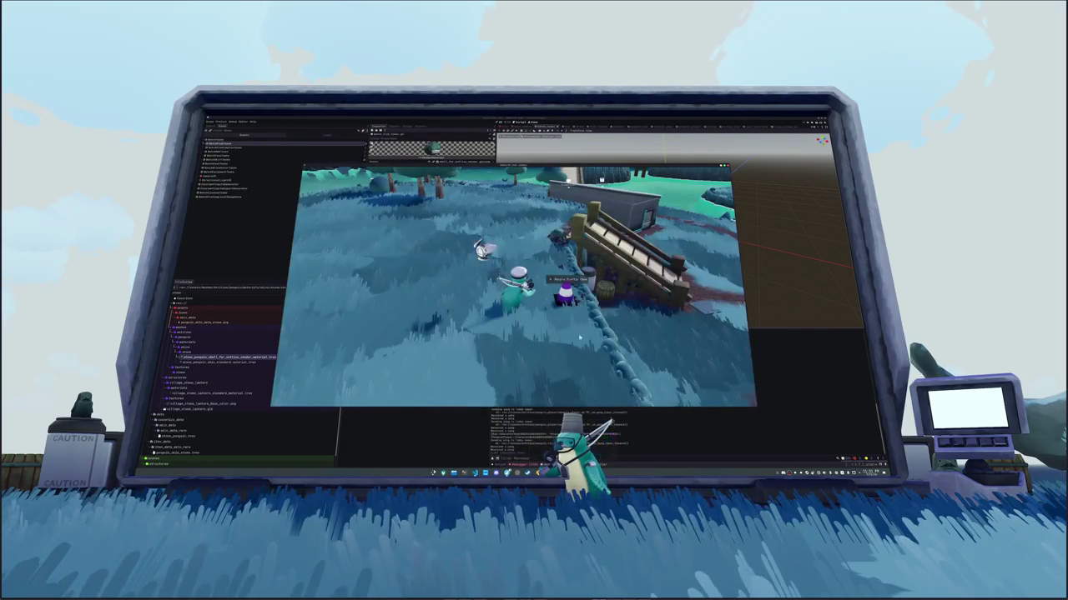
Run the penguin across the field to the fence and hit the timing prompt three times with Space.
key("w")
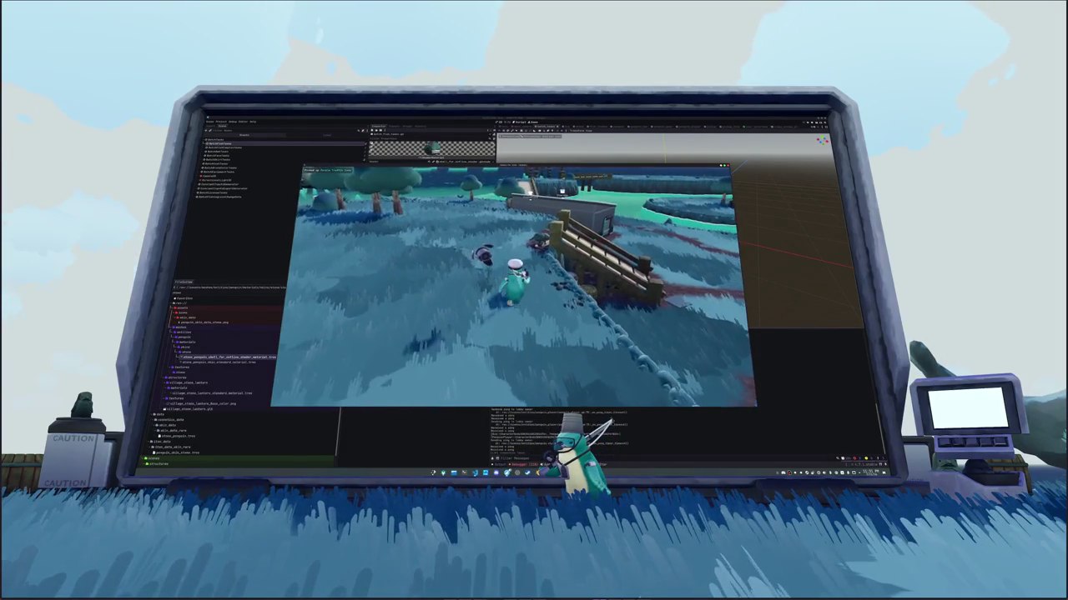
key("w")
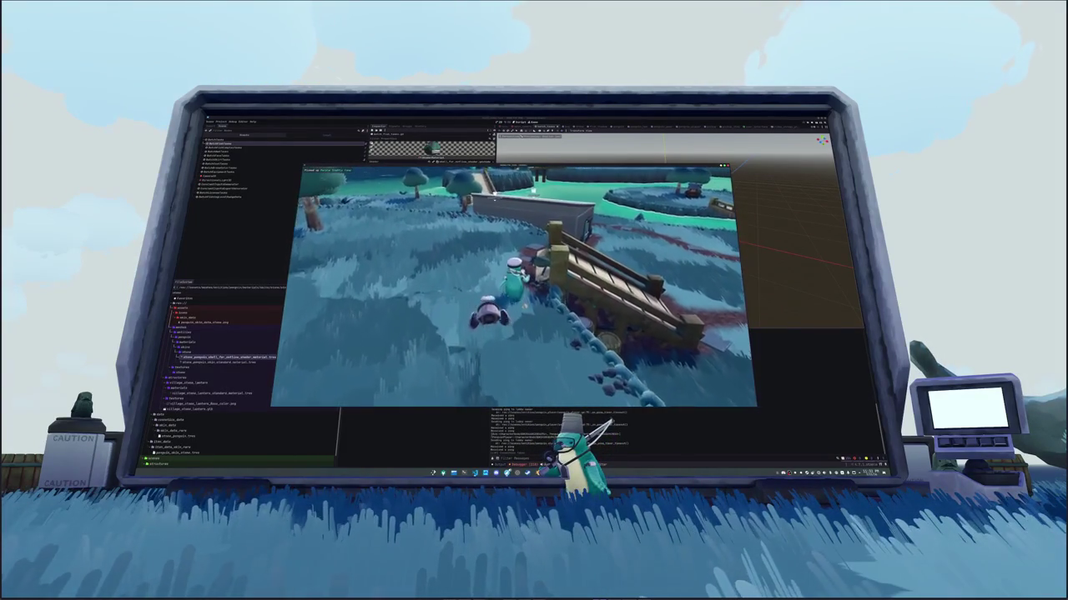
key("w")
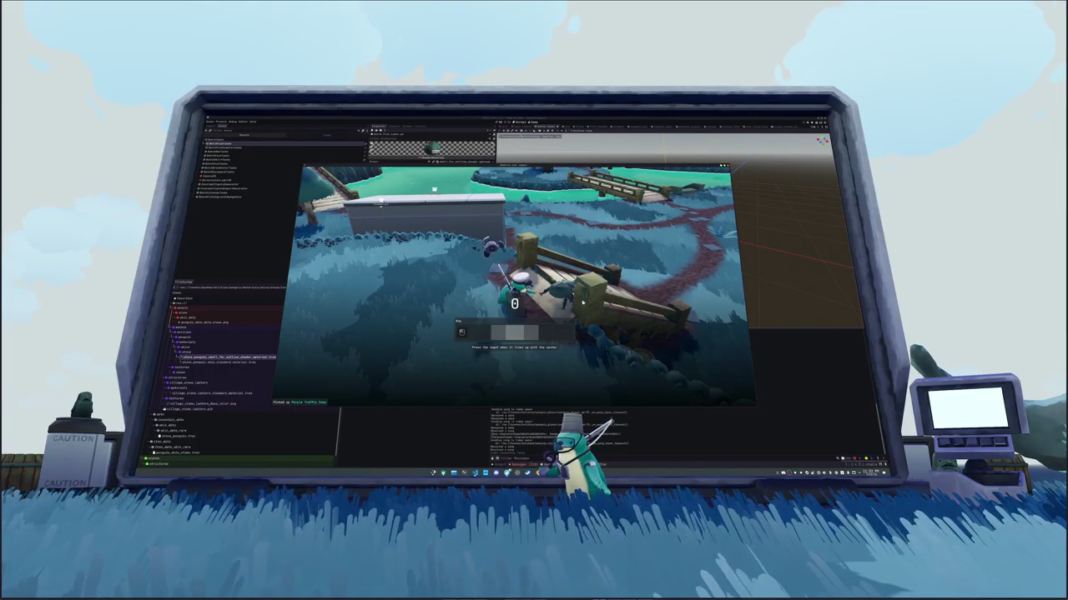
key("space")
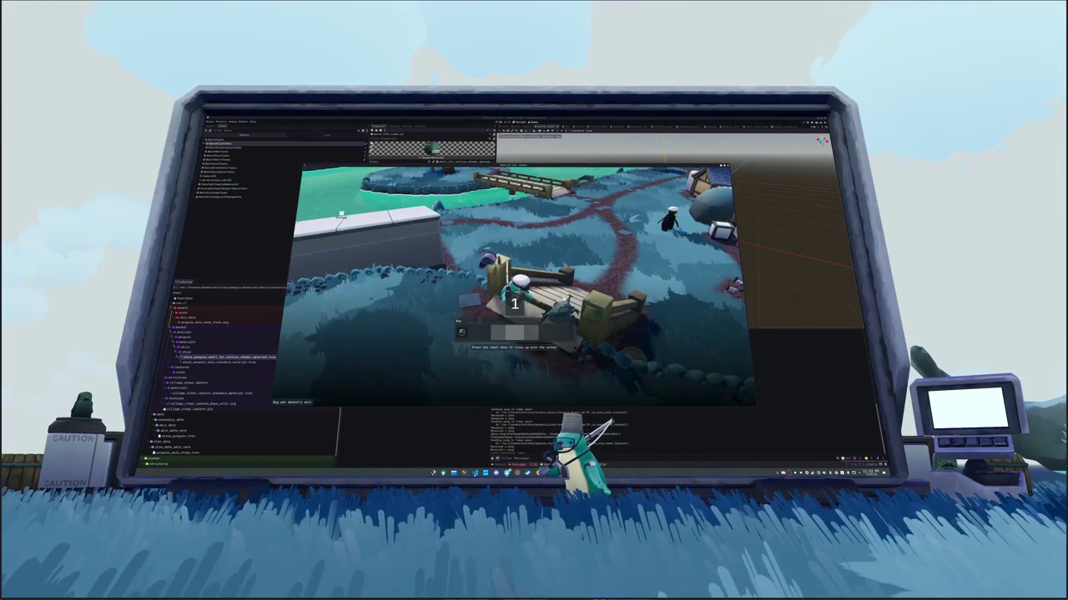
key("space")
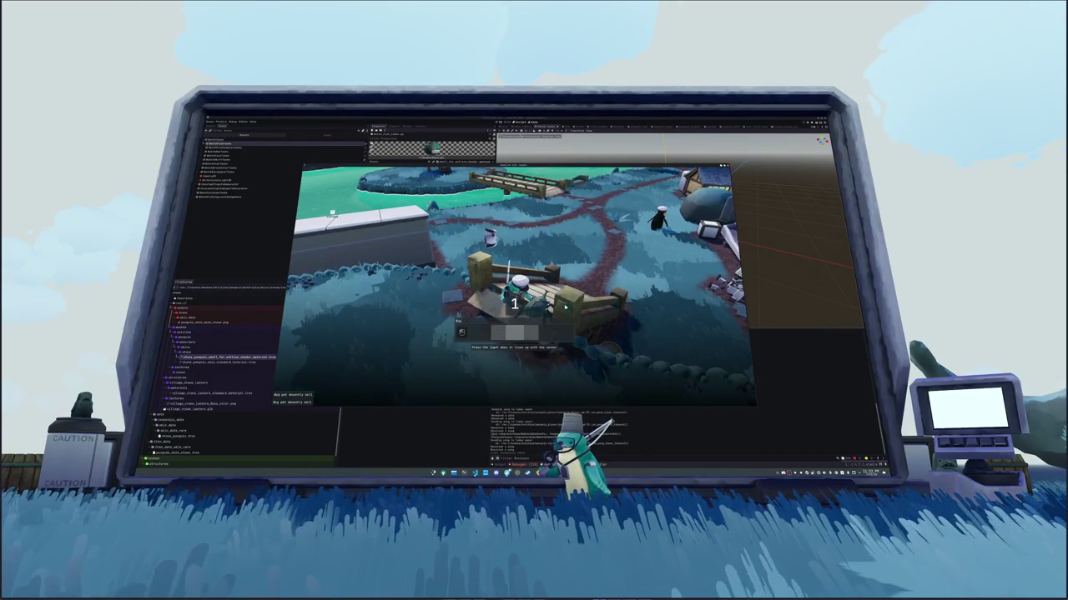
key("space")
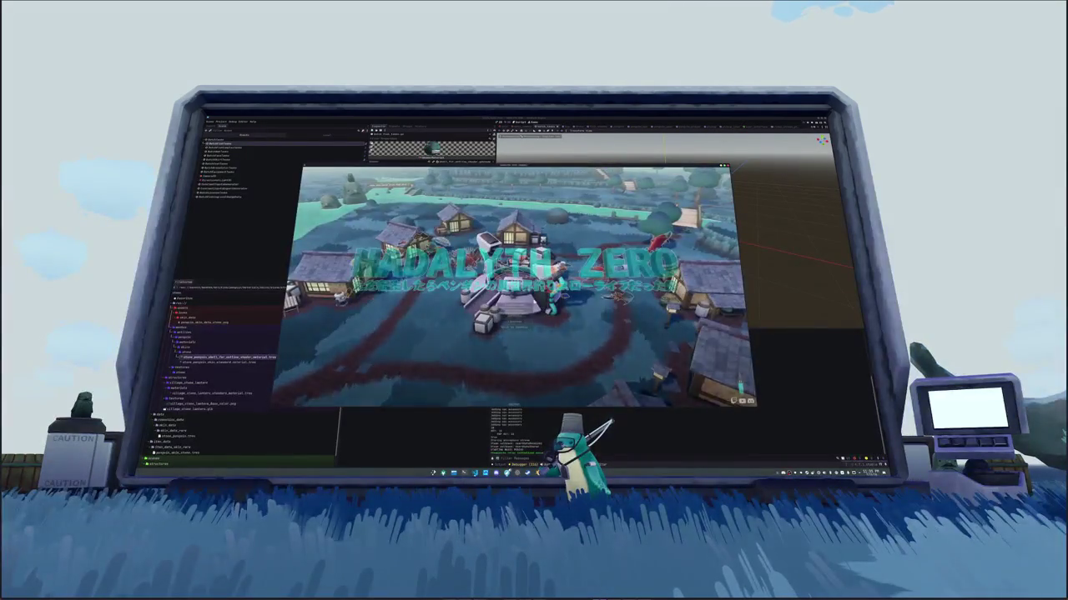
Start playing the game, check the inventory, then open and close the pause menu.
left_click(513, 312)
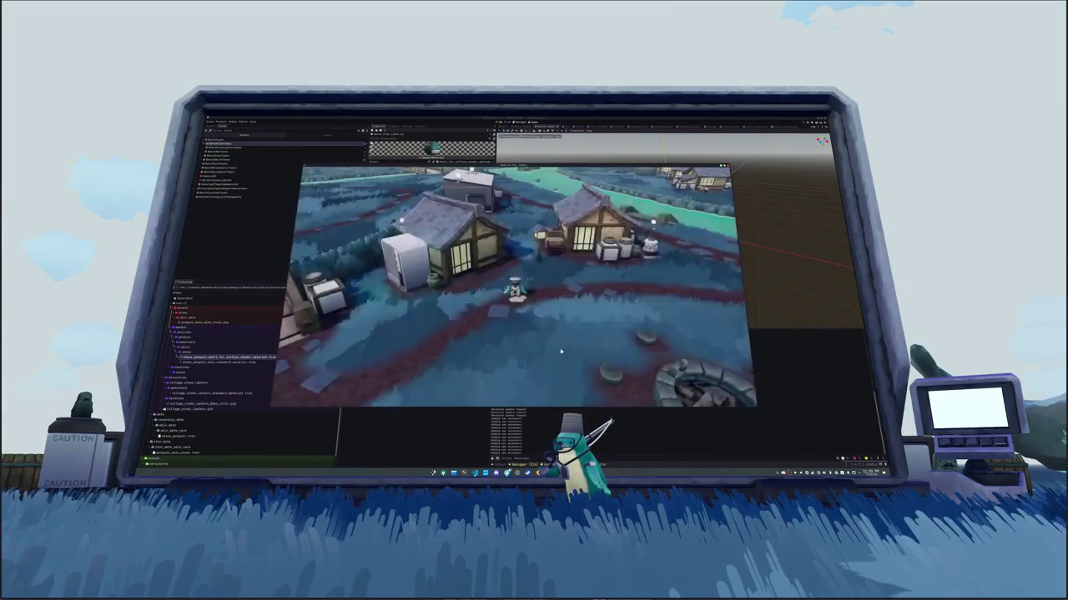
key("i")
key("Escape")
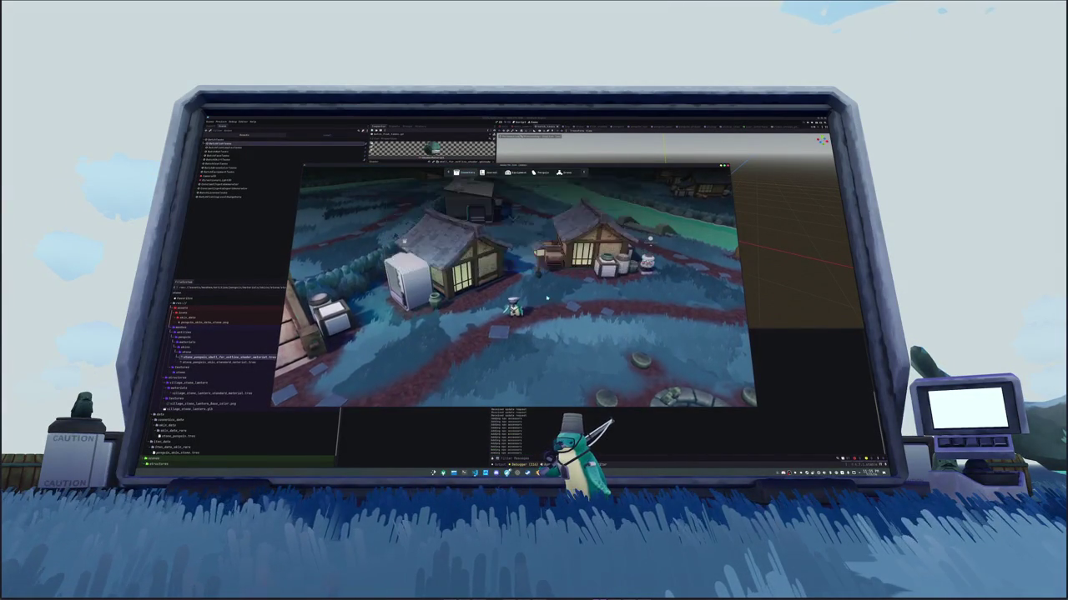
key("Escape")
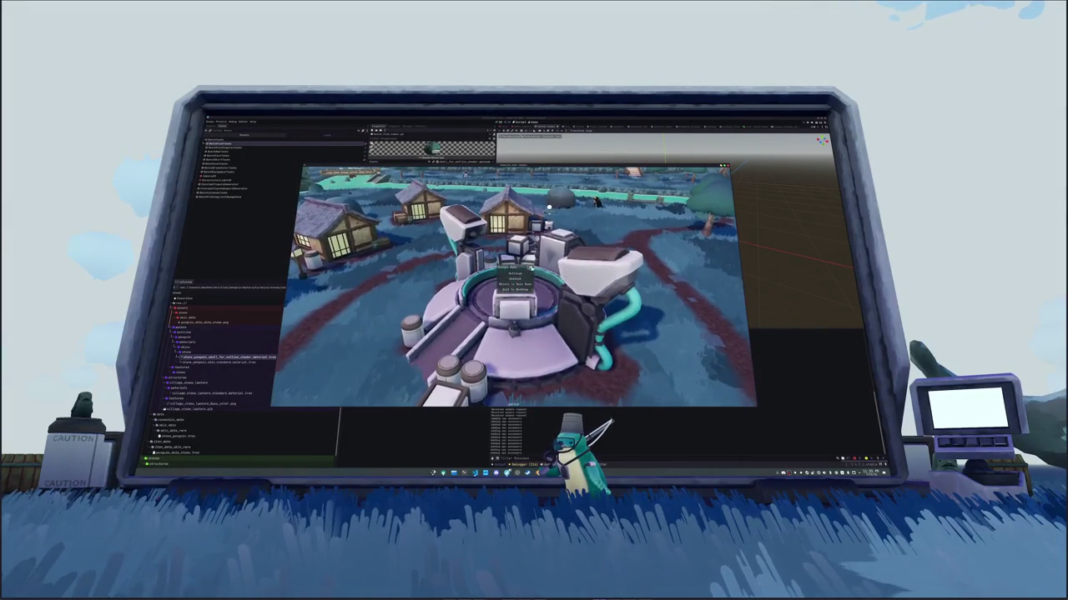
left_click(515, 267)
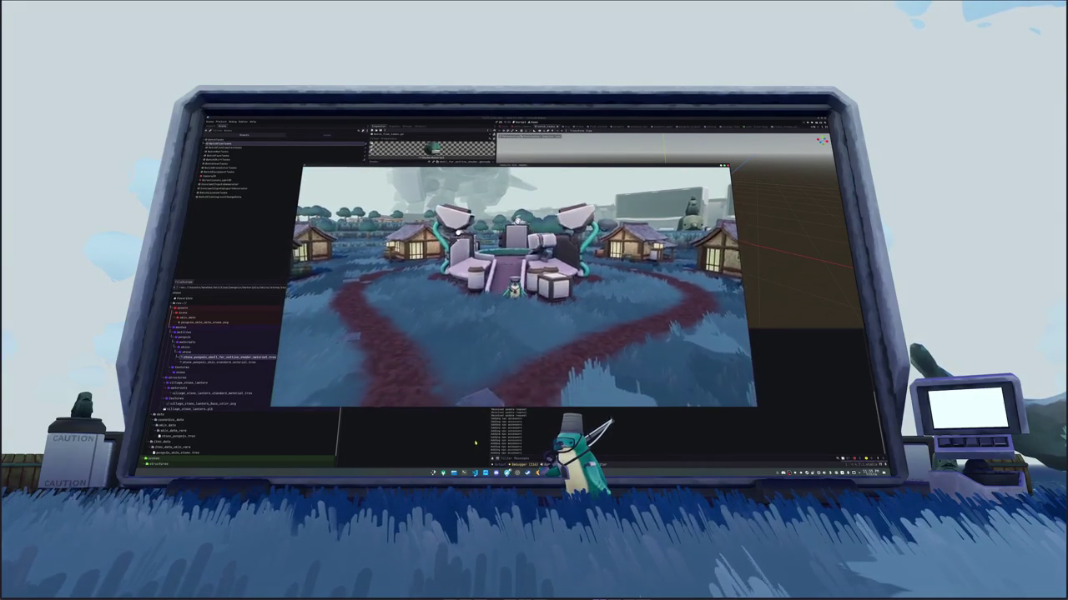
Stop the game with F8 and inspect a node in the penguin scene.
key("F8")
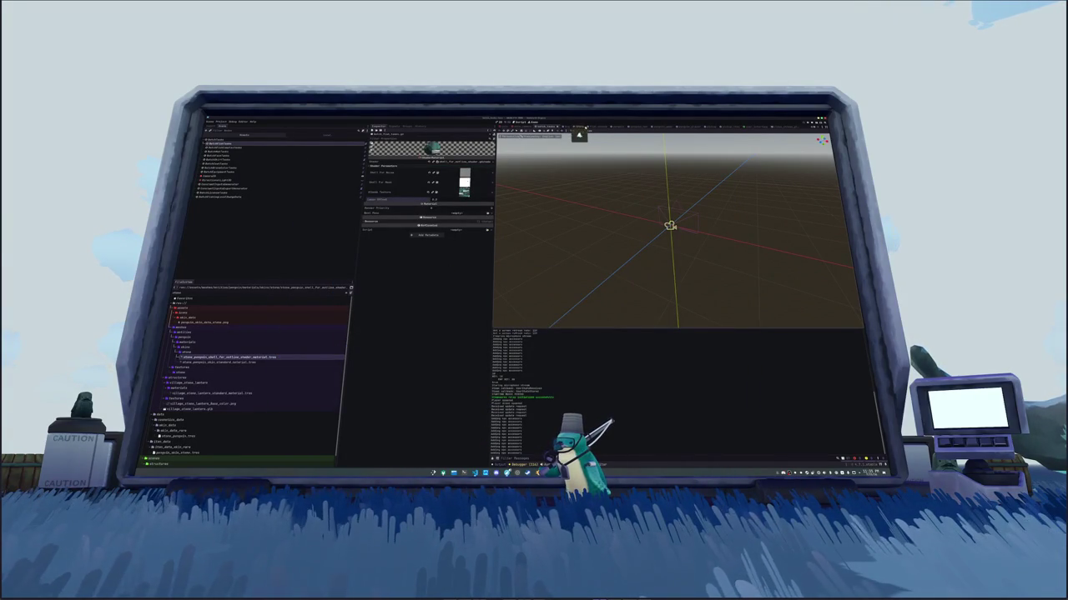
left_click(617, 126)
middle_click_drag(572, 218, 583, 201)
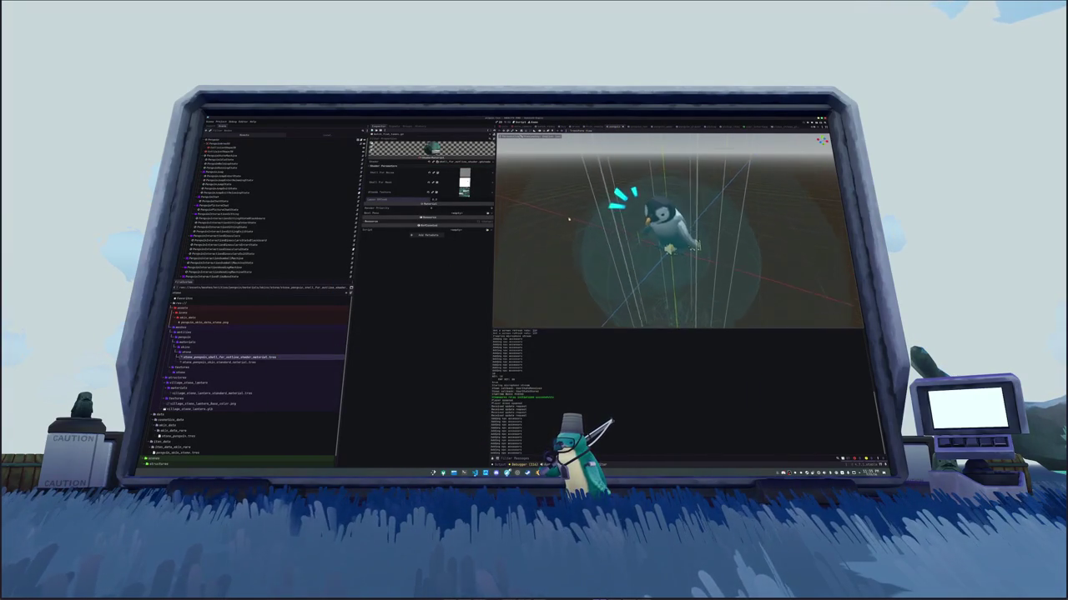
left_click(229, 167)
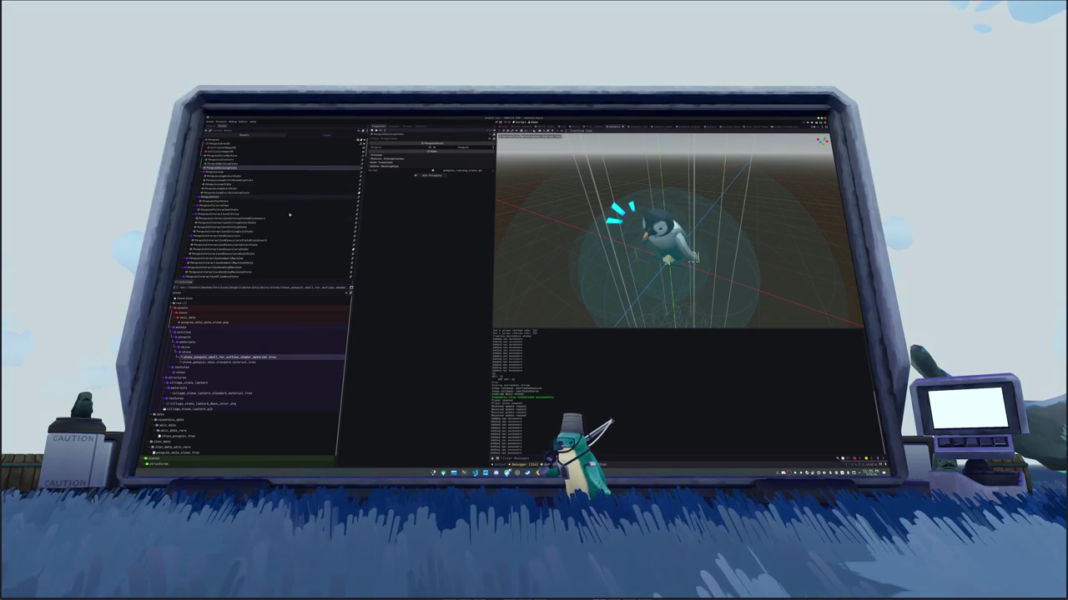
Back in VS Code, collapse the components and states folders in the Explorer.
key("alt+Tab")
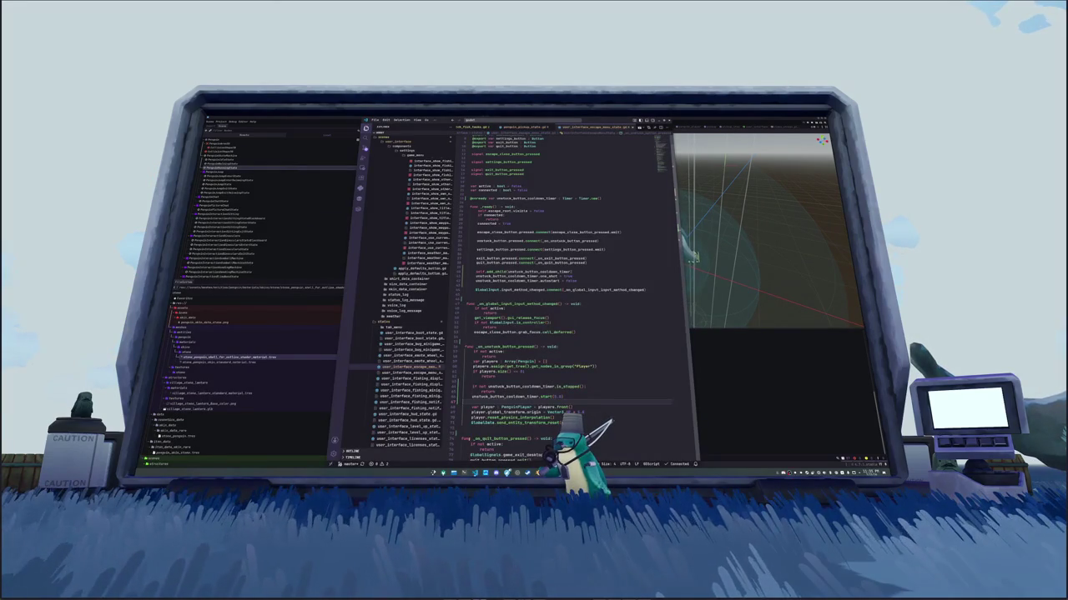
scroll(386, 266, "up", 3)
scroll(386, 266, "up", 3)
scroll(388, 251, "up", 3)
scroll(404, 242, "up", 5)
scroll(409, 191, "up", 5)
scroll(409, 155, "up", 5)
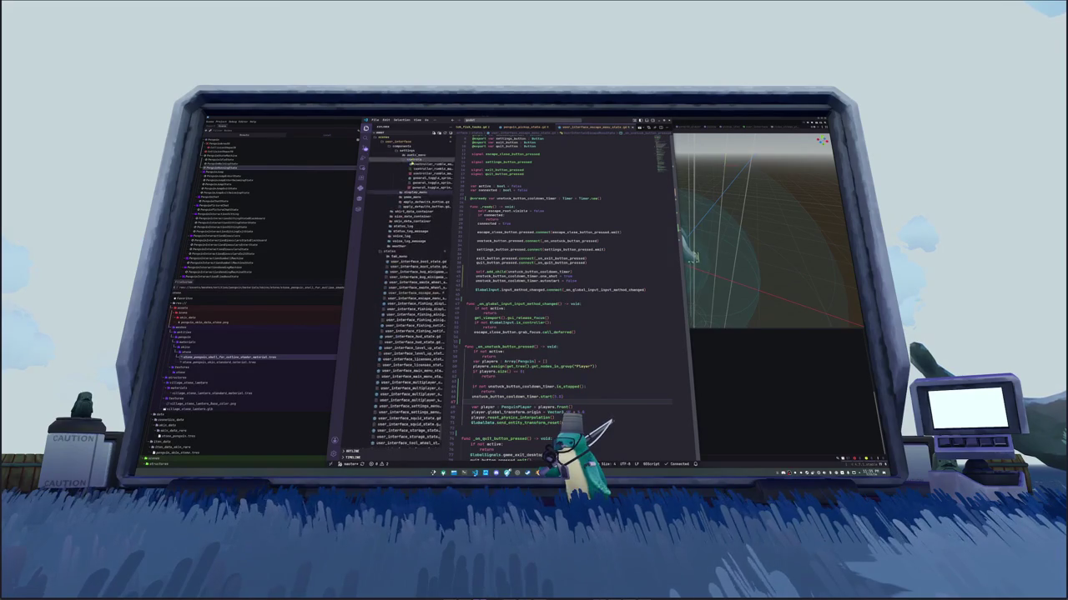
scroll(407, 167, "up", 5)
scroll(406, 197, "up", 5)
scroll(405, 198, "up", 5)
scroll(403, 209, "up", 3)
scroll(402, 217, "up", 2)
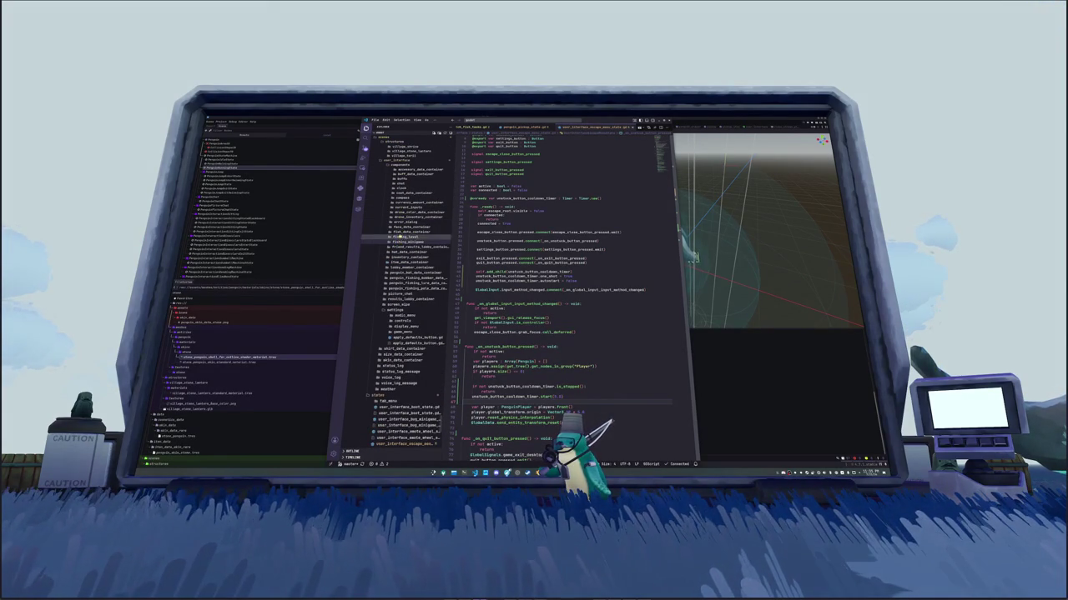
scroll(401, 222, "up", 3)
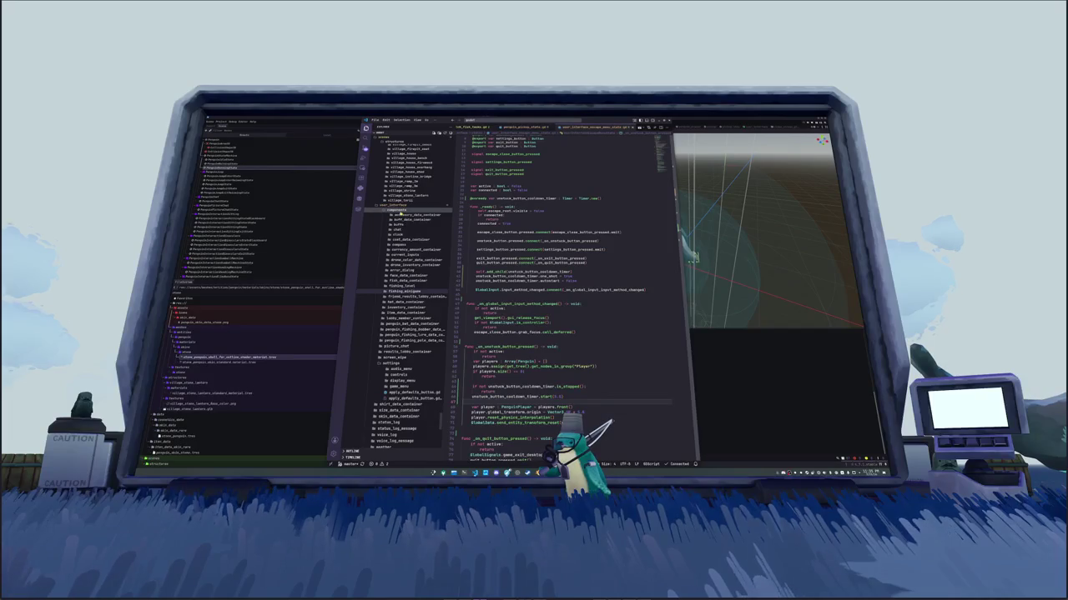
left_click(399, 210)
left_click(399, 215)
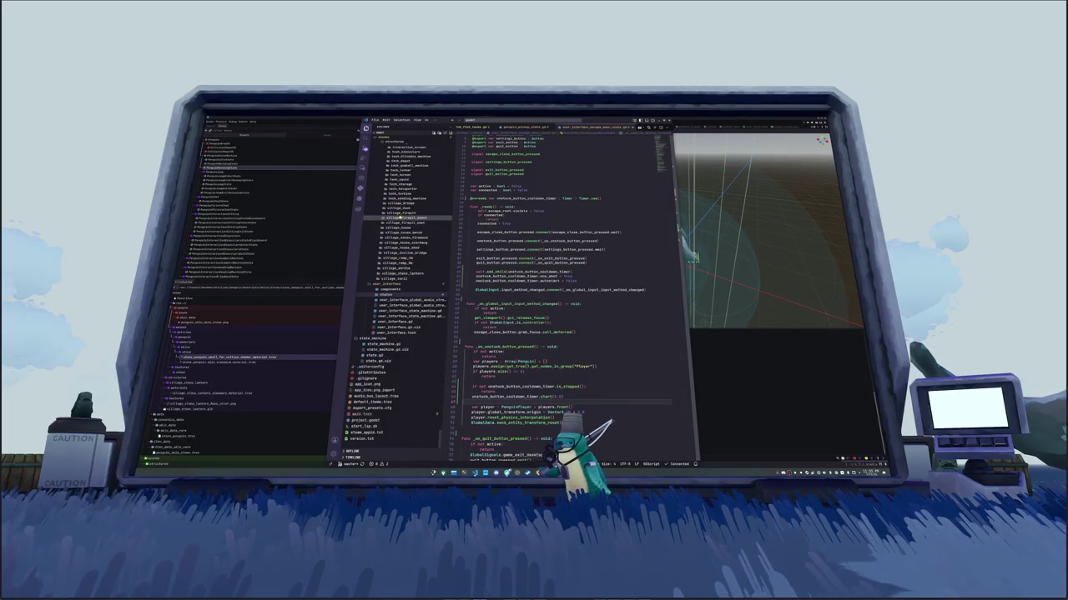
Collapse the batch_tasks, video_stream_player, items, structures and penguin tool folders.
scroll(401, 216, "up", 2)
scroll(400, 216, "up", 3)
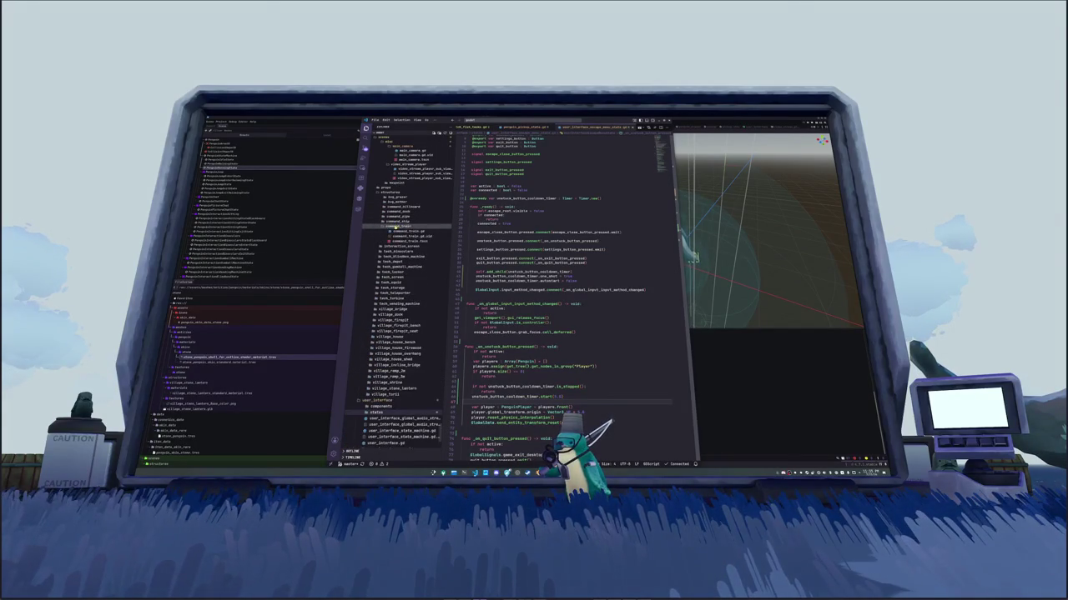
scroll(398, 224, "up", 2)
scroll(397, 220, "up", 3)
scroll(397, 227, "up", 2)
scroll(389, 225, "up", 3)
scroll(389, 242, "up", 2)
left_click(385, 281)
left_click(389, 304)
scroll(392, 226, "up", 3)
scroll(391, 227, "up", 5)
scroll(388, 230, "up", 4)
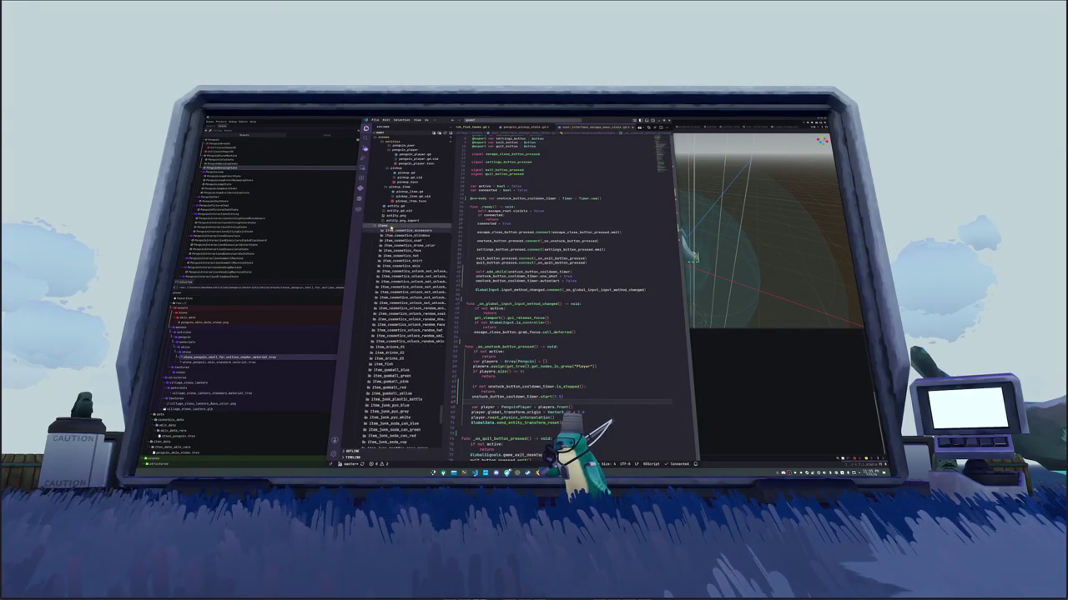
left_click(387, 226)
left_click(380, 240)
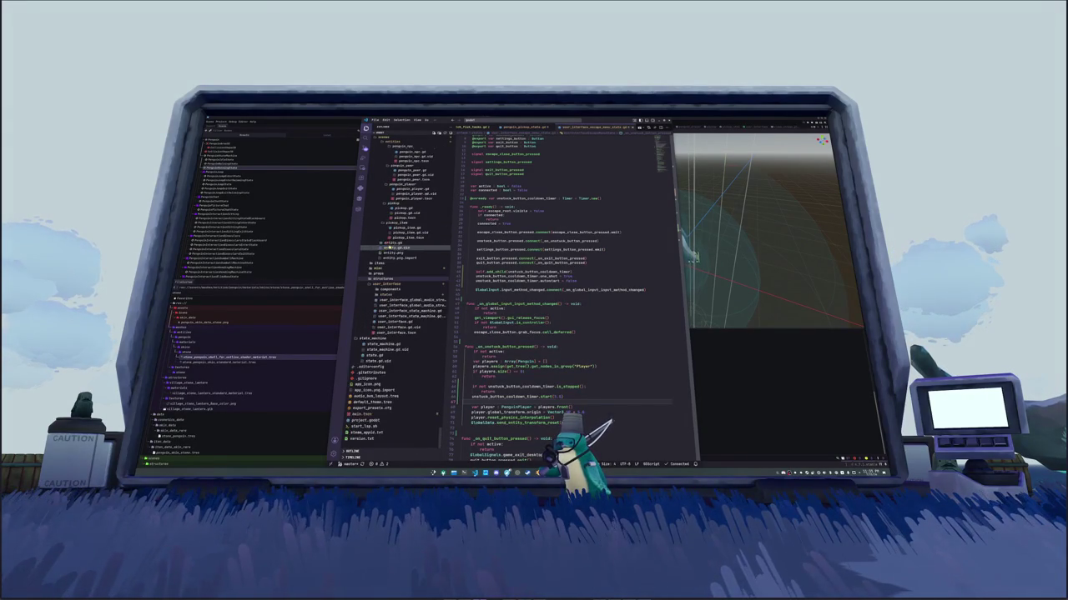
scroll(391, 237, "up", 5)
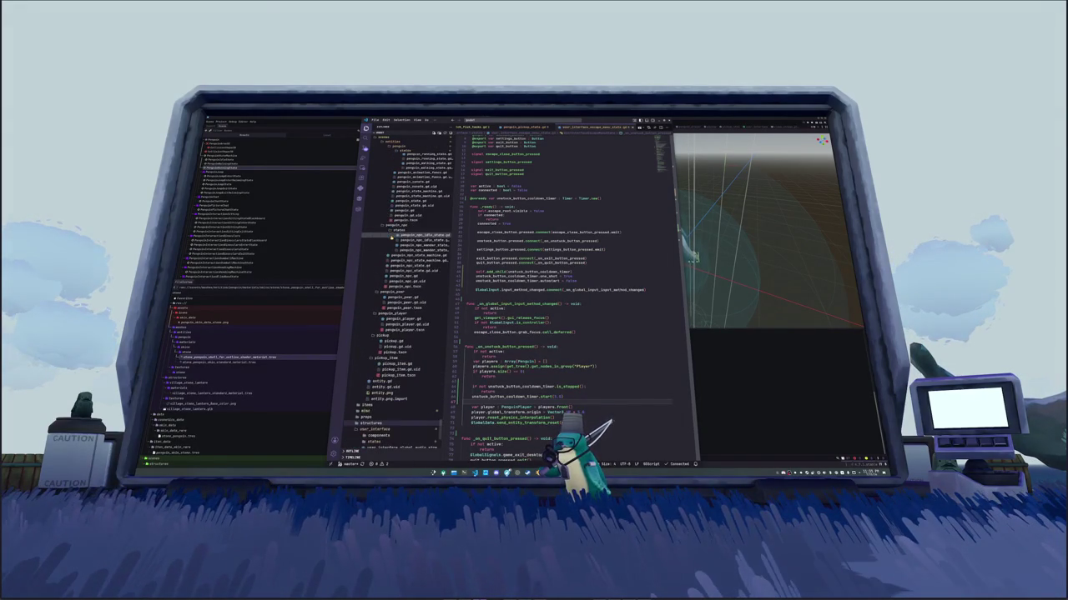
scroll(392, 241, "up", 3)
scroll(392, 244, "up", 4)
scroll(392, 246, "up", 3)
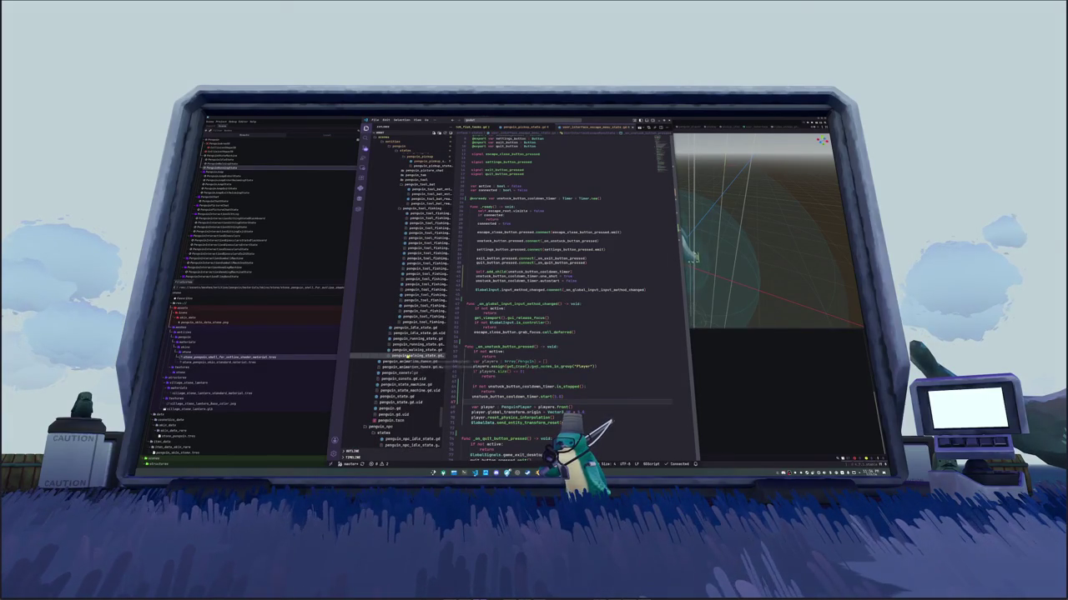
scroll(409, 357, "up", 3)
scroll(407, 334, "up", 2)
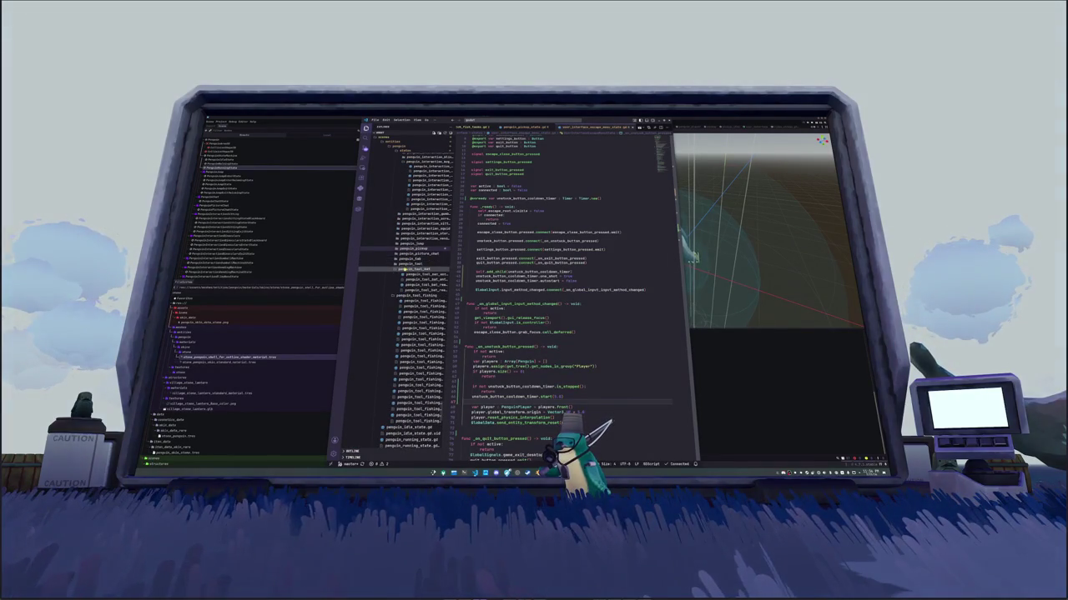
left_click(413, 269)
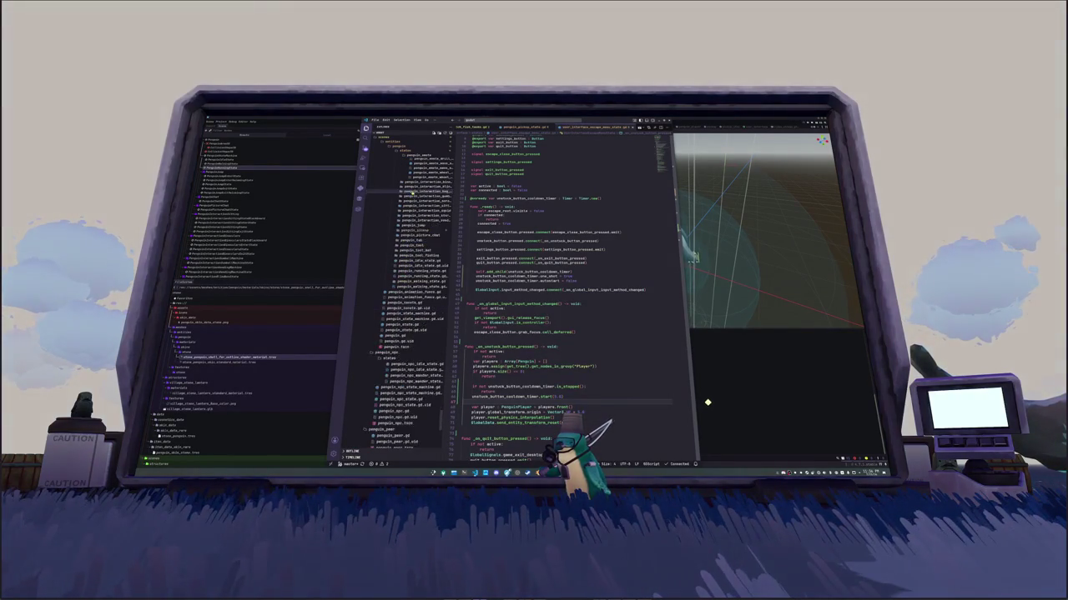
Create a penguin_teleporter folder inside the penguin states folder.
right_click(398, 199)
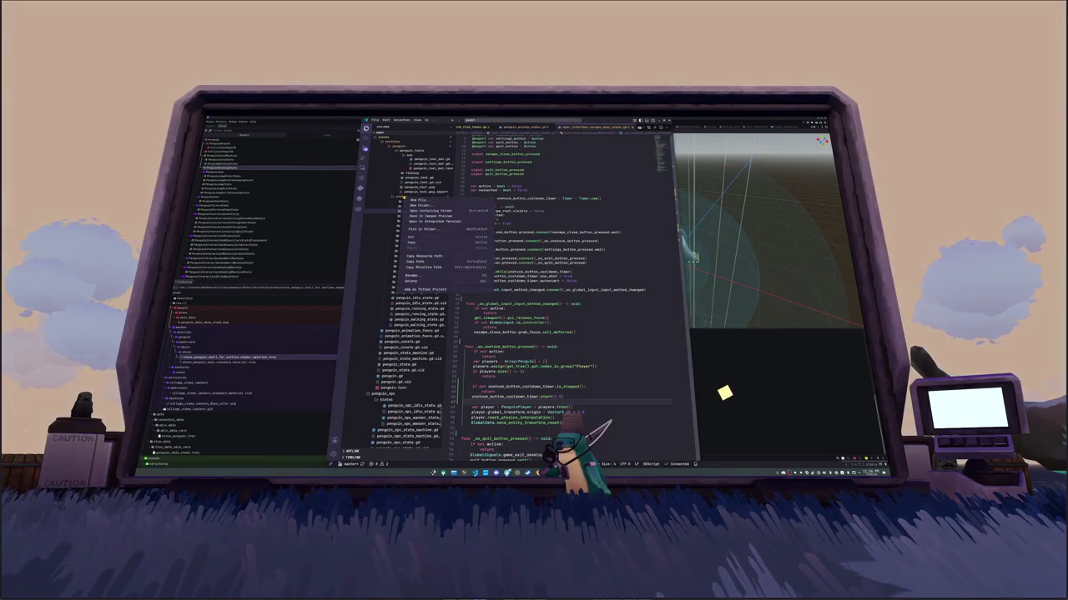
left_click(417, 205)
type("penguin_teleporter")
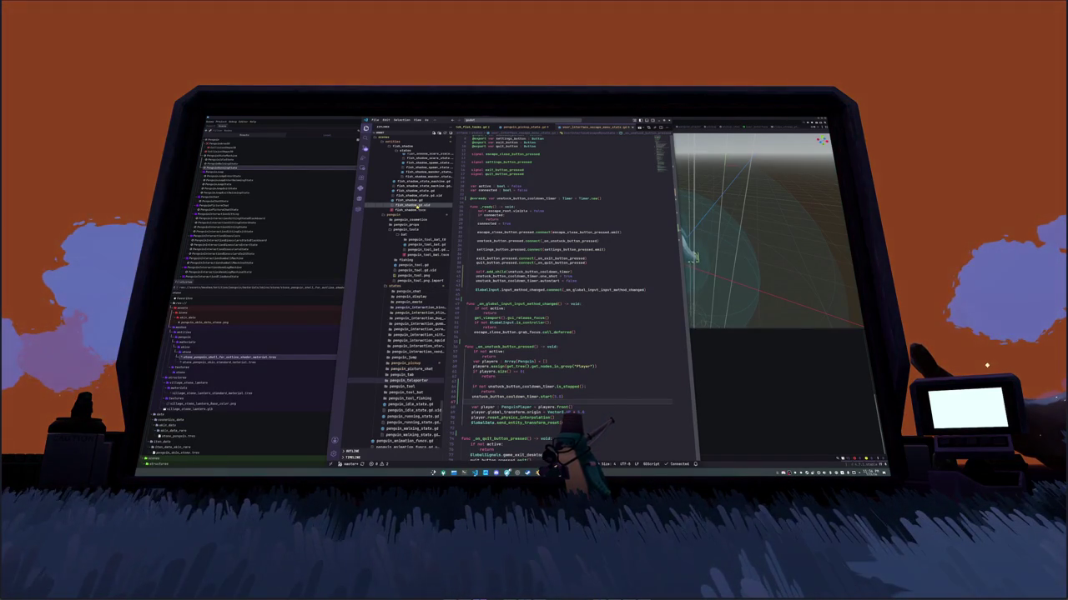
key("Return")
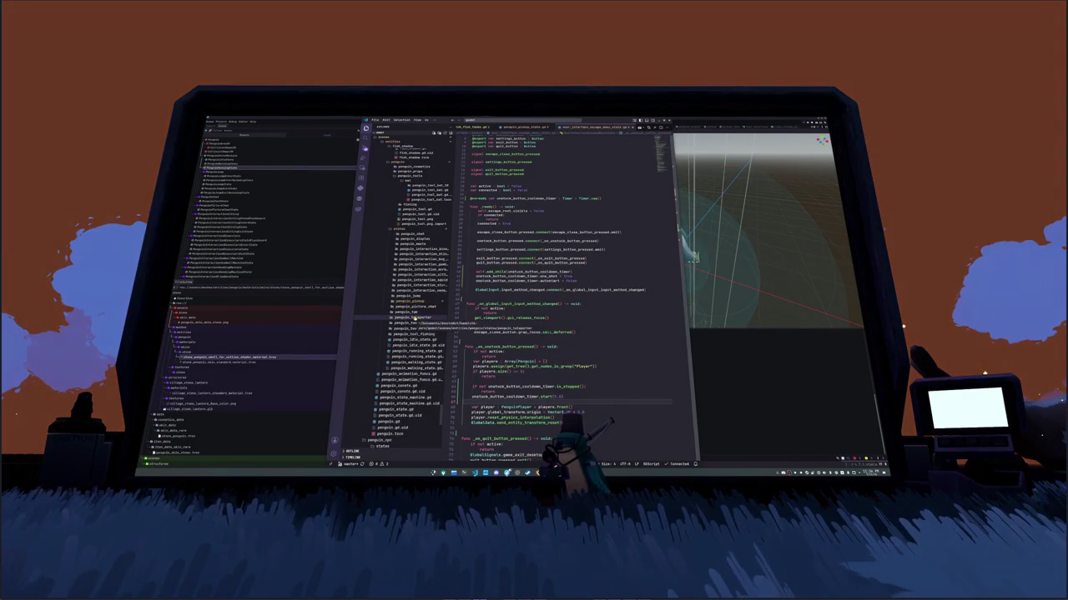
Add an empty penguin_teleporter_state.gd file to the penguin_teleporter folder.
right_click(418, 320)
left_click(423, 323)
type("penguin")
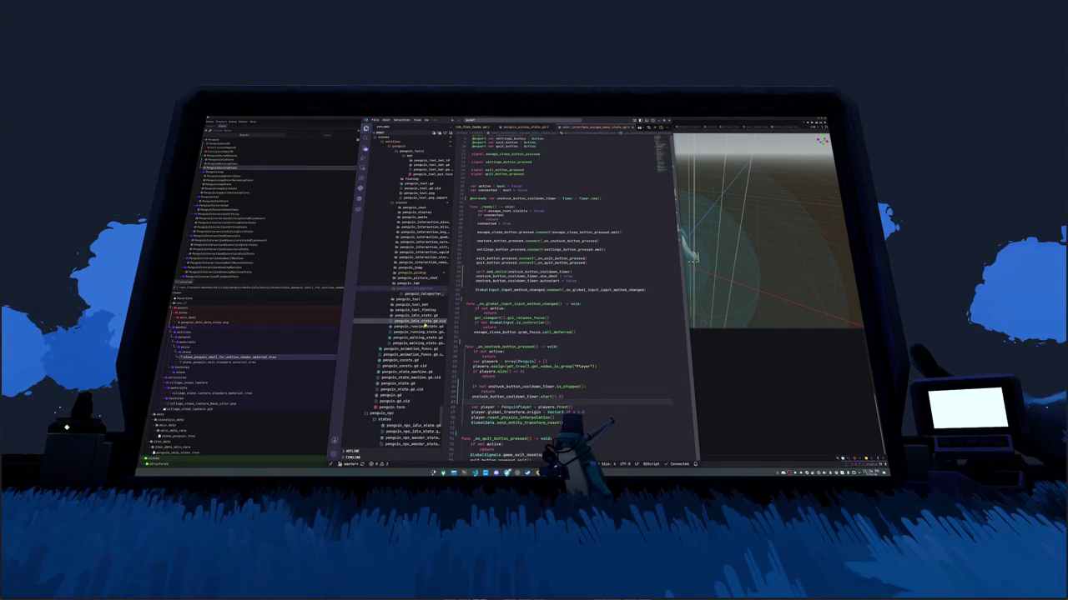
key("Return")
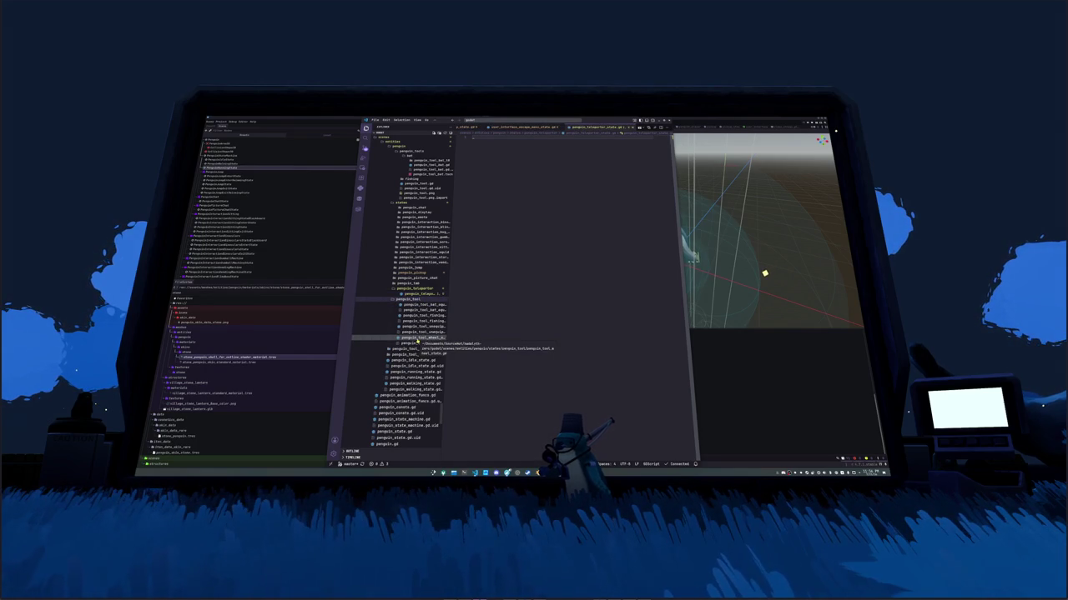
left_click(409, 299)
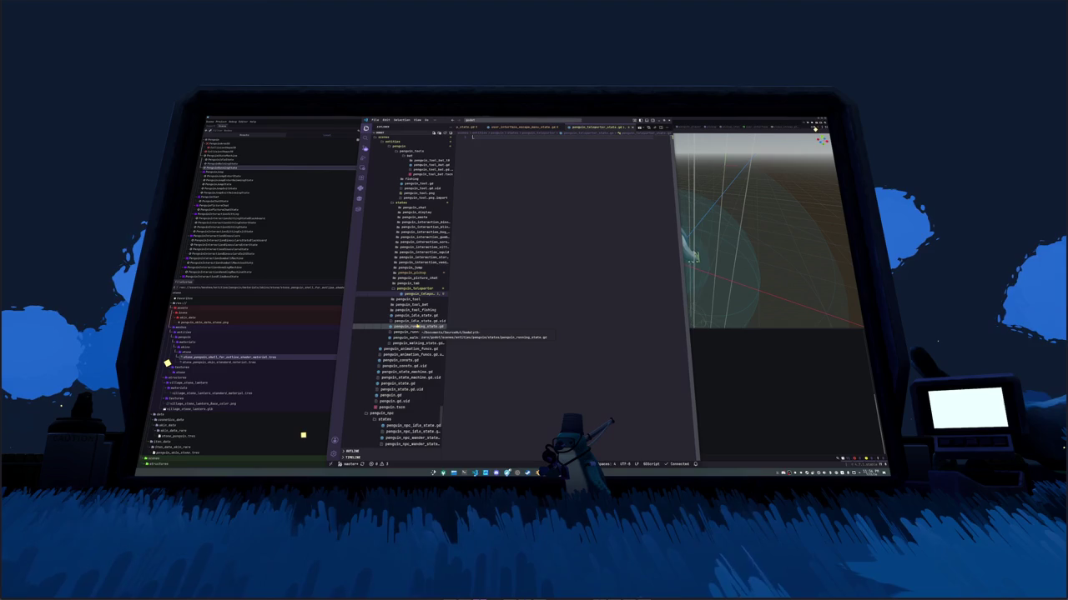
left_click(414, 217)
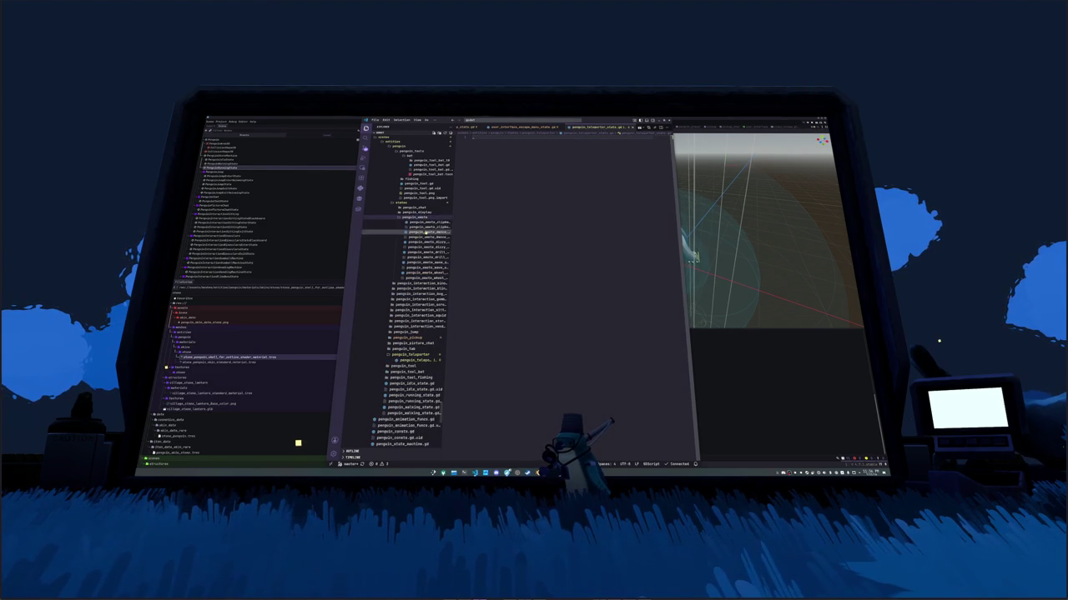
Paste the emote wave state code into the teleporter script, rename the class to PenguinTeleporterState, and save.
left_click(426, 263)
key("ctrl+a")
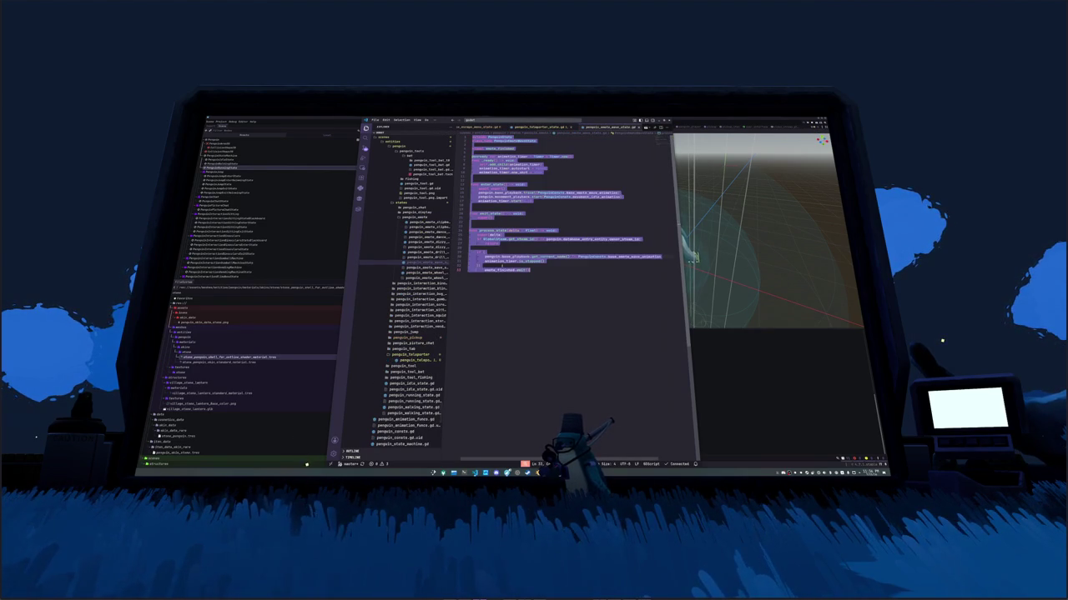
key("BackSpace")
key("ctrl+v")
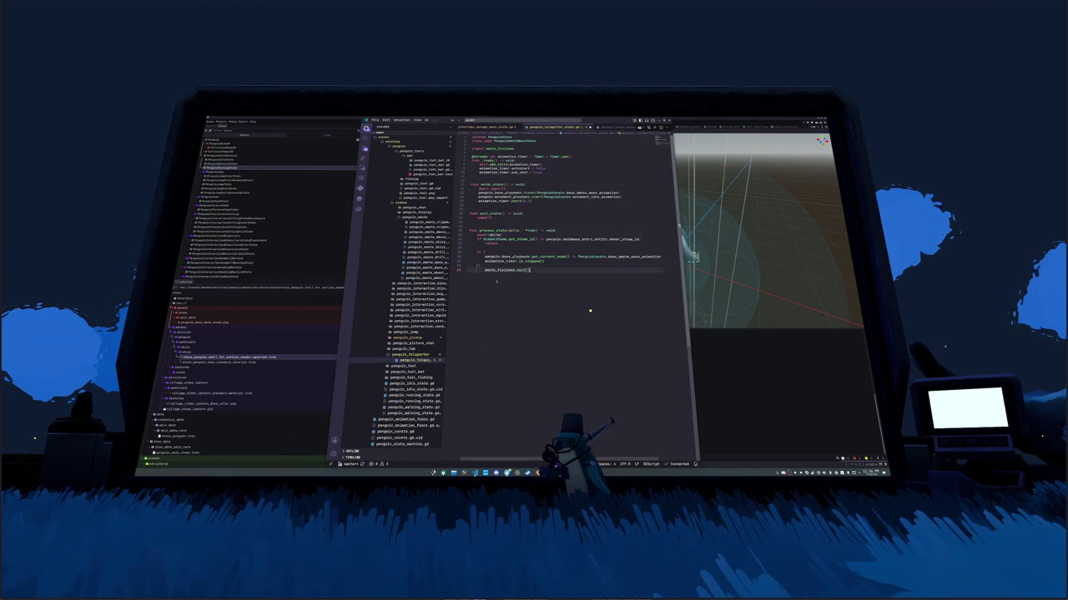
double_click(516, 141)
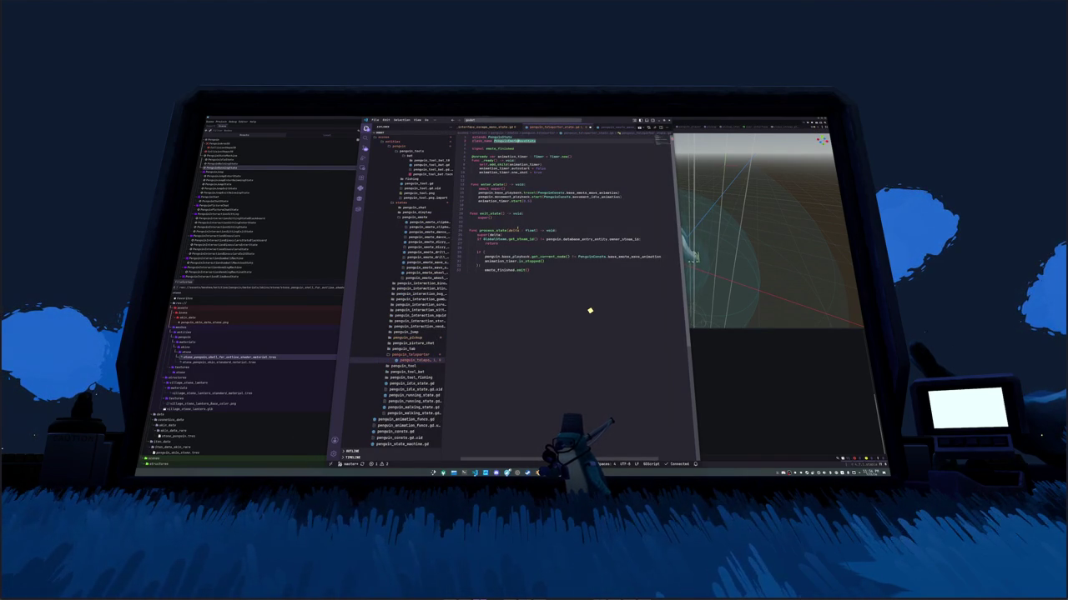
key("ctrl+v")
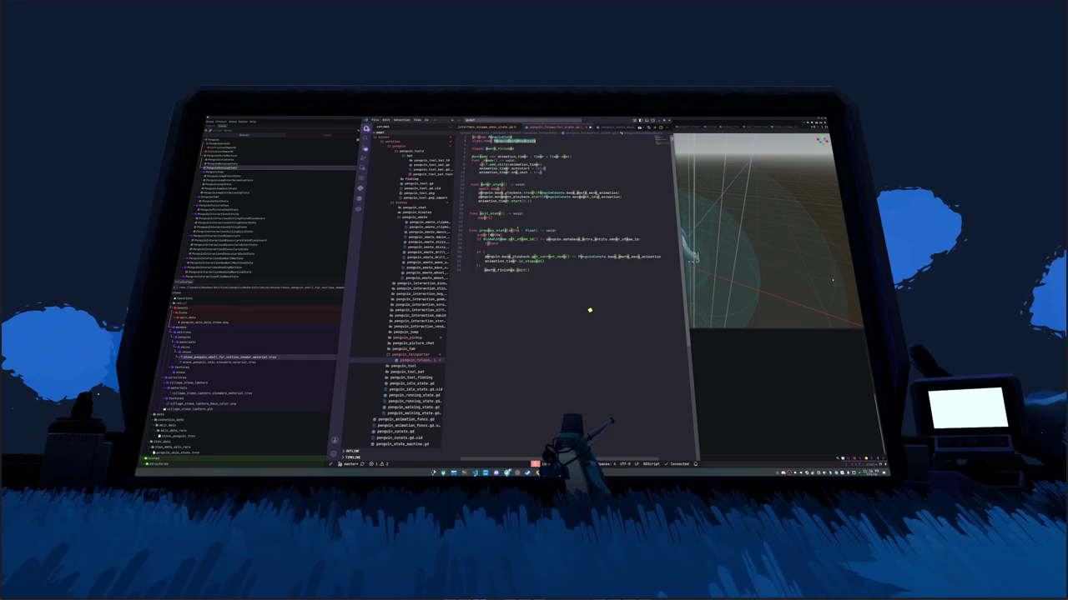
key("ctrl+v")
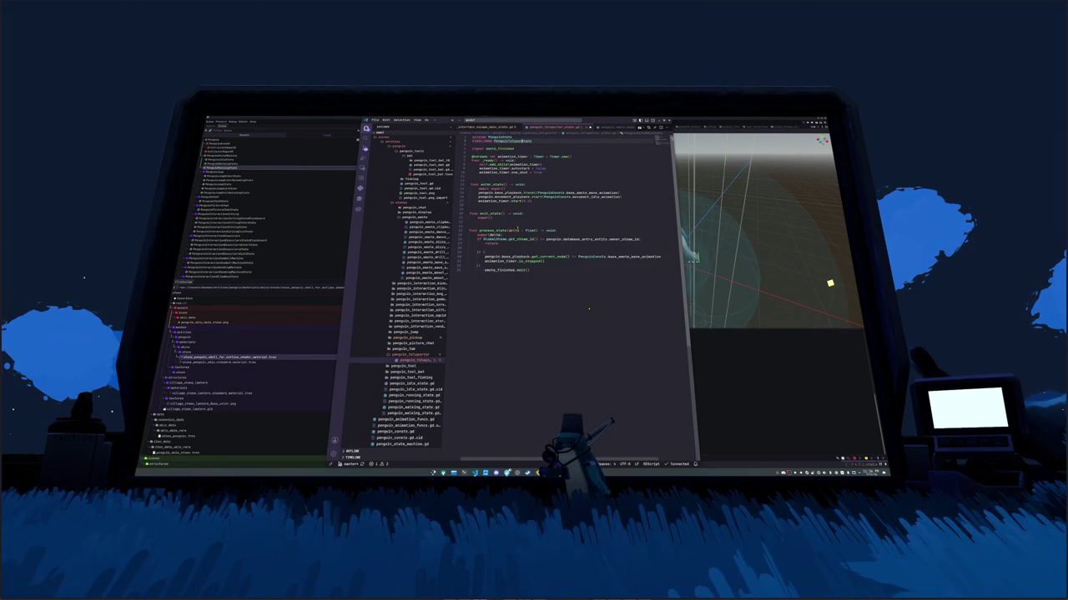
key("ctrl+s")
Rename the emote_finished signal and its emit call to teleporter_finished.
double_click(498, 149)
type("teleported")
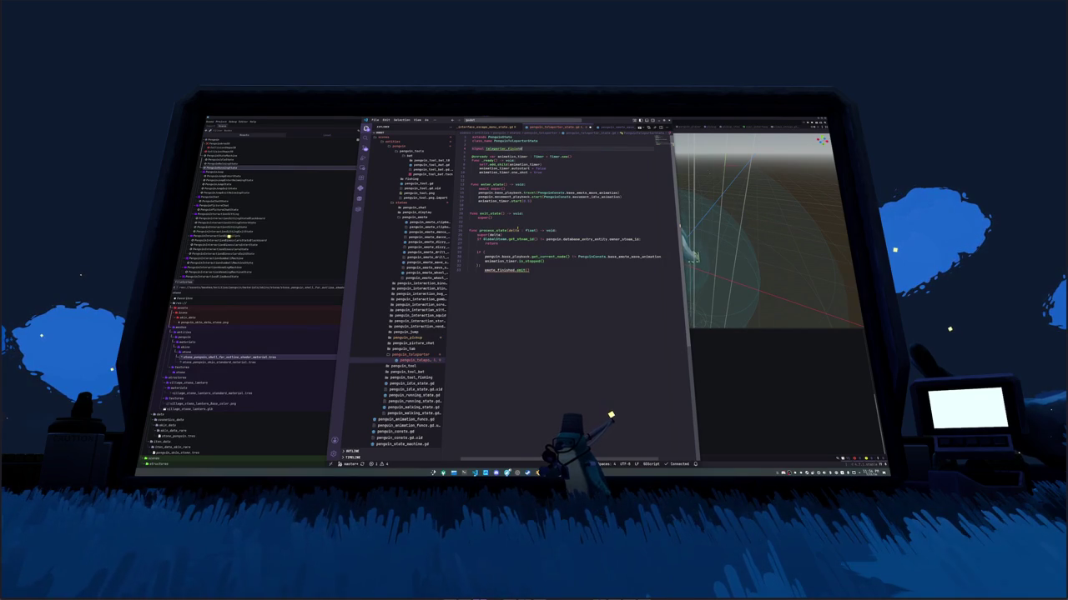
left_click(512, 164)
left_click(522, 270)
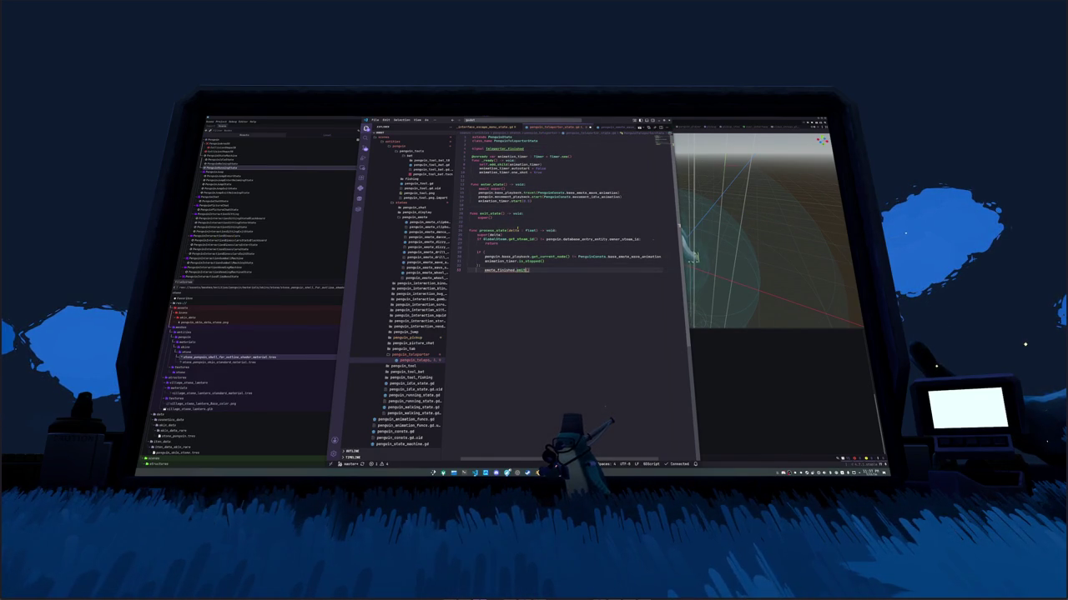
type("teleporter_finished")
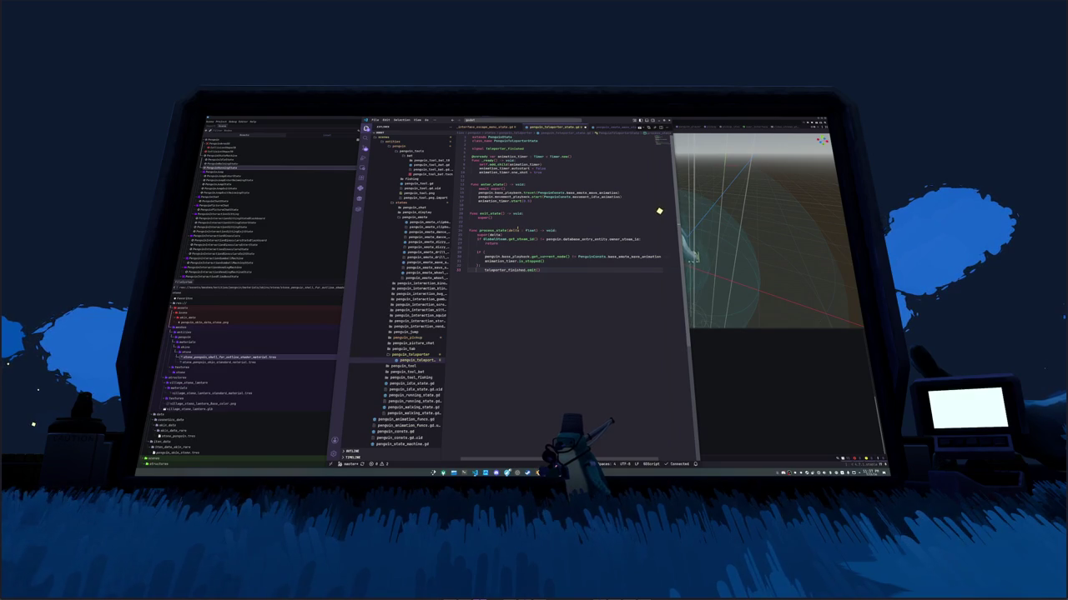
Set the animation travel target to base_movement_animation.
key("Up")
key("Up")
key("Up")
key("Up")
key("Up")
key("Up")
key("Up")
key("Up")
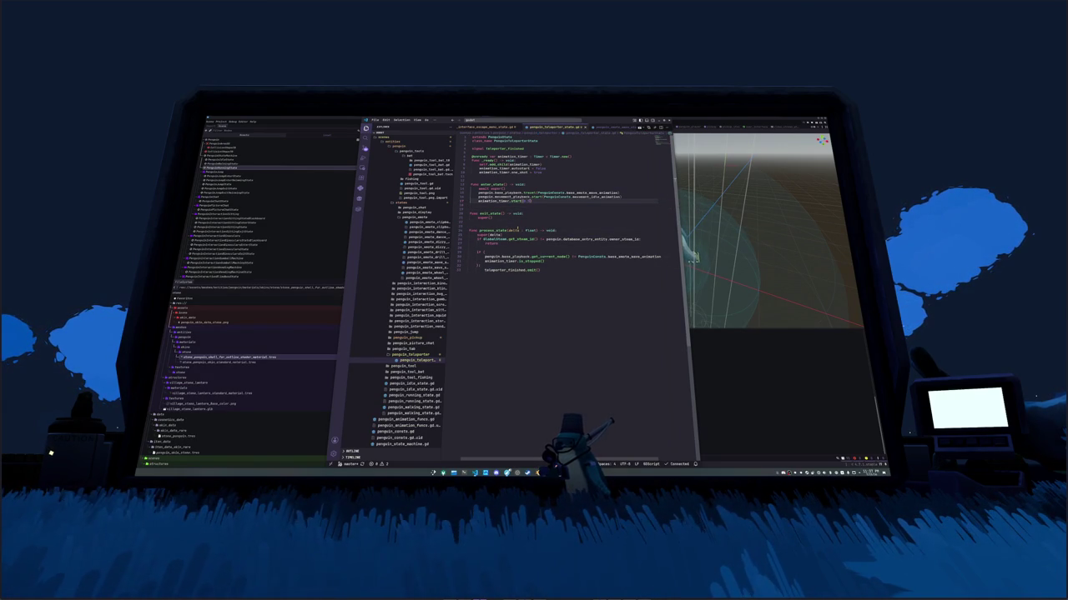
key("shift+End")
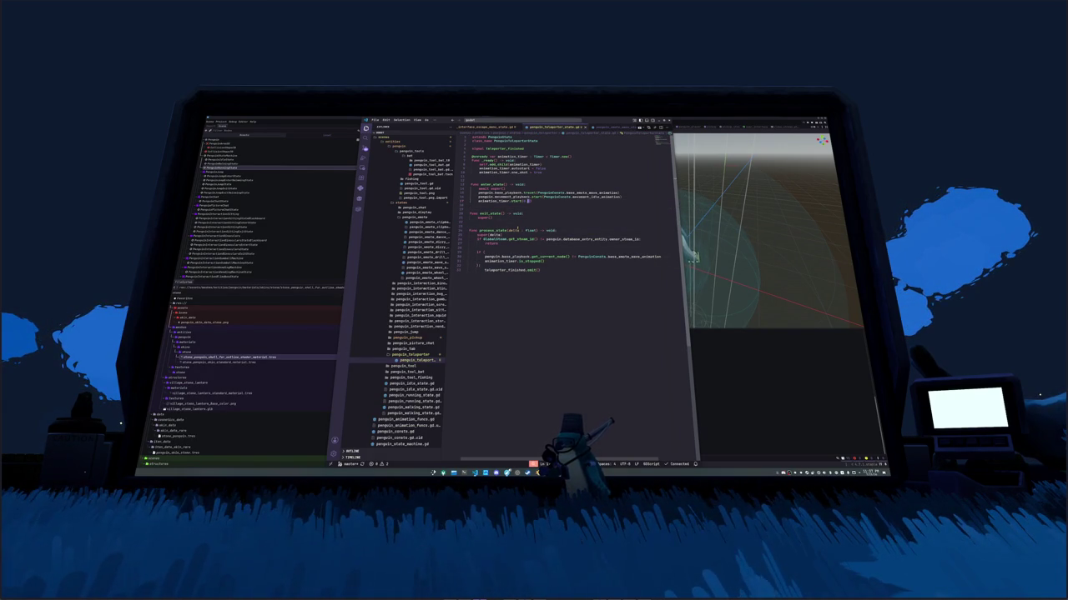
key("Escape")
key("Up")
key("Up")
key("Up")
key("Down")
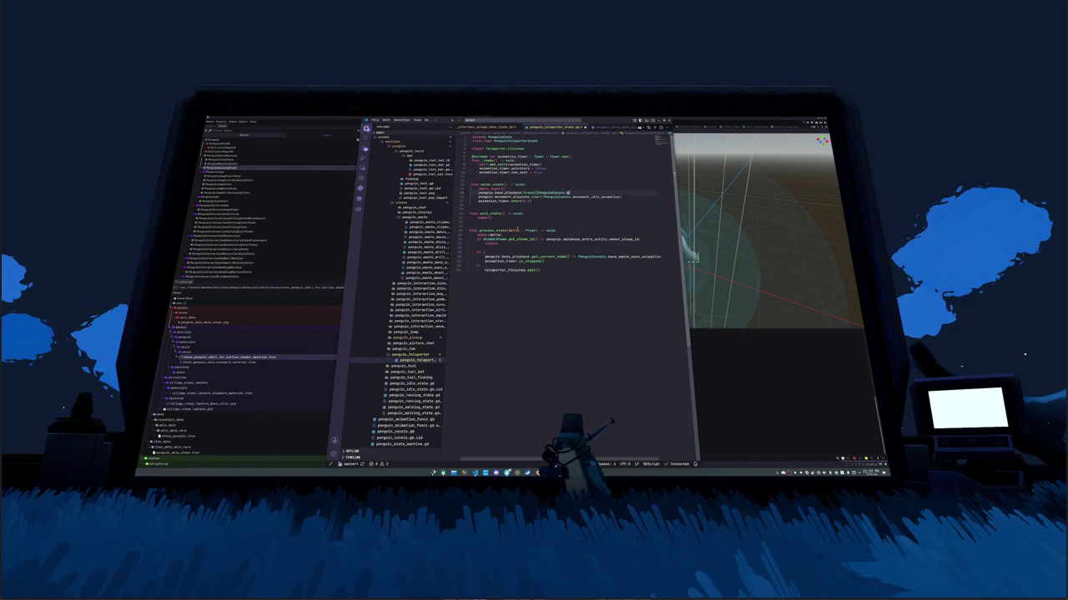
key("ctrl+space")
key("Return")
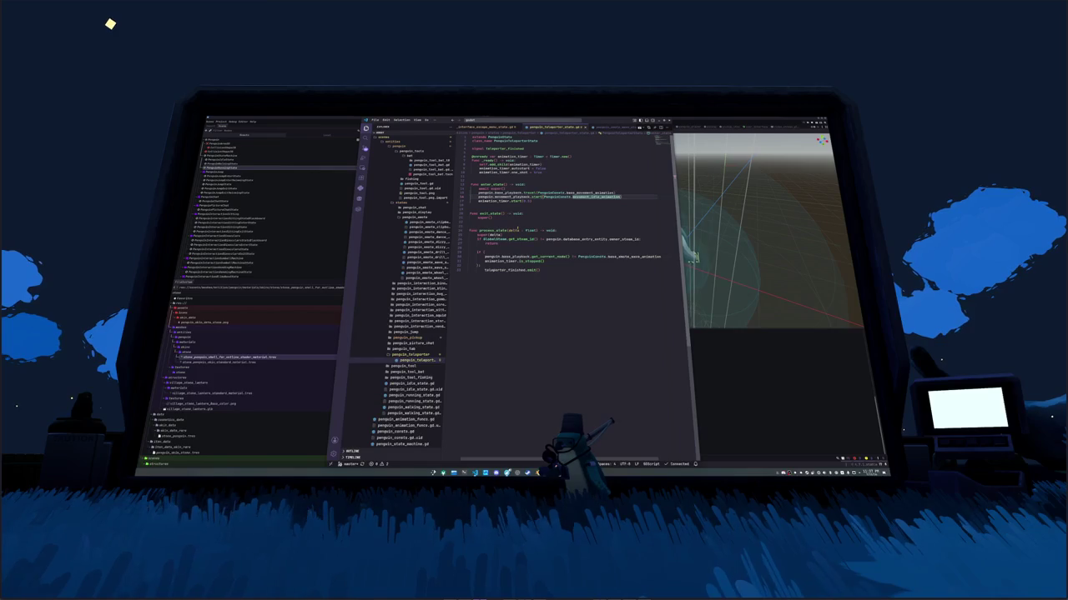
Remove the trailing 'and' from the process_state node check and add a blank line near the signal.
left_click(484, 256)
key("End")
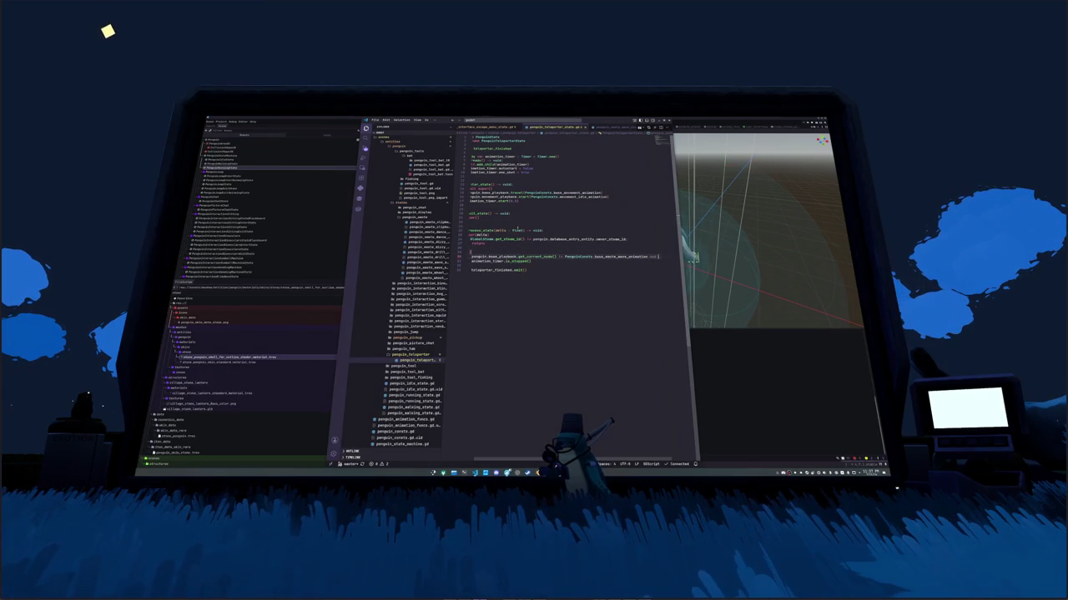
key("BackSpace")
key("BackSpace")
key("BackSpace")
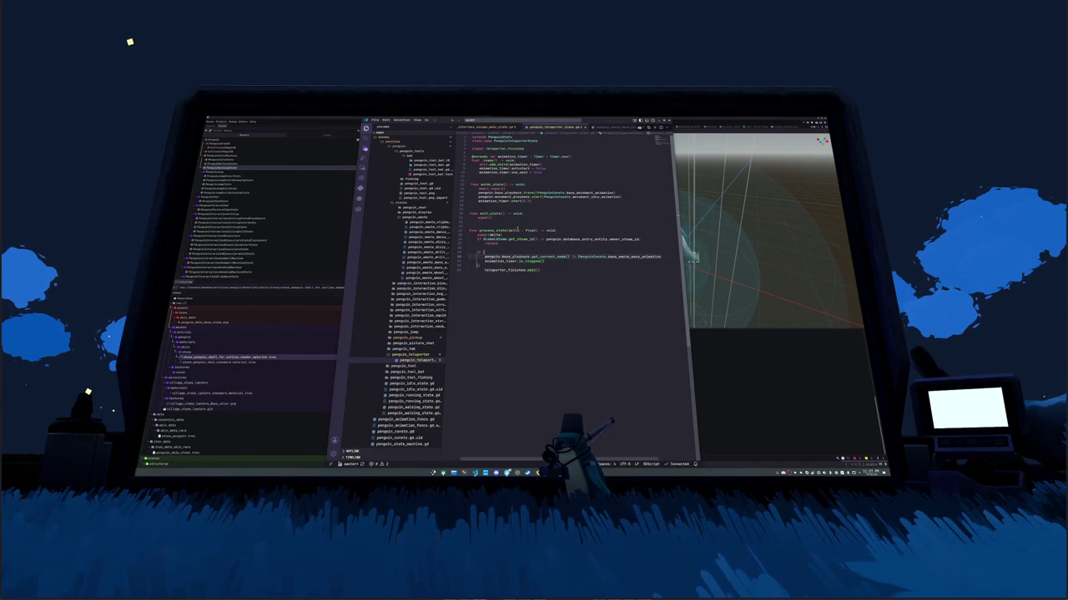
key("Up")
key("Up")
key("Up")
key("Up")
key("Up")
key("Up")
key("Up")
key("Up")
key("Up")
key("Up")
key("Up")
key("Return")
key("Up")
key("Up")
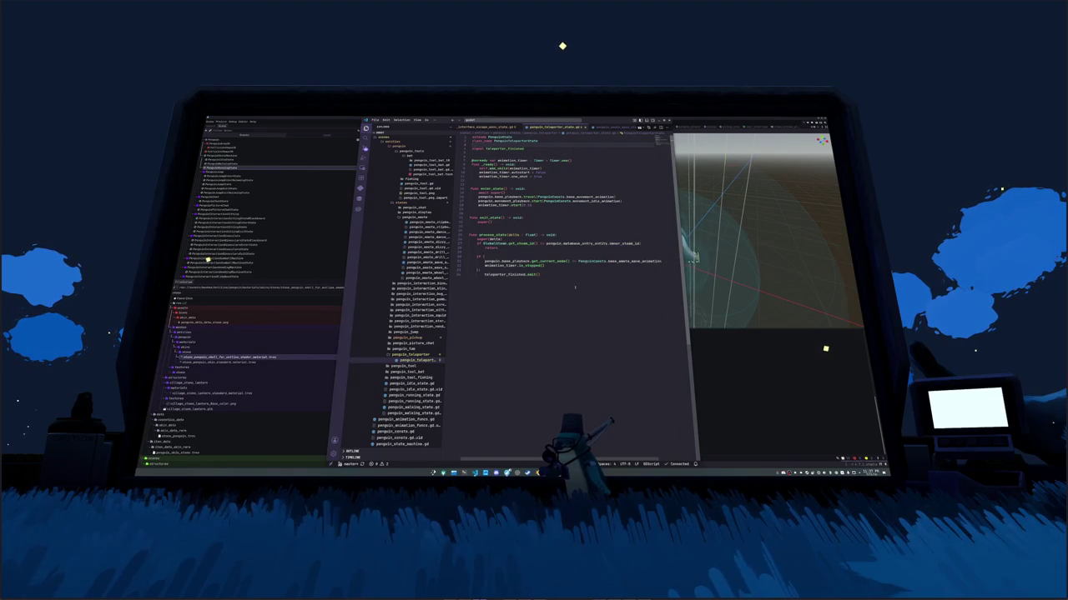
left_click(707, 377)
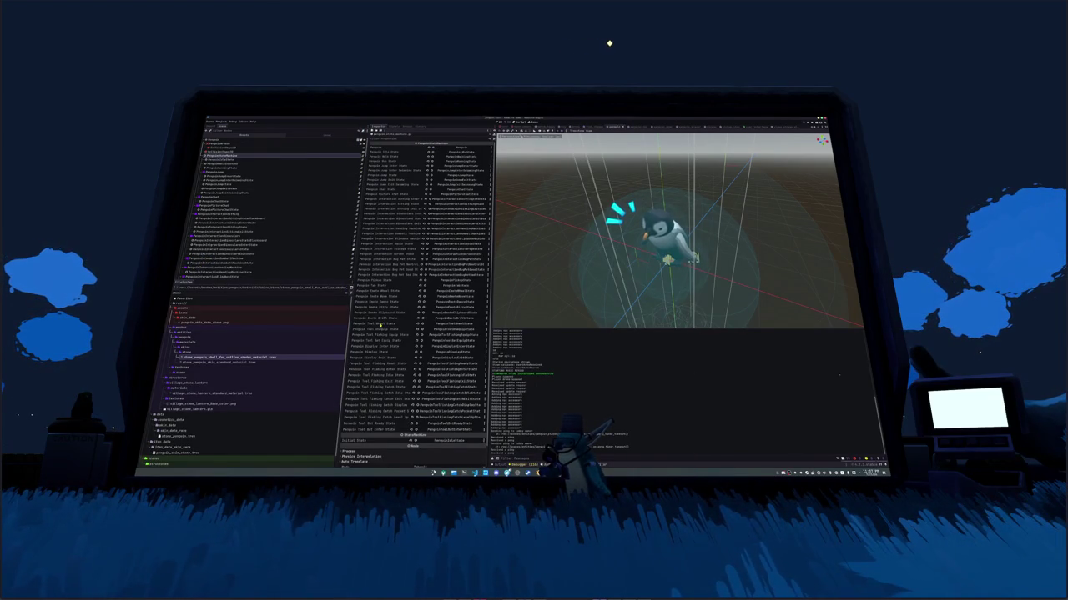
mouse_move(474, 473)
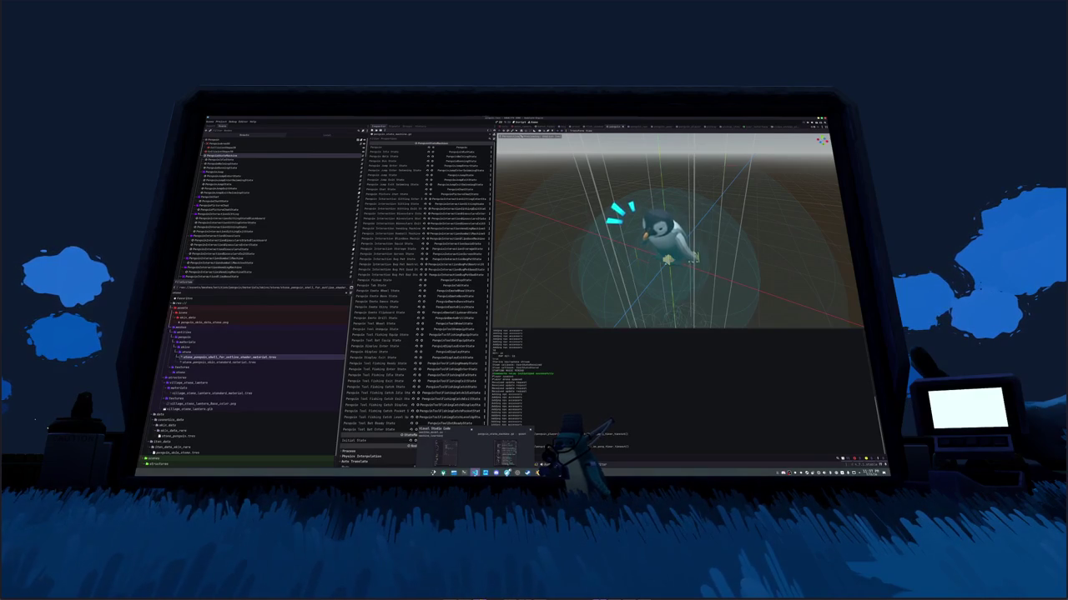
Review the exported state variables in penguin_state_machine.gd and locate penguin_pickup_state.
left_click(448, 450)
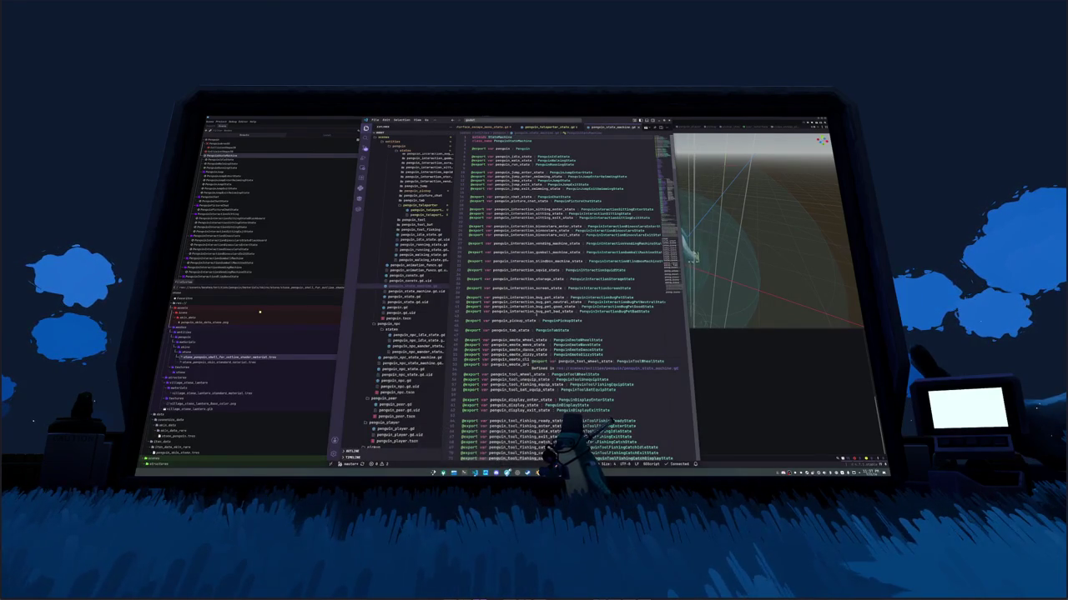
scroll(567, 301, "down", 3)
scroll(567, 300, "down", 3)
scroll(564, 313, "down", 3)
scroll(534, 310, "up", 1)
scroll(533, 310, "up", 1)
scroll(533, 311, "up", 1)
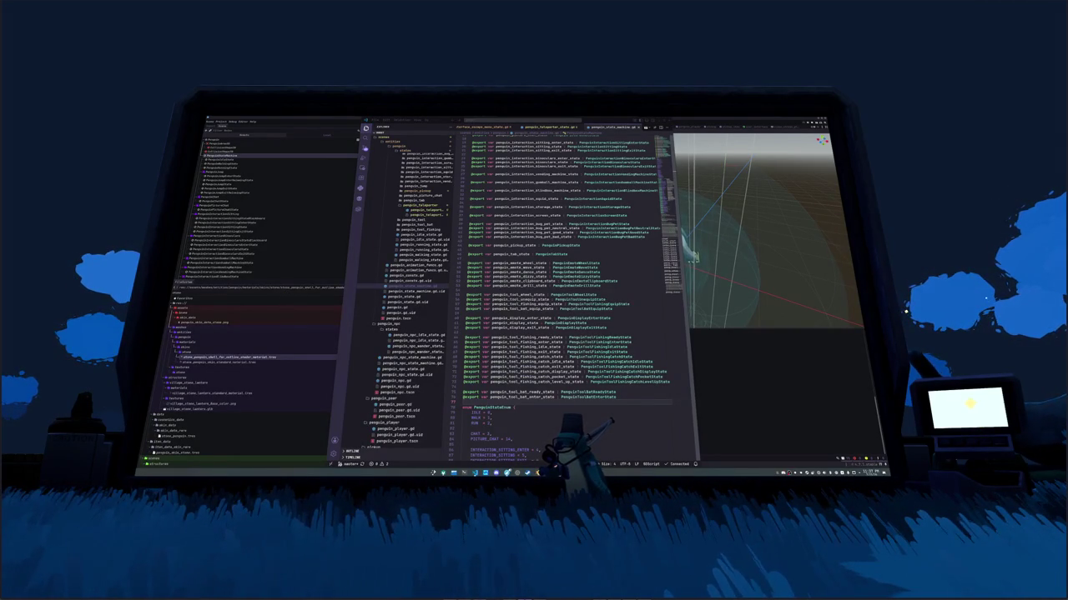
double_click(575, 293)
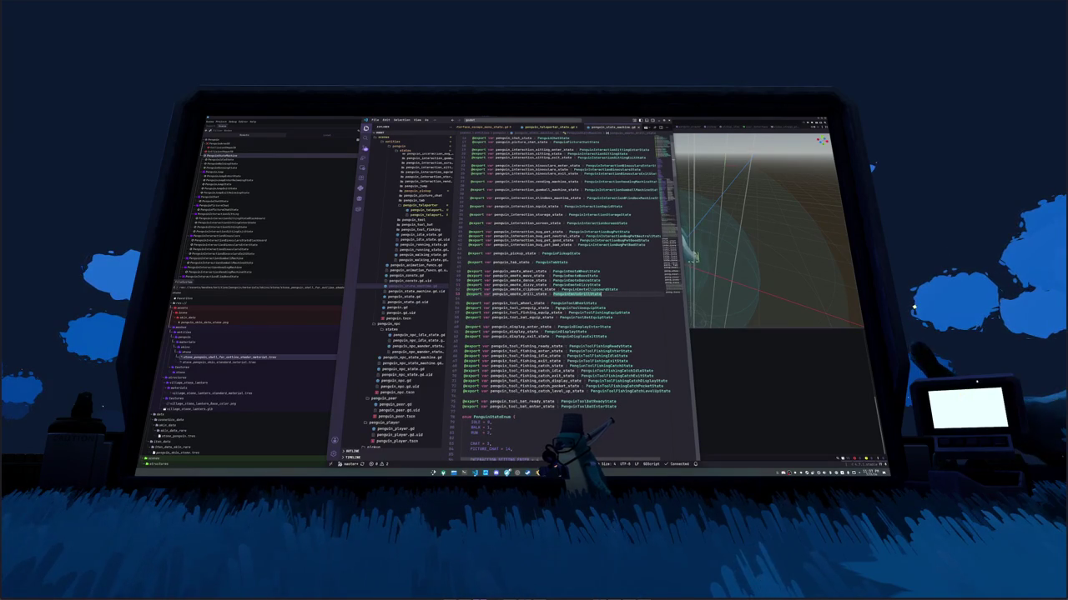
double_click(521, 327)
scroll(567, 333, "up", 4)
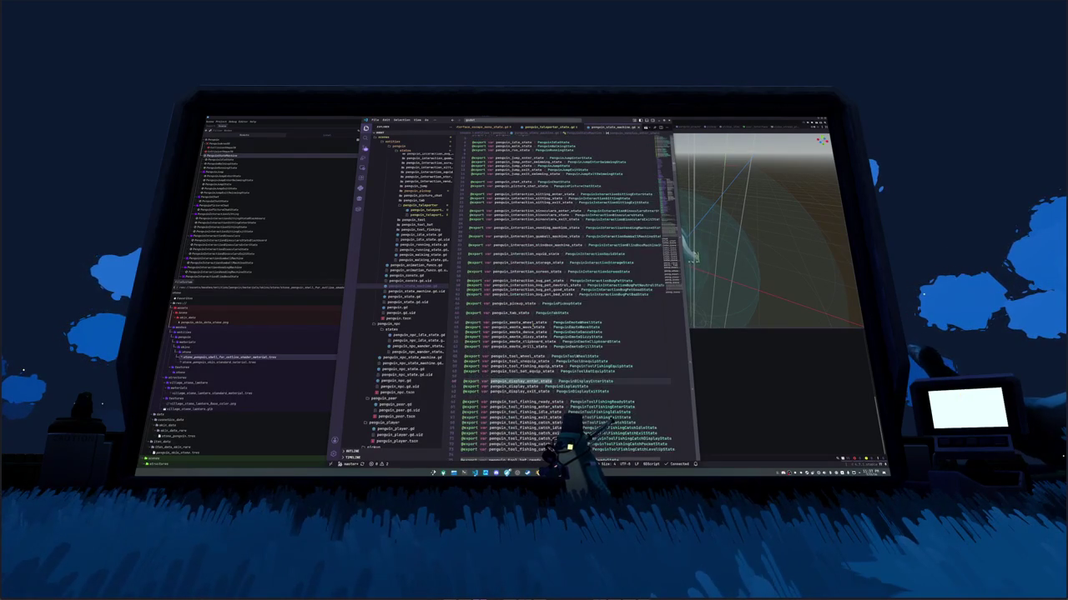
scroll(567, 383, "down", 1)
scroll(568, 384, "down", 1)
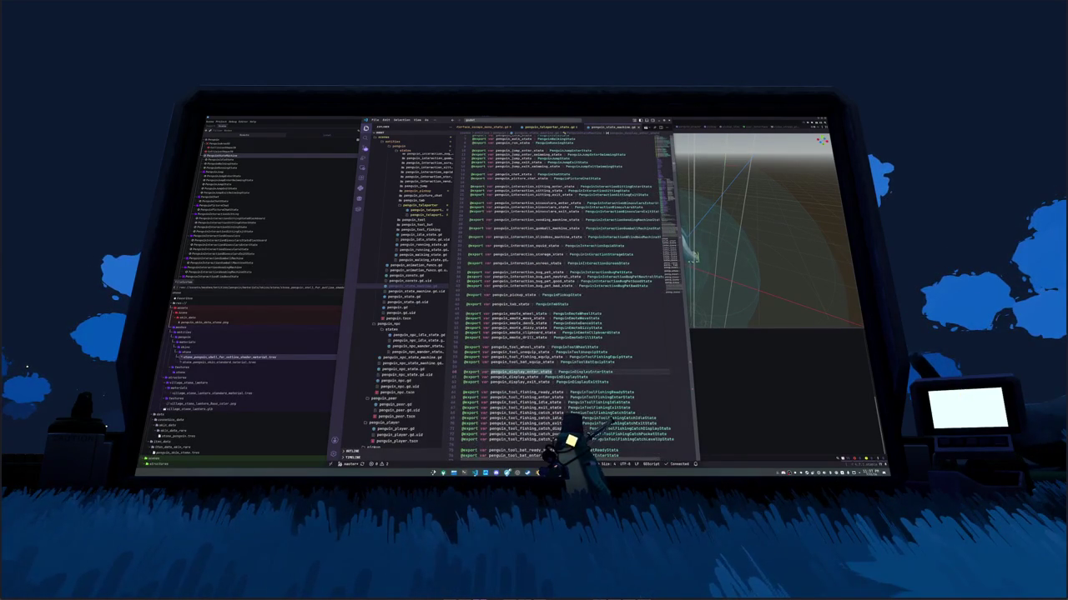
double_click(524, 294)
double_click(513, 295)
key("Return")
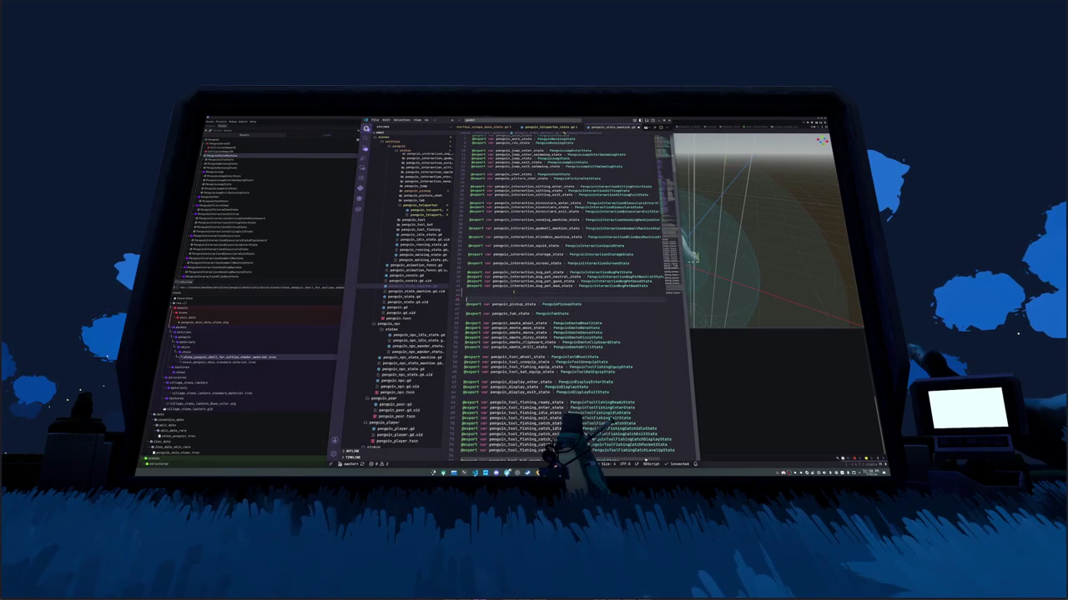
type("@export var p")
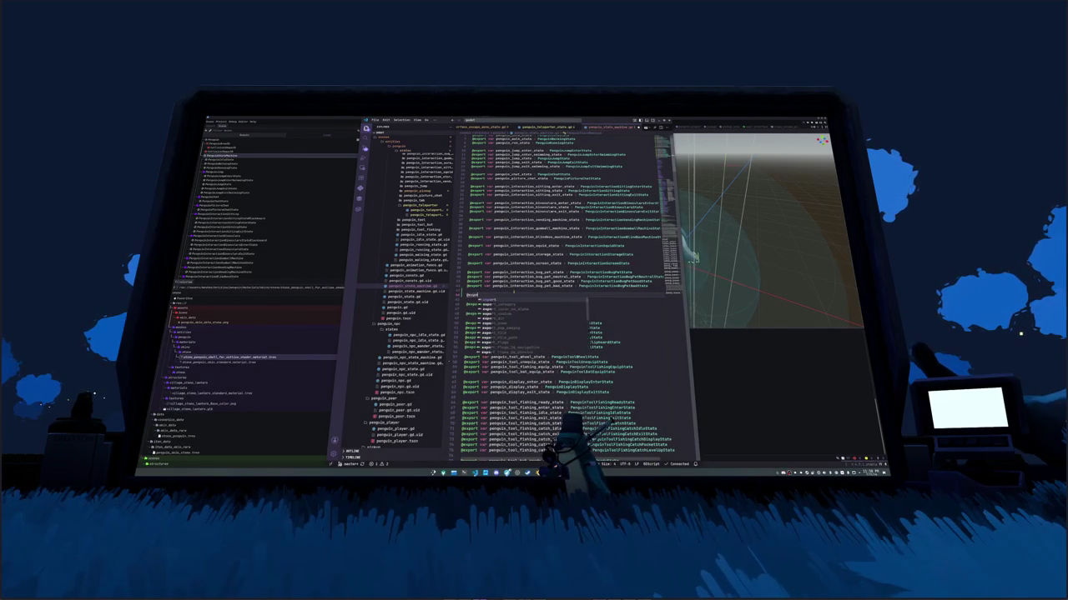
type("enguin_")
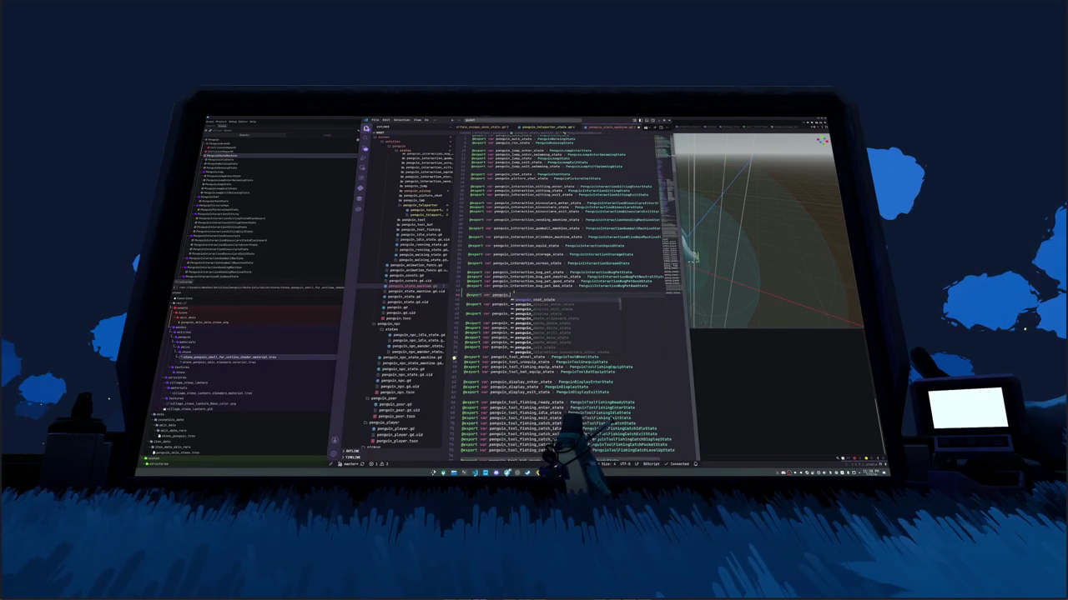
type("teleporter")
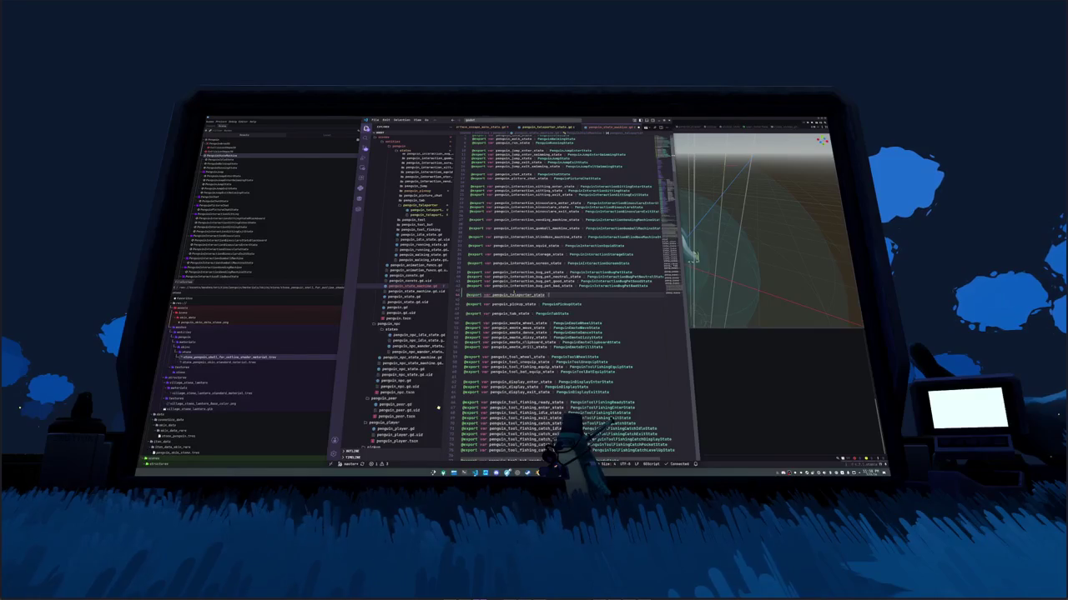
type("_state : PenguinTele")
key("Return")
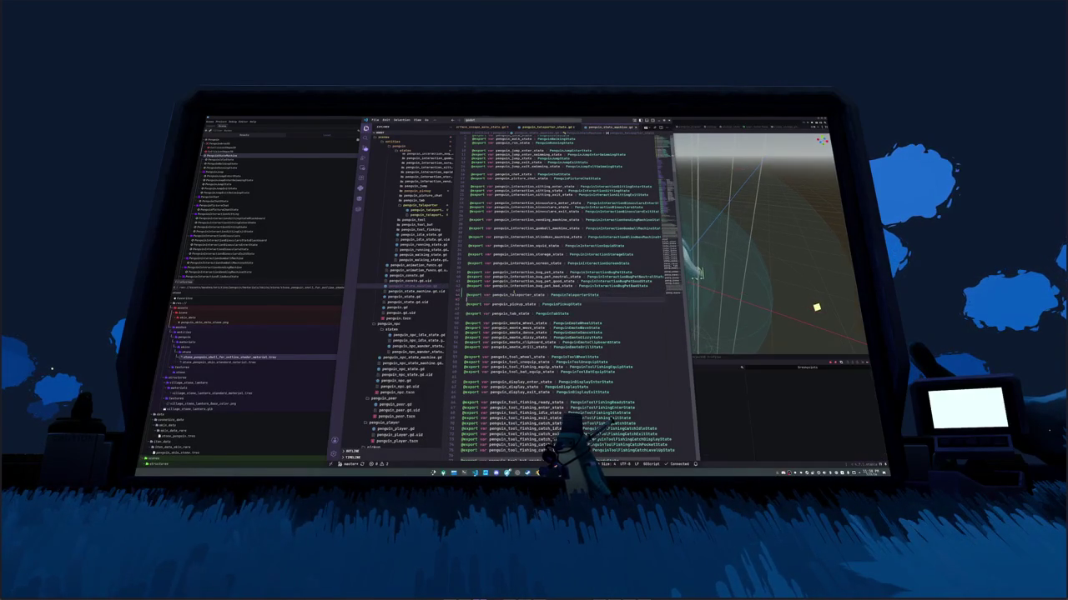
scroll(567, 334, "down", 3)
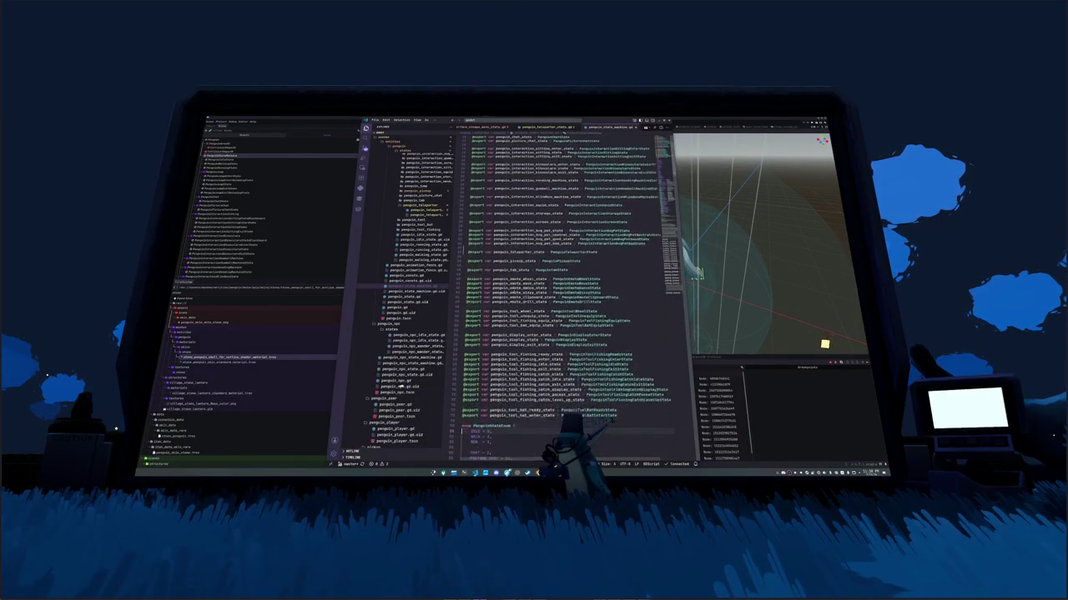
Add a TELEPORTER entry to the penguin state enum and tidy the blank lines around it.
scroll(568, 317, "down", 4)
scroll(568, 317, "down", 4)
scroll(567, 317, "down", 3)
scroll(567, 317, "down", 3)
left_click(527, 370)
key("Return")
key("Down")
key("Down")
key("Down")
key("Down")
key("Down")
key("Down")
key("Return")
key("Return")
type("tELEPORTER = 119,")
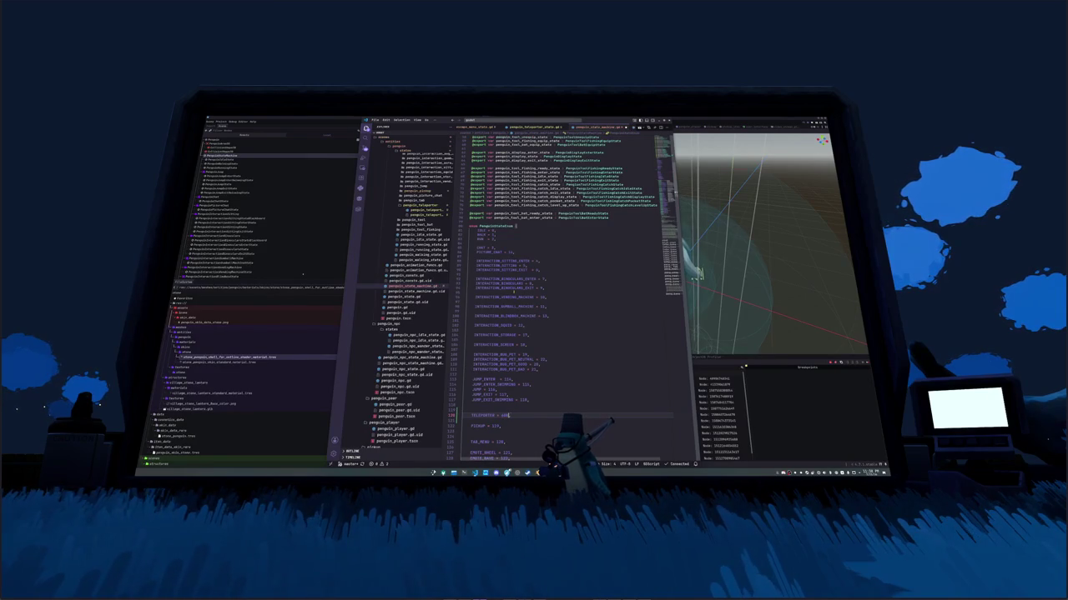
scroll(545, 349, "down", 5)
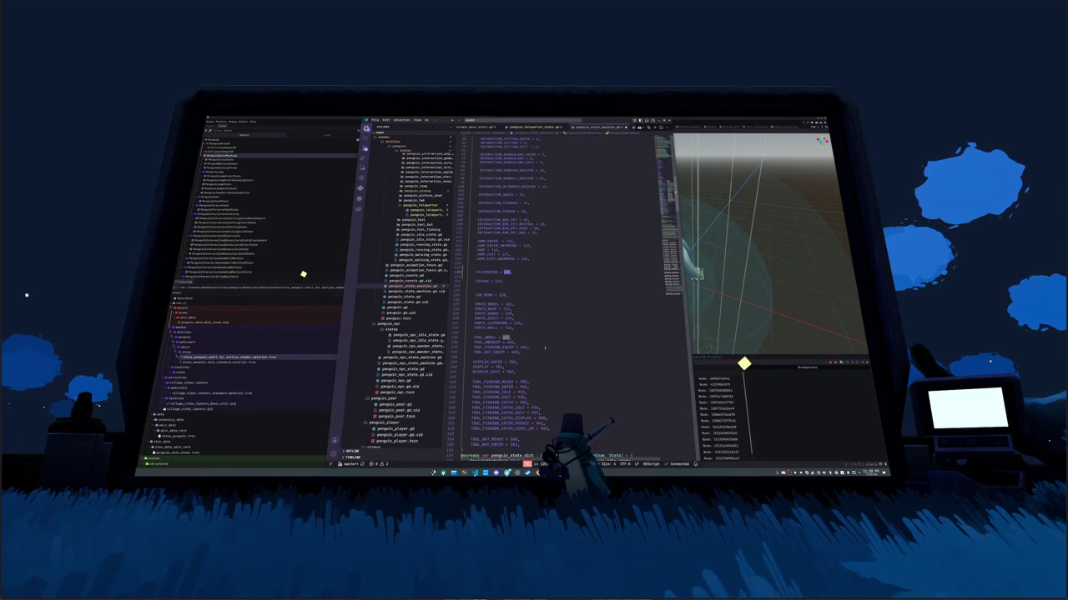
key("Escape")
key("ctrl+shift+Left")
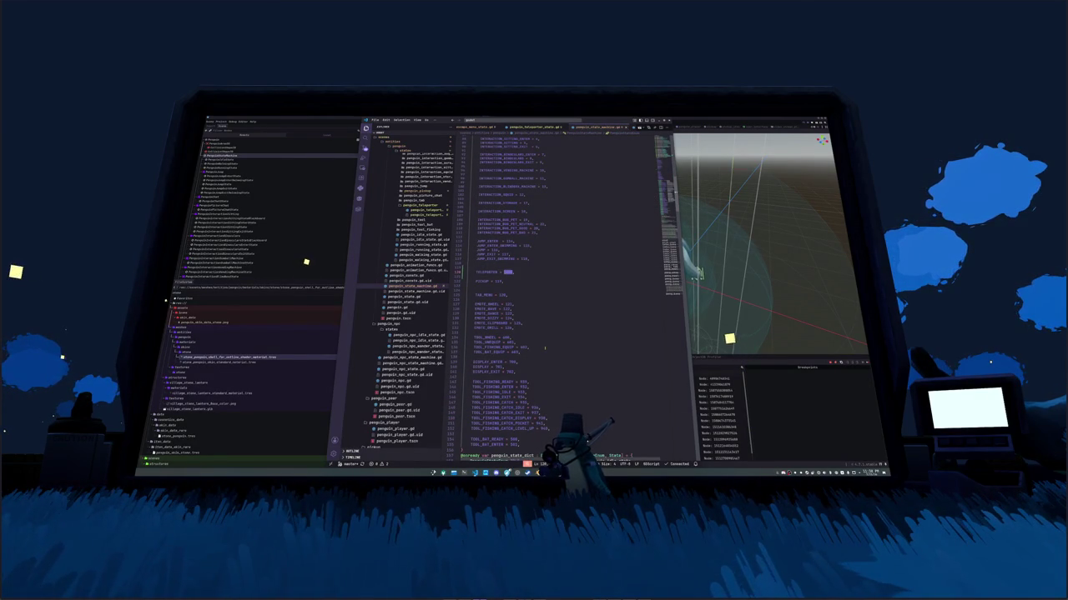
key("Home")
key("BackSpace")
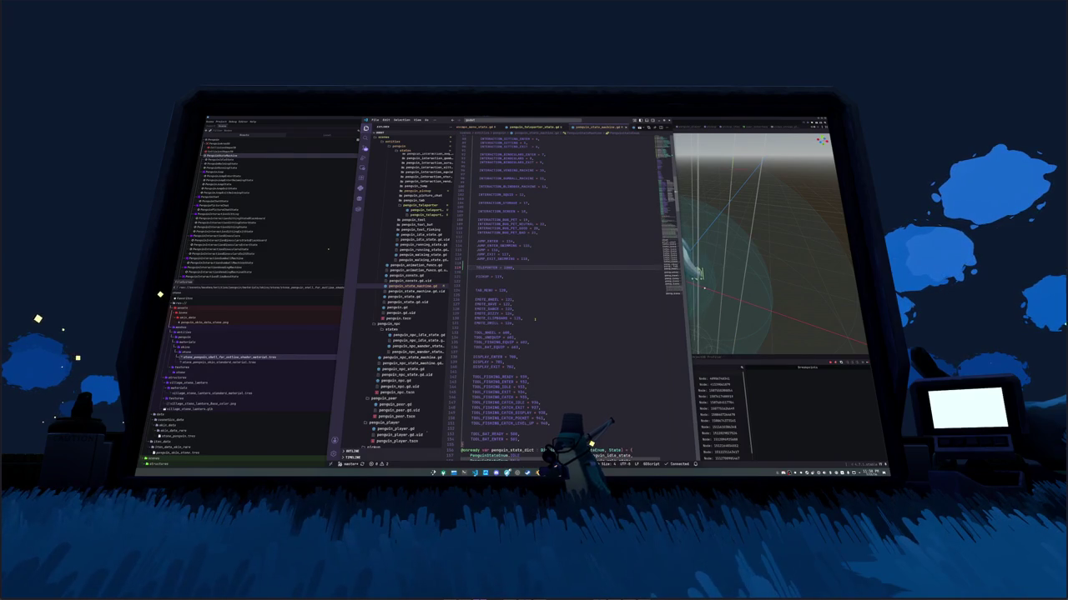
key("Return")
key("End")
key("Return")
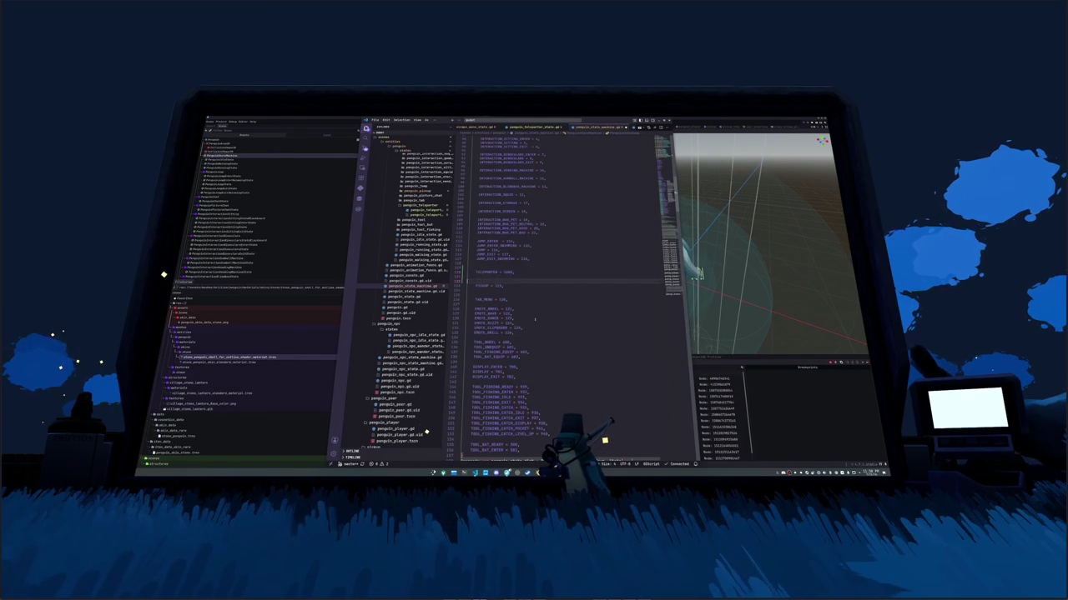
key("BackSpace")
key("Down")
key("BackSpace")
key("BackSpace")
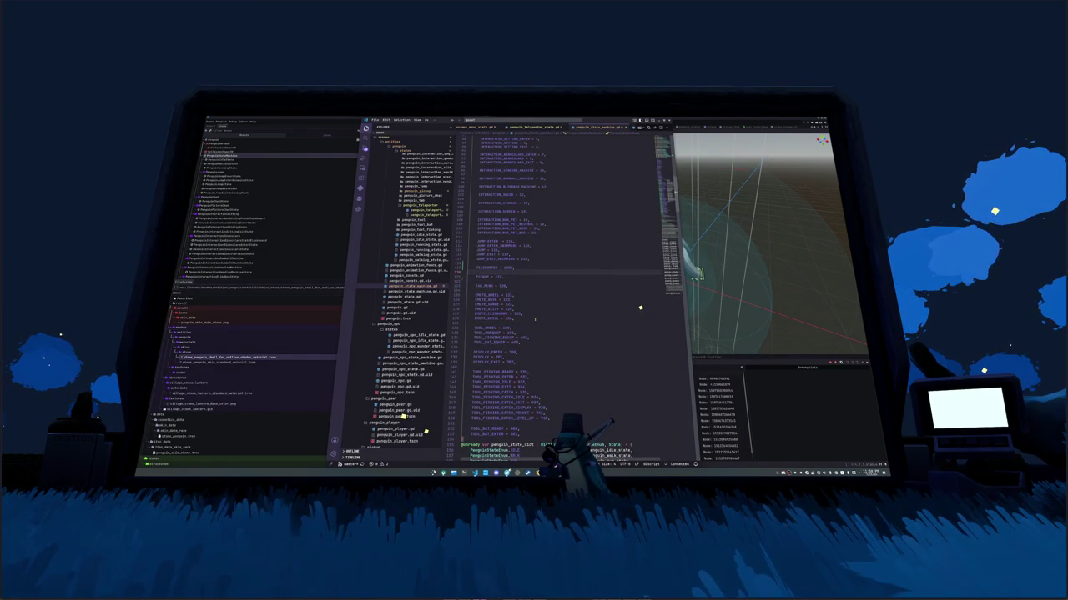
Below INTERACTION_BUG_PET_BAD, add the dictionary entry PenguinStateEnum.TELEPORTER : penguin_teleporter_state.
scroll(535, 319, "down", 2)
scroll(619, 296, "down", 2)
scroll(607, 300, "down", 3)
scroll(597, 310, "down", 2)
scroll(595, 325, "down", 3)
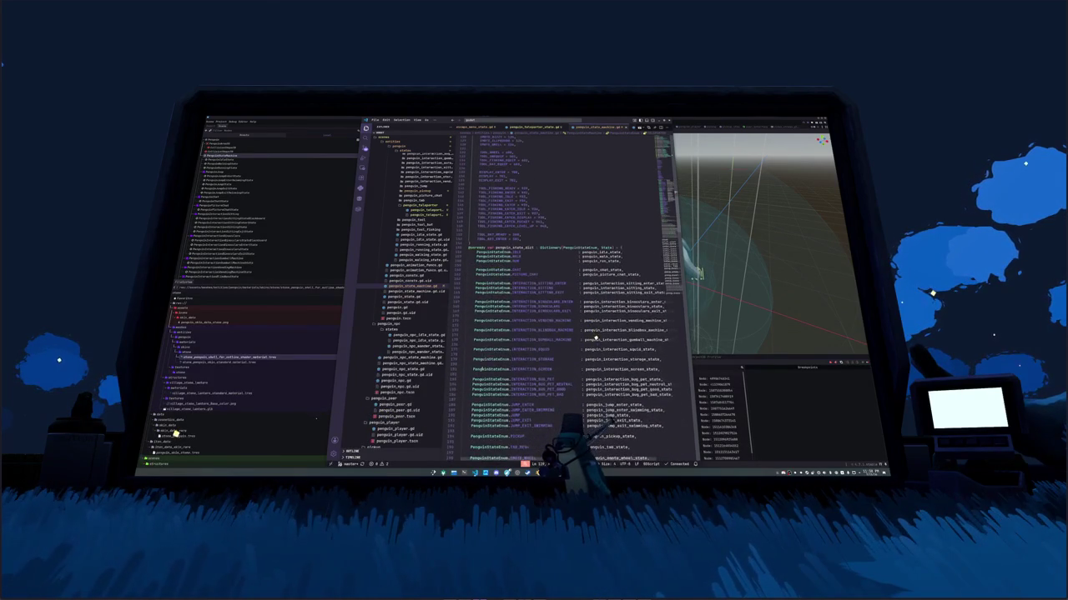
scroll(595, 337, "down", 1)
scroll(595, 338, "up", 5)
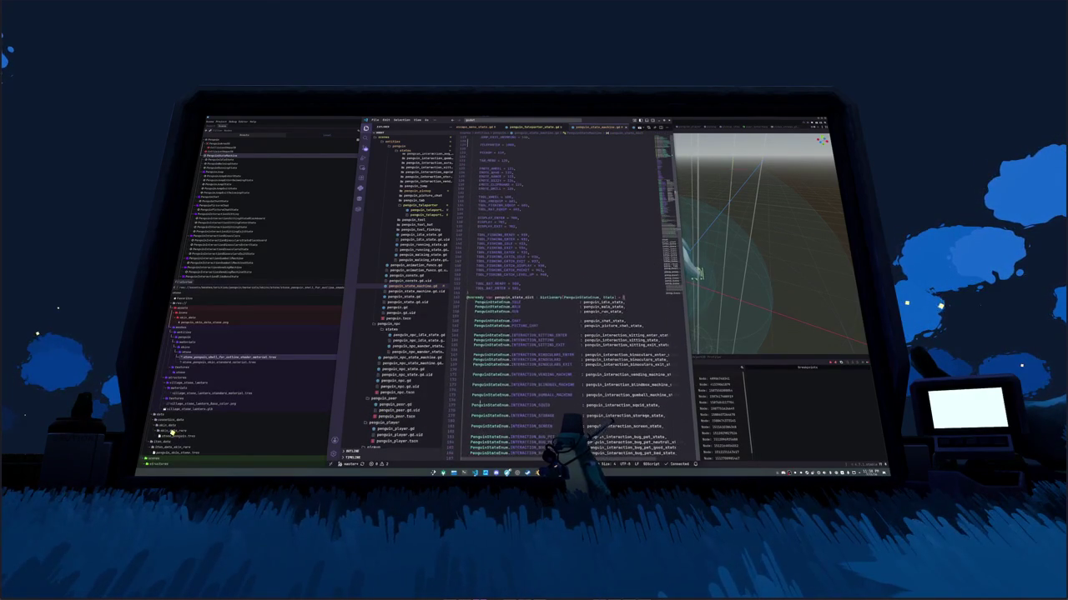
scroll(595, 338, "up", 5)
scroll(595, 337, "down", 4)
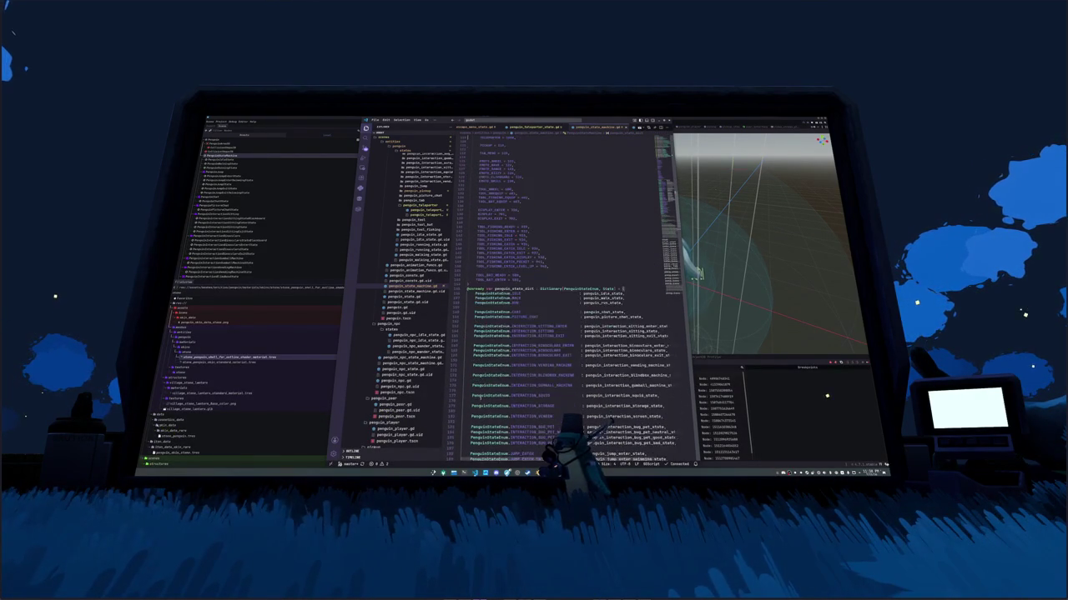
scroll(596, 337, "down", 3)
key("Return")
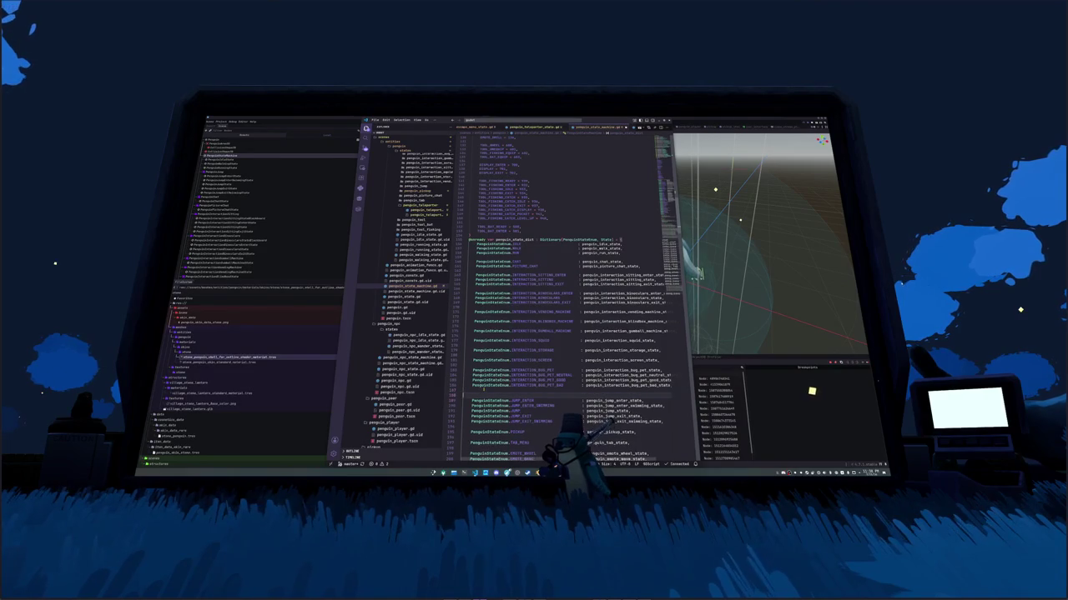
type("PenguinState")
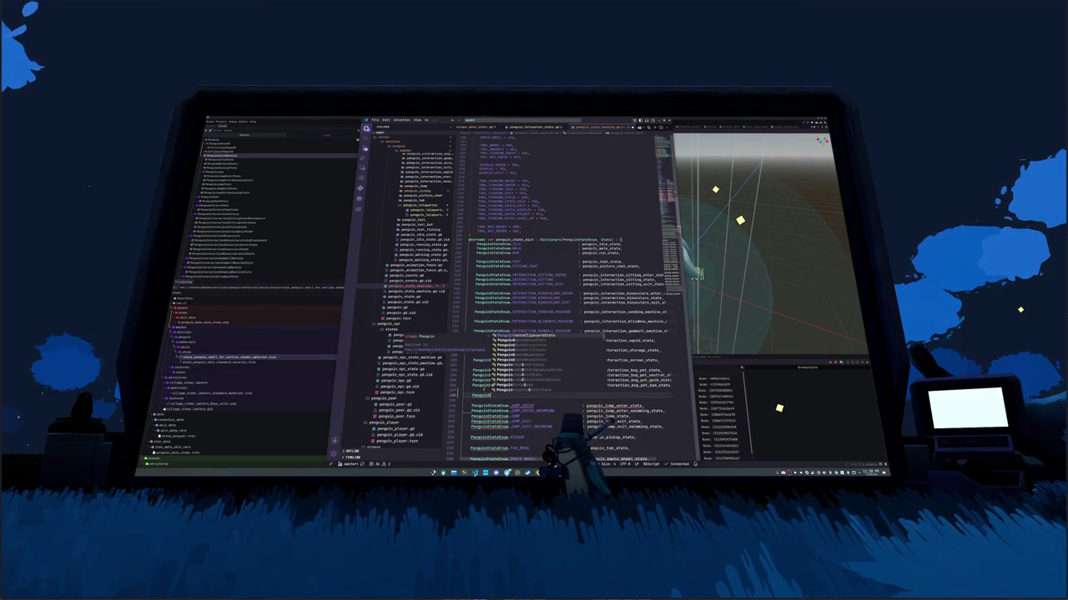
type("Enum")
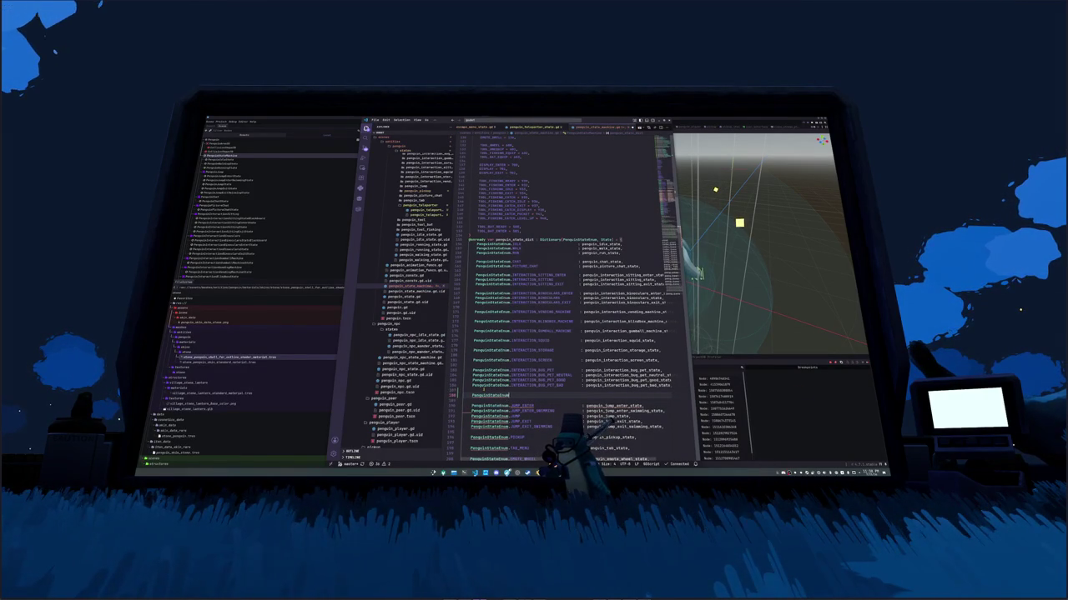
type(".TELEP")
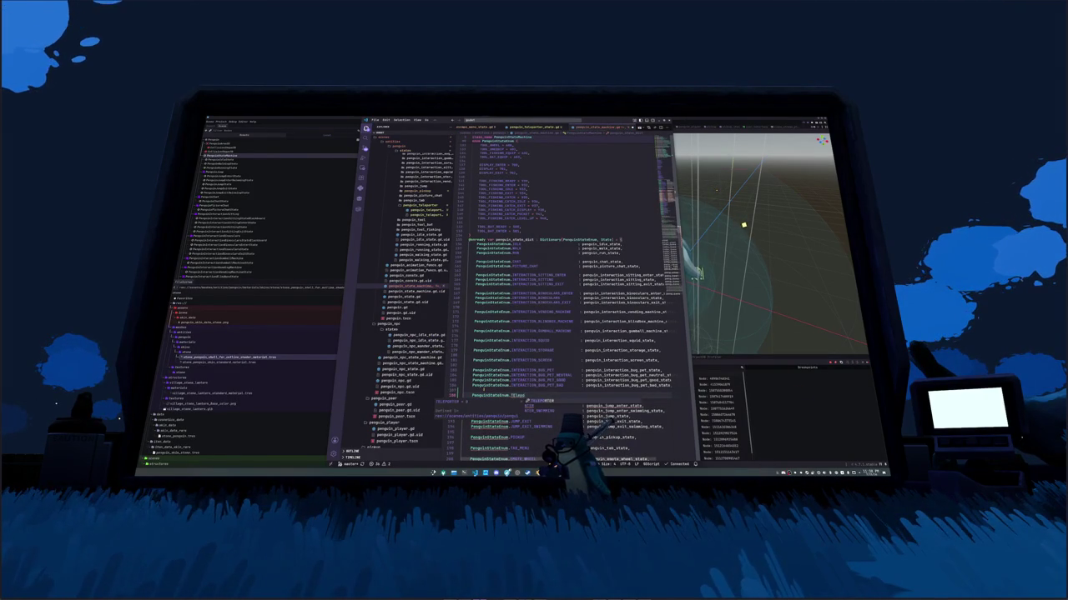
key("Return")
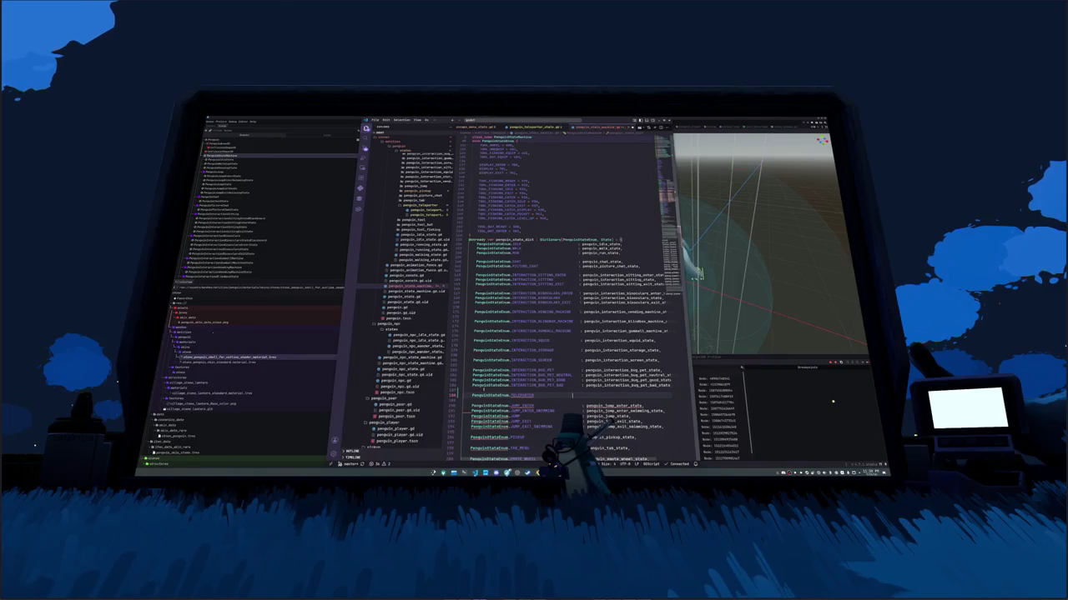
type(": penguin_teleporter_state,")
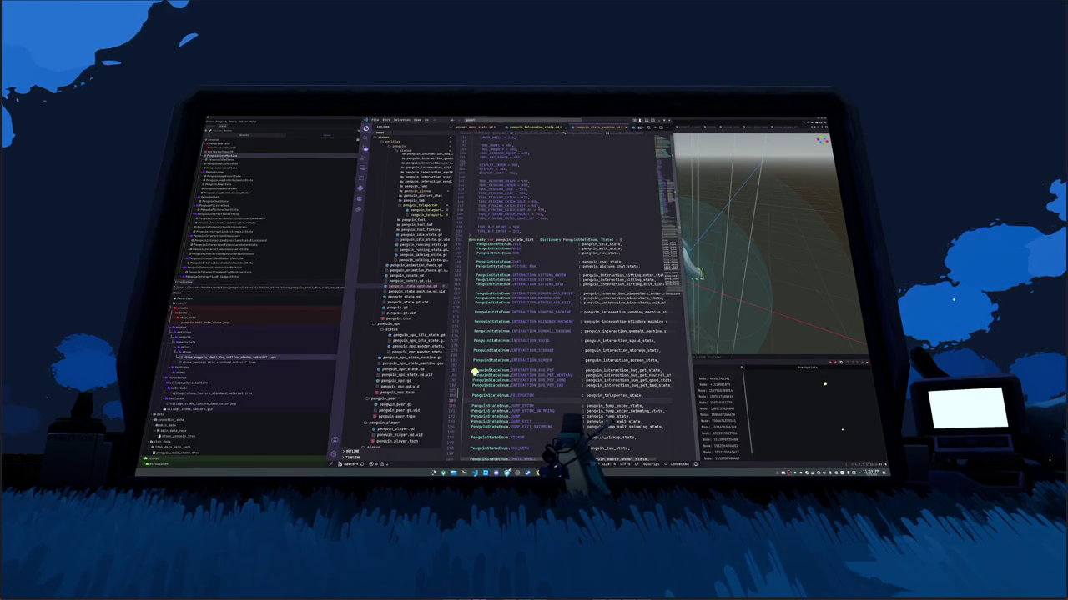
Append PenguinStateEnum.TELEPORTER, comma-separated, after JUMP_EXIT_SWIMMING in jump_signal_exception_state_list.
scroll(476, 371, "down", 4)
scroll(475, 371, "down", 3)
scroll(475, 371, "down", 4)
scroll(480, 370, "down", 4)
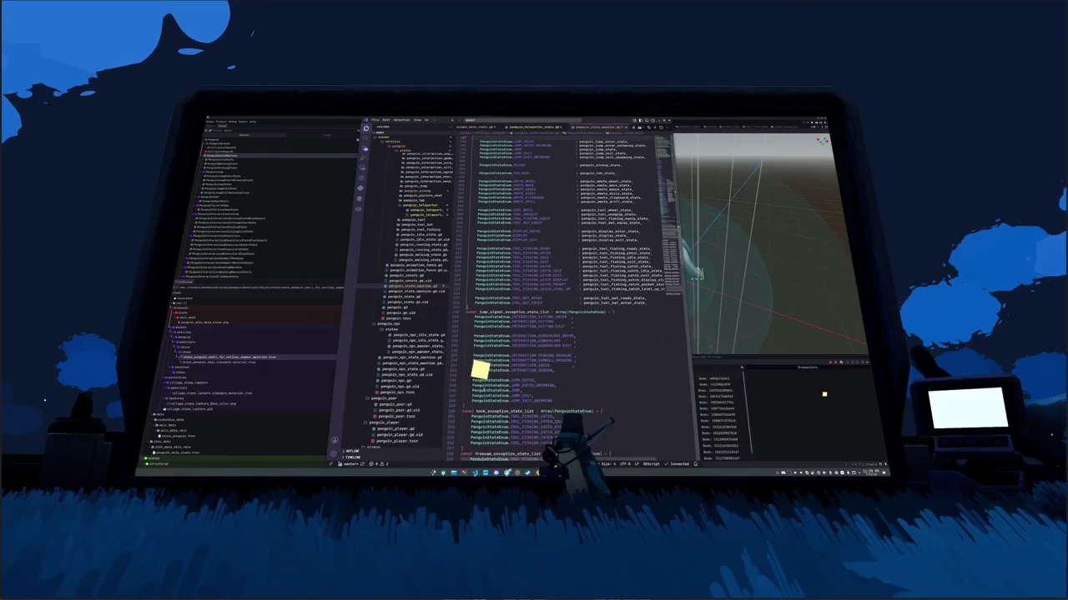
scroll(476, 360, "down", 1)
scroll(467, 355, "down", 1)
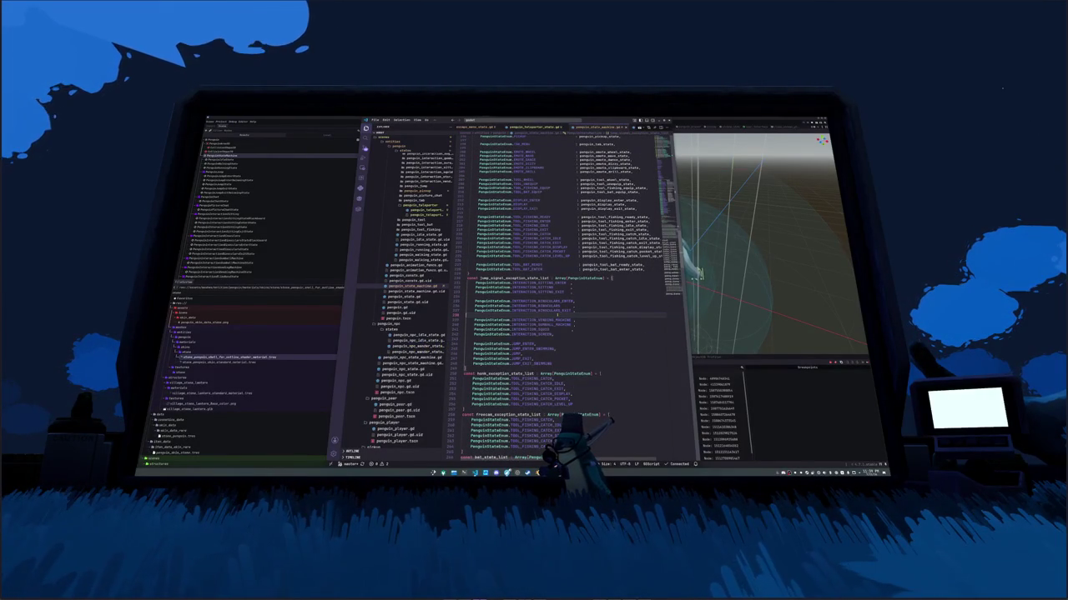
left_click(517, 337)
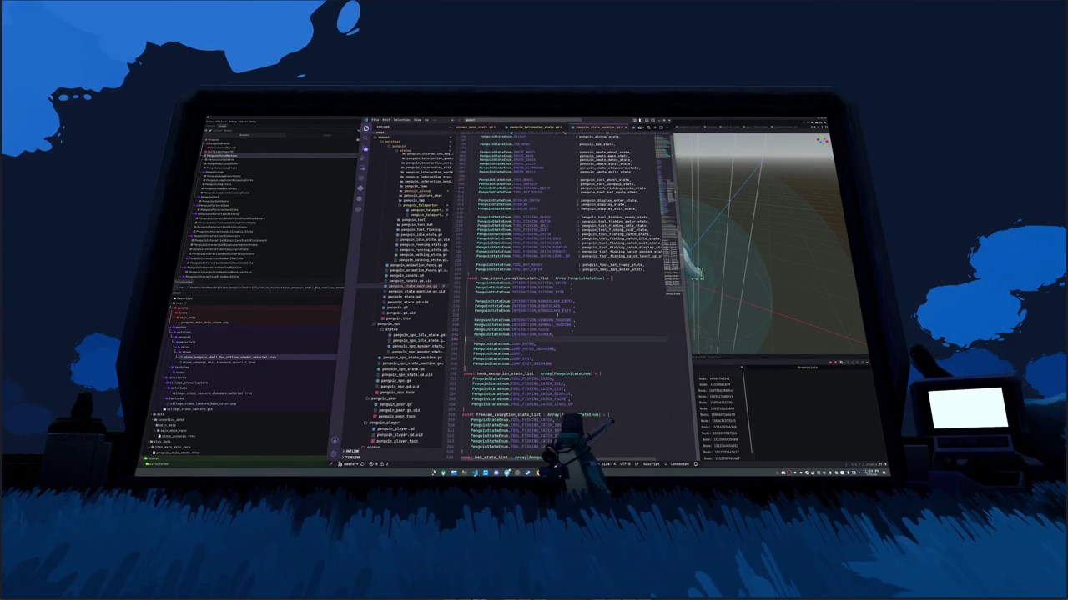
key("Return")
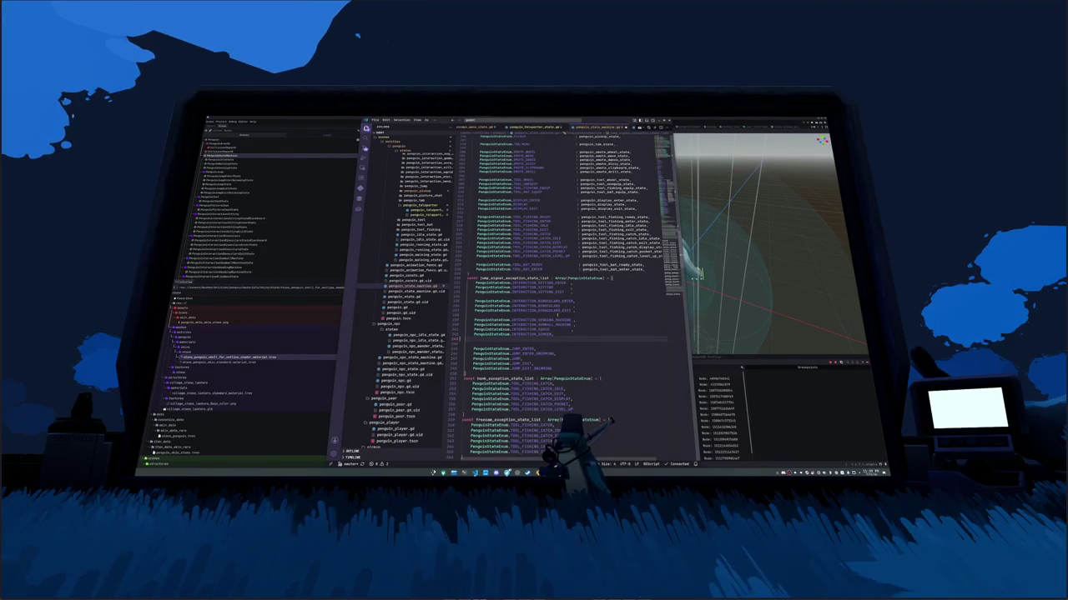
key("BackSpace")
key("Return")
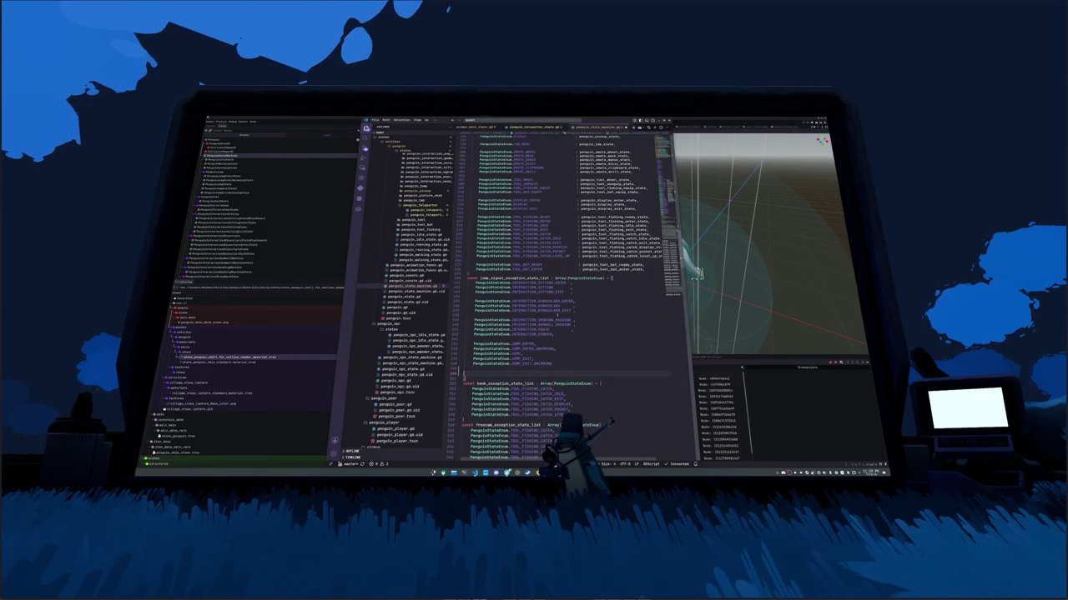
type("PenguinStateEnum.")
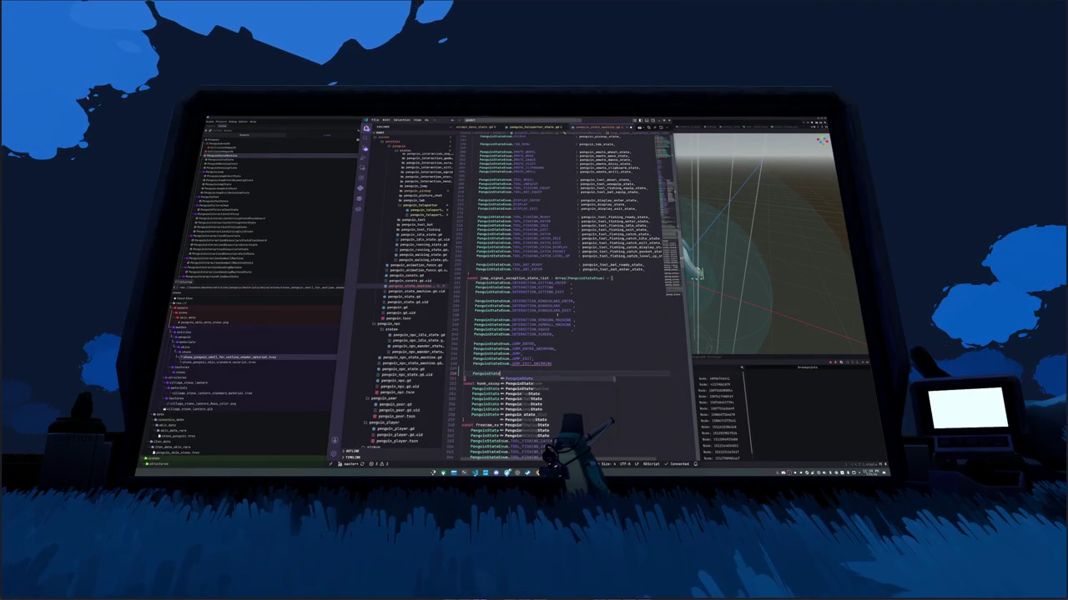
type("T")
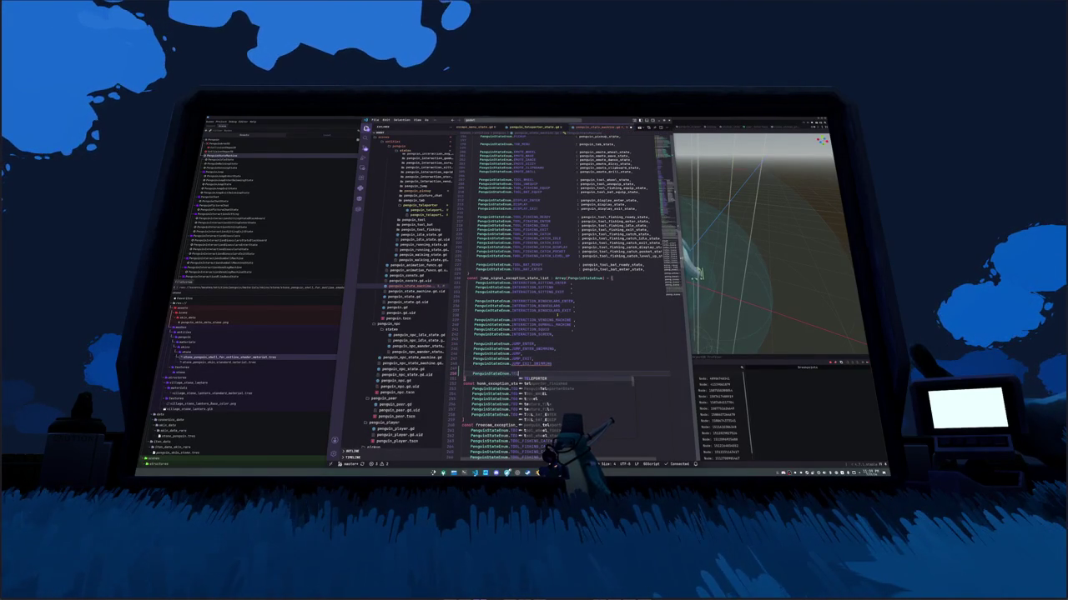
key("Return")
type(",")
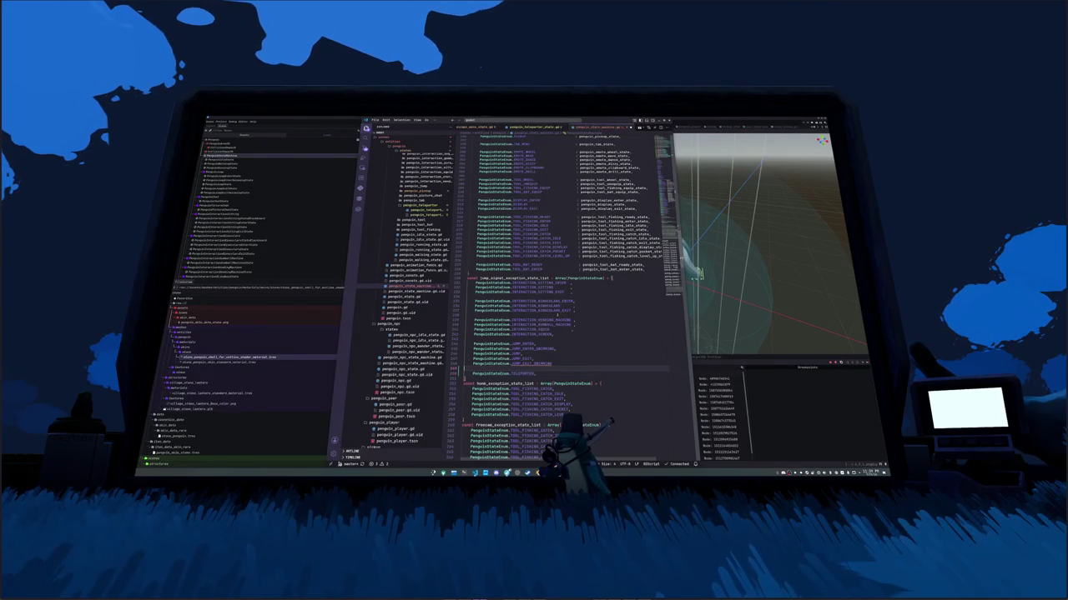
left_click(500, 383)
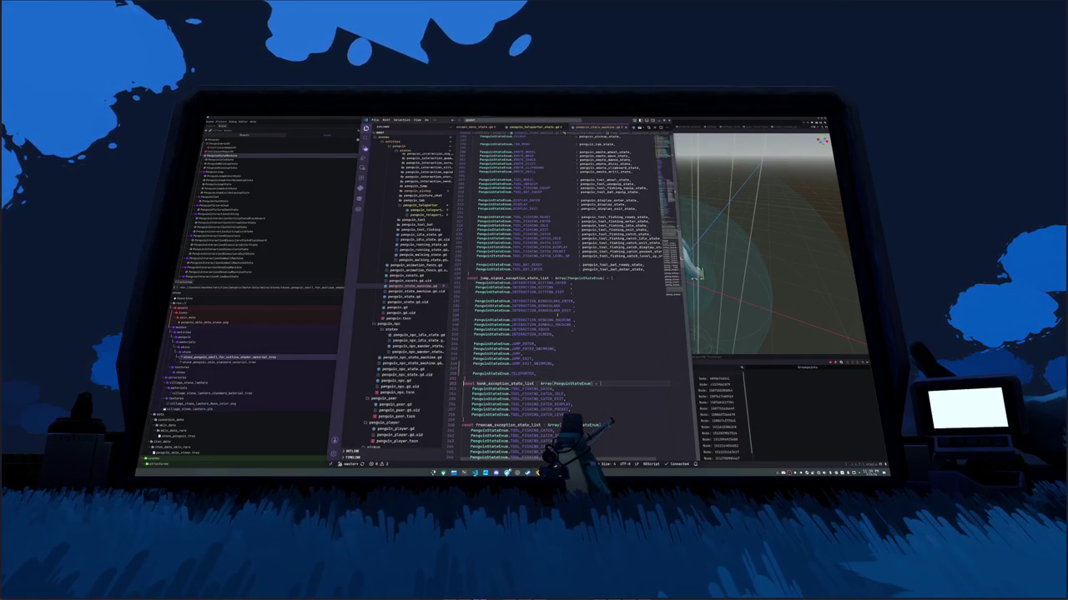
scroll(550, 333, "down", 2)
scroll(550, 333, "down", 2)
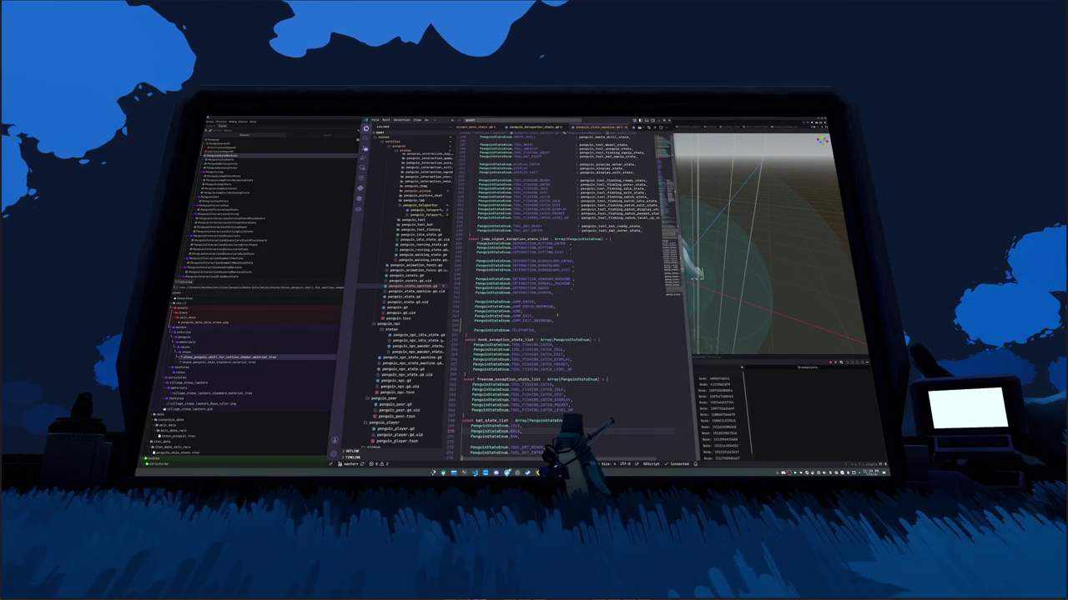
scroll(550, 333, "down", 1)
scroll(550, 334, "down", 1)
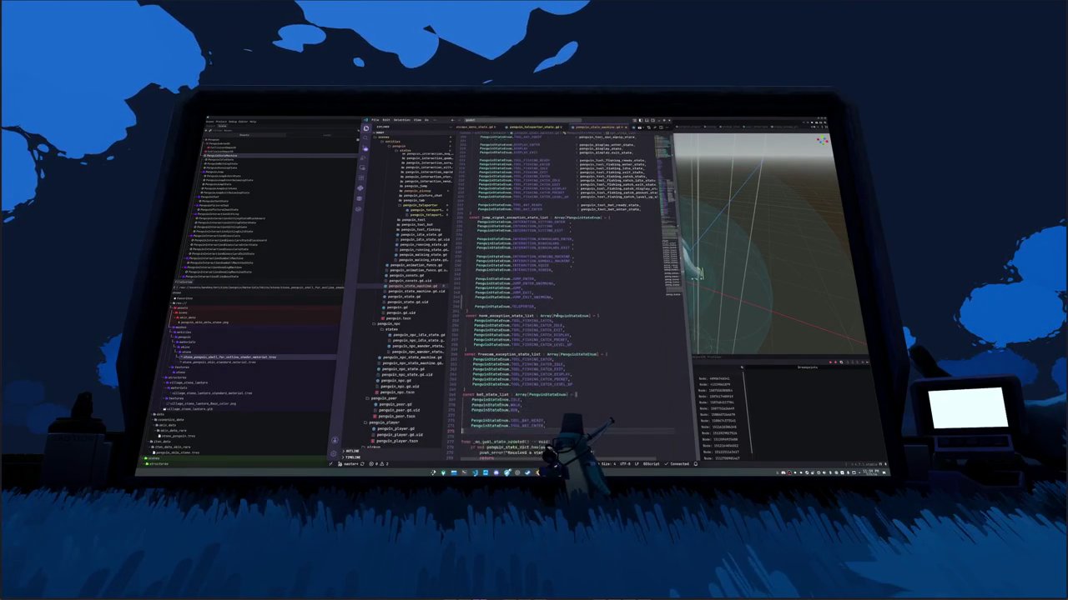
scroll(550, 334, "down", 1)
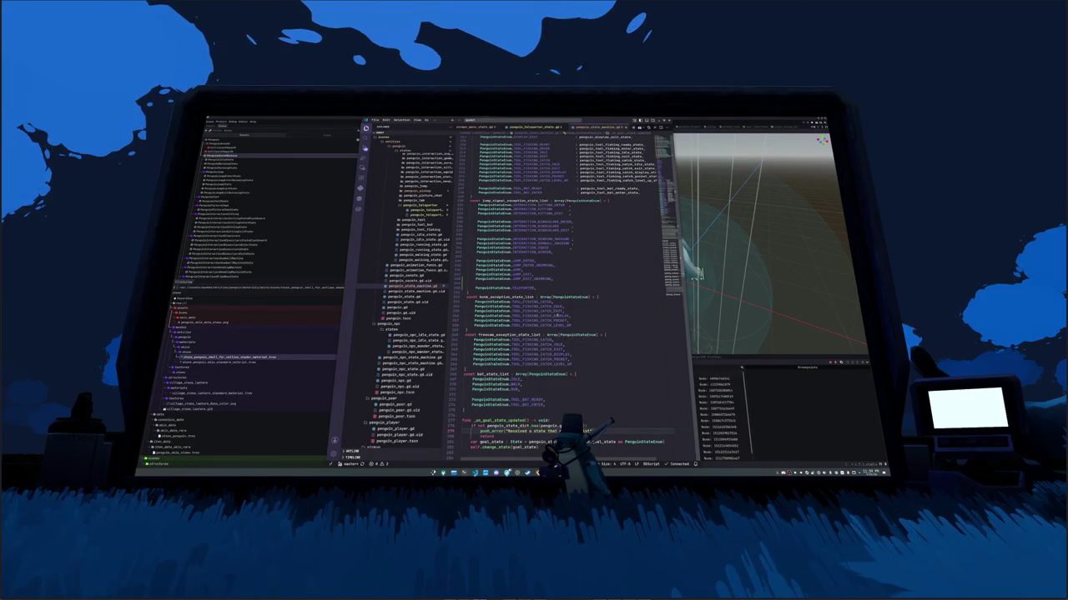
scroll(550, 334, "down", 1)
scroll(550, 334, "down", 2)
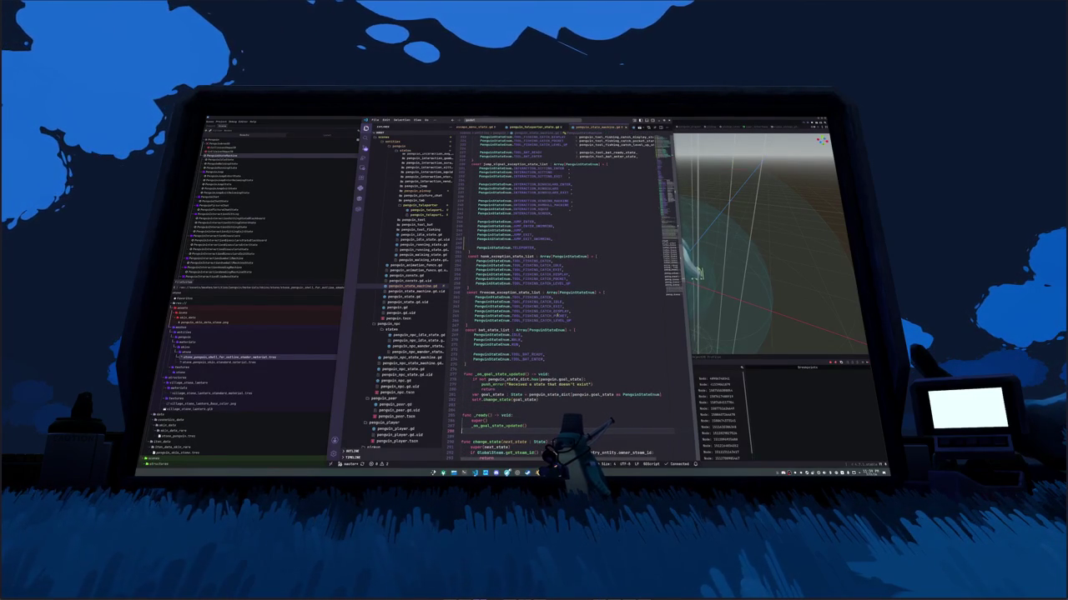
scroll(550, 333, "down", 1)
scroll(550, 334, "down", 1)
scroll(550, 334, "down", 1)
scroll(551, 333, "down", 1)
scroll(557, 315, "down", 1)
scroll(557, 315, "down", 1)
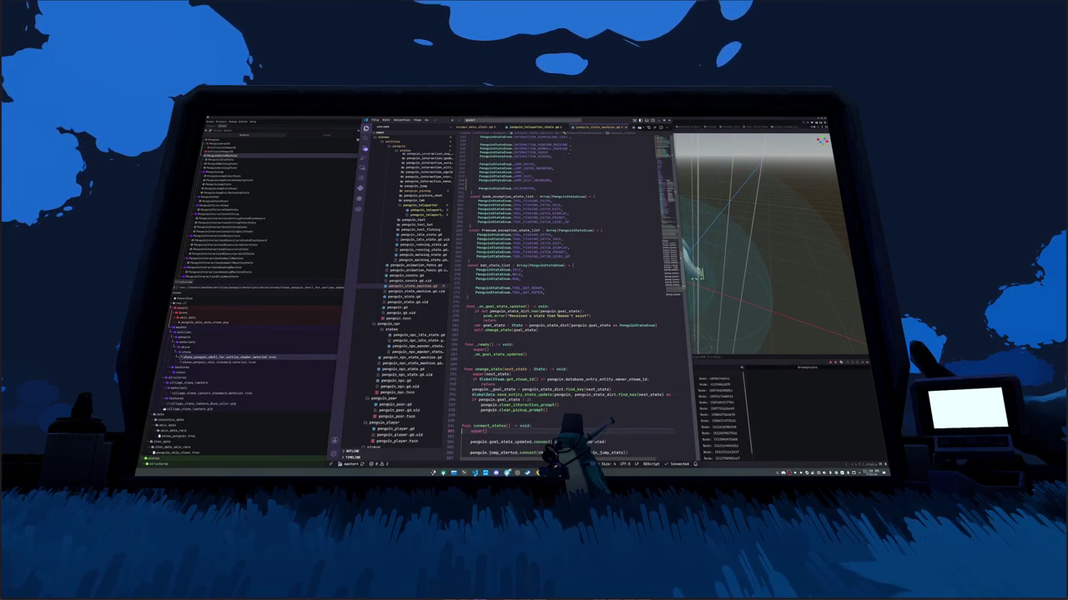
scroll(557, 315, "down", 1)
scroll(557, 315, "down", 3)
scroll(557, 315, "down", 3)
scroll(557, 316, "down", 3)
scroll(557, 315, "down", 3)
scroll(567, 292, "down", 3)
scroll(567, 292, "down", 2)
scroll(567, 292, "down", 3)
scroll(567, 292, "down", 2)
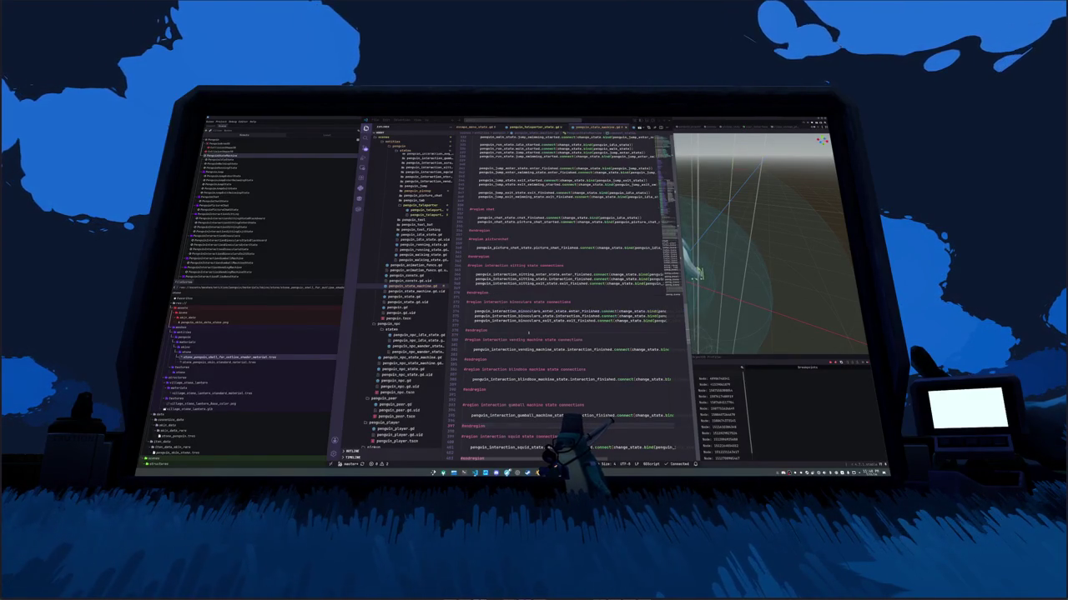
scroll(534, 325, "down", 5)
scroll(528, 334, "down", 5)
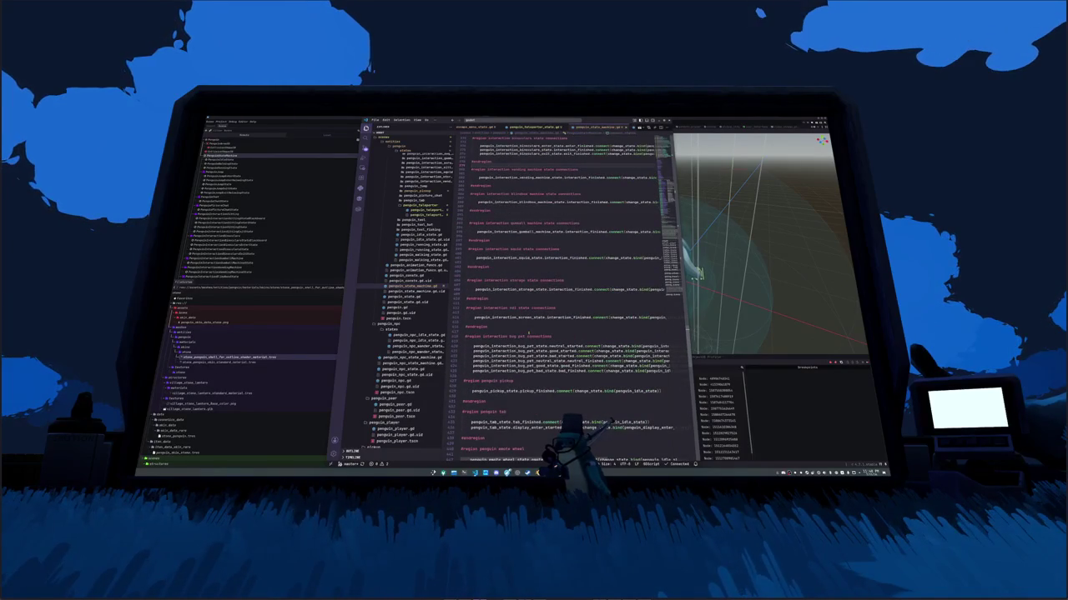
scroll(528, 332, "down", 4)
scroll(528, 333, "down", 2)
scroll(529, 334, "down", 4)
scroll(528, 333, "down", 4)
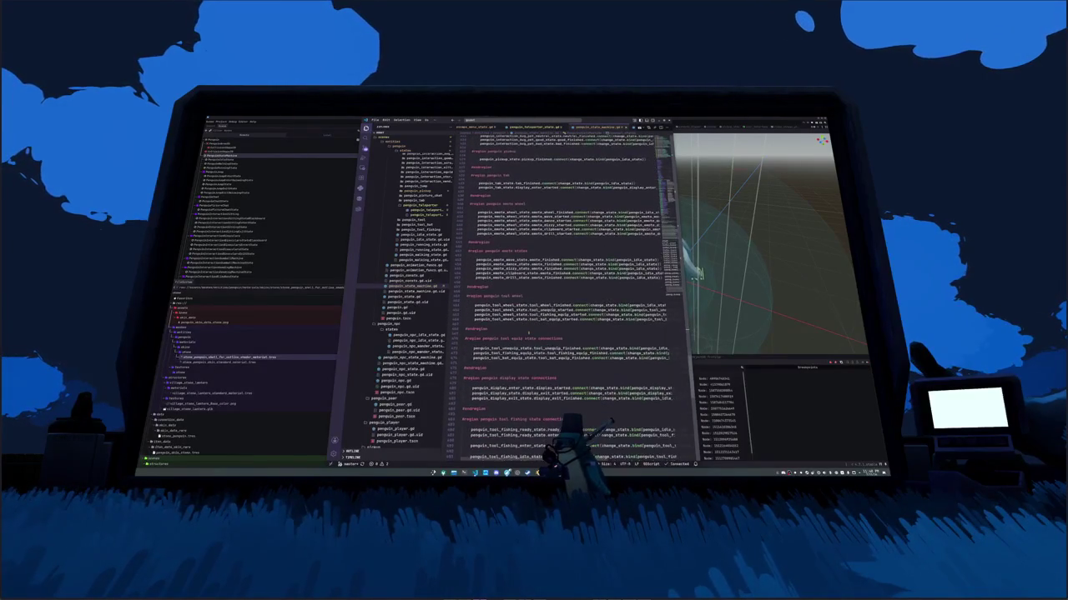
scroll(528, 333, "down", 2)
scroll(528, 333, "down", 4)
scroll(528, 334, "down", 4)
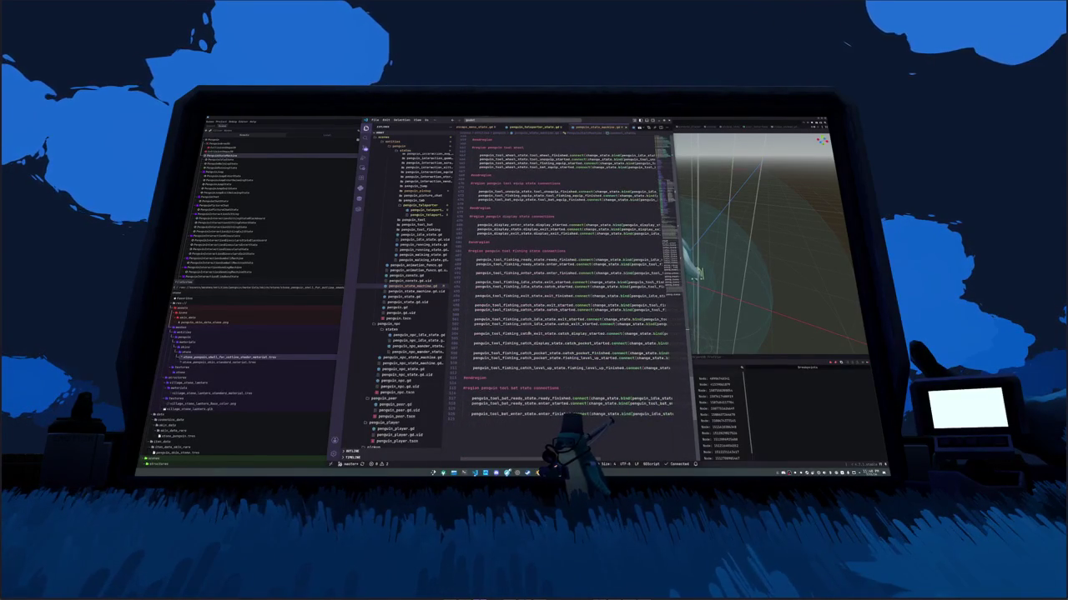
scroll(528, 333, "up", 3)
scroll(528, 333, "up", 3)
scroll(528, 333, "up", 3)
scroll(528, 332, "up", 3)
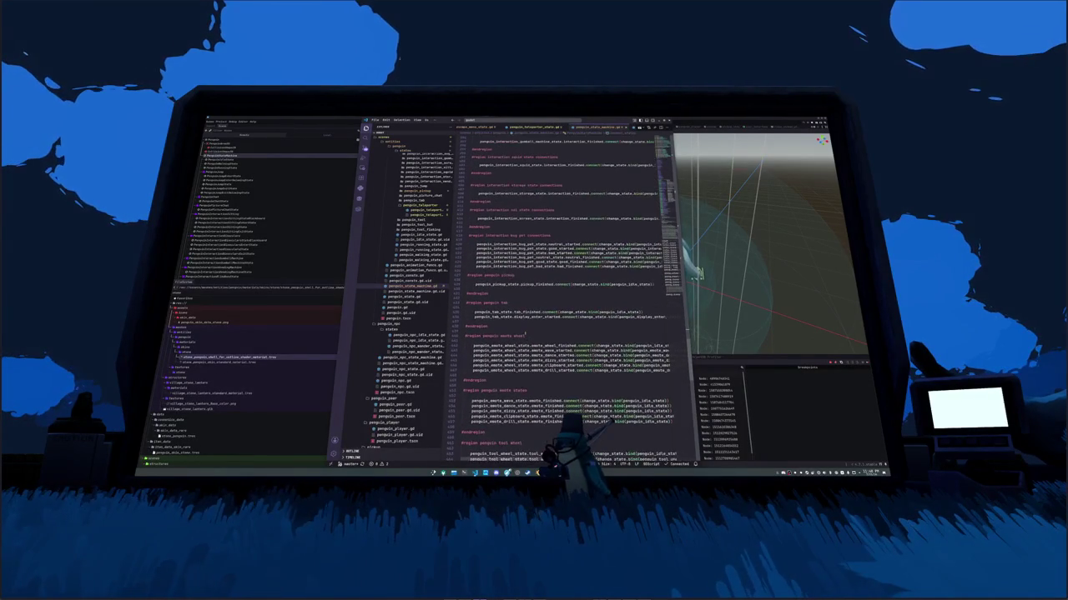
scroll(527, 333, "up", 3)
scroll(526, 333, "up", 3)
scroll(524, 335, "up", 1)
left_click(532, 338)
Change the word in the previous region comment to 'screen' and remove an extra blank line.
double_click(512, 343)
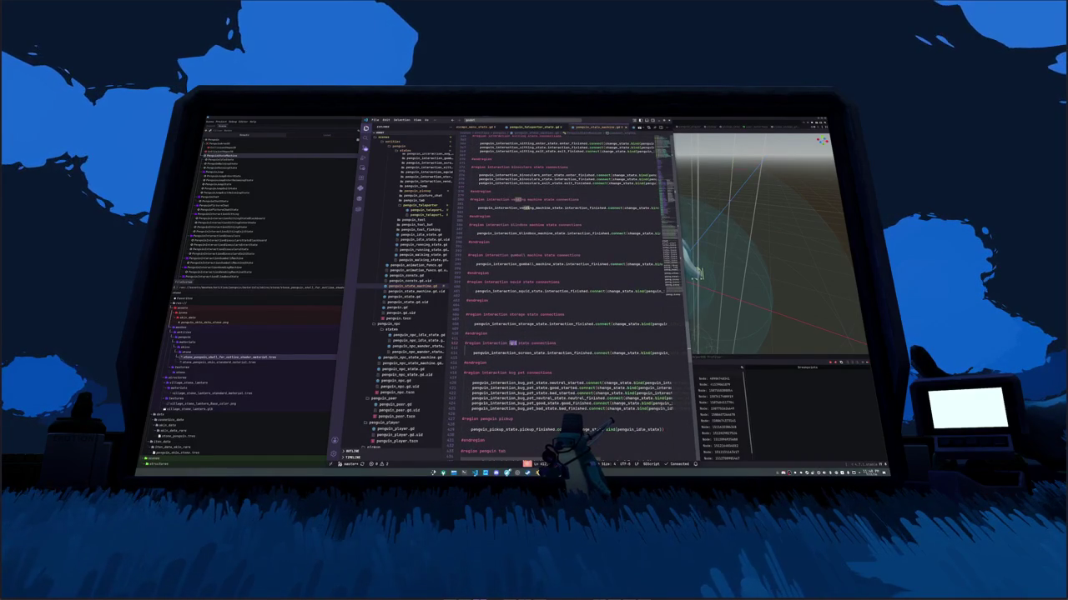
type("screen")
key("Escape")
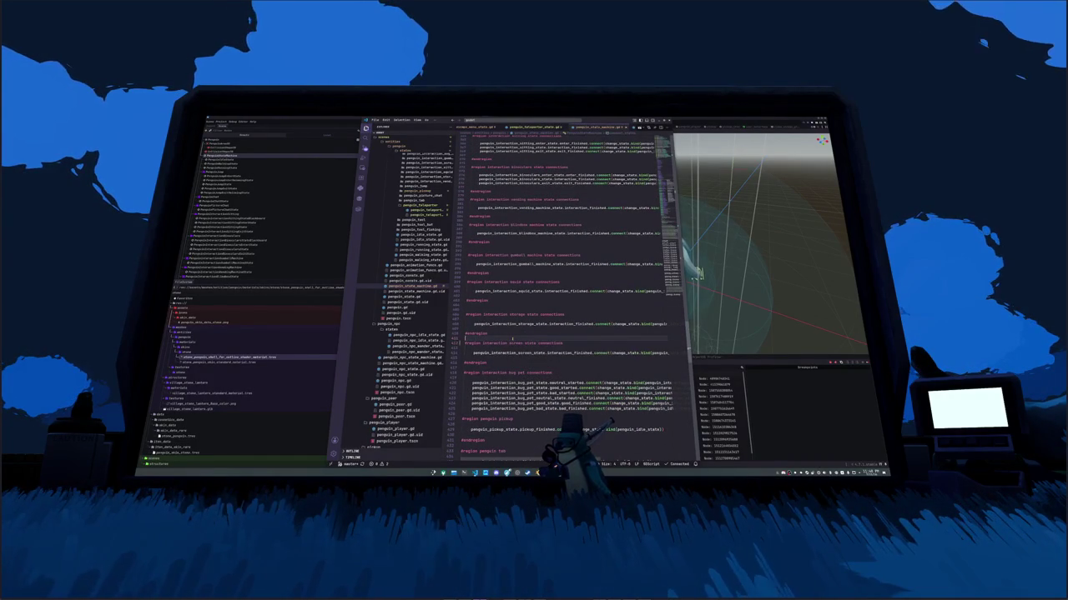
scroll(513, 338, "up", 2)
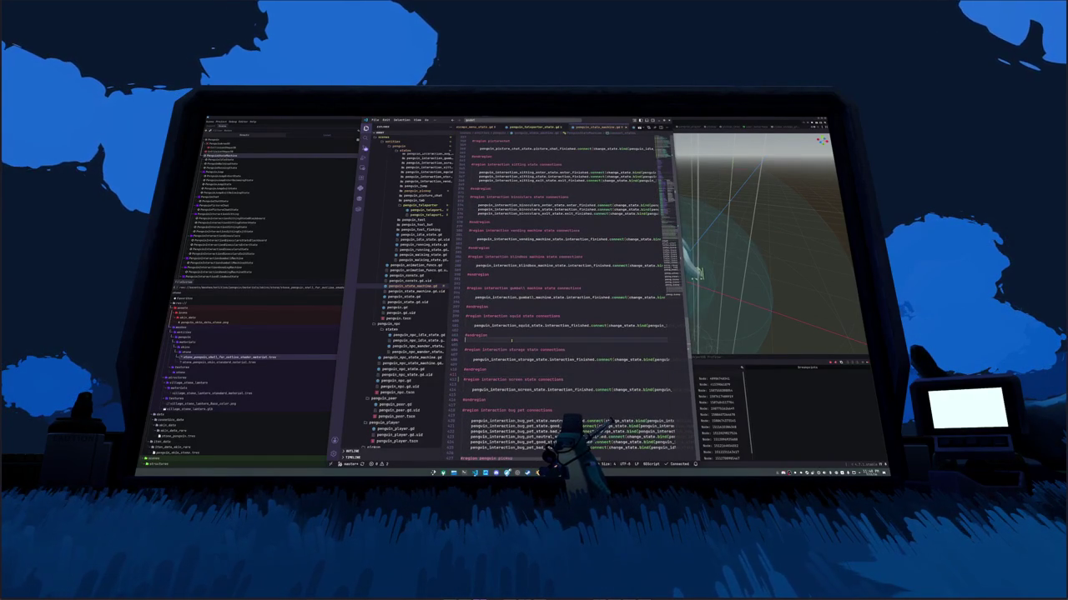
key("BackSpace")
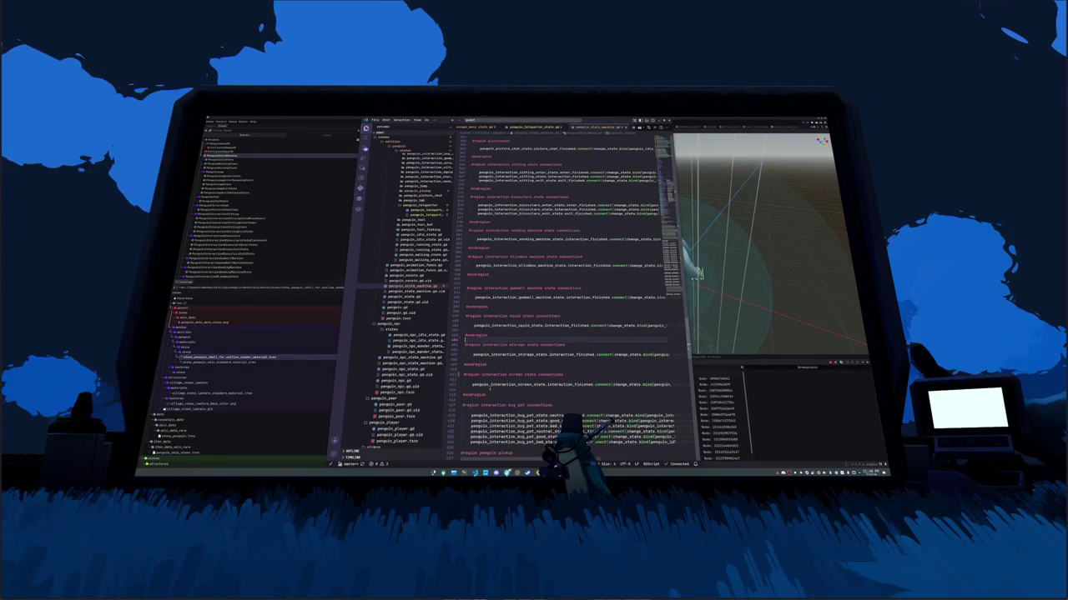
scroll(511, 341, "down", 4)
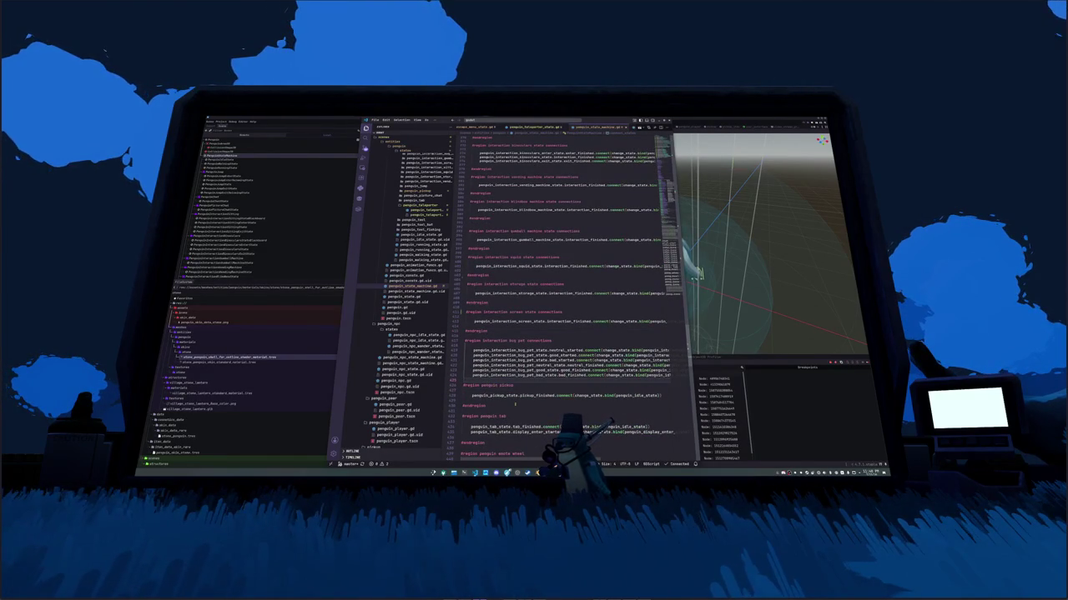
scroll(515, 405, "down", 1)
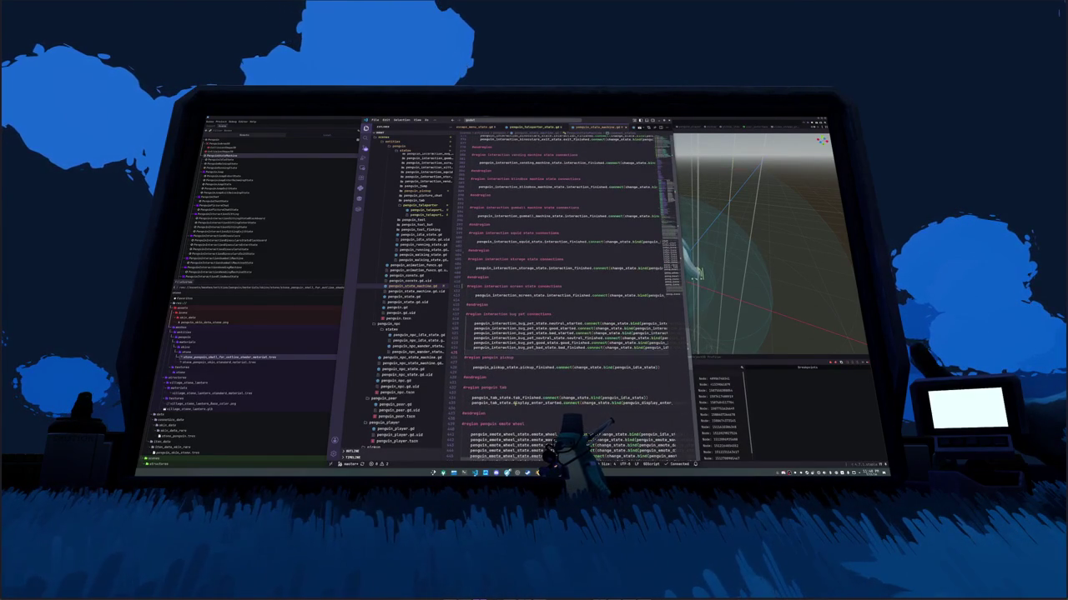
Close the previous region with #endregion and start '#region penguin teleporter'.
key("Return")
type("#endregion")
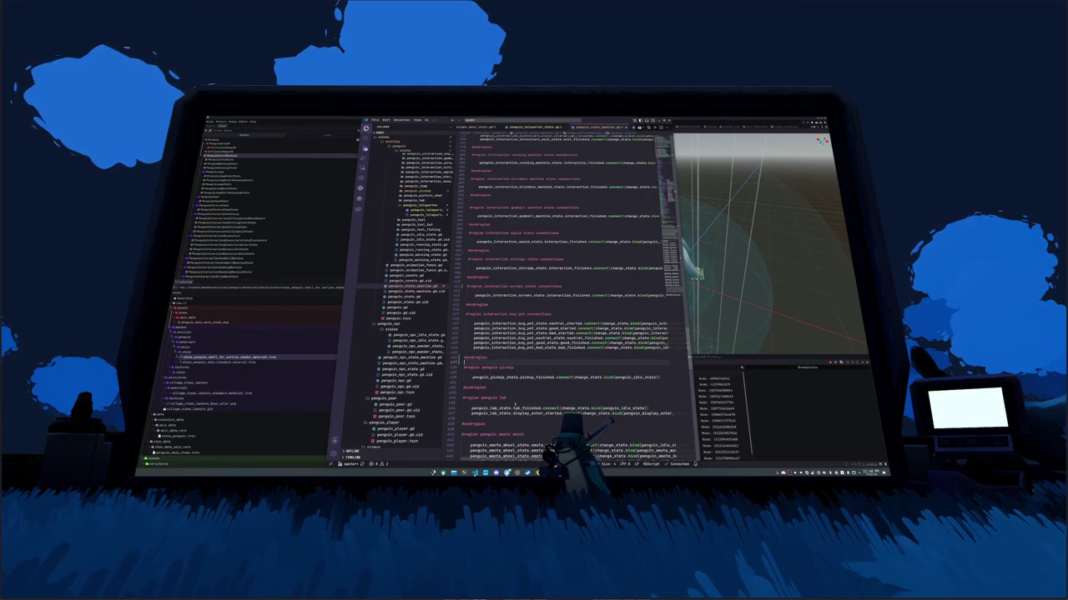
key("Return")
key("Return")
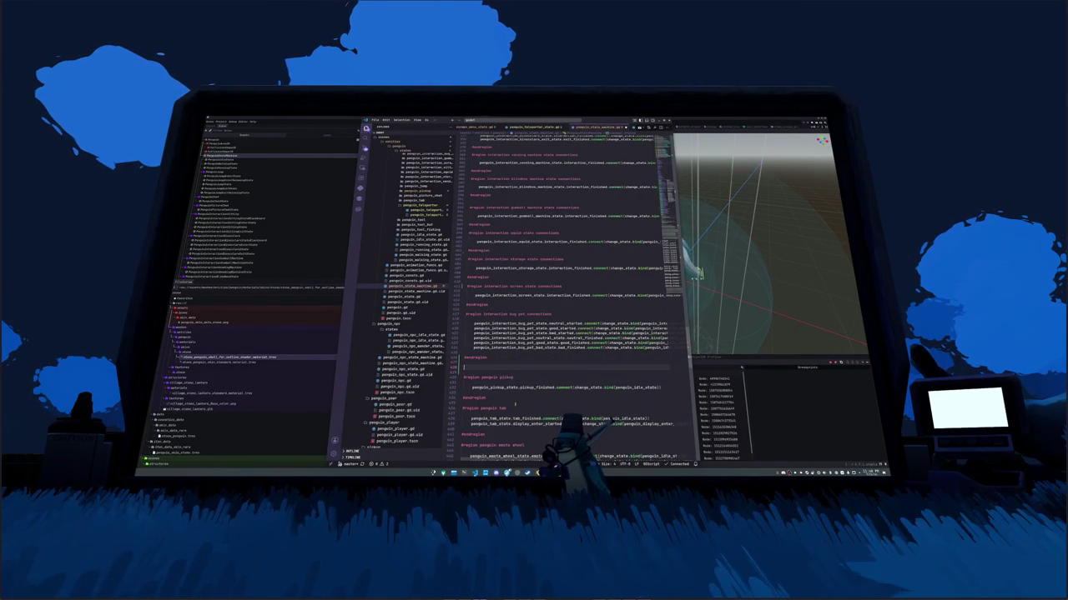
type("#region")
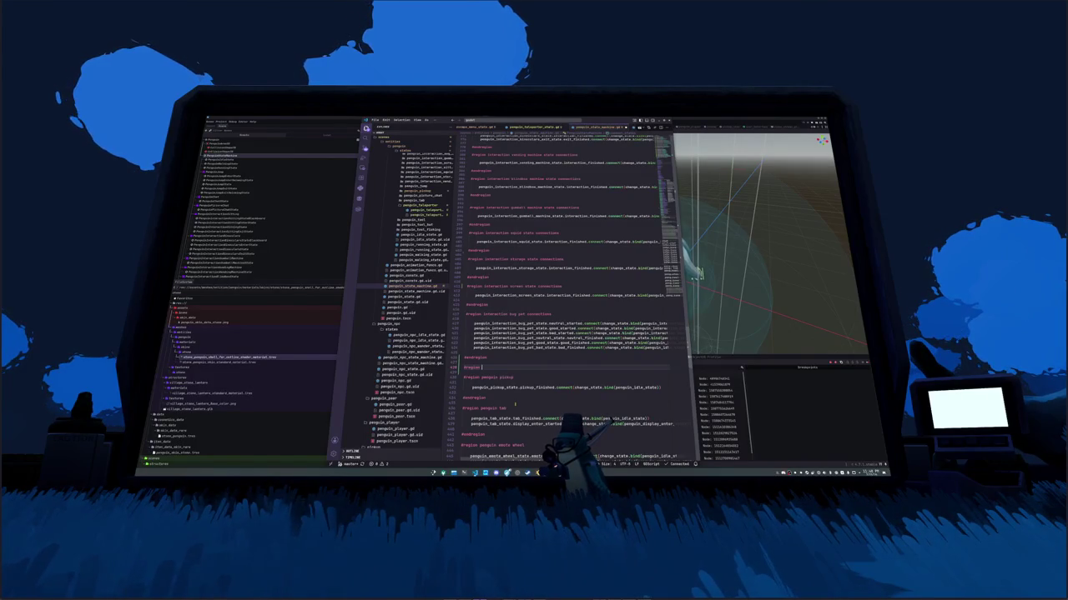
type(" pe")
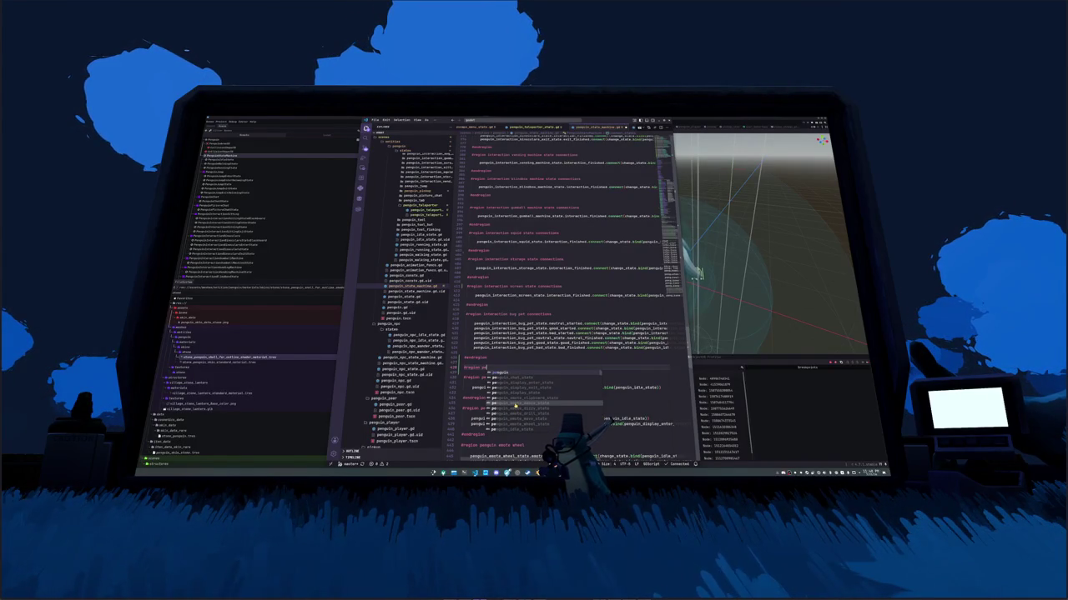
type("ngu")
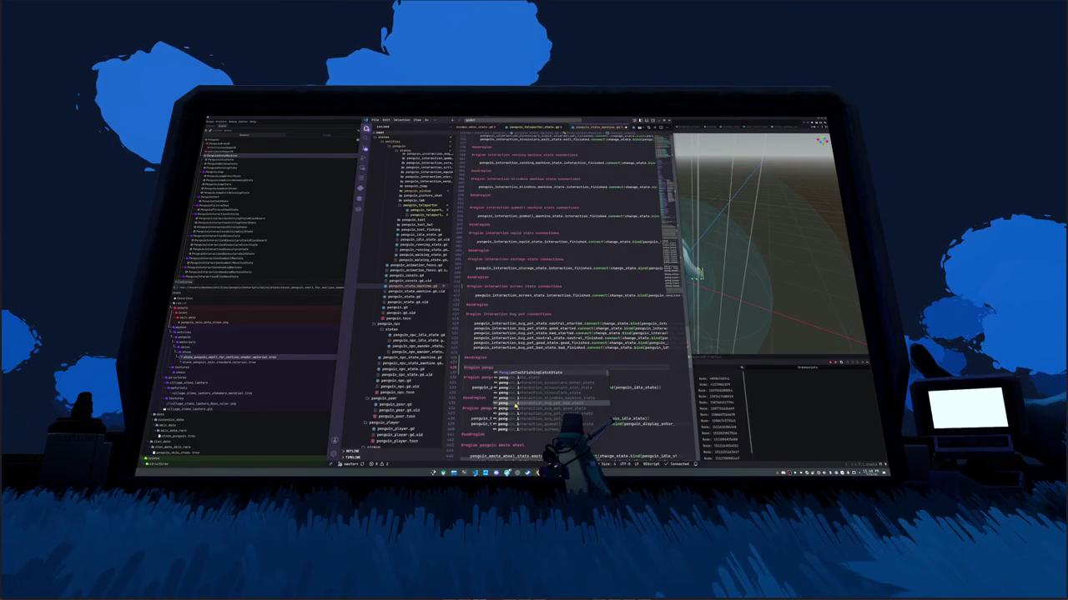
type("in")
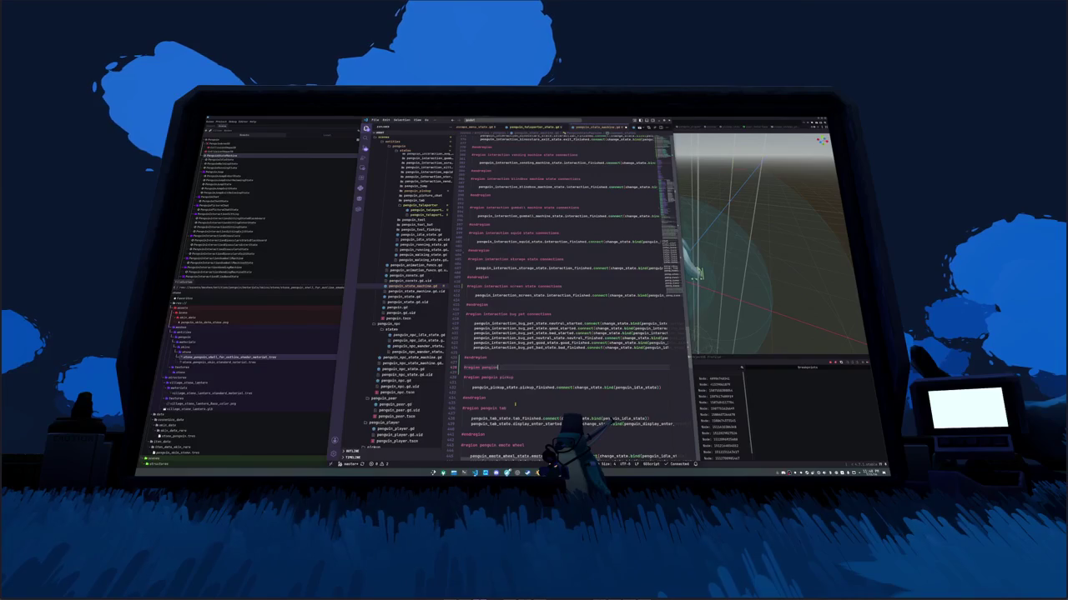
key("BackSpace")
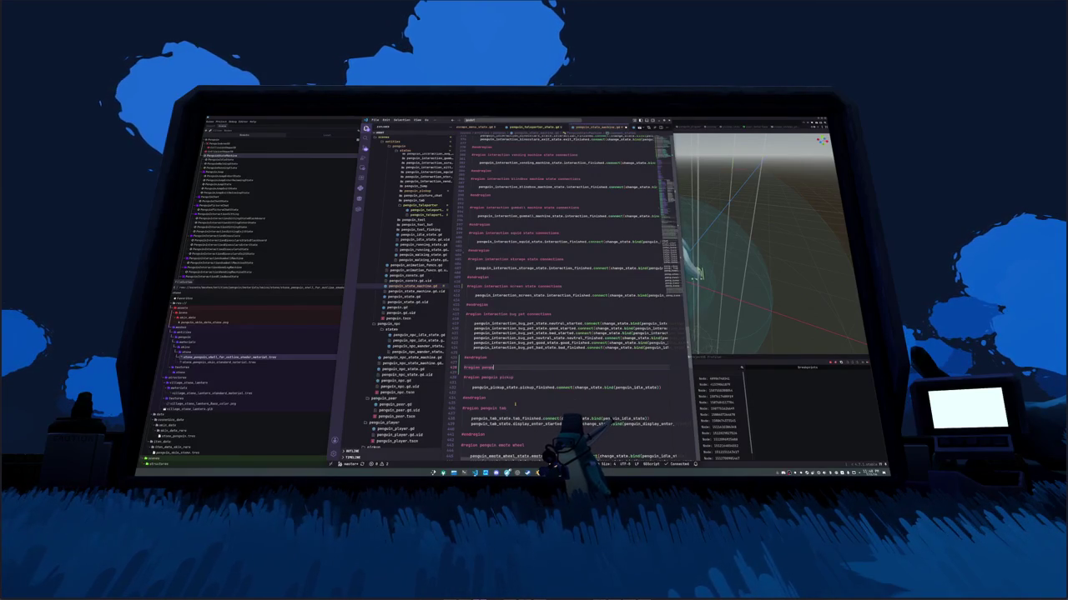
key("BackSpace")
type("teleporter")
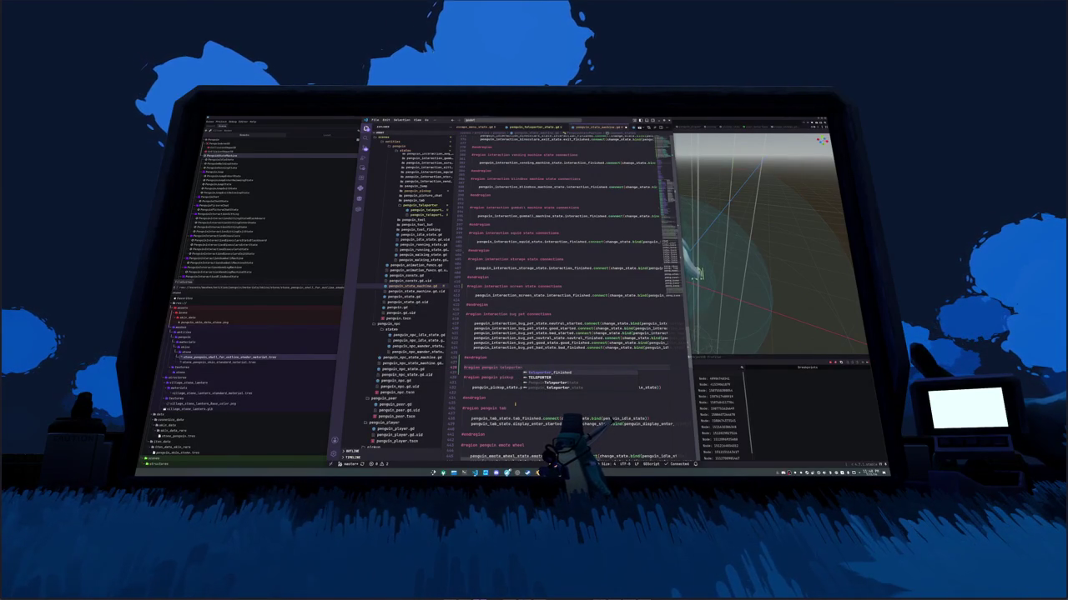
key("Escape")
Write penguin_teleporter_state.teleporter_finished.connect(change_state.bind(penguin_idle_state)) inside the new region.
key("Return")
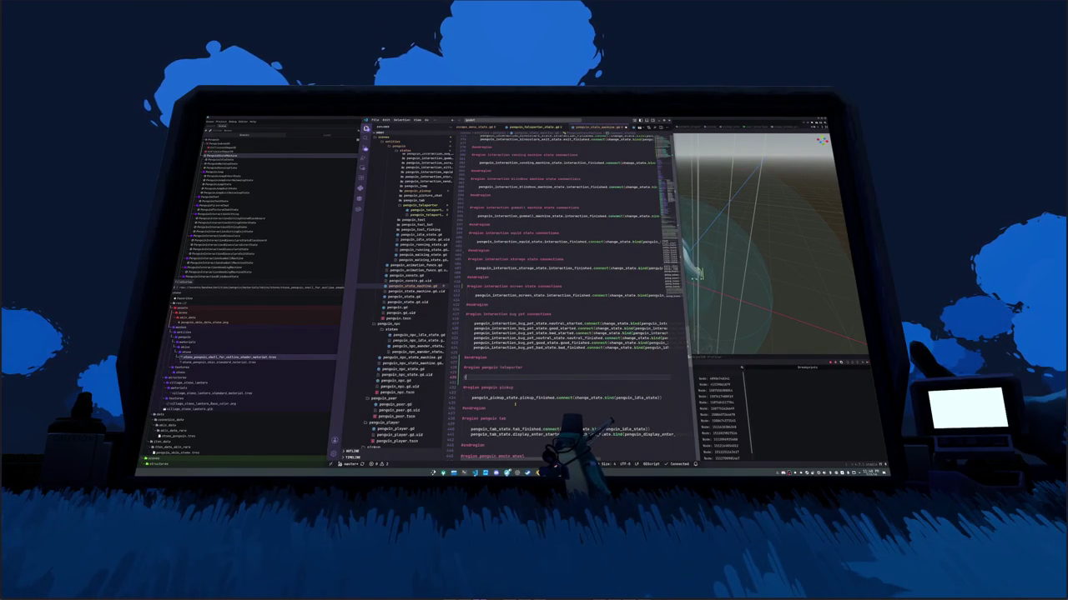
type("#endregion")
key("Return")
type("penguin_tele")
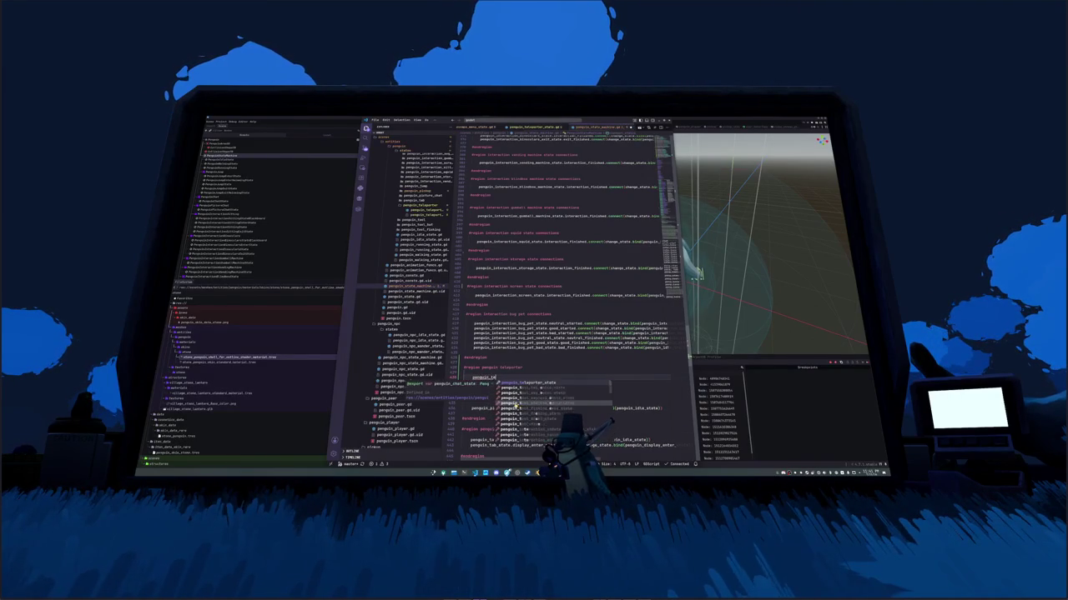
key("Return")
type(".t")
key("Return")
type(".c")
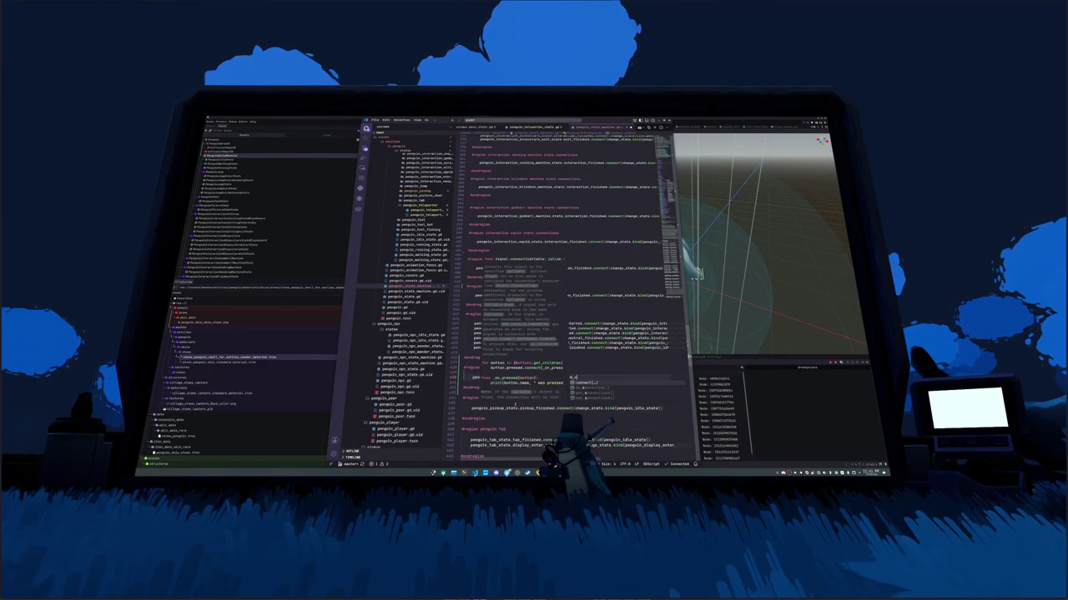
type("o")
key("BackSpace")
type("n")
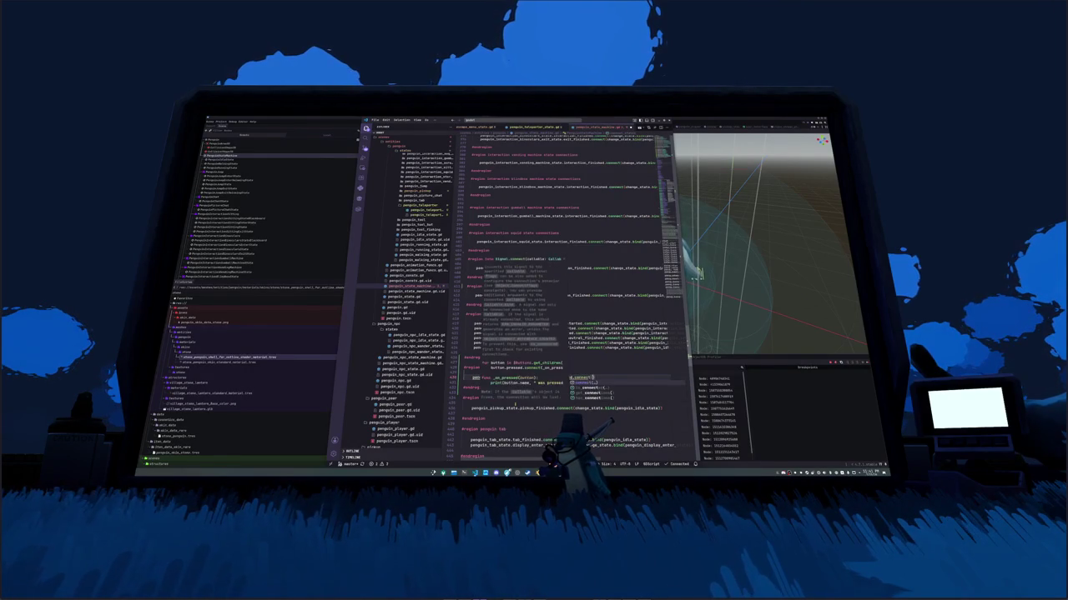
key("Return")
type("change_st")
key("Return")
type(".bind")
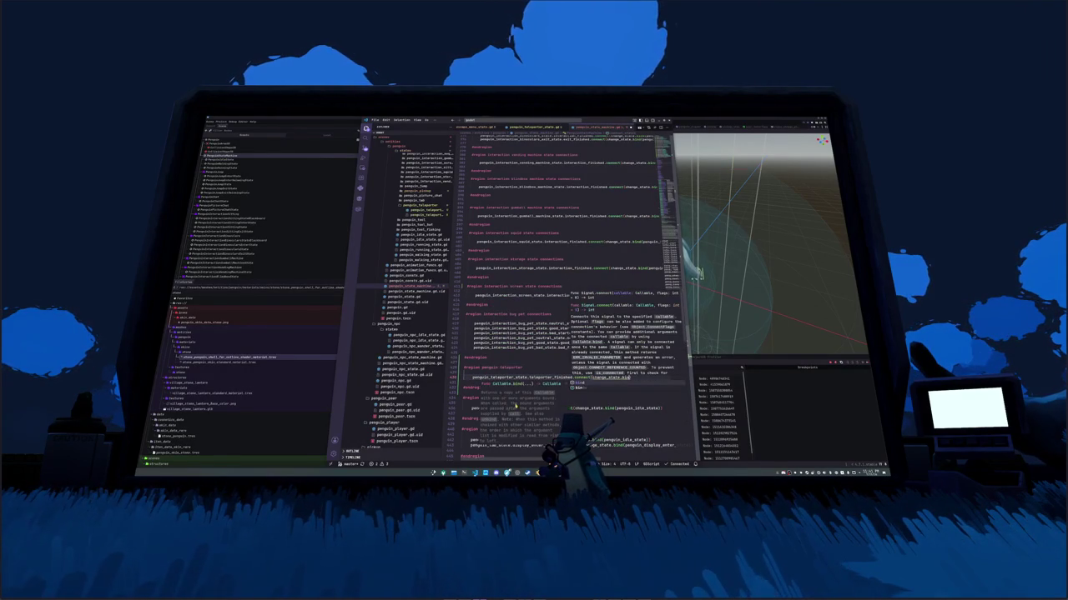
type("(penguin_tele")
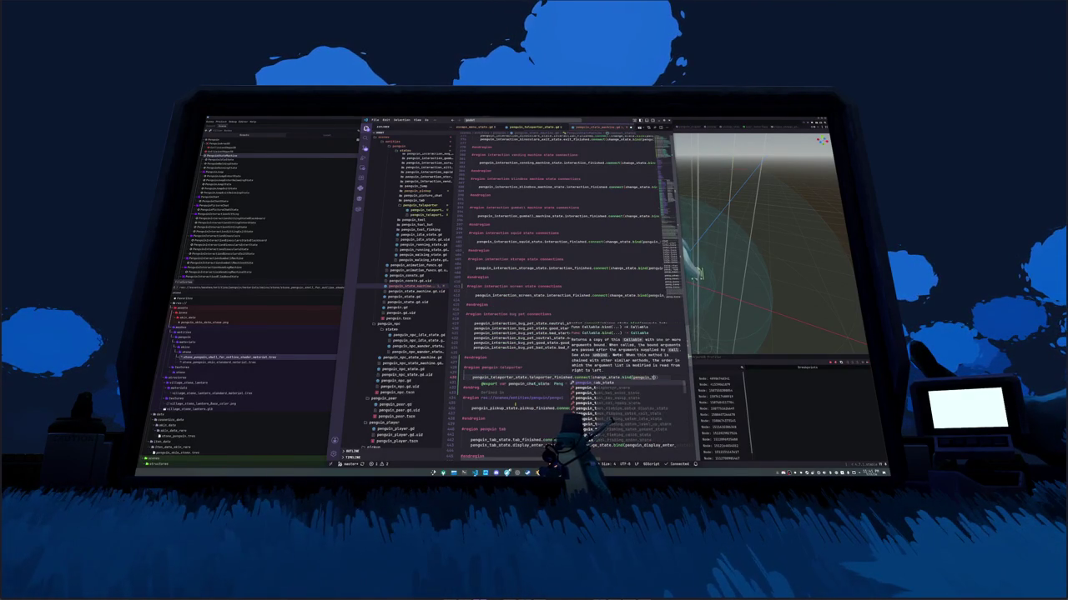
key("BackSpace")
key("BackSpace")
key("BackSpace")
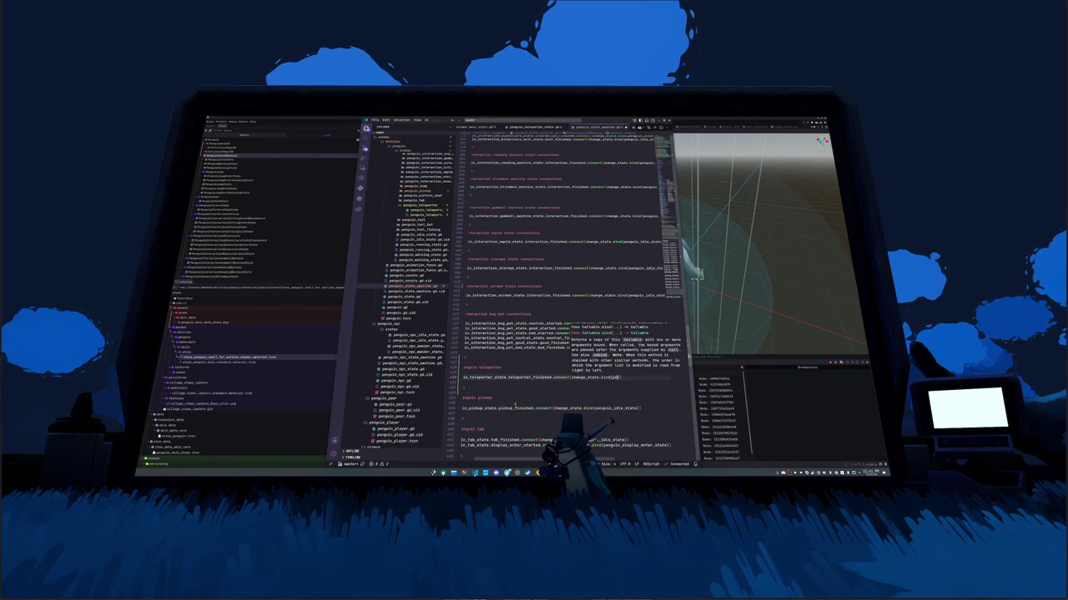
type("idle_state")
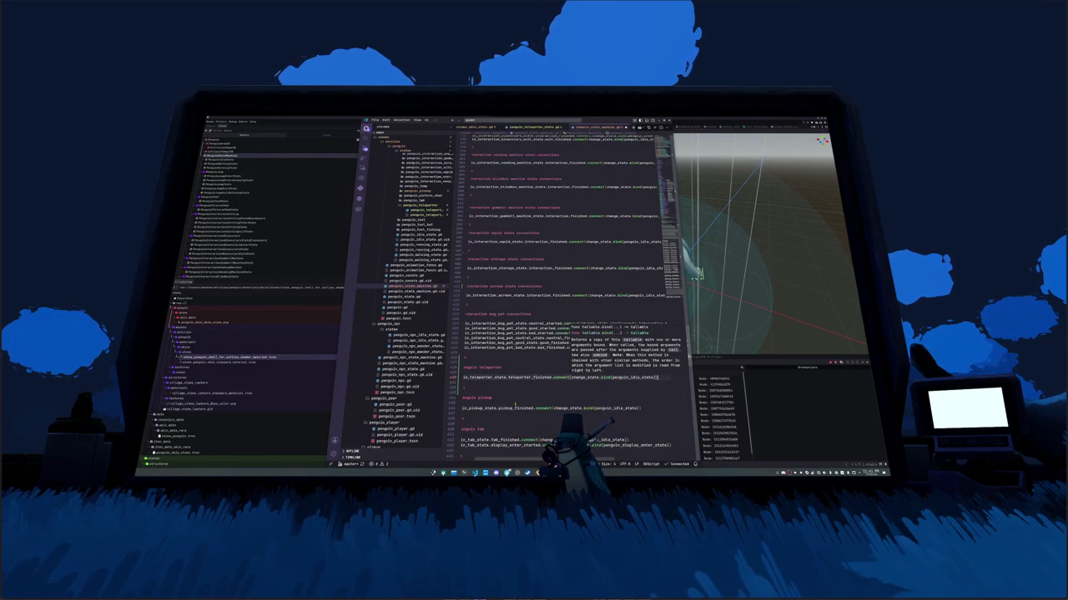
key("Return")
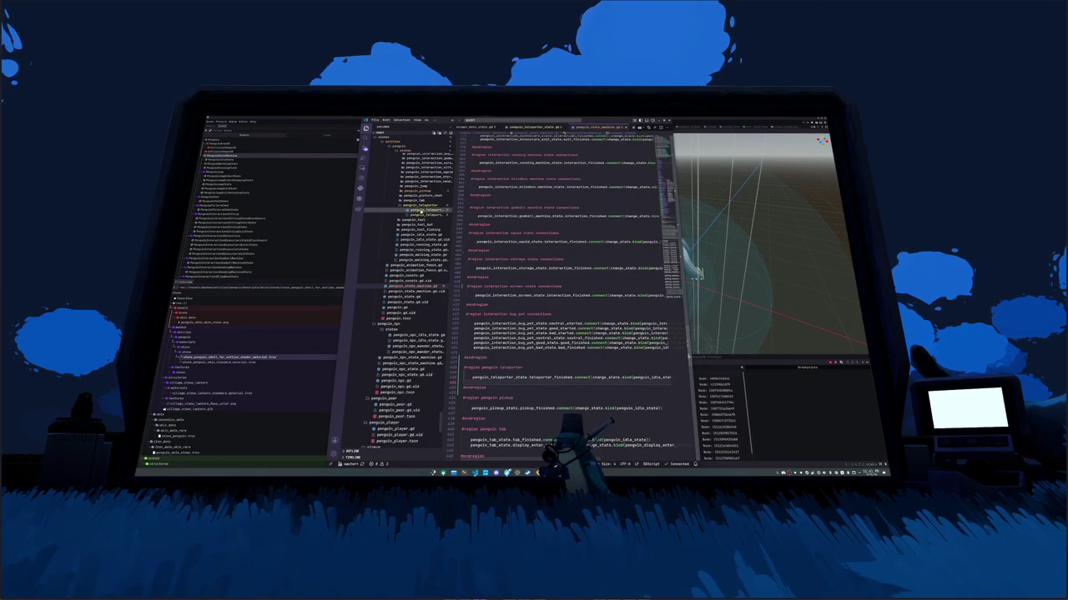
Open penguin_teleporter_state.gd and look over its signal, _ready and process_state sections.
left_click(421, 214)
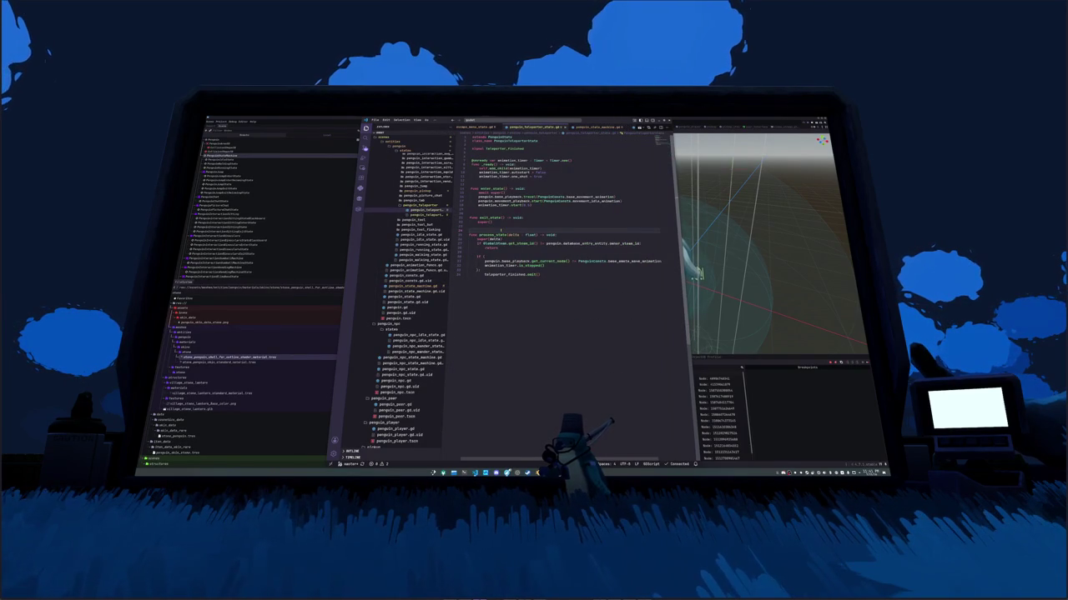
left_click(470, 184)
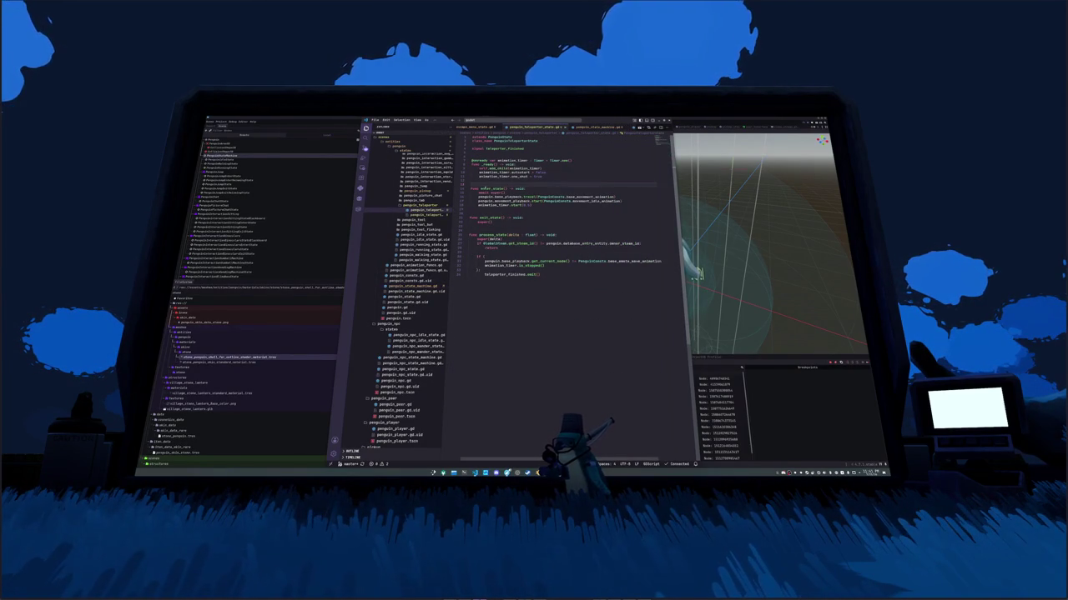
left_click(472, 152)
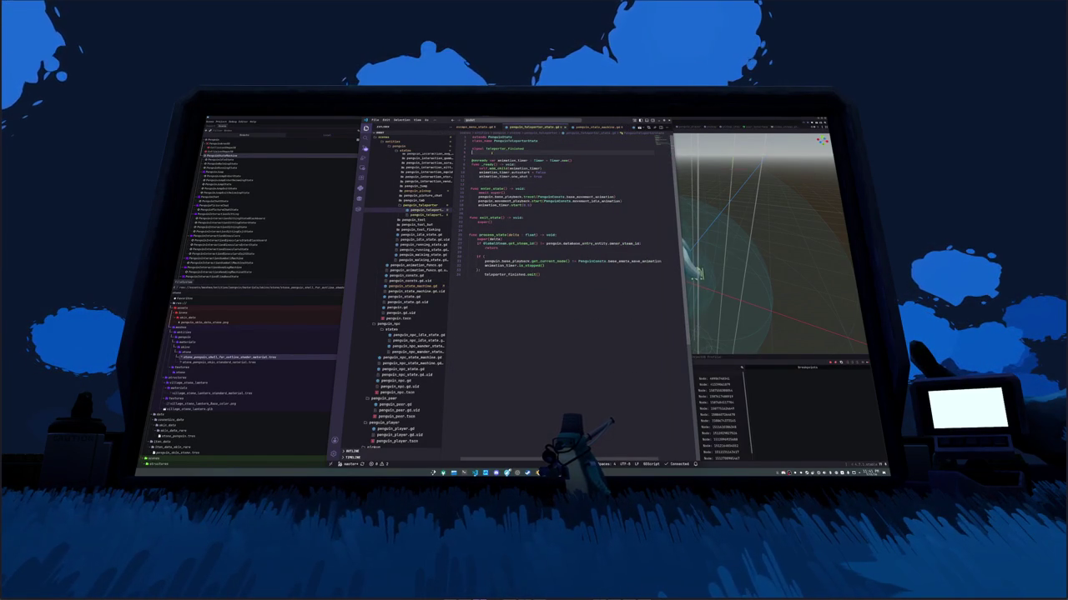
left_click(472, 214)
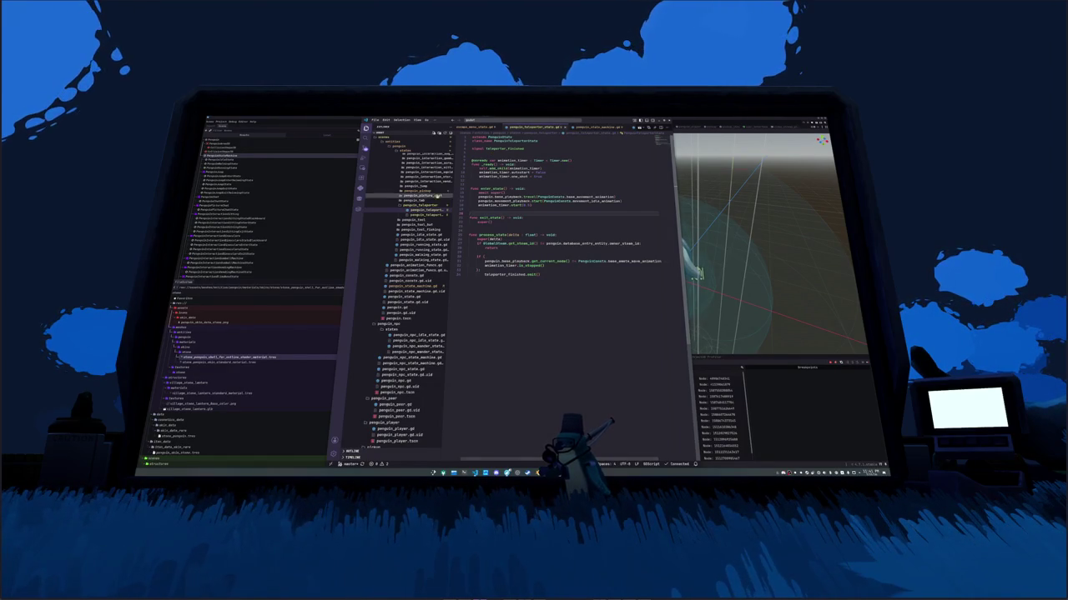
Compare it with penguin_pickup_state.gd, reopen penguin_state_machine.gd, then switch to Godot.
left_click(428, 206)
left_click(429, 191)
left_click(433, 196)
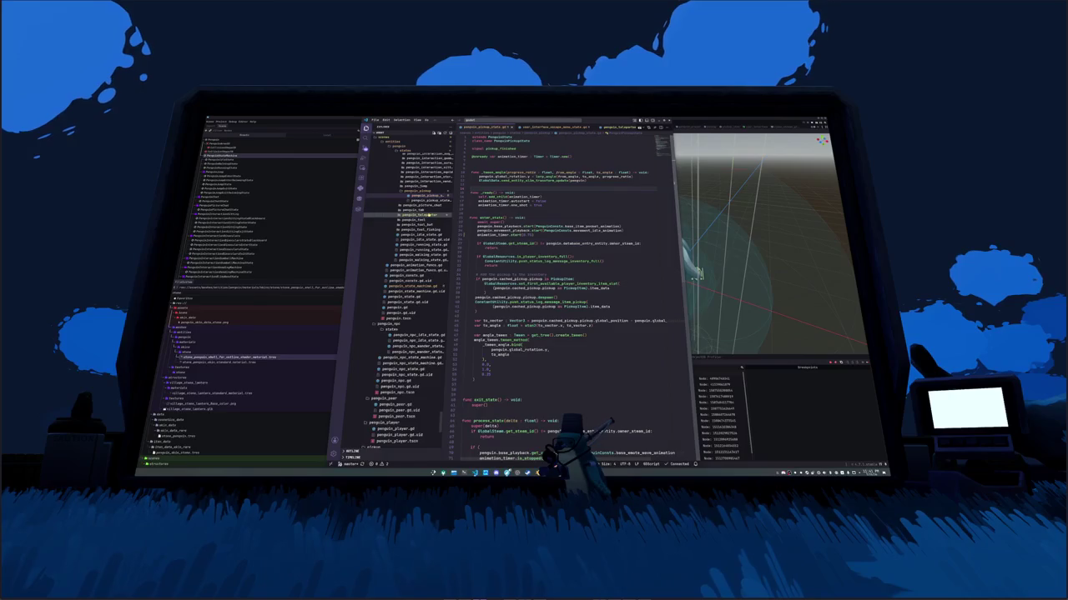
left_click(422, 214)
left_click(426, 225)
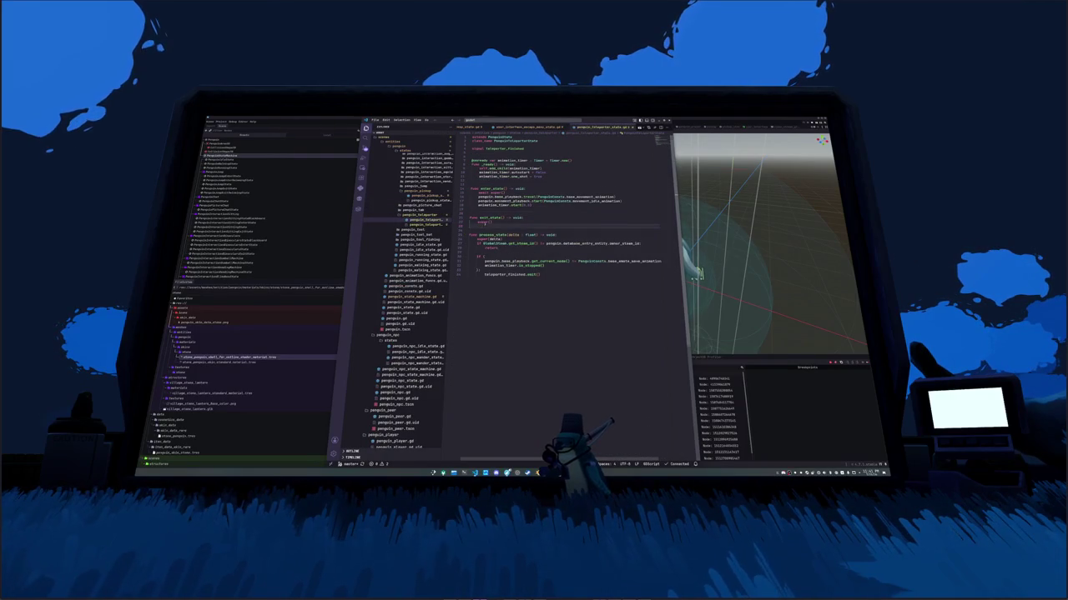
left_click(413, 296)
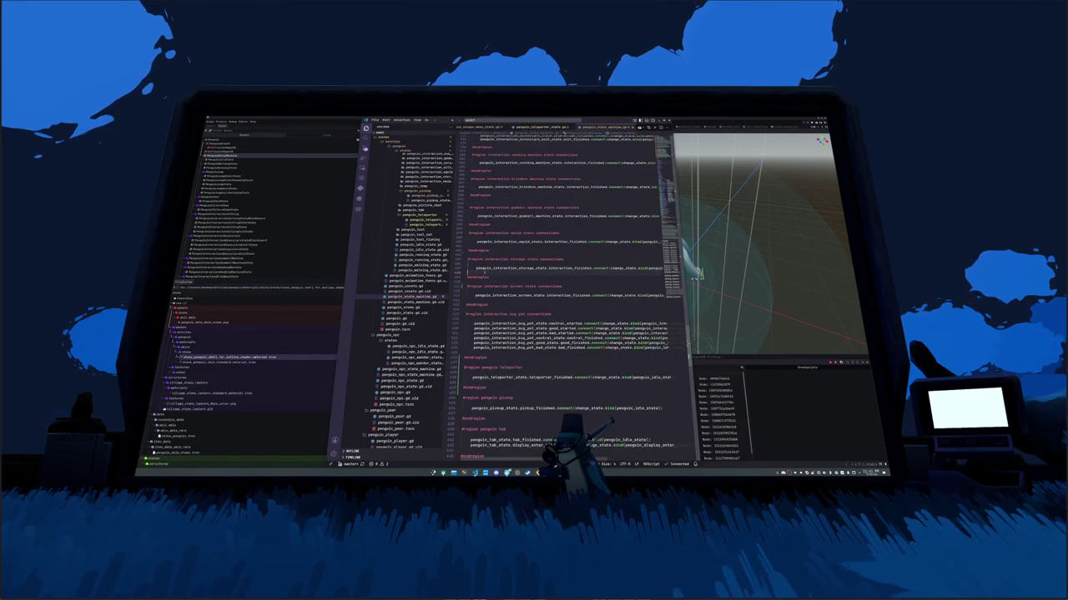
left_click(315, 156)
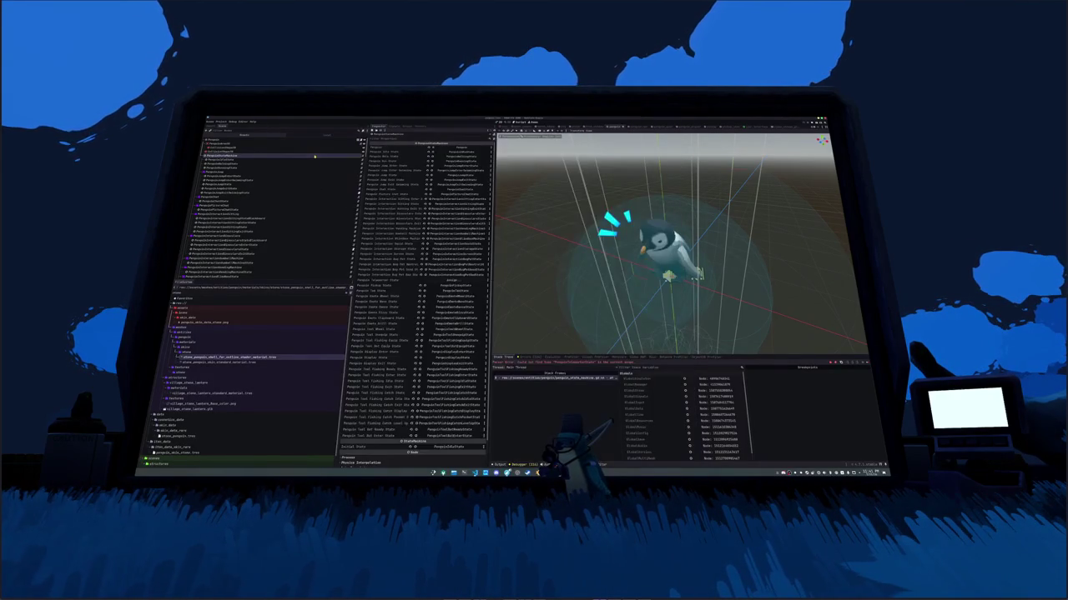
Add a BaseStat node to the penguin scene and move it into place in the tree.
left_click(242, 159)
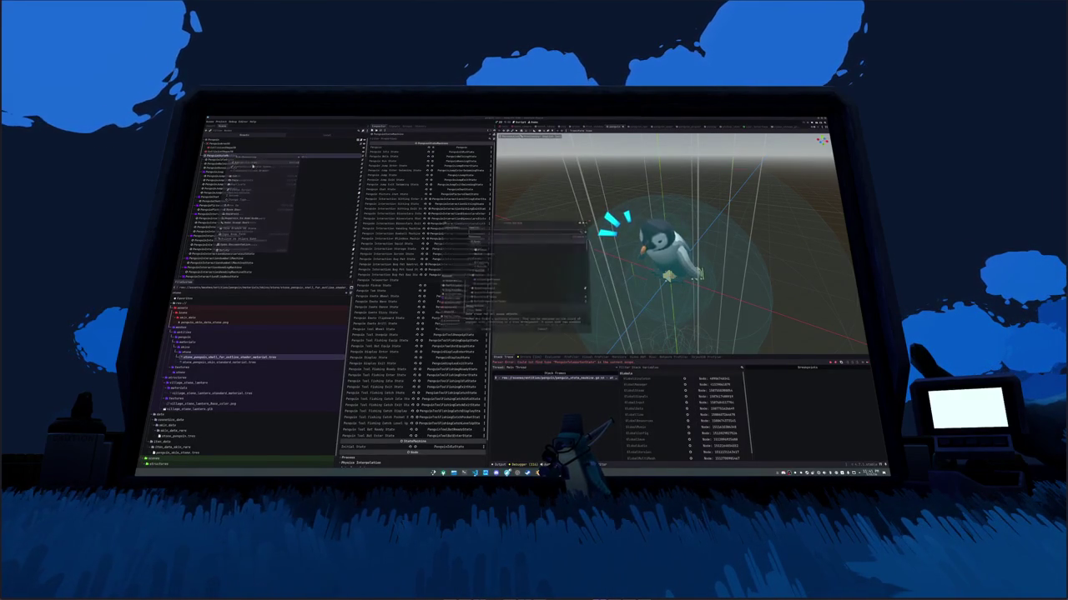
type("basestat")
key("Return")
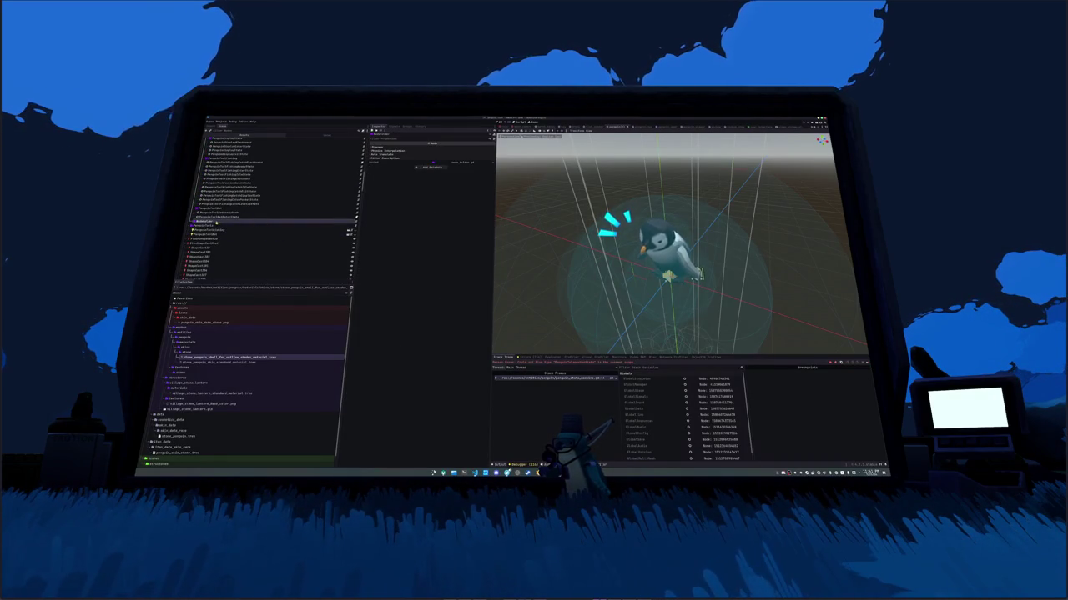
scroll(260, 199, "up", 3)
scroll(263, 198, "up", 2)
scroll(264, 198, "up", 2)
scroll(266, 200, "up", 2)
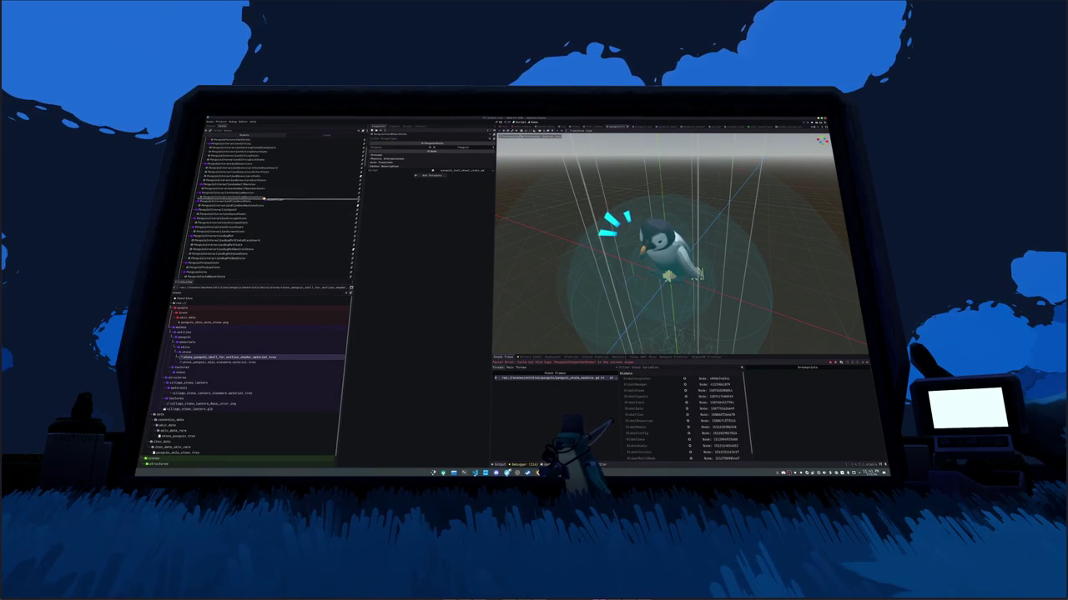
scroll(265, 236, "up", 2)
scroll(263, 213, "up", 2)
scroll(250, 191, "up", 2)
left_click_drag(234, 175, 235, 171)
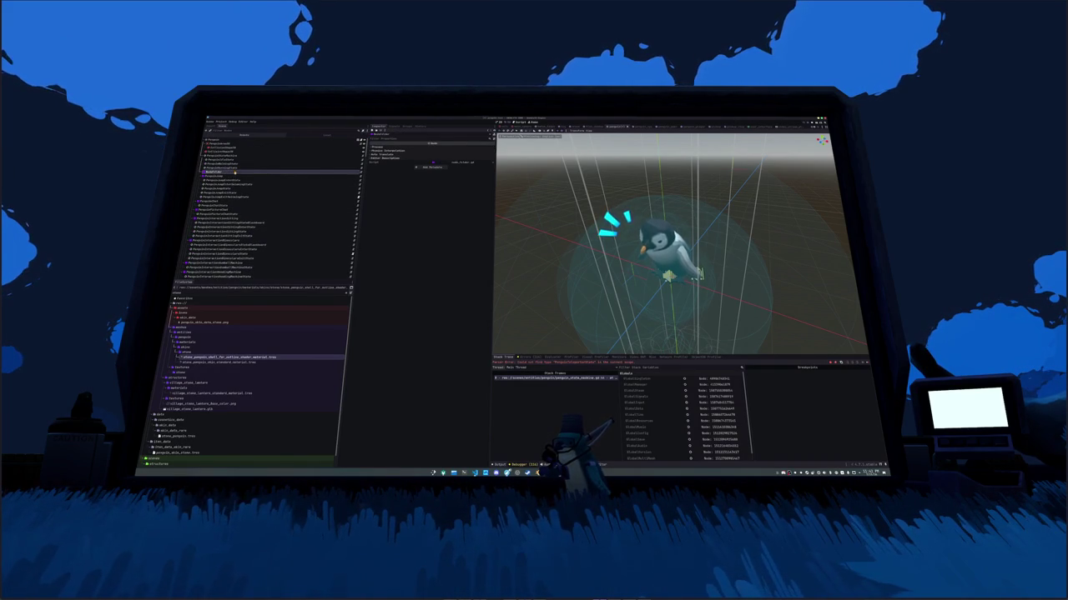
Rename the node to 'Interactor' and add a PenguinInteractorState child node.
double_click(237, 172)
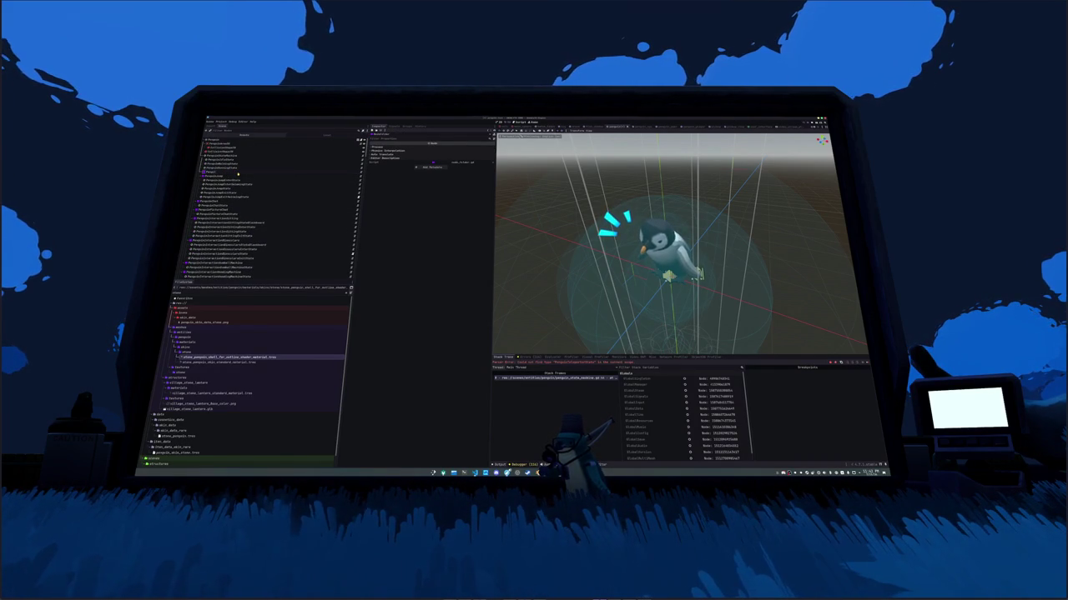
type("Interactor")
key("Return")
right_click(238, 173)
left_click(255, 182)
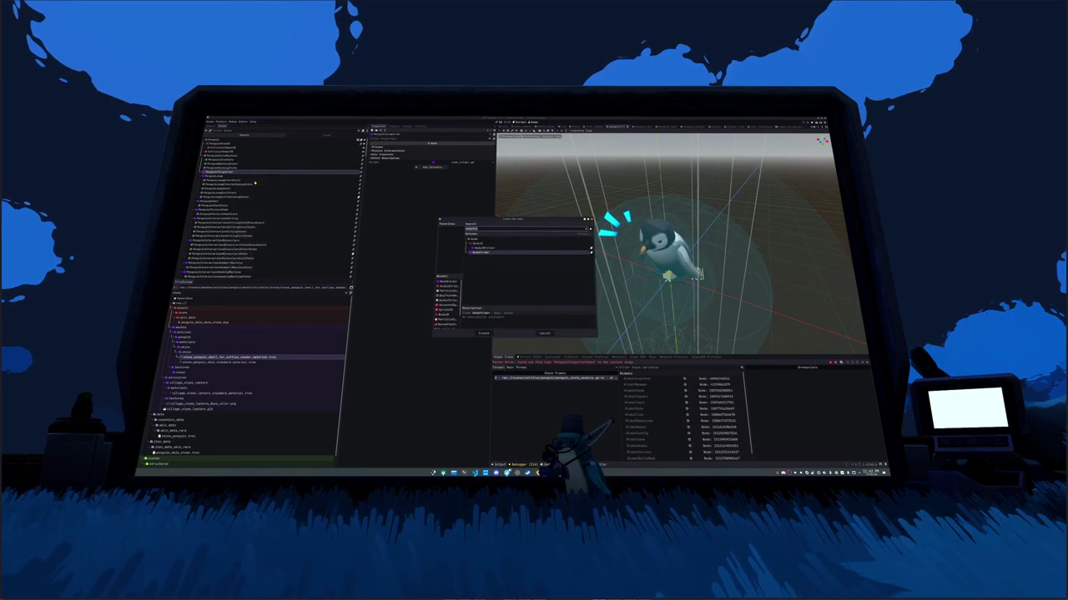
type("pe")
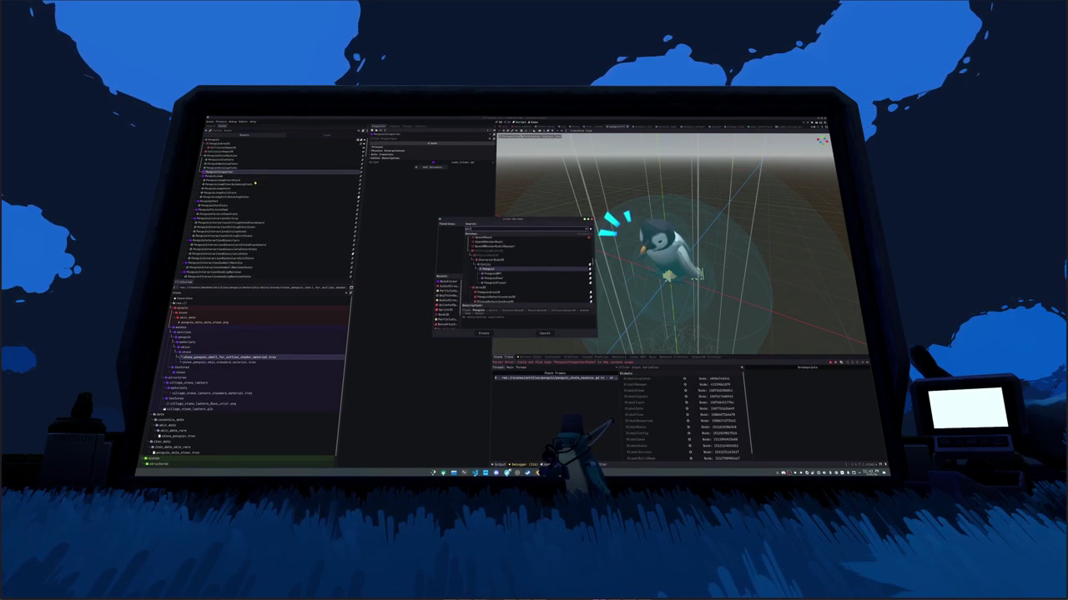
type("nguininteractor")
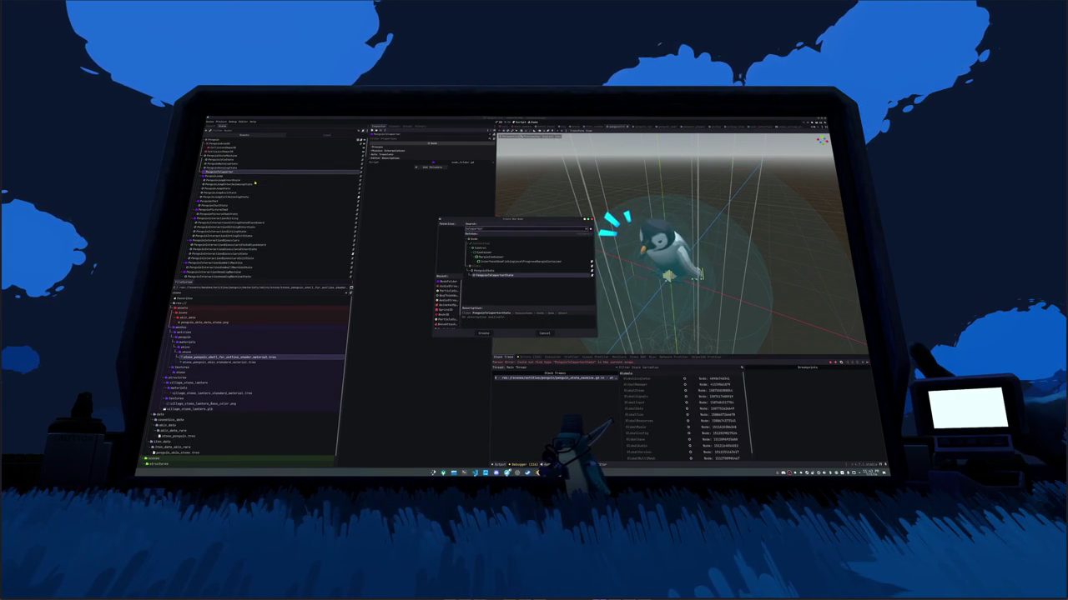
key("Return")
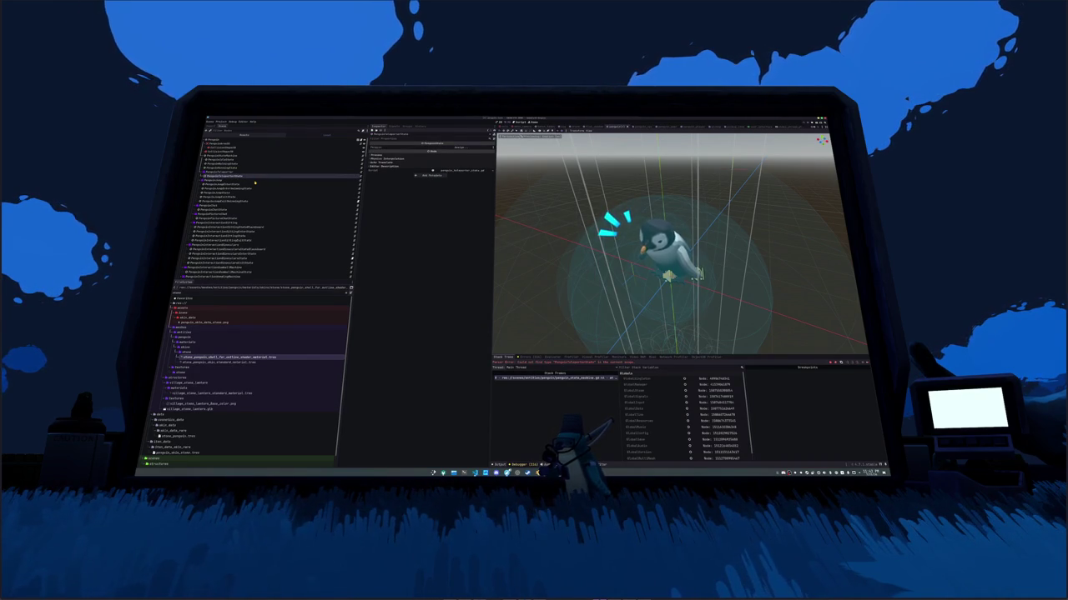
left_click(457, 147)
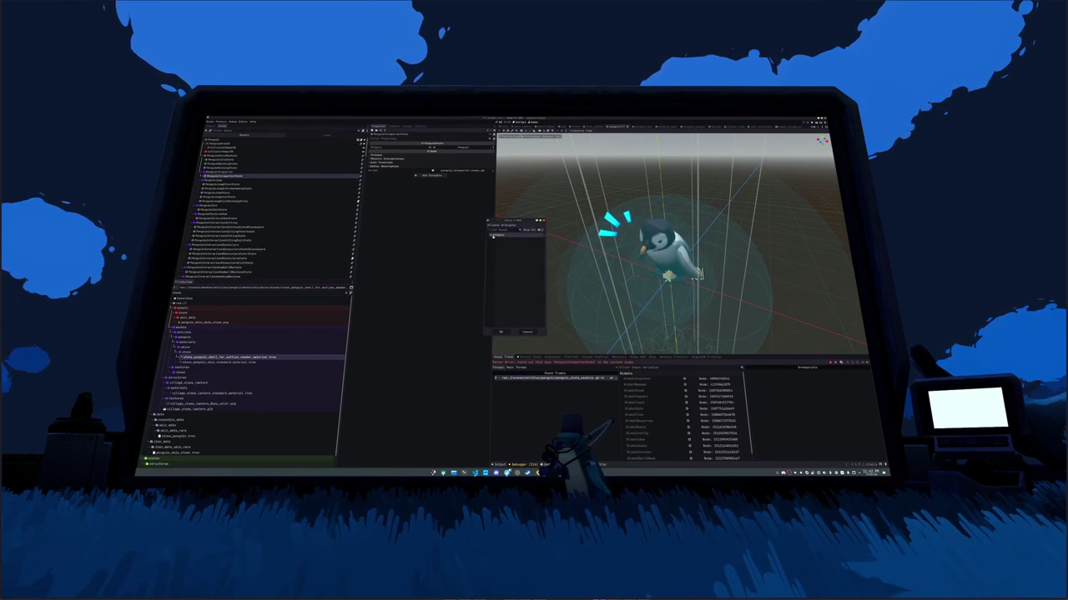
Set the PenguinInteractorState's target to the Penguin node and reselect the state node.
double_click(493, 236)
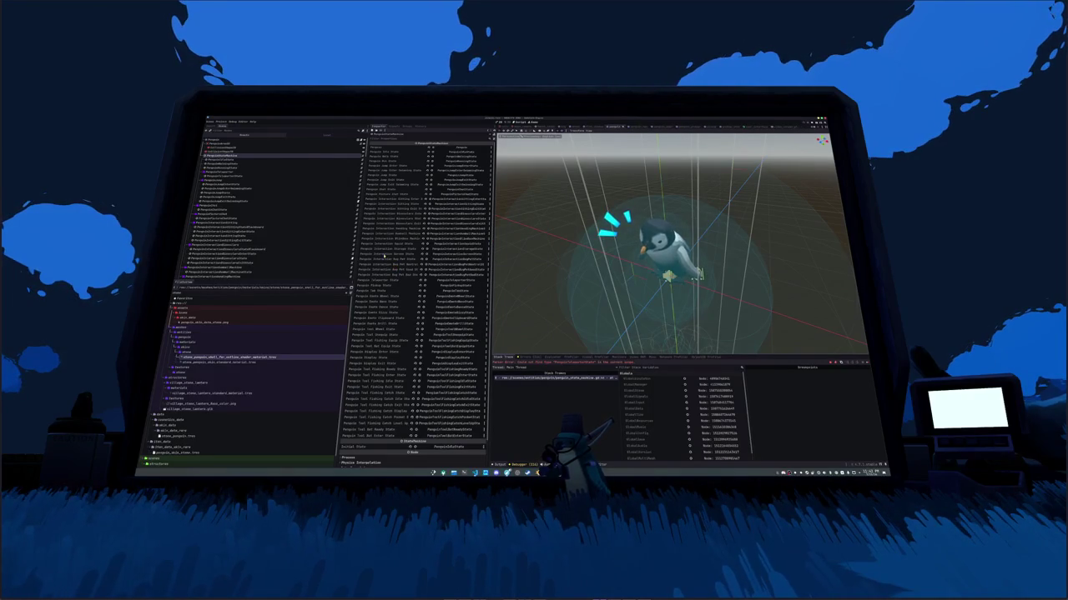
left_click(225, 176)
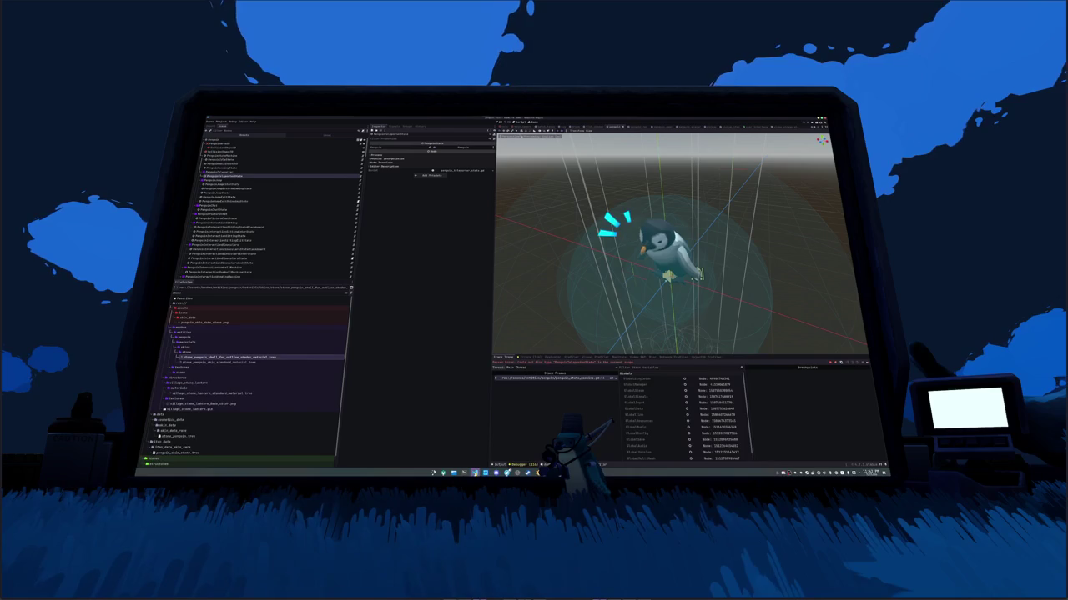
Add a NodeFolder child node lower down in the penguin scene tree.
scroll(301, 240, "up", 2)
scroll(301, 240, "down", 3)
scroll(296, 241, "down", 3)
scroll(256, 244, "down", 2)
scroll(256, 244, "down", 3)
scroll(255, 244, "down", 2)
scroll(254, 244, "down", 2)
scroll(227, 243, "down", 3)
scroll(221, 247, "down", 2)
scroll(213, 255, "down", 2)
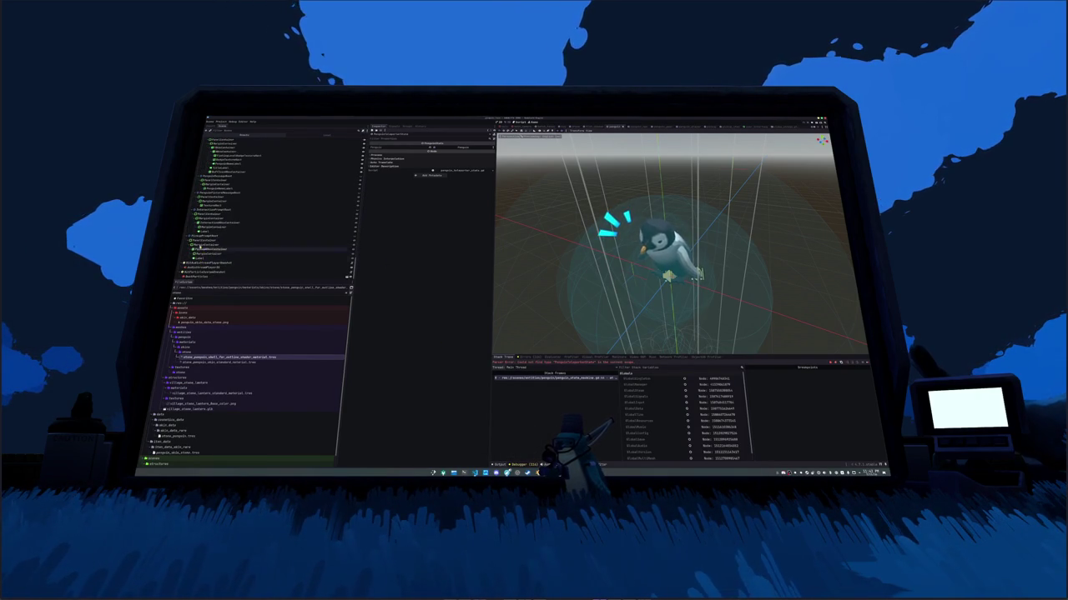
scroll(210, 251, "down", 3)
scroll(210, 252, "down", 2)
scroll(209, 251, "down", 2)
scroll(208, 250, "down", 3)
right_click(207, 194)
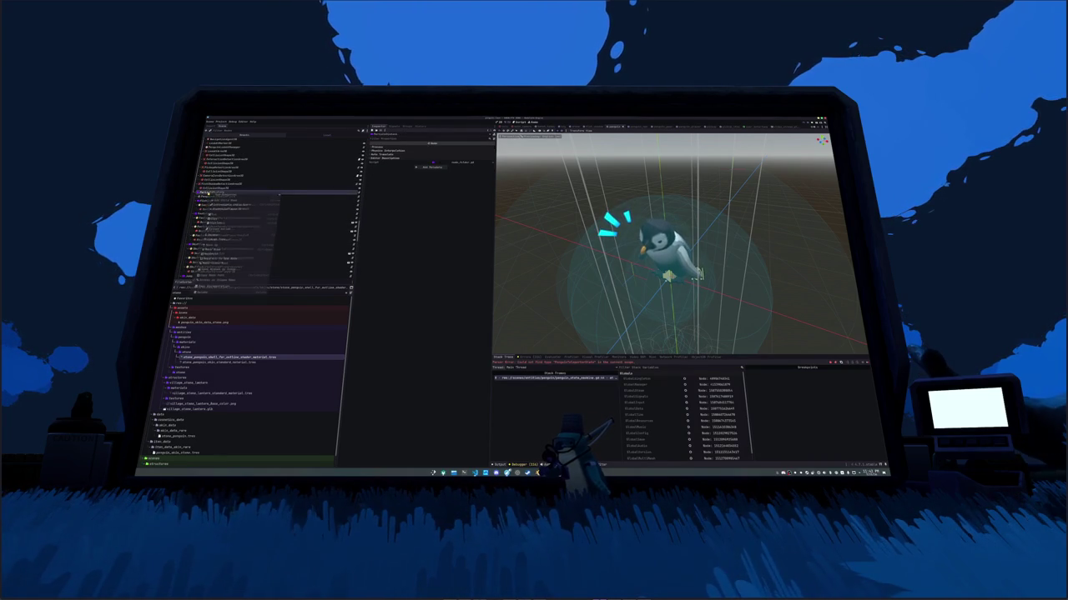
left_click(229, 201)
type("NodeFolder")
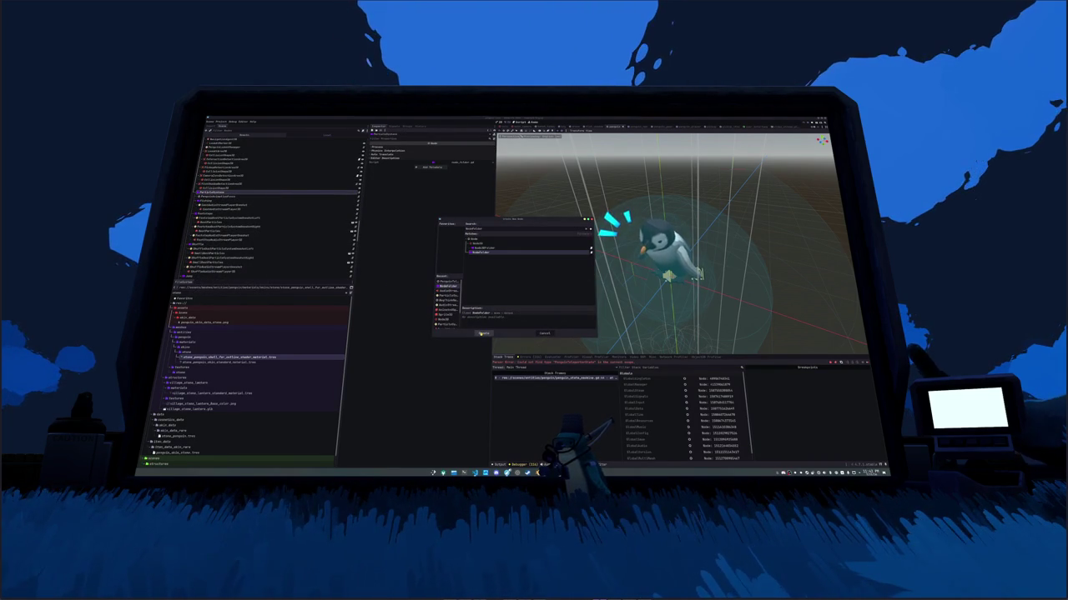
left_click(479, 333)
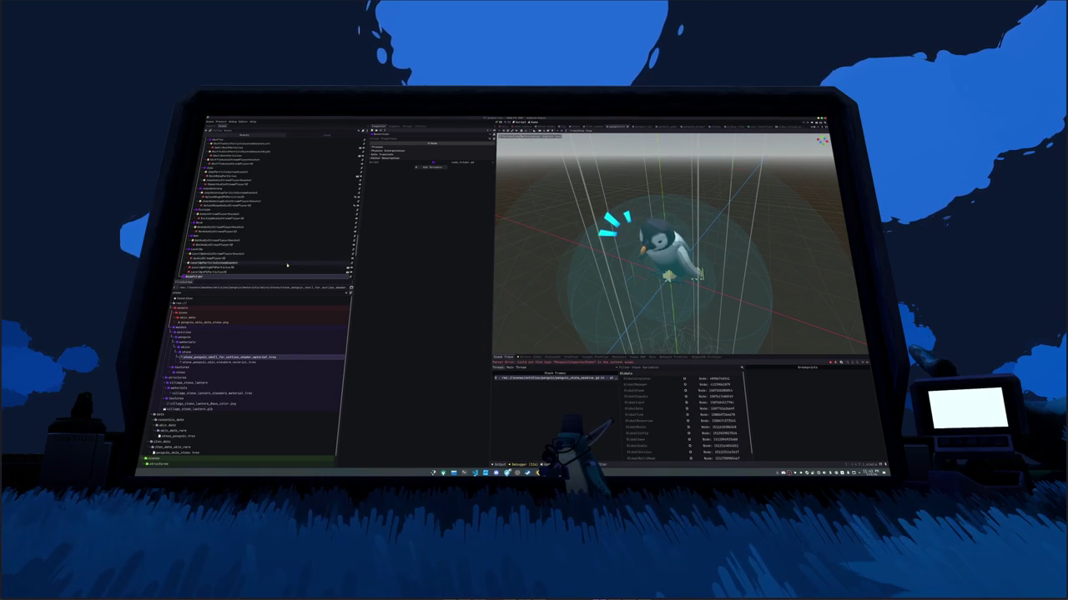
Rename the new NodeFolder and pick ParticleSystemPropagator as a child to add beneath it.
scroll(273, 263, "down", 2)
double_click(213, 259)
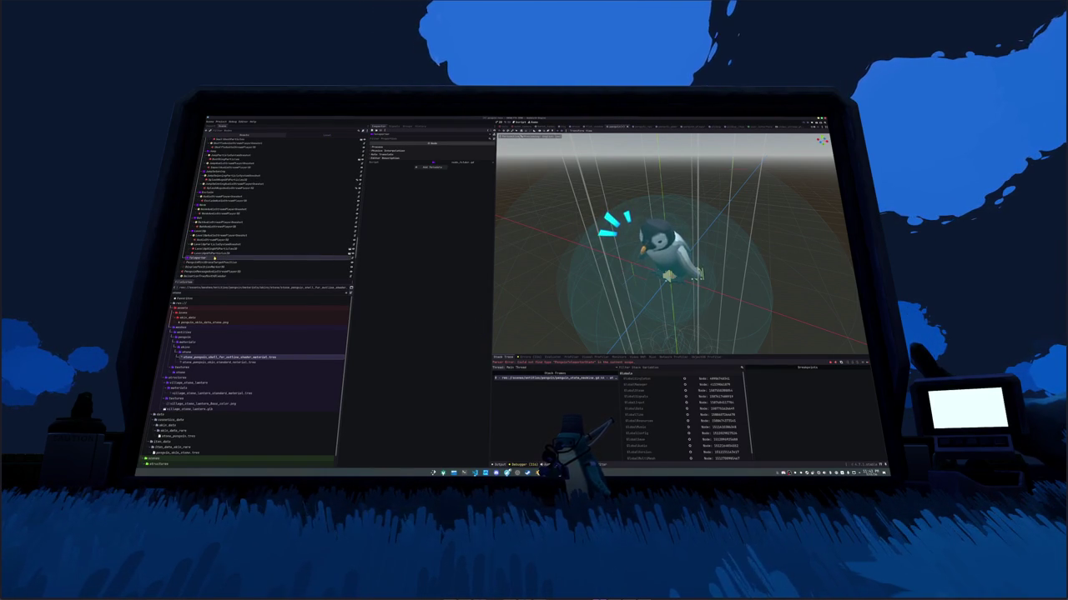
key("ctrl+a")
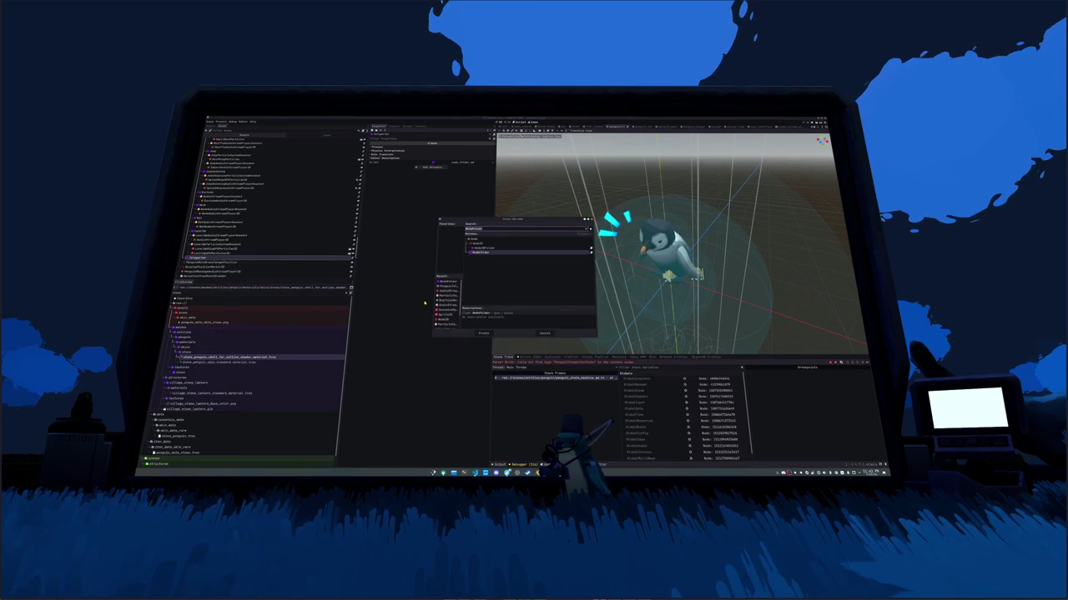
left_click(447, 296)
Create the ParticleSystemPropagator node, deleting an accidentally added duplicate.
left_click(482, 334)
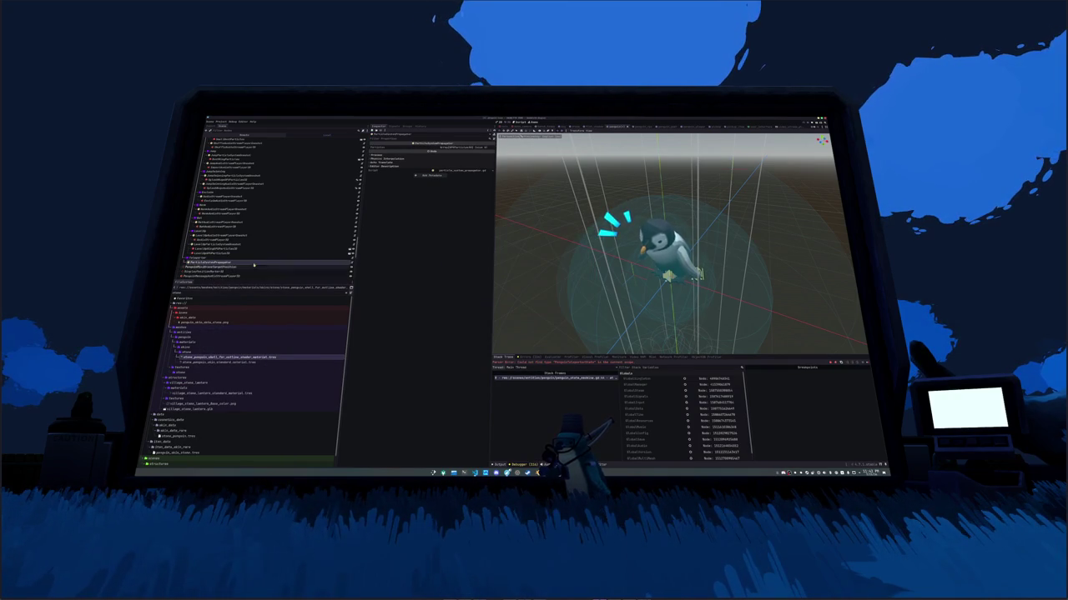
right_click(206, 260)
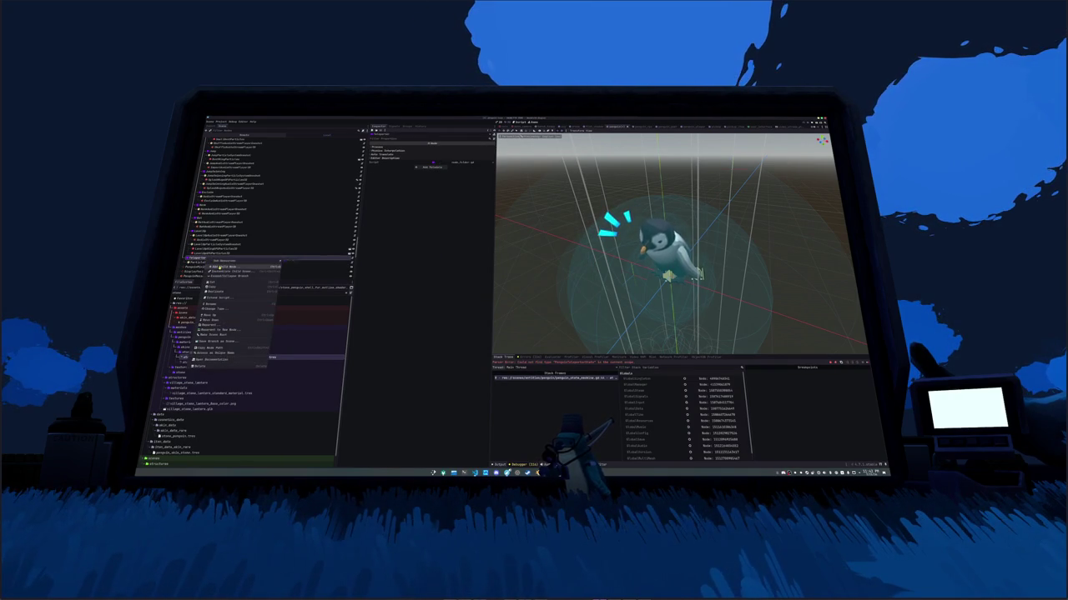
left_click(225, 262)
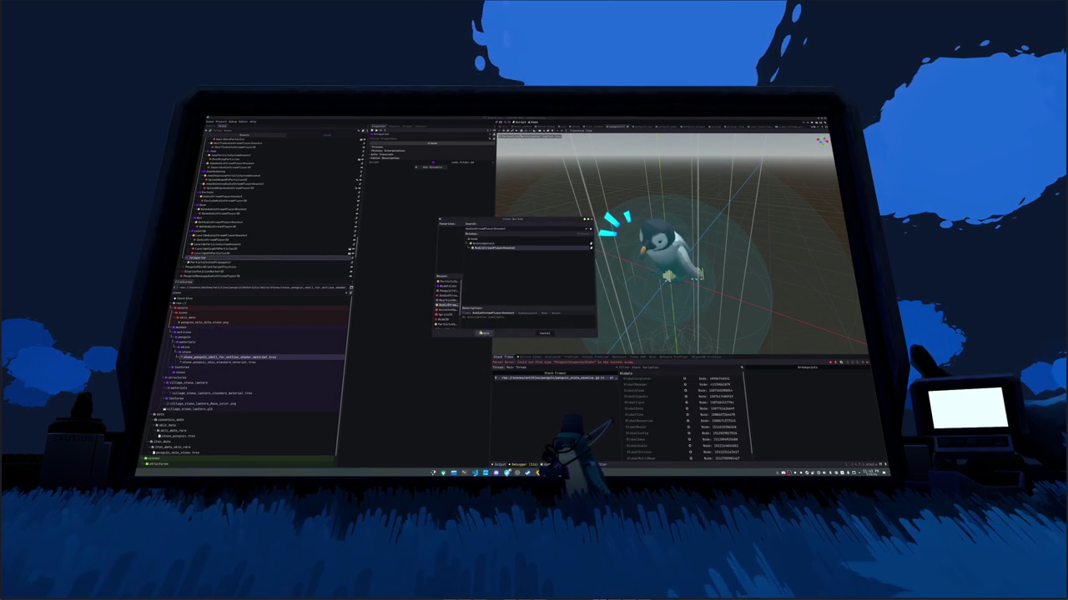
left_click(482, 334)
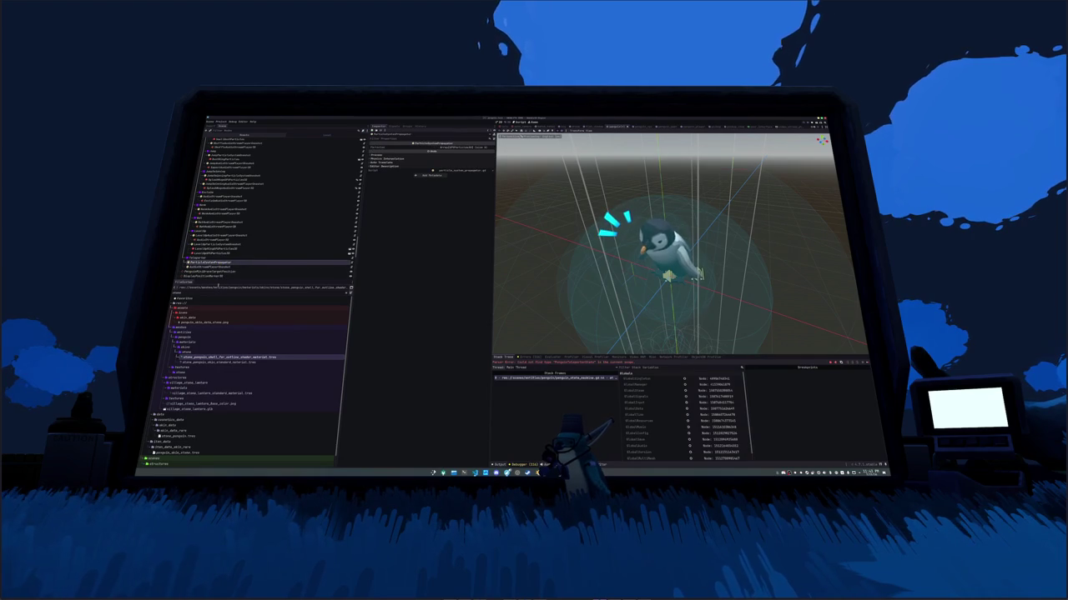
key("Delete")
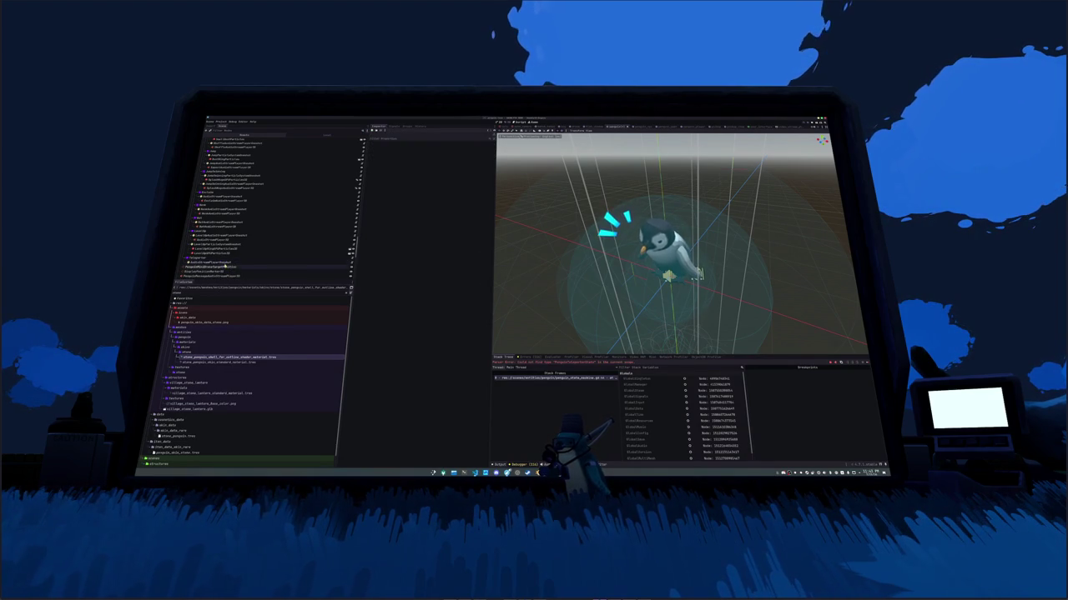
Add a particles child above AudioStreamPlayerNode and begin assigning its Target Node.
right_click(221, 260)
left_click(237, 266)
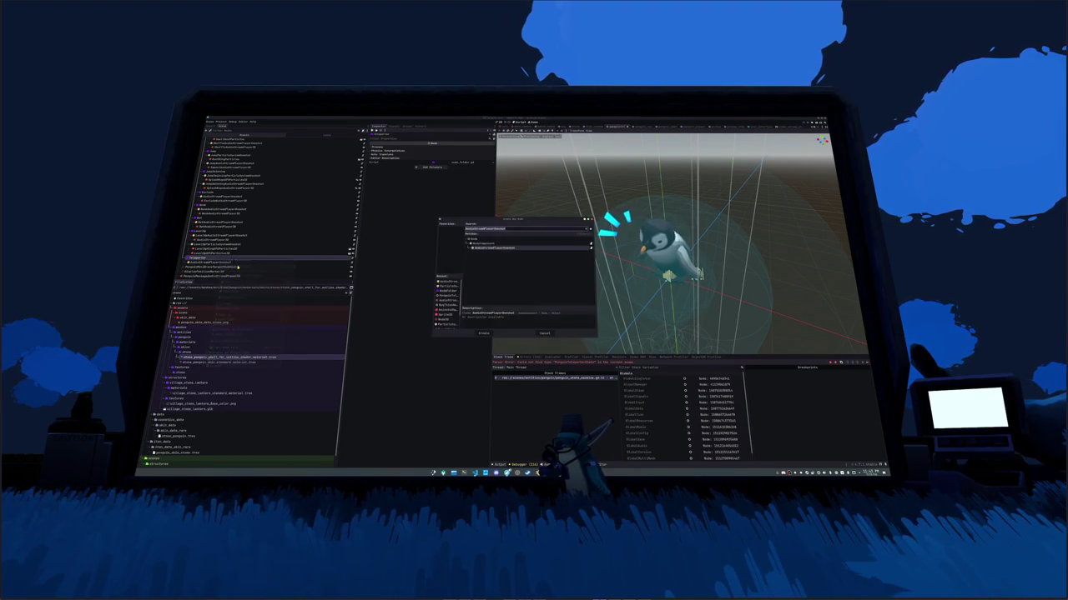
scroll(445, 322, "down", 2)
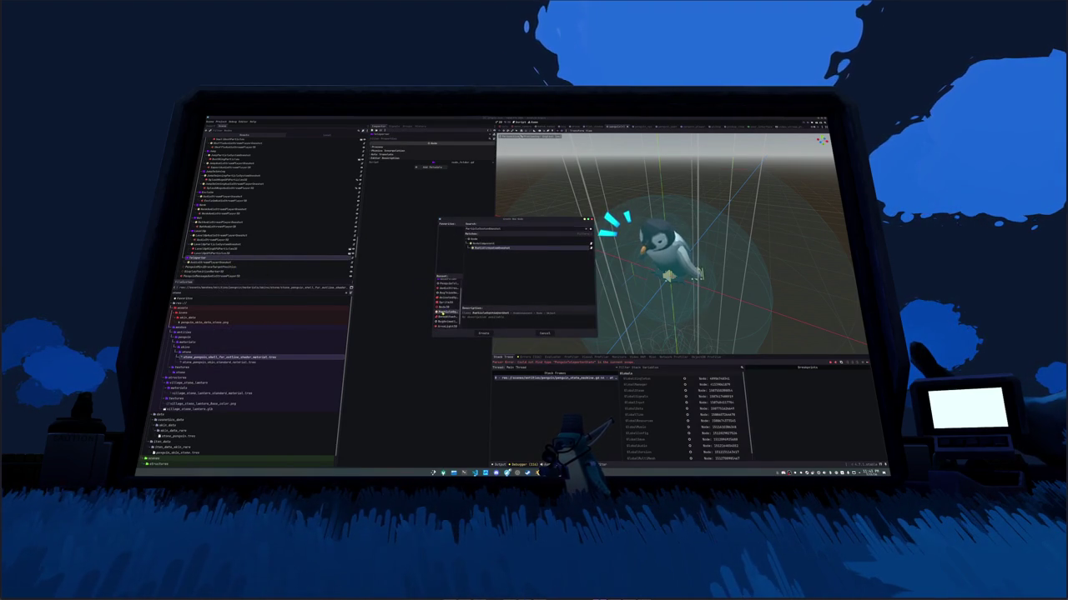
left_click(488, 333)
left_click_drag(202, 265, 205, 261)
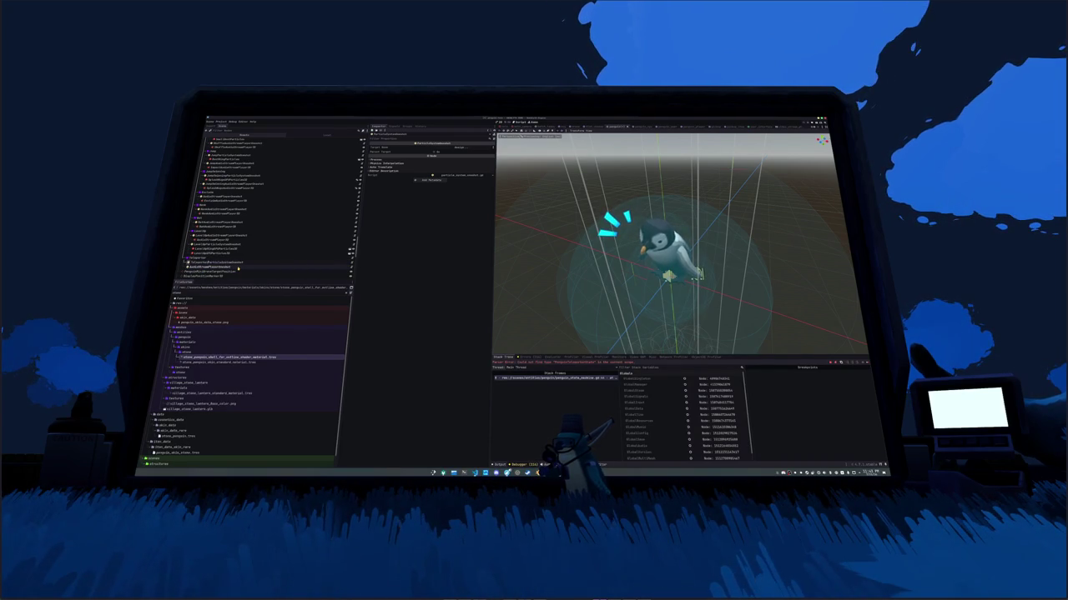
left_click(238, 268)
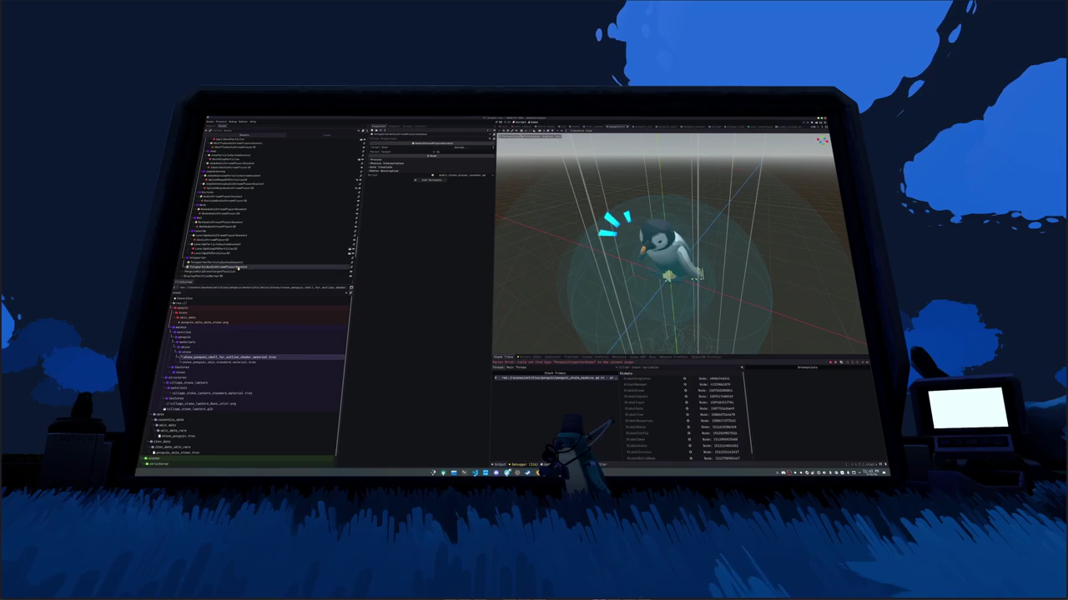
left_click(237, 262)
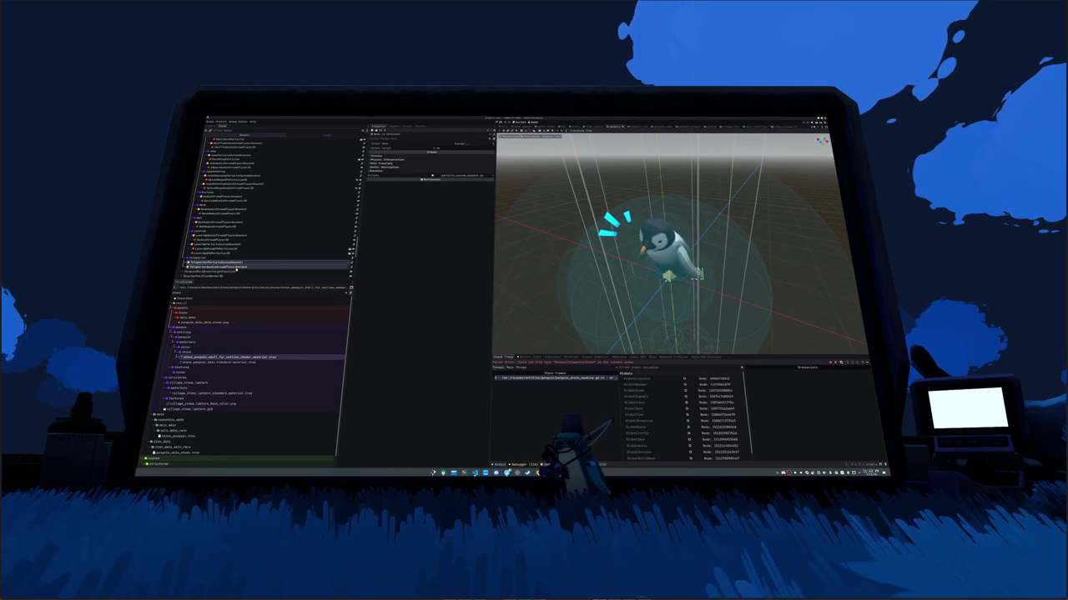
left_click(474, 143)
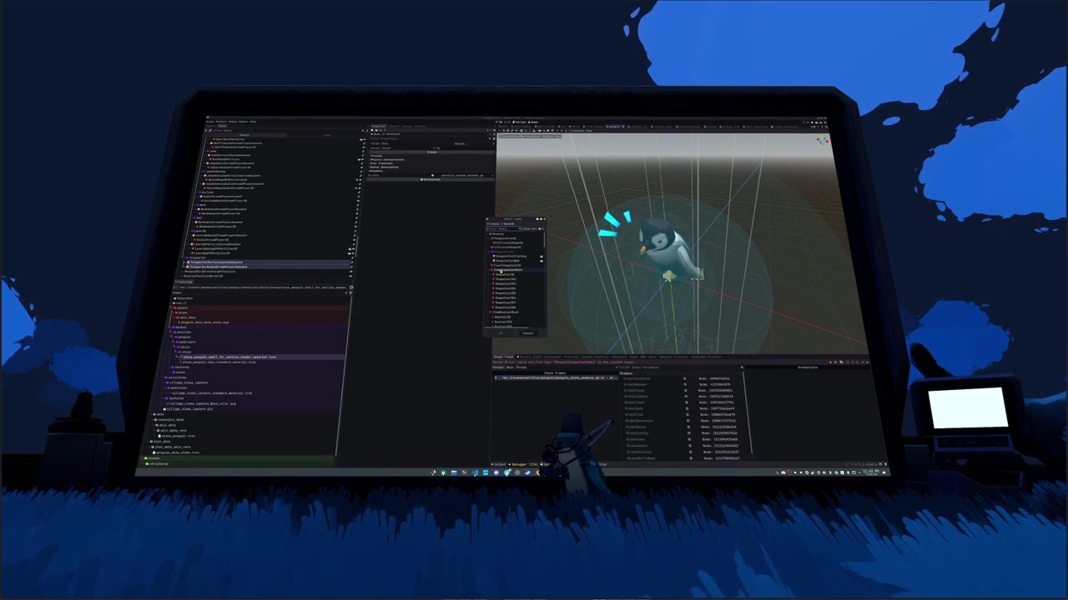
scroll(502, 248, "down", 2)
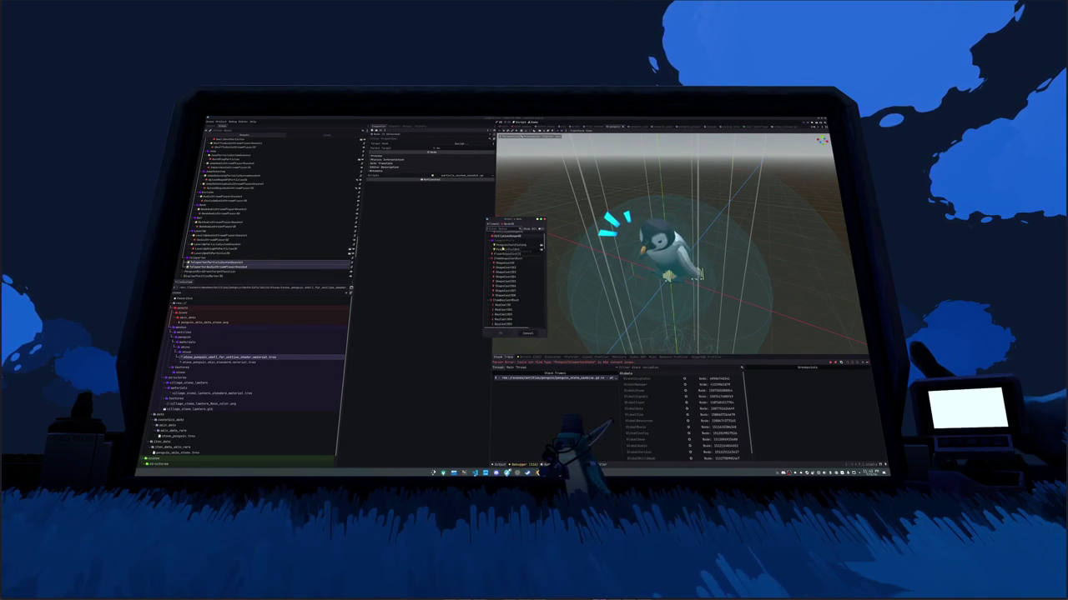